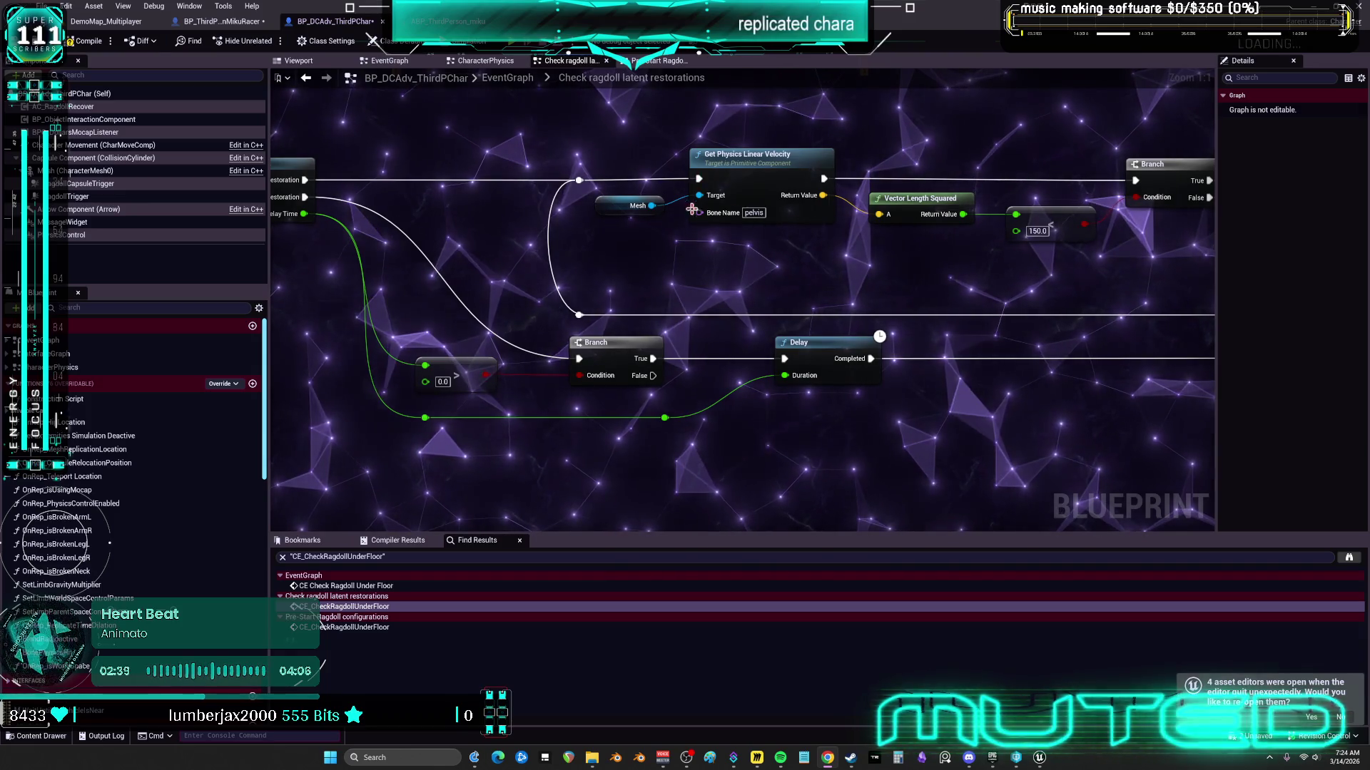
Step: Open the ABP_ThirdP_AdvRagdoll animation Blueprint from its linked node in the miku AnimGraph
{"action": "scroll", "coordinate": [692, 206], "scroll_direction": "down", "scroll_amount": 3}
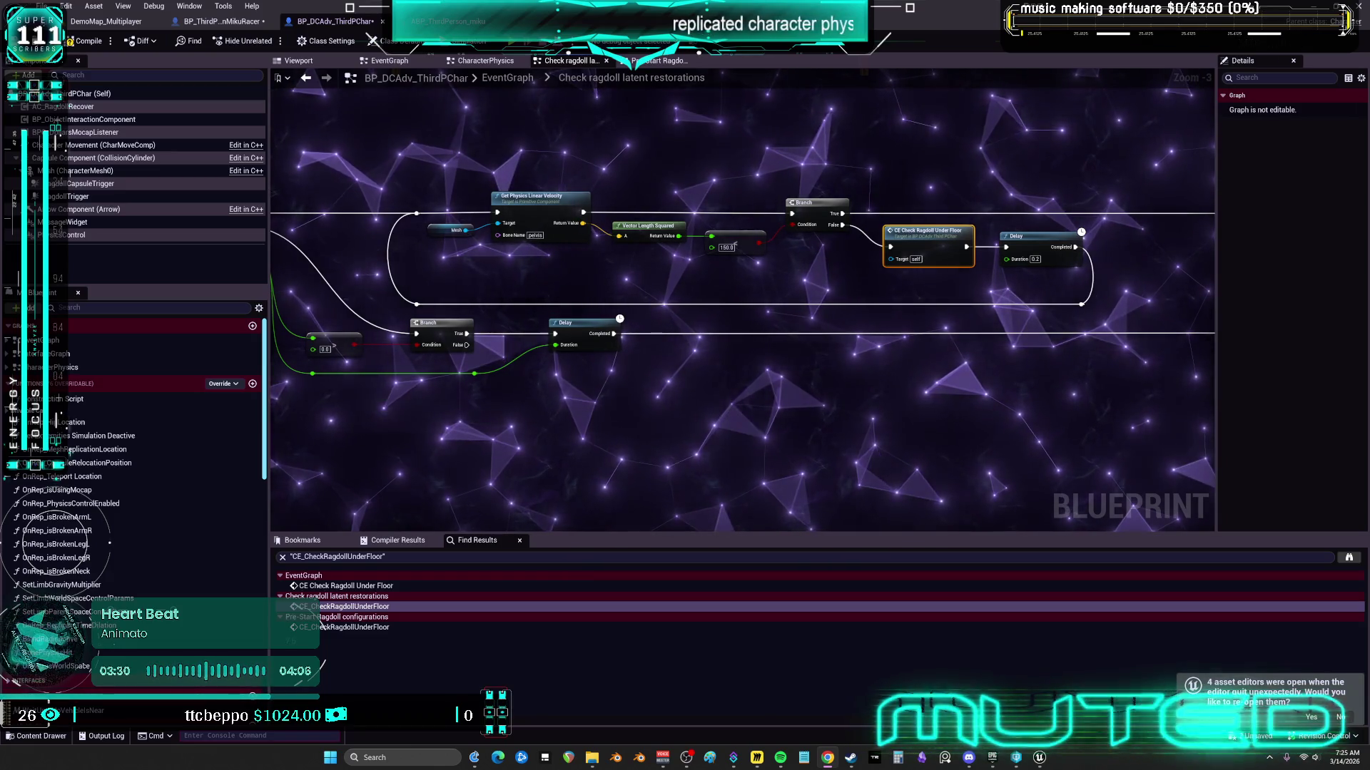
{"action": "scroll", "coordinate": [444, 249], "scroll_direction": "down", "scroll_amount": 3}
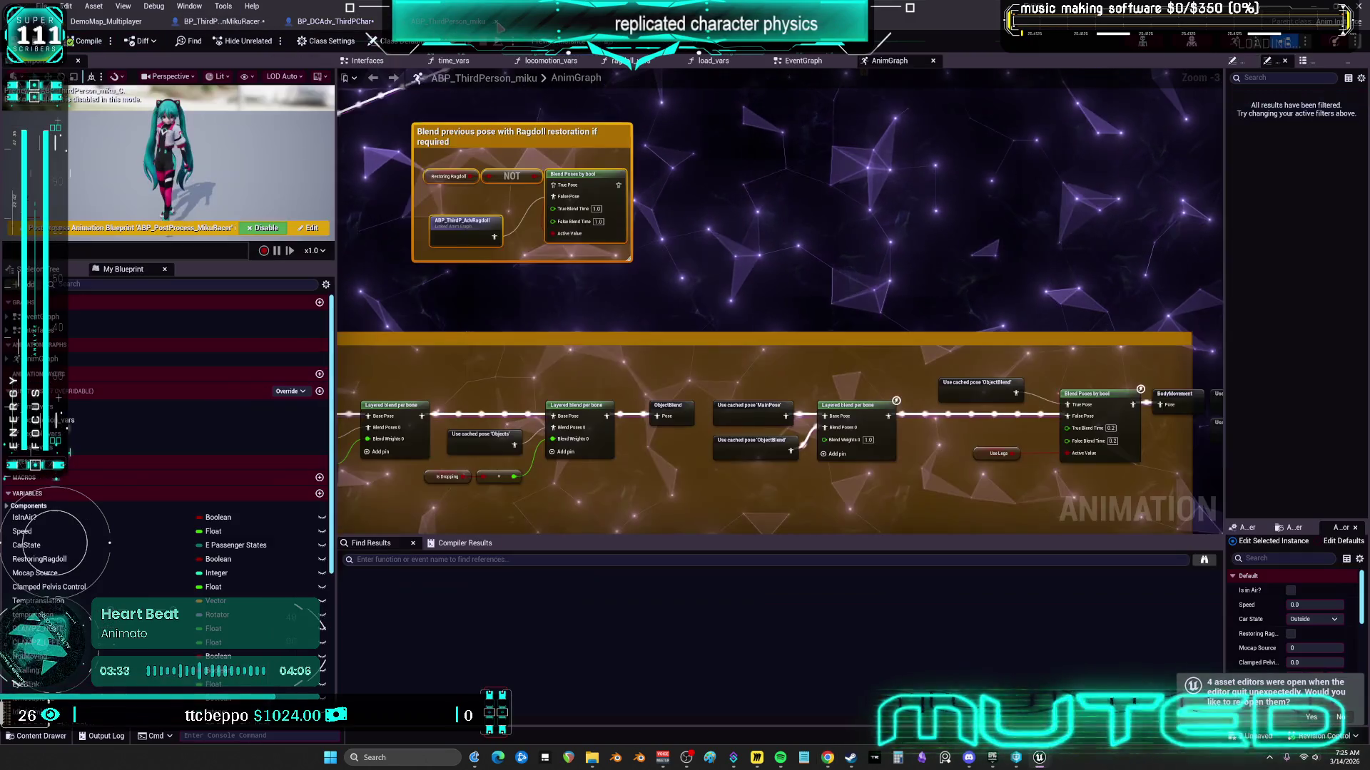
{"action": "left_click", "coordinate": [448, 22]}
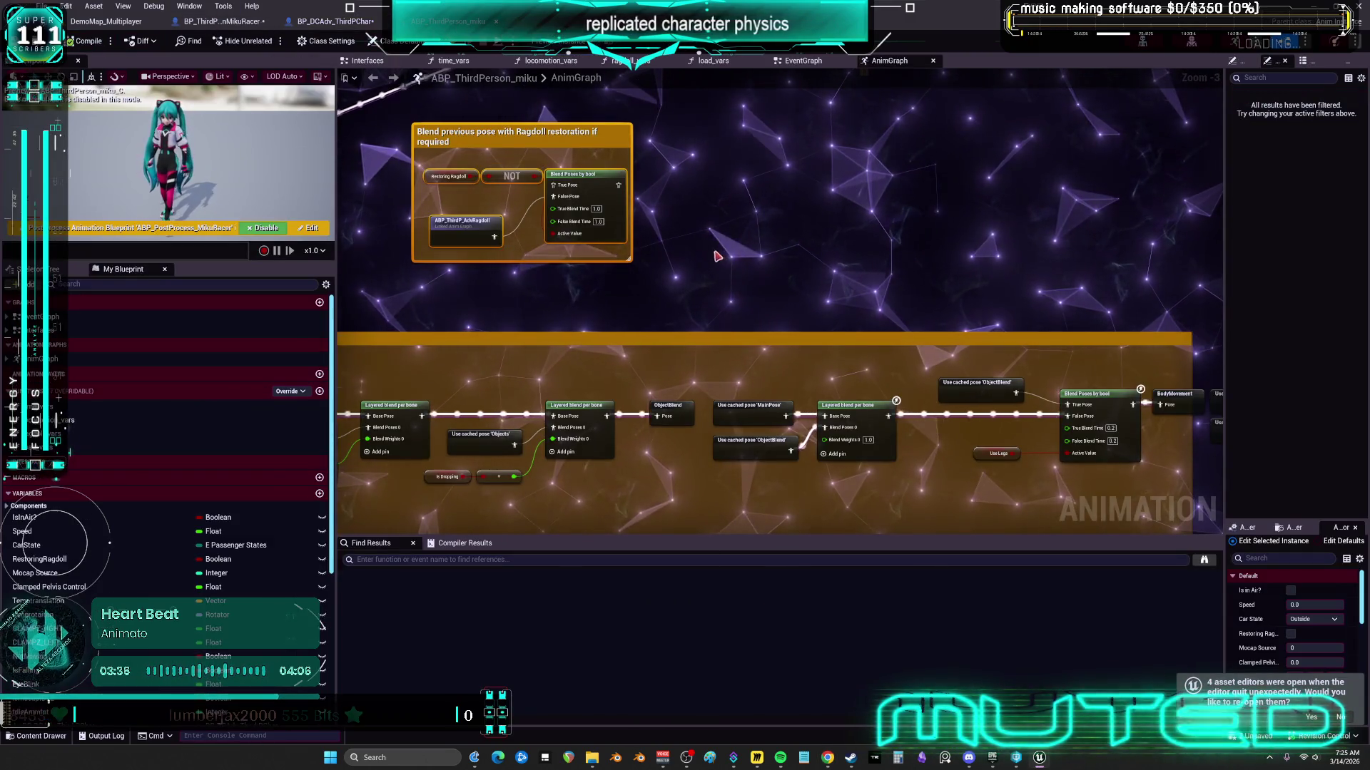
{"action": "left_click", "coordinate": [480, 226]}
{"action": "double_click", "coordinate": [479, 225]}
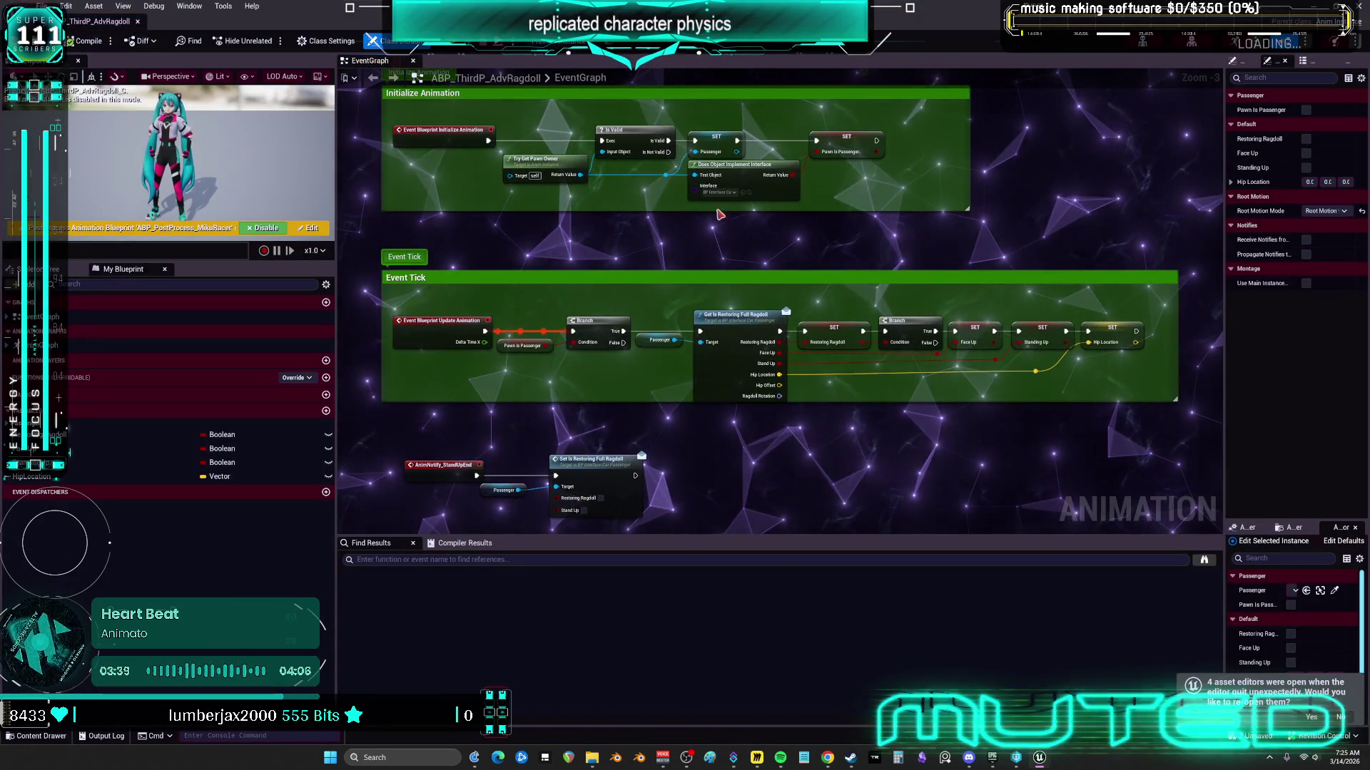
Step: Look over the Pawn Is Passenger EventGraph logic, then open the AnimGraph's Default state machine
{"action": "left_click_drag", "start_coordinate": [774, 276], "coordinate": [763, 245]}
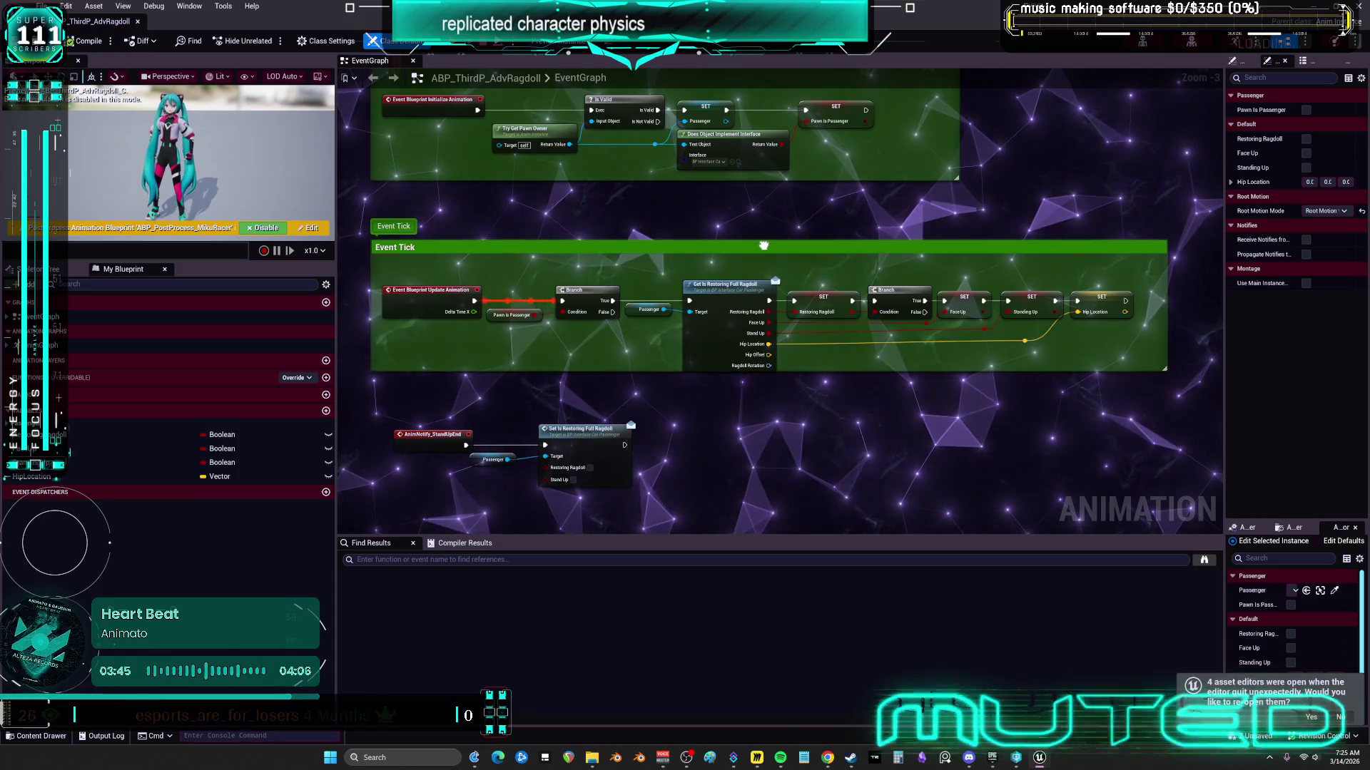
{"action": "scroll", "coordinate": [798, 167], "scroll_direction": "up", "scroll_amount": 2}
{"action": "left_click", "coordinate": [845, 101]}
{"action": "mouse_move", "coordinate": [812, 264]}
{"action": "left_mouse_down"}
{"action": "mouse_move", "coordinate": [817, 406]}
{"action": "mouse_move", "coordinate": [1059, 389]}
{"action": "mouse_move", "coordinate": [920, 308]}
{"action": "left_mouse_up"}
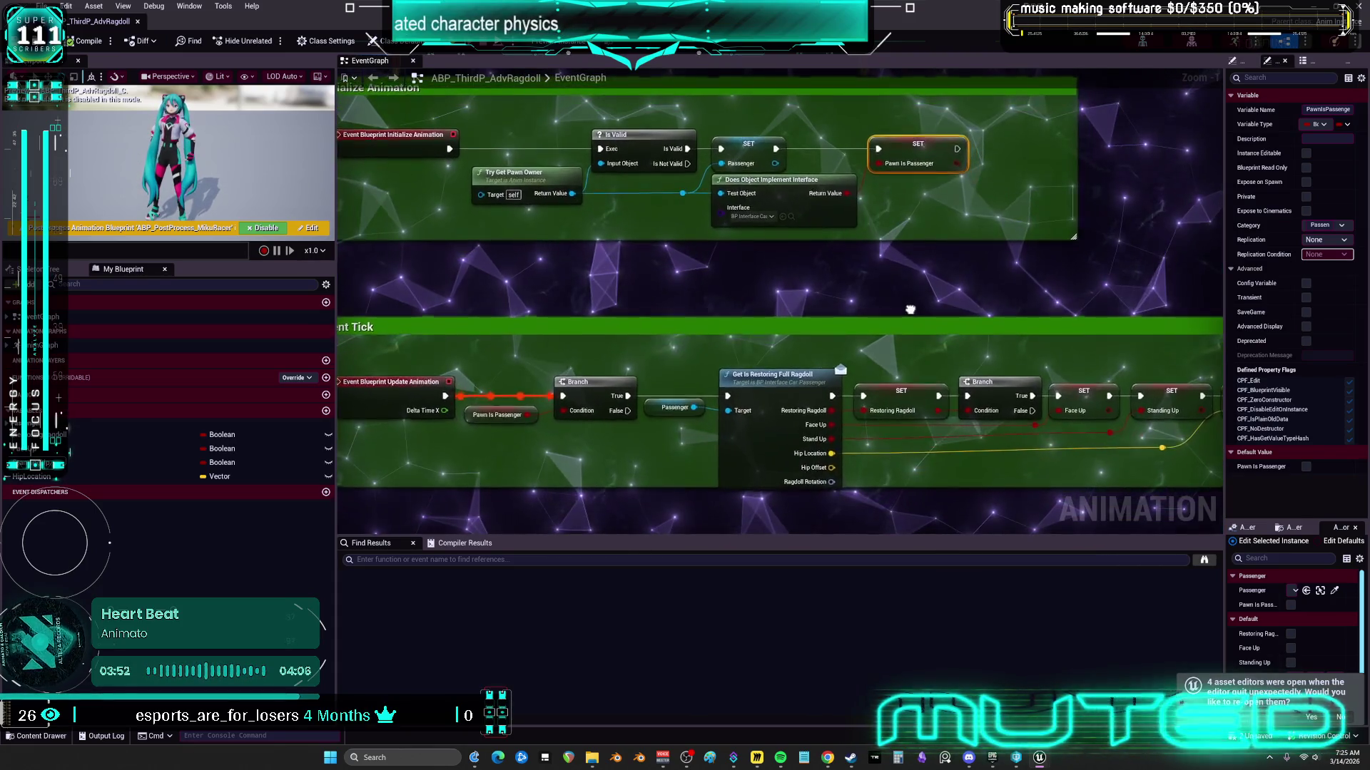
{"action": "double_click", "coordinate": [53, 347]}
{"action": "double_click", "coordinate": [683, 295]}
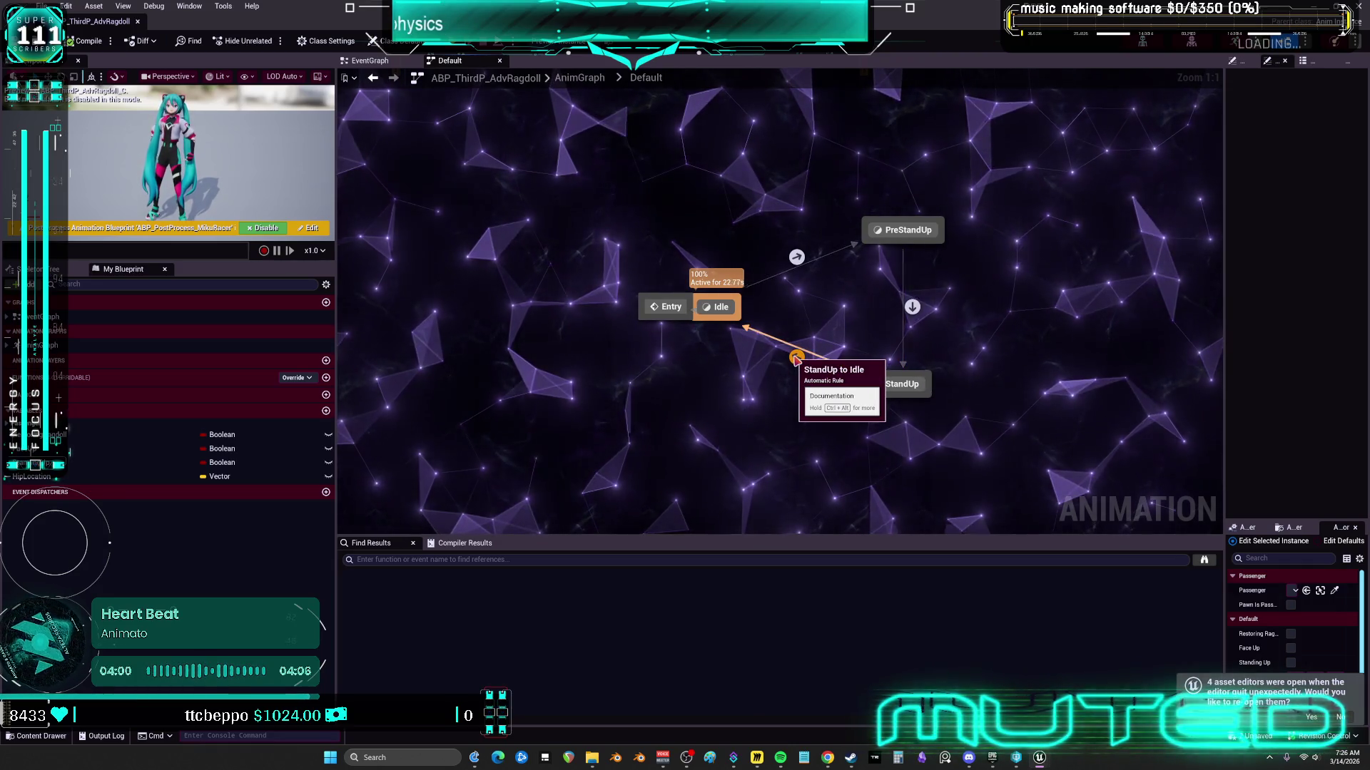
Step: Find all PawnIsPassenger references from its SET node and jump to the Event Tick getter
{"action": "left_click", "coordinate": [378, 63]}
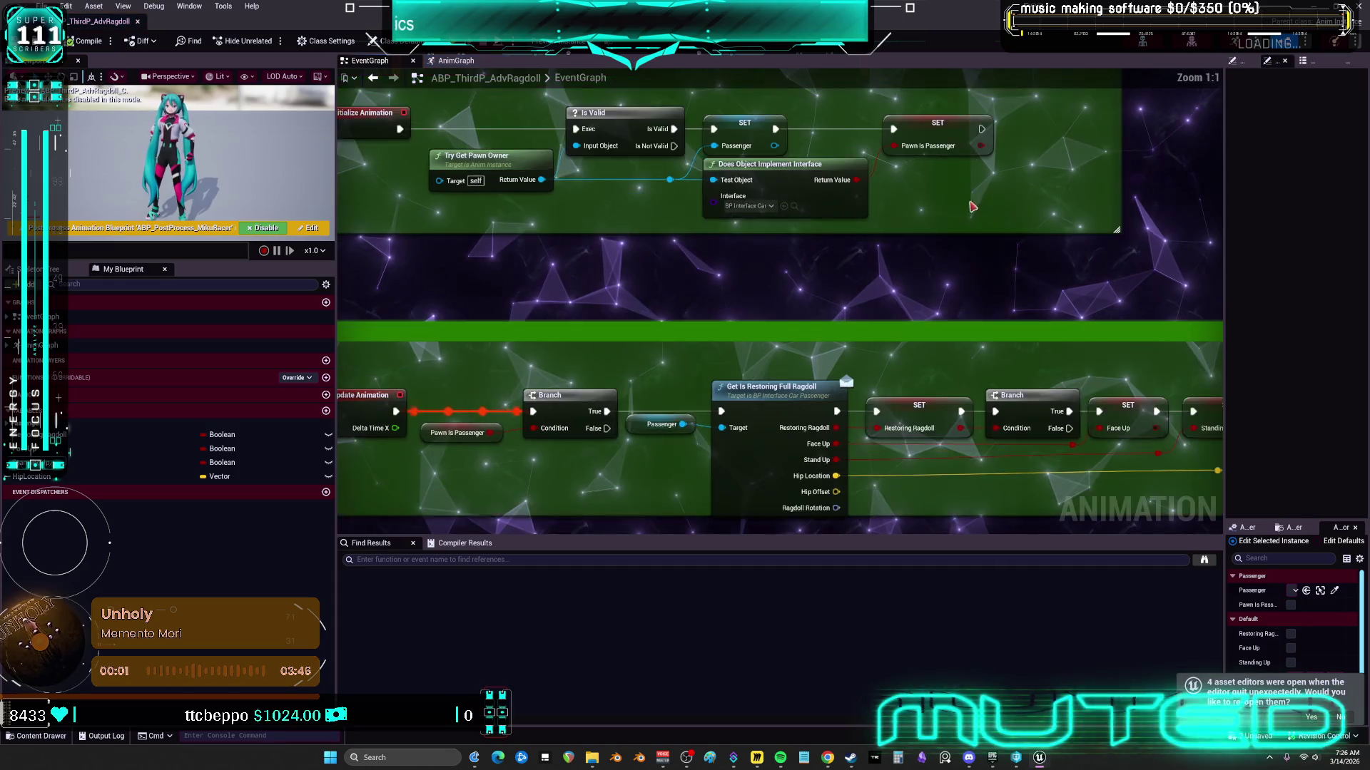
{"action": "scroll", "coordinate": [846, 157], "scroll_direction": "up", "scroll_amount": 1}
{"action": "right_click", "coordinate": [846, 157]}
{"action": "mouse_move", "coordinate": [904, 258]}
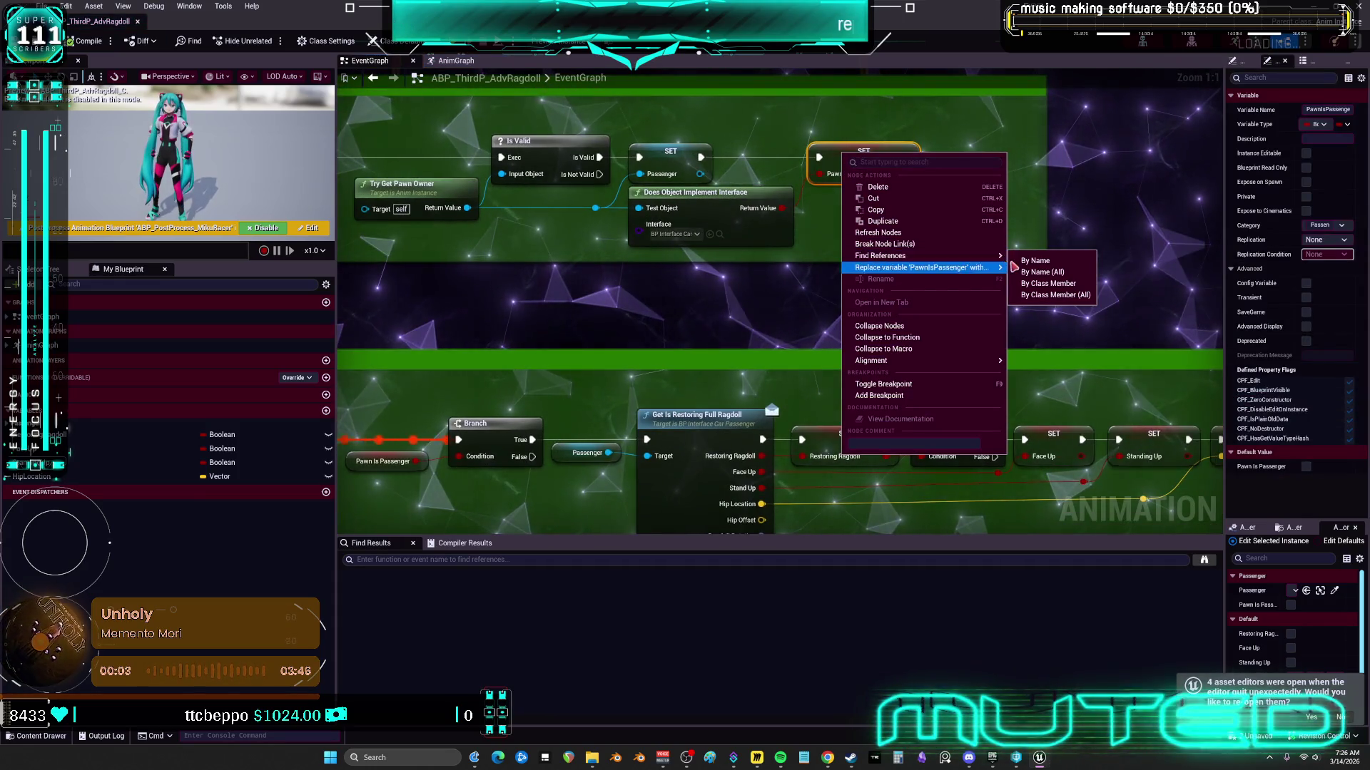
{"action": "left_click", "coordinate": [1031, 258]}
{"action": "left_click", "coordinate": [431, 611]}
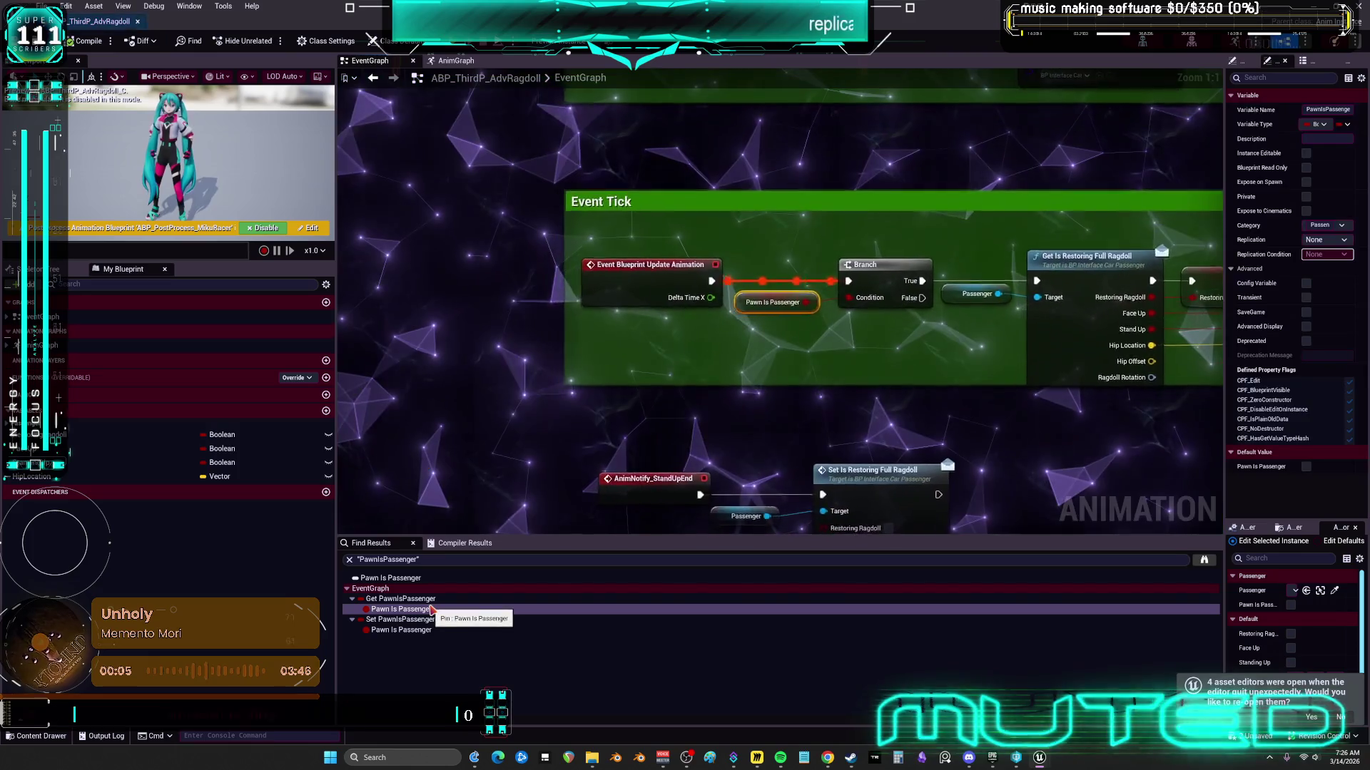
{"action": "left_click_drag", "start_coordinate": [846, 334], "coordinate": [583, 326]}
{"action": "scroll", "coordinate": [742, 321], "scroll_direction": "down", "scroll_amount": 2}
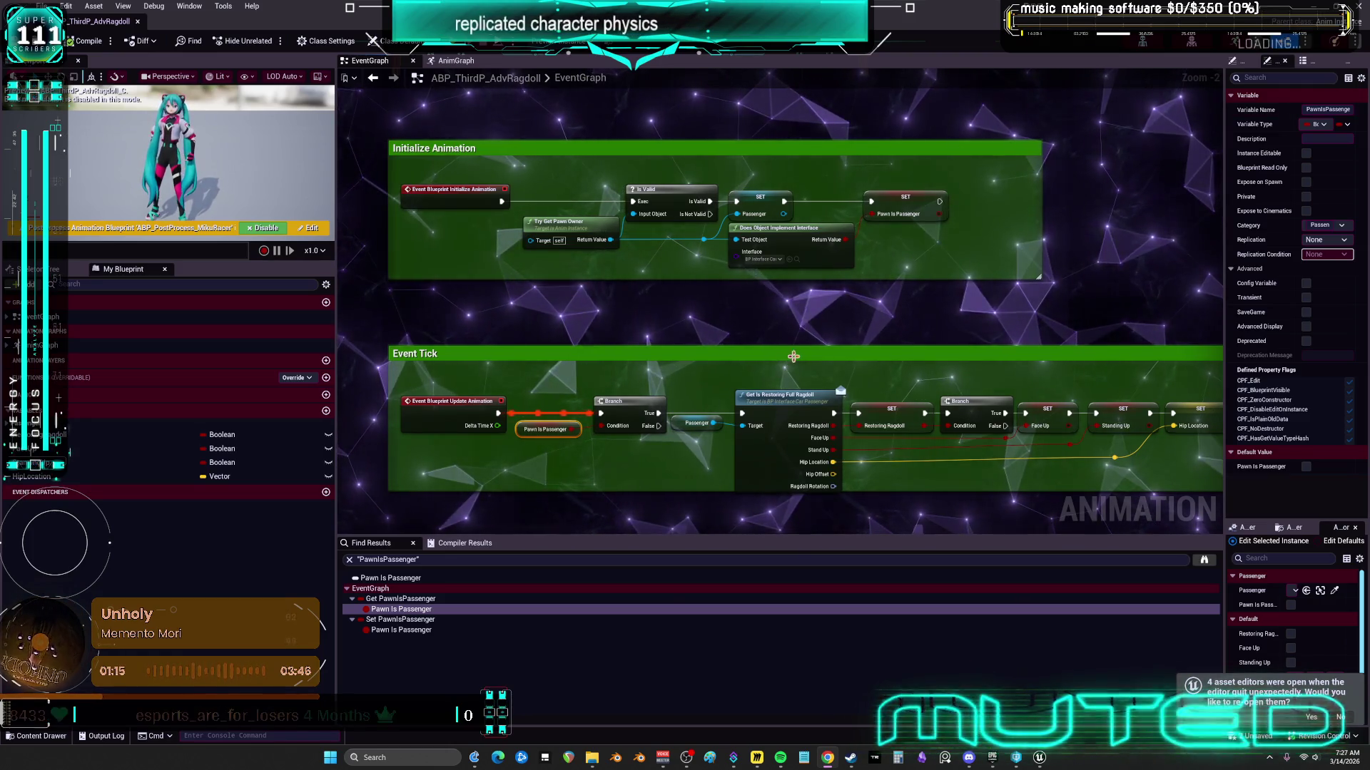
{"action": "left_click_drag", "start_coordinate": [890, 396], "coordinate": [802, 298]}
{"action": "scroll", "coordinate": [877, 257], "scroll_direction": "down", "scroll_amount": 2}
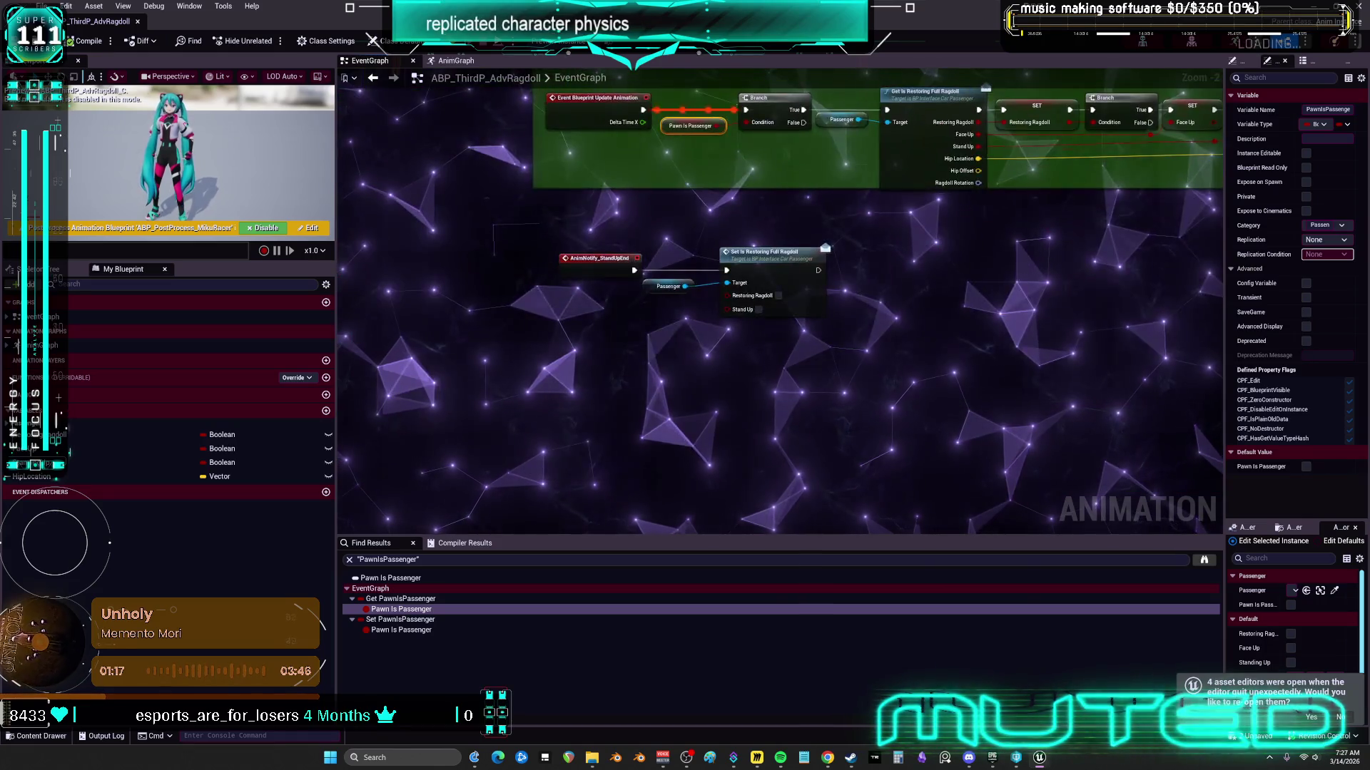
{"action": "scroll", "coordinate": [956, 221], "scroll_direction": "up", "scroll_amount": 3}
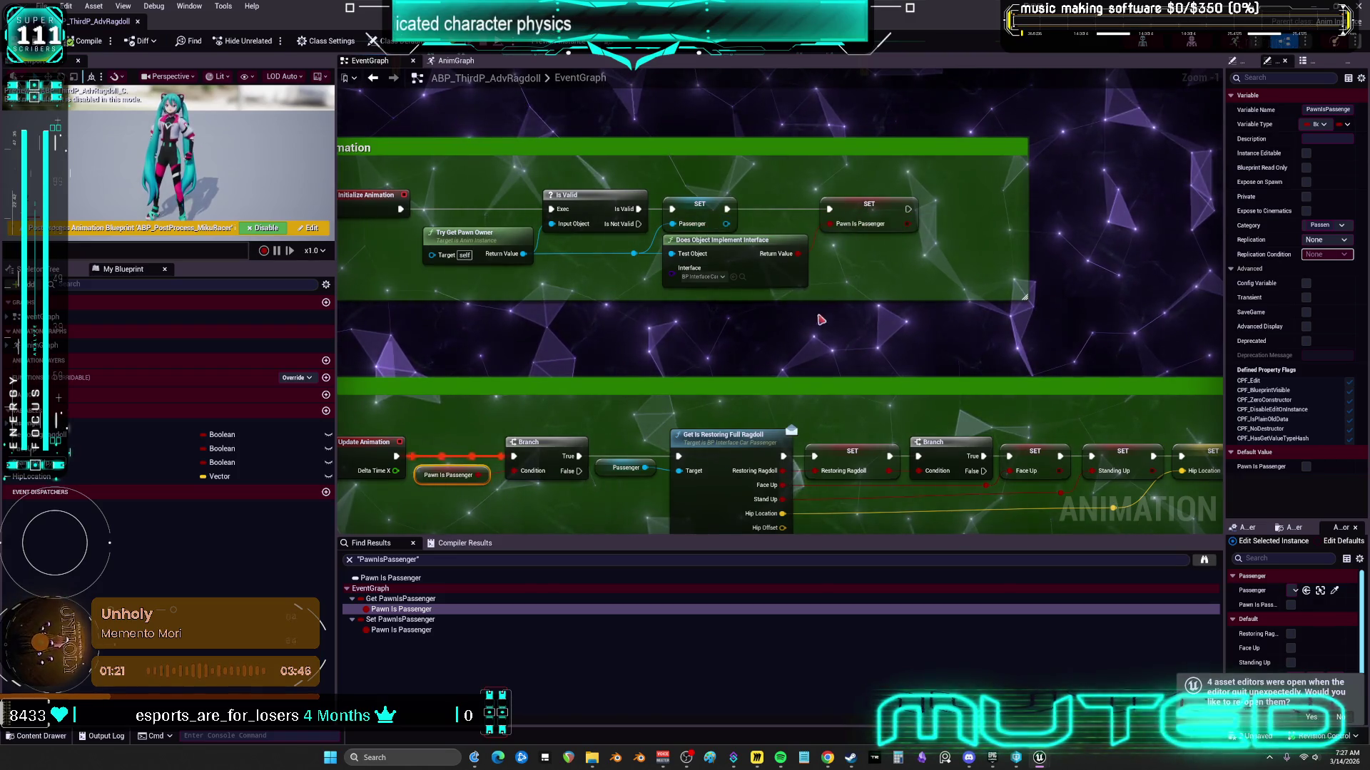
{"action": "left_click_drag", "start_coordinate": [821, 316], "coordinate": [846, 262]}
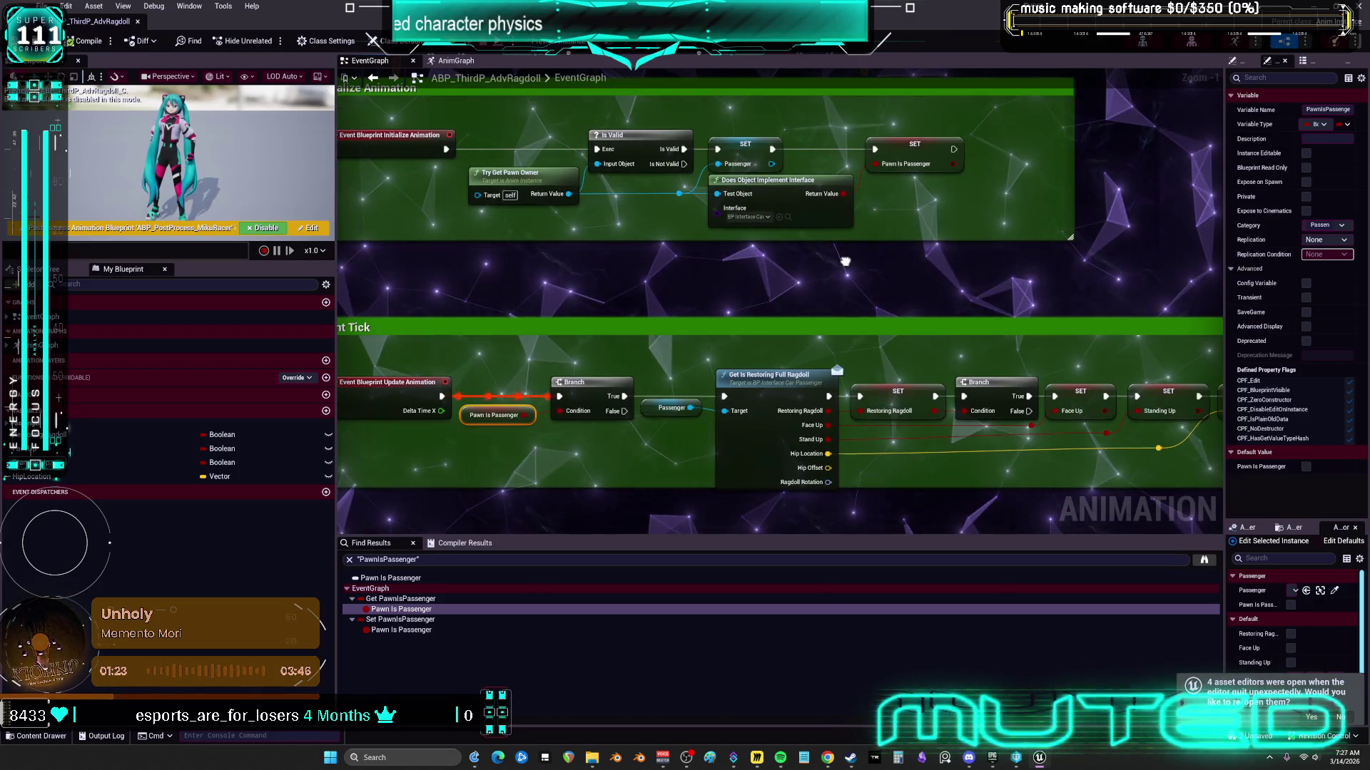
{"action": "scroll", "coordinate": [842, 271], "scroll_direction": "down", "scroll_amount": 1}
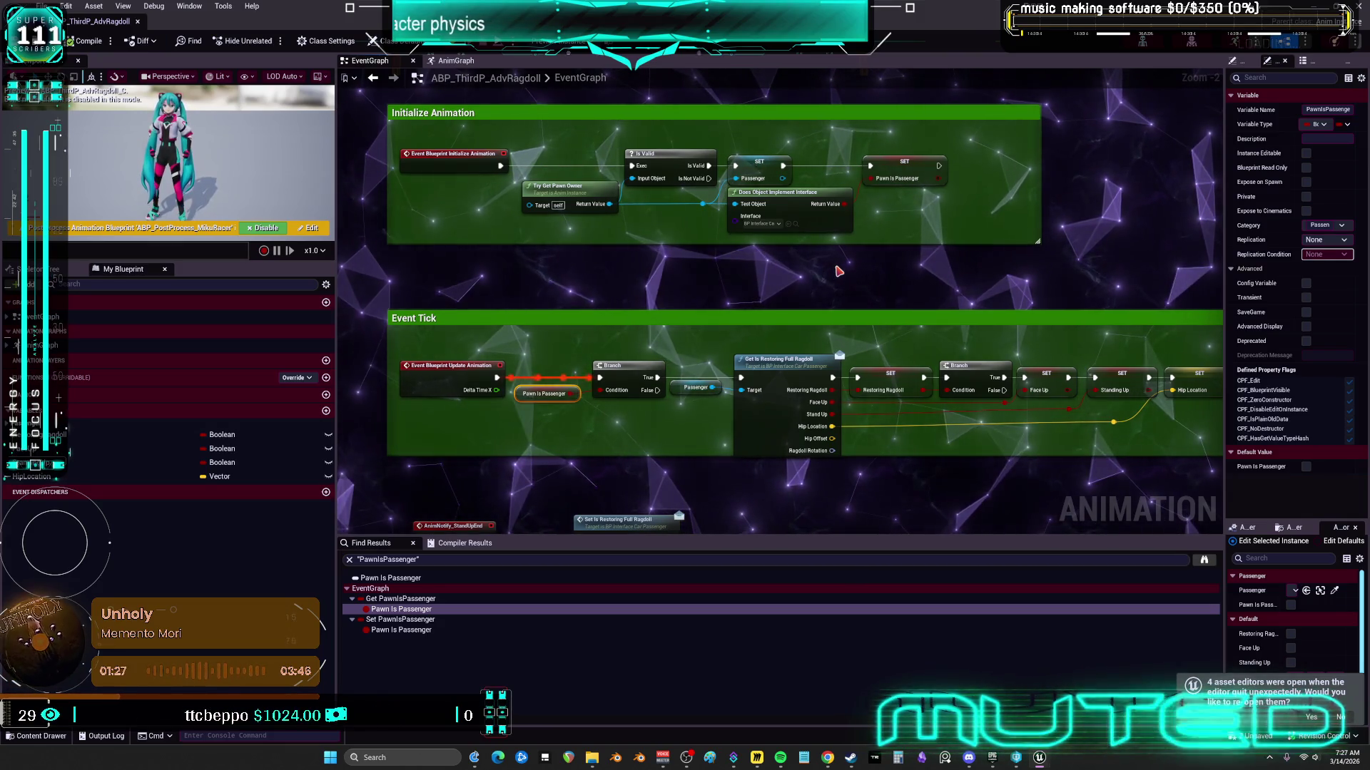
{"action": "scroll", "coordinate": [756, 337], "scroll_direction": "down", "scroll_amount": 1}
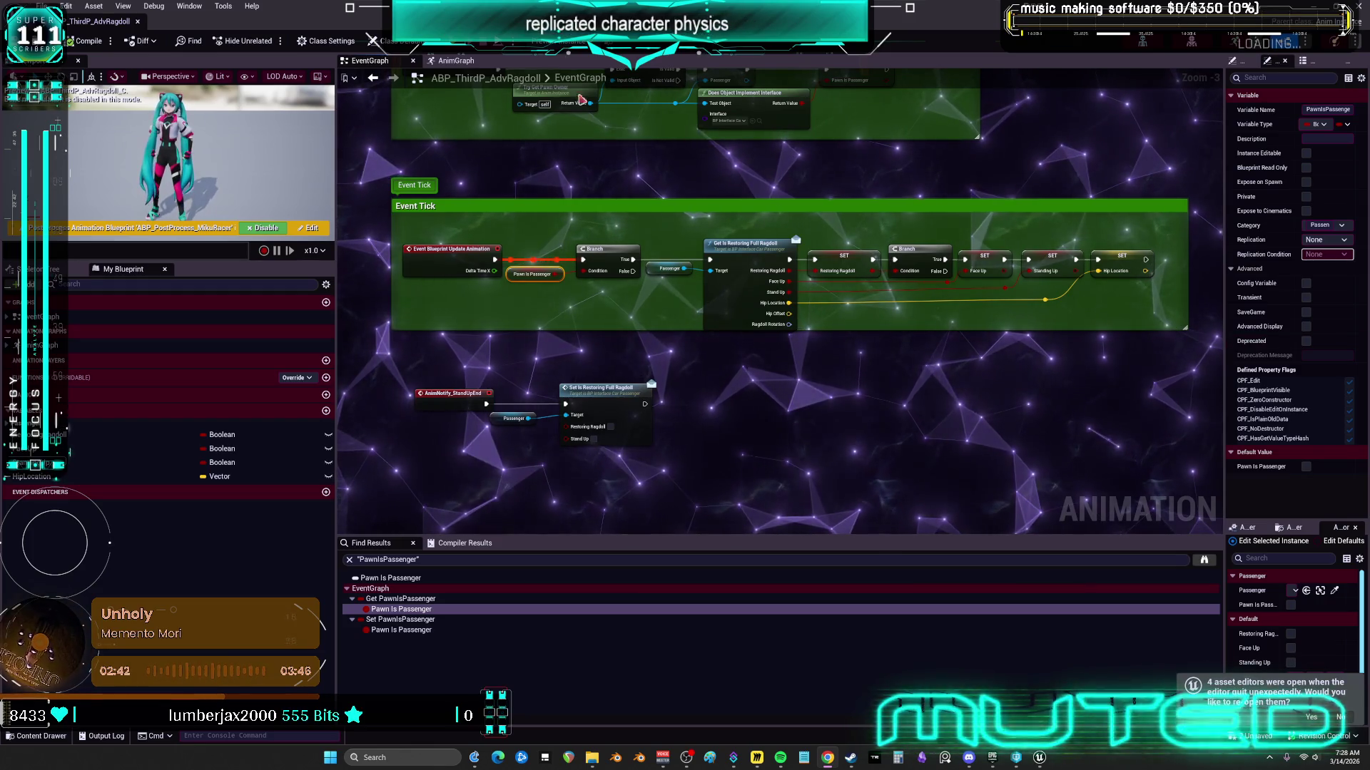
{"action": "left_click", "coordinate": [460, 63]}
{"action": "double_click", "coordinate": [687, 291]}
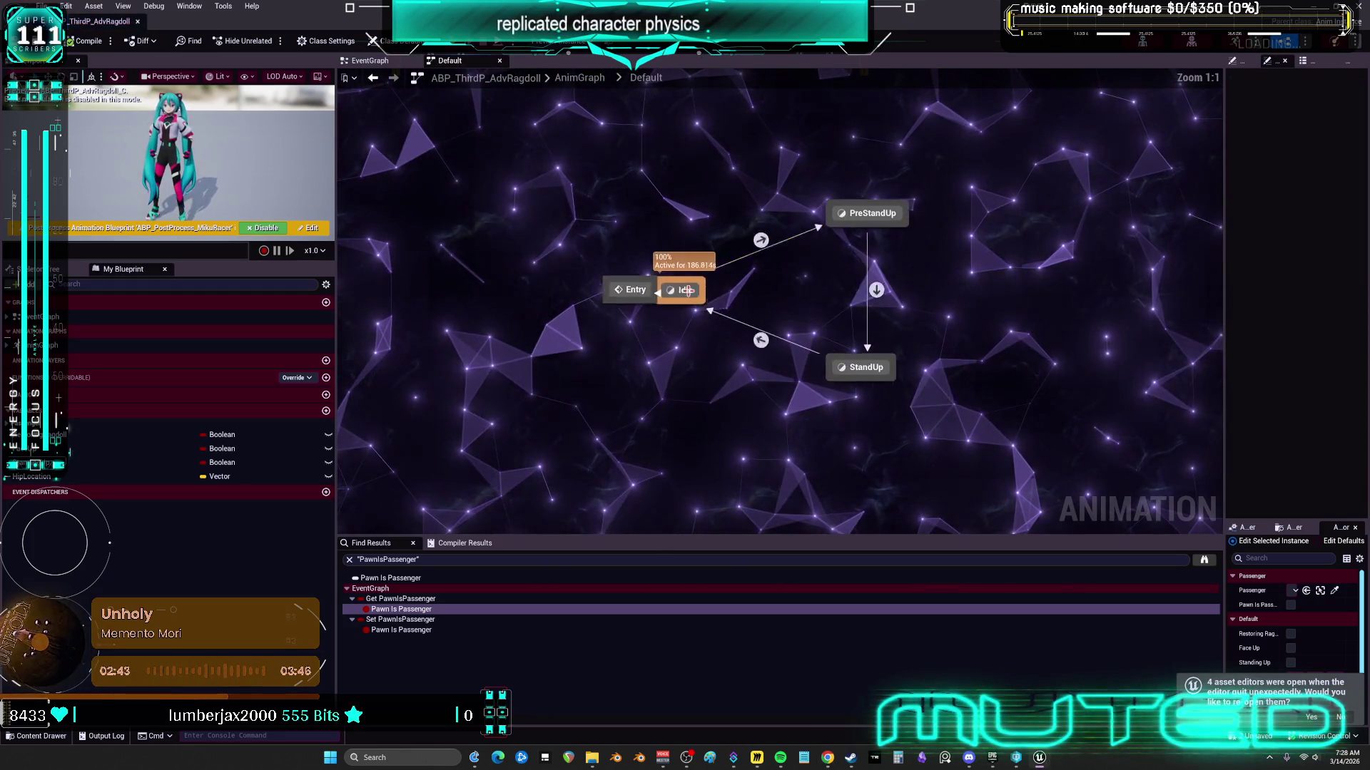
{"action": "double_click", "coordinate": [789, 250]}
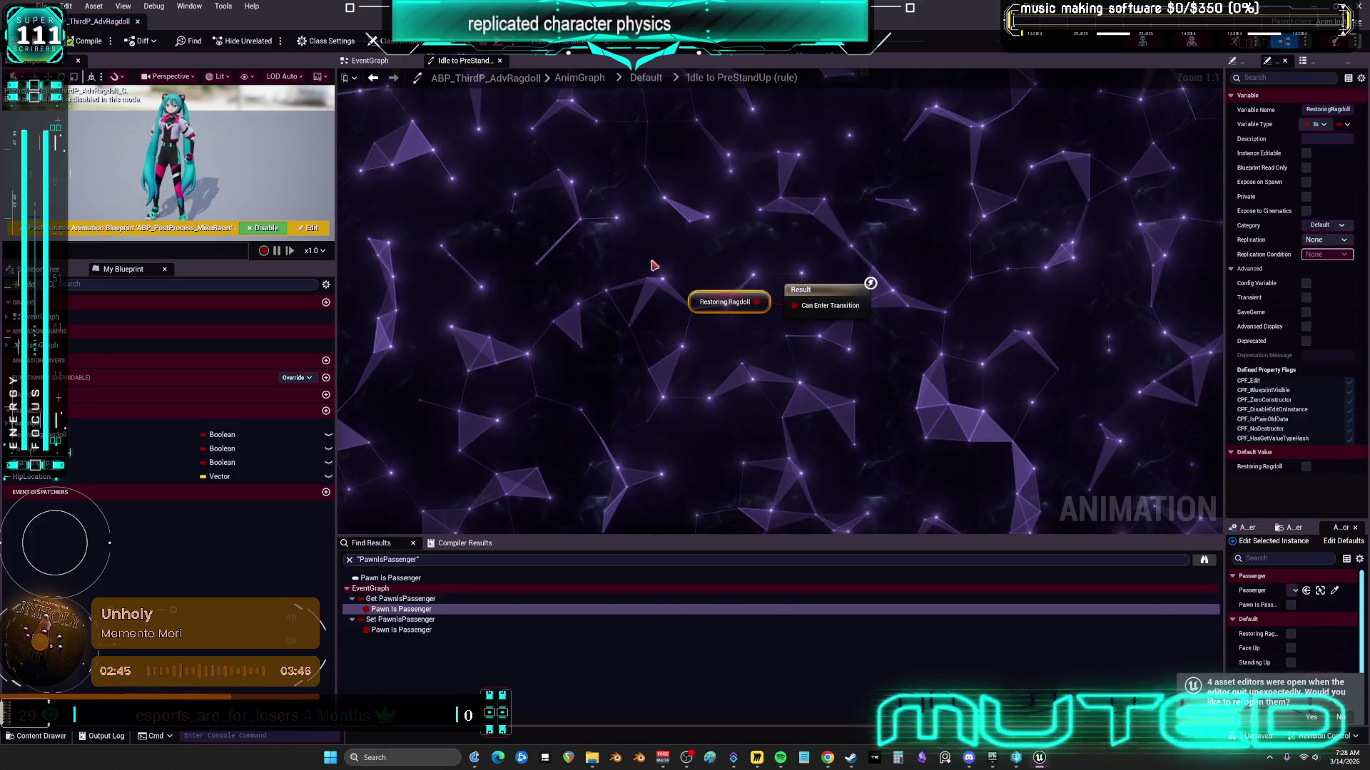
{"action": "key", "text": "alt+Left"}
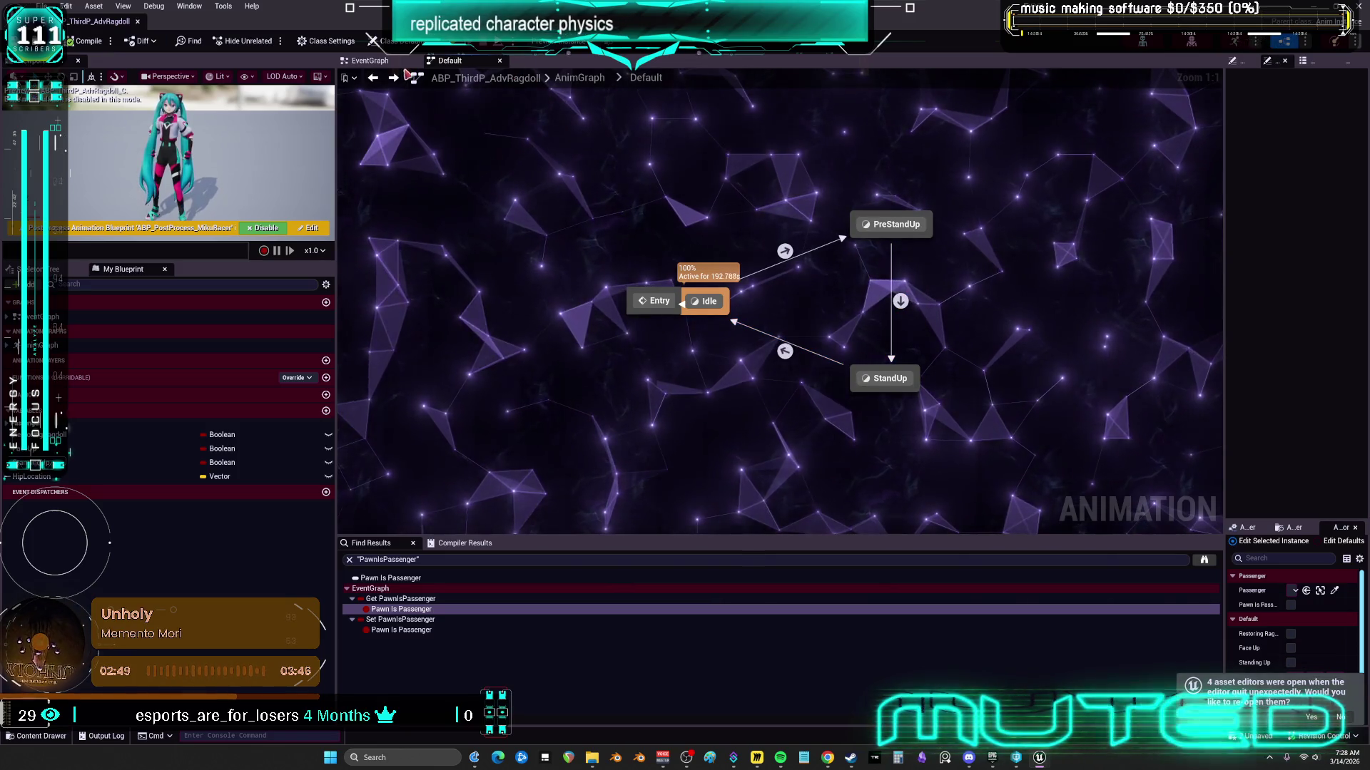
{"action": "left_click", "coordinate": [382, 62]}
{"action": "left_click_drag", "start_coordinate": [884, 238], "coordinate": [803, 313]}
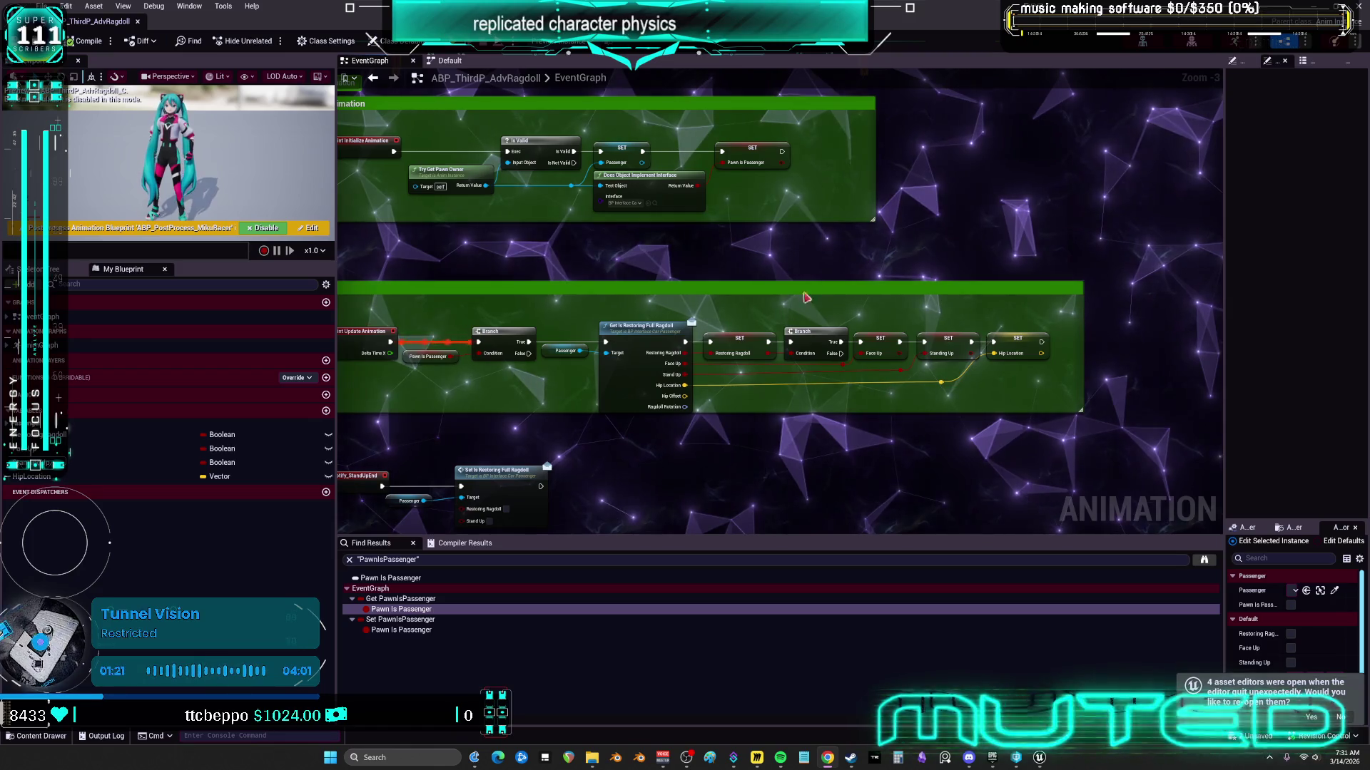
Step: Inspect the Initialize Animation group's Is Valid check and the PawnIsPassenger variable's properties
{"action": "key", "text": "1"}
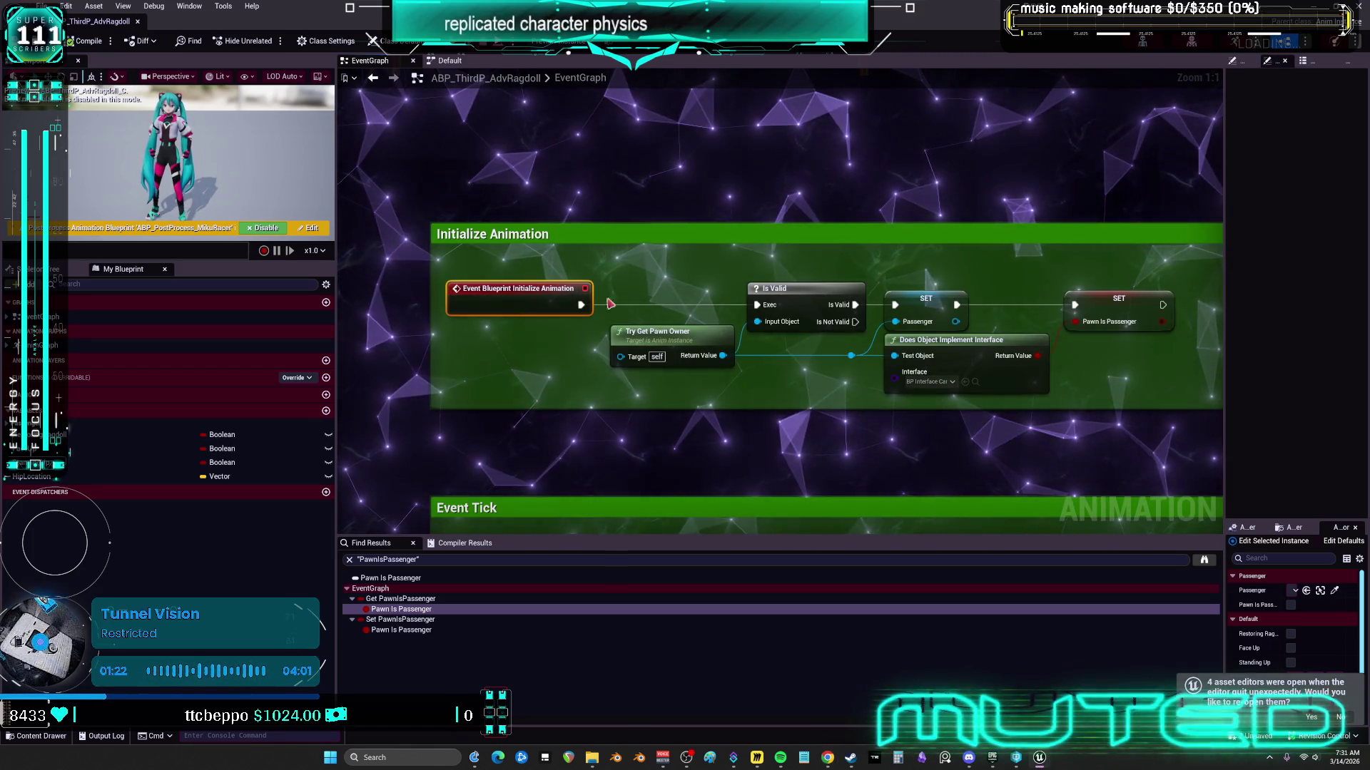
{"action": "left_click", "coordinate": [806, 292]}
{"action": "left_click_drag", "start_coordinate": [920, 312], "coordinate": [920, 312]}
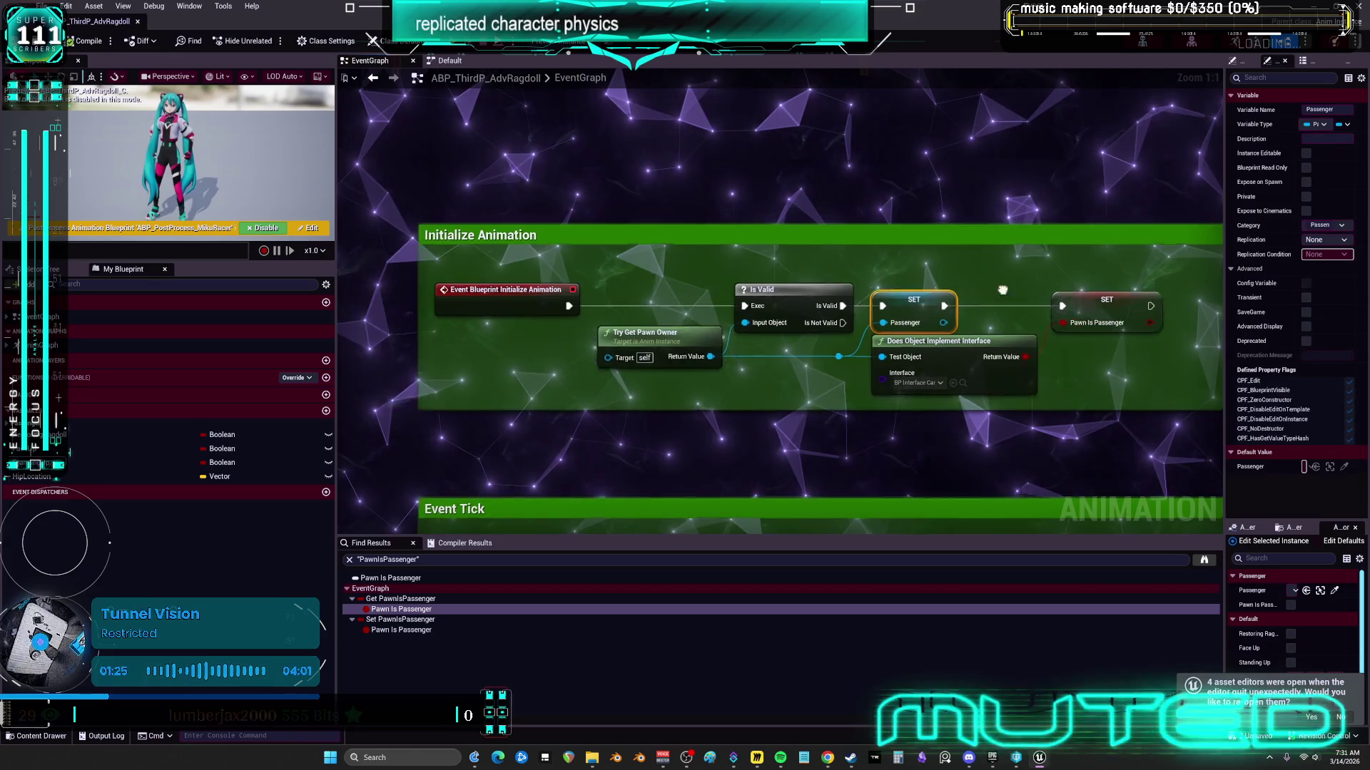
{"action": "left_click", "coordinate": [849, 286]}
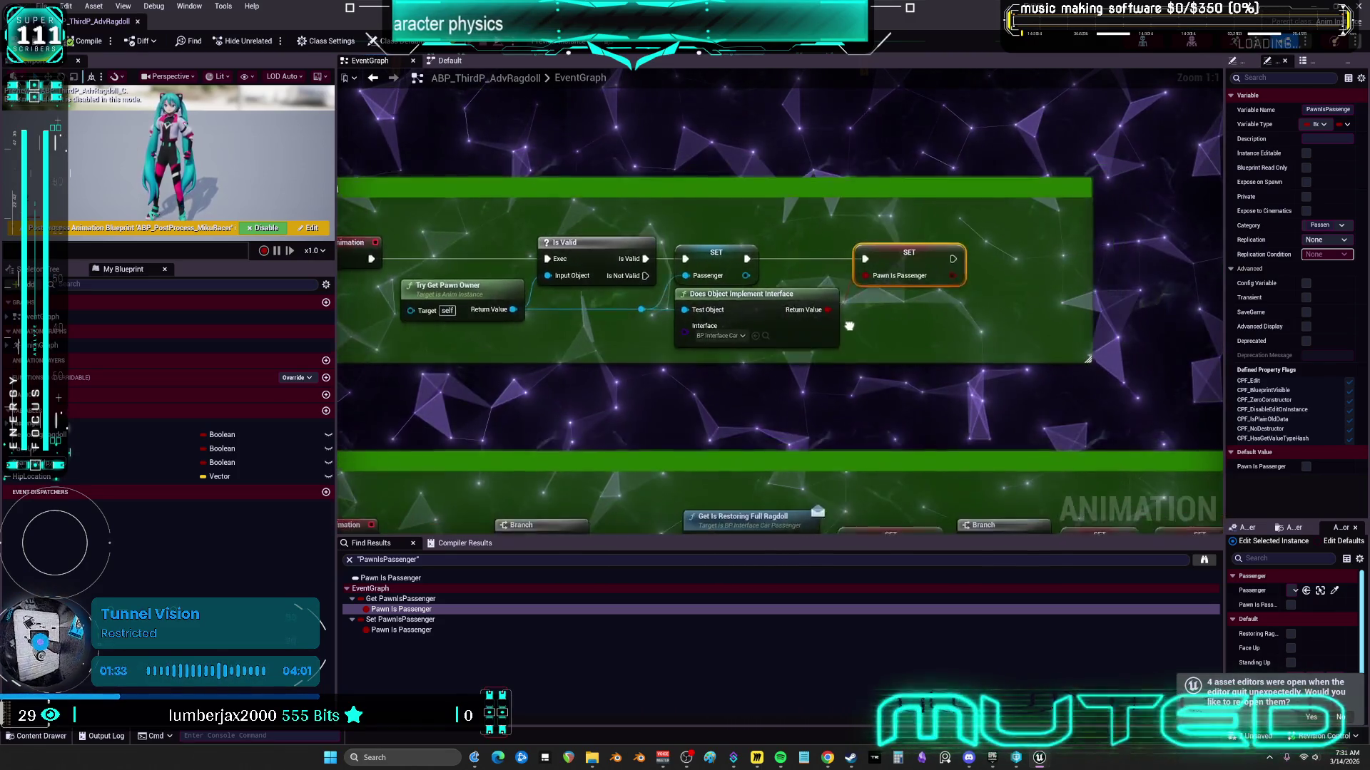
{"action": "left_click_drag", "start_coordinate": [983, 216], "coordinate": [921, 184]}
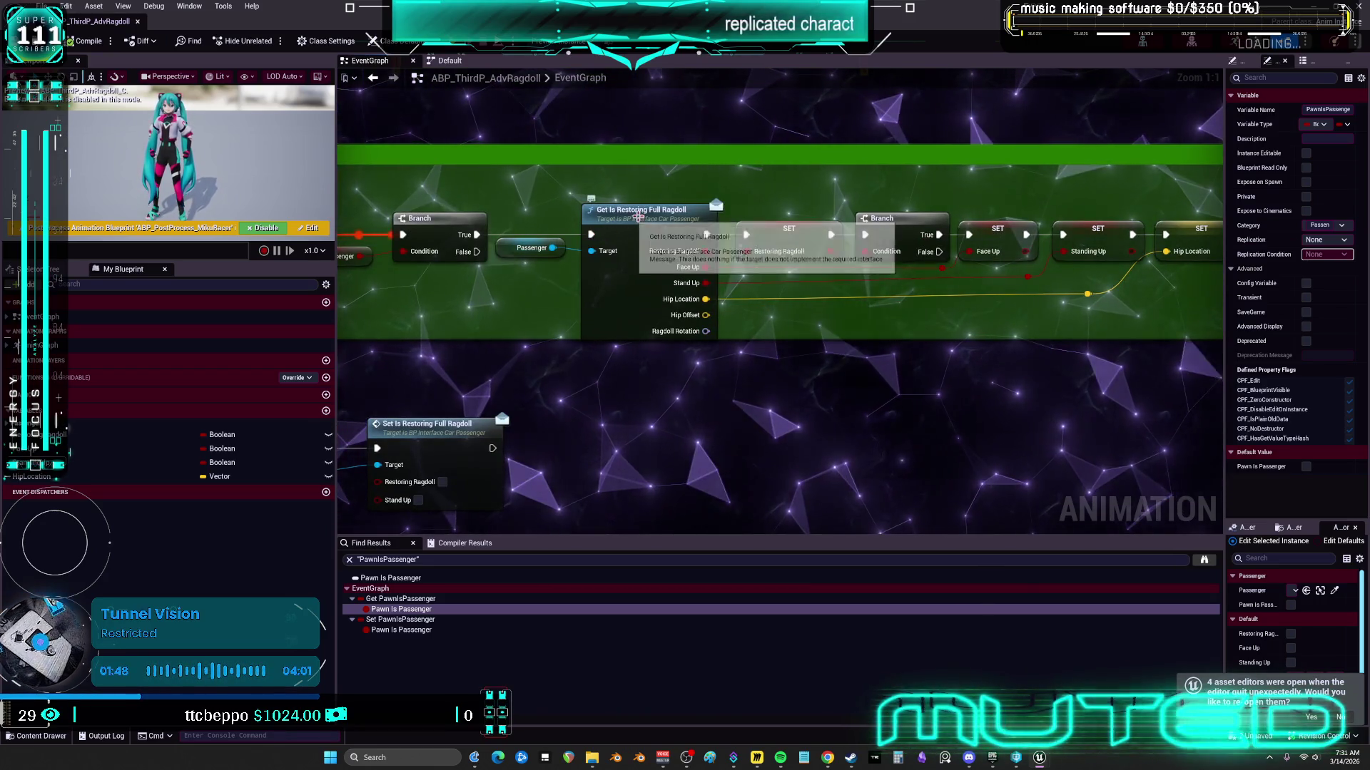
Step: Select Get Is Restoring Full Ragdoll in the Event Tick chain and bring up Class Settings
{"action": "left_click", "coordinate": [637, 215]}
{"action": "mouse_move", "coordinate": [537, 310]}
{"action": "left_mouse_down"}
{"action": "mouse_move", "coordinate": [743, 319]}
{"action": "mouse_move", "coordinate": [728, 329]}
{"action": "left_mouse_up"}
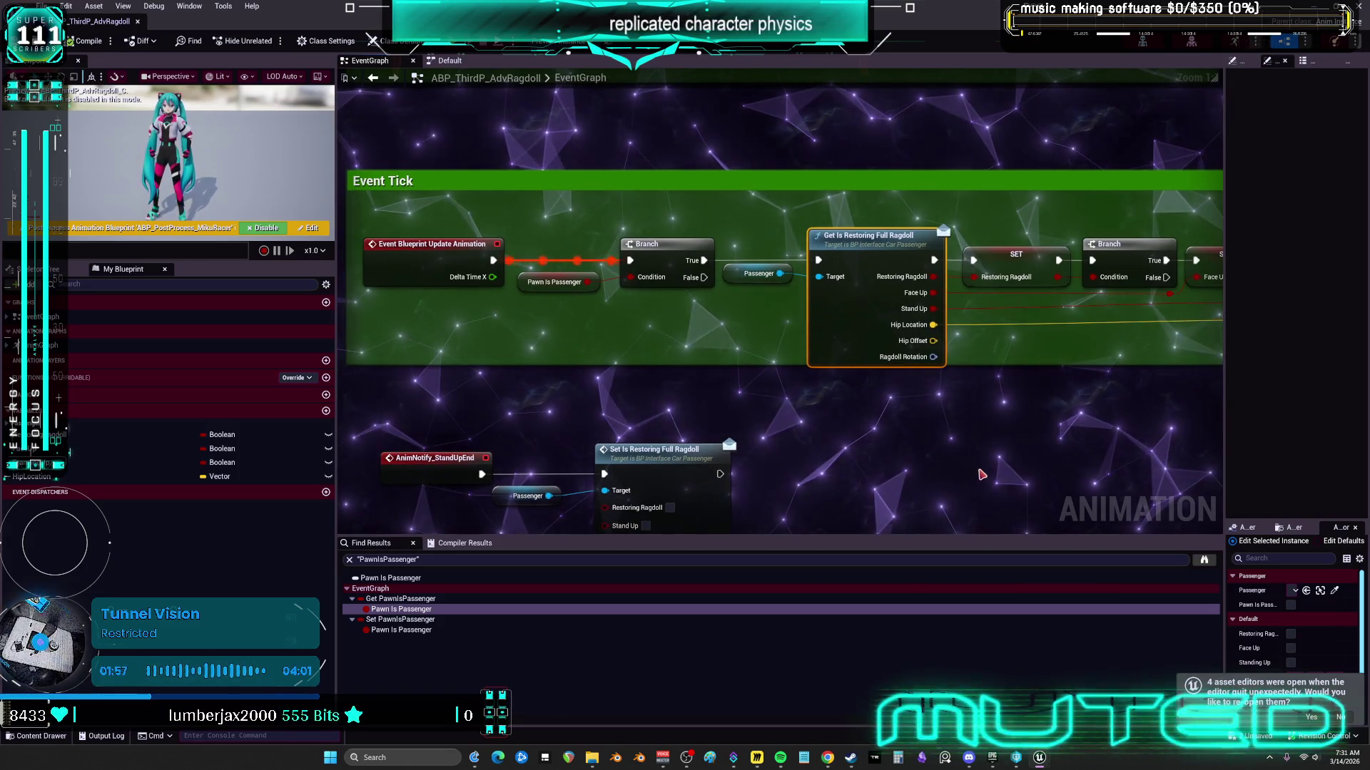
{"action": "left_click", "coordinate": [935, 486]}
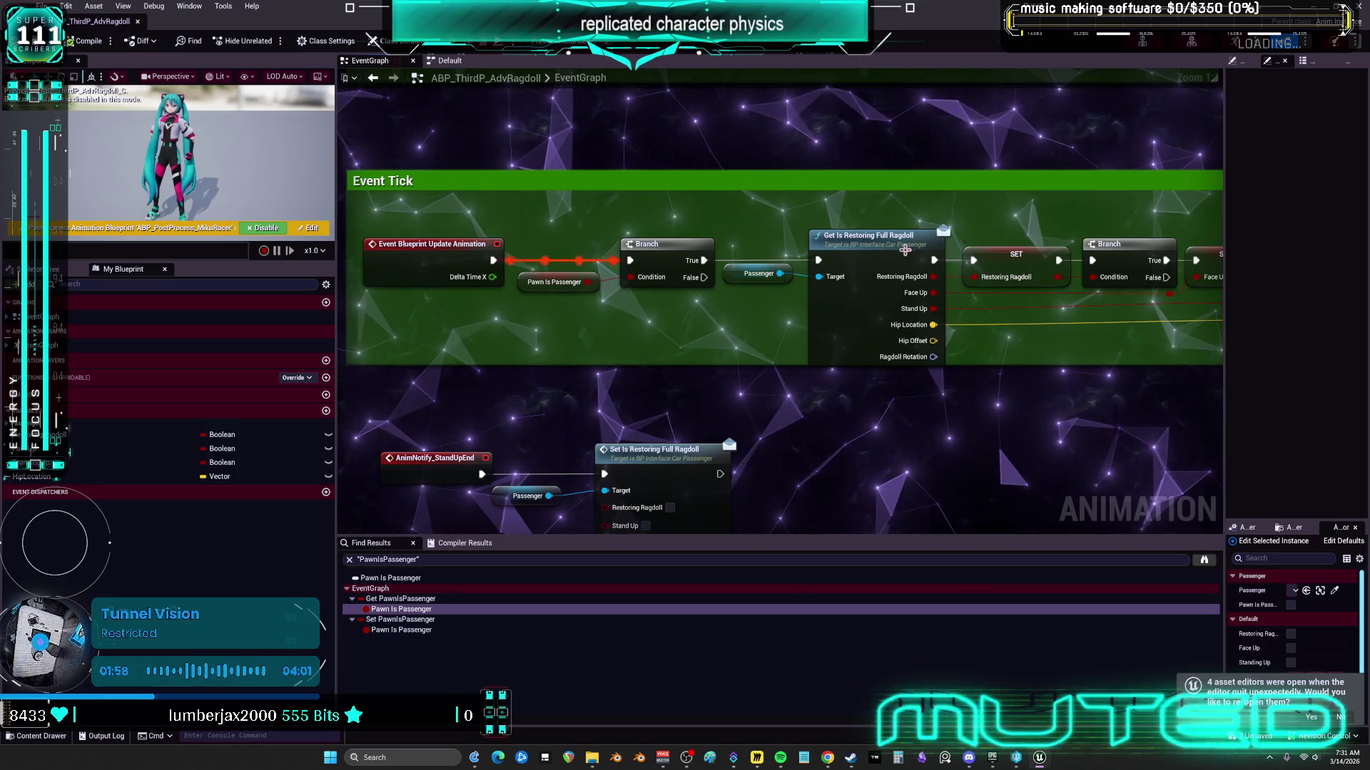
{"action": "left_click", "coordinate": [876, 240]}
{"action": "left_click", "coordinate": [328, 40]}
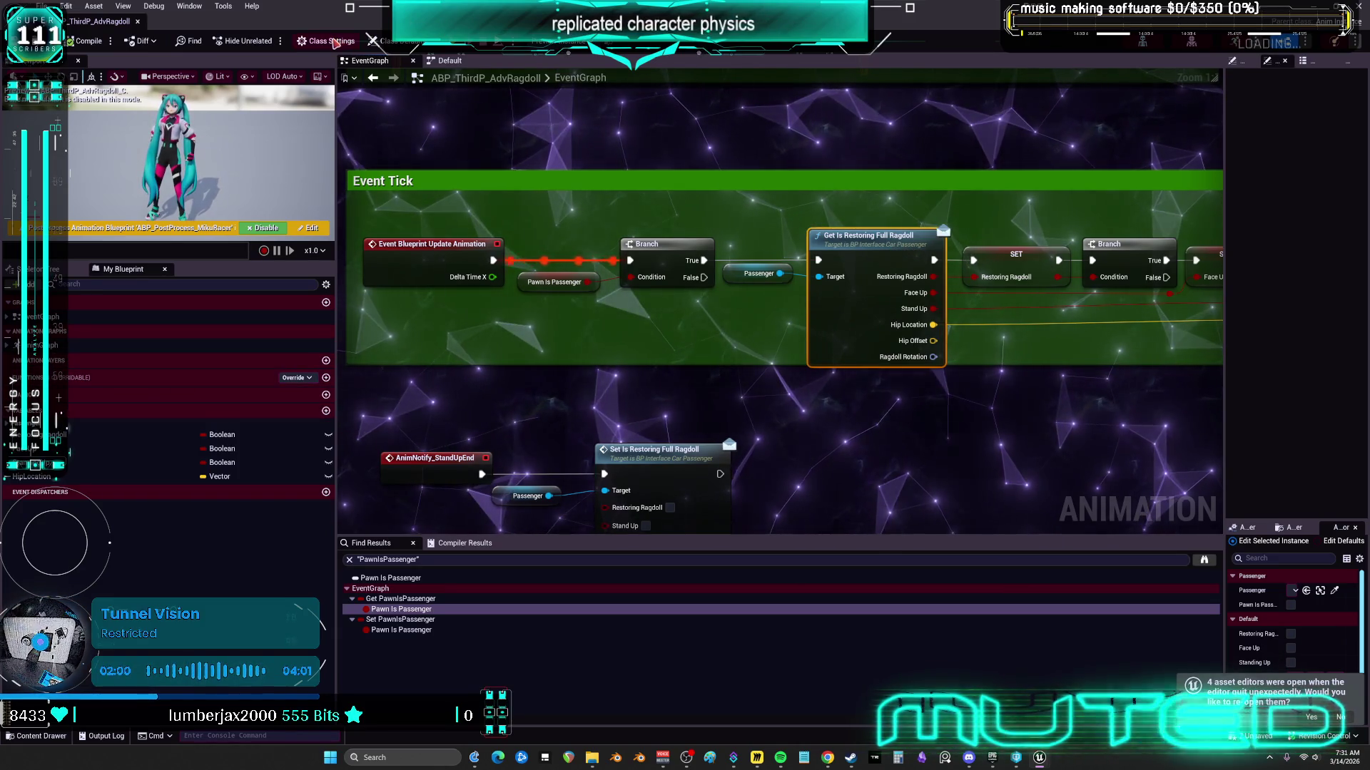
Step: Expand Inherited and Implemented Interfaces in Class Settings to confirm the Blueprint has none
{"action": "left_click_drag", "start_coordinate": [1230, 338], "coordinate": [881, 341]}
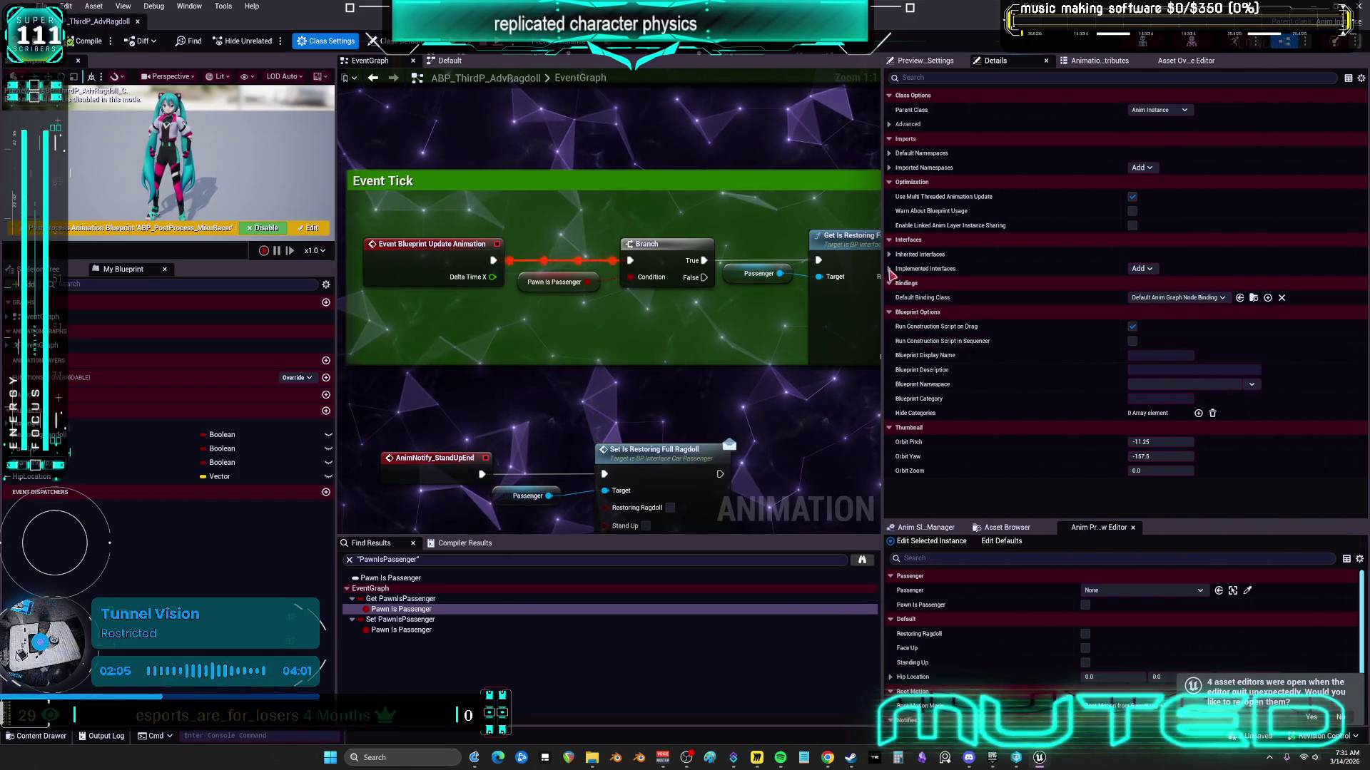
{"action": "left_click", "coordinate": [992, 254]}
{"action": "left_click", "coordinate": [993, 284]}
{"action": "left_click_drag", "start_coordinate": [880, 318], "coordinate": [1138, 335]}
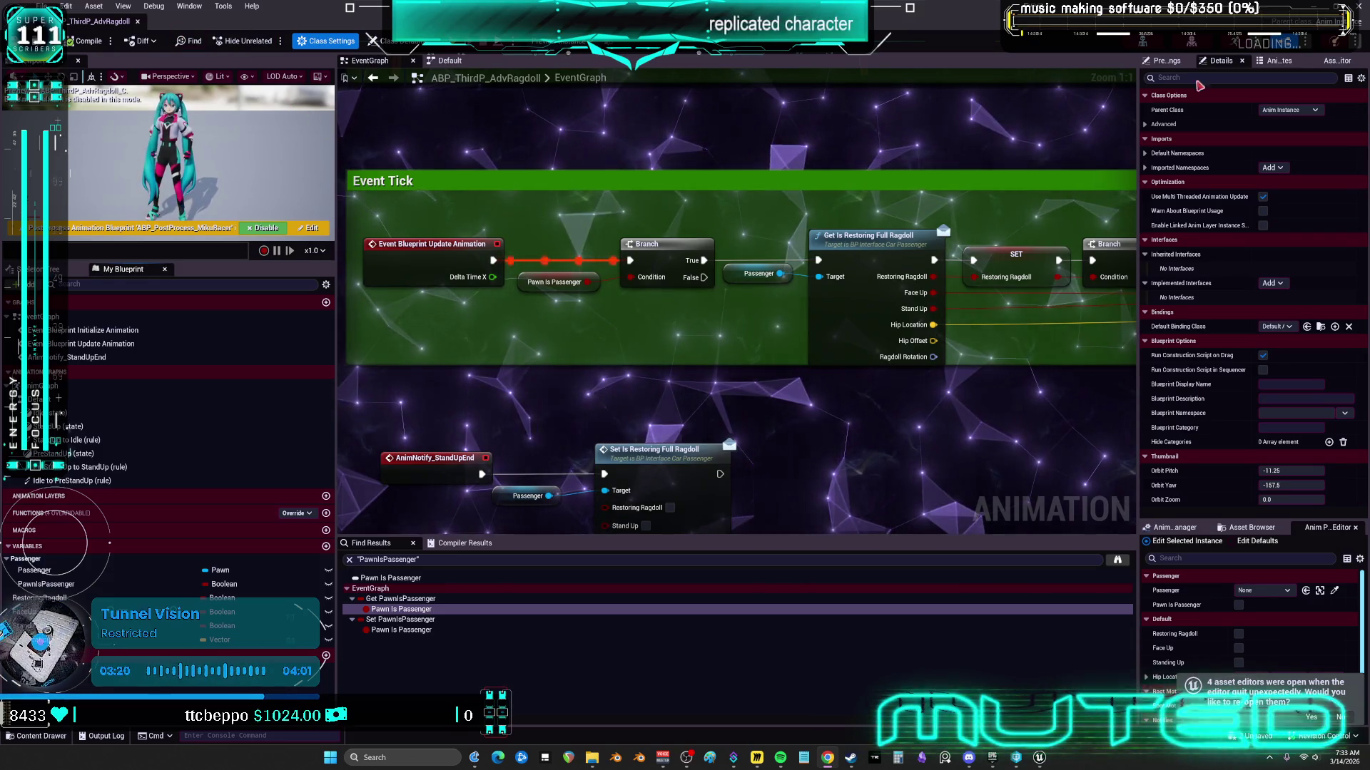
{"action": "key", "text": "alt+Tab"}
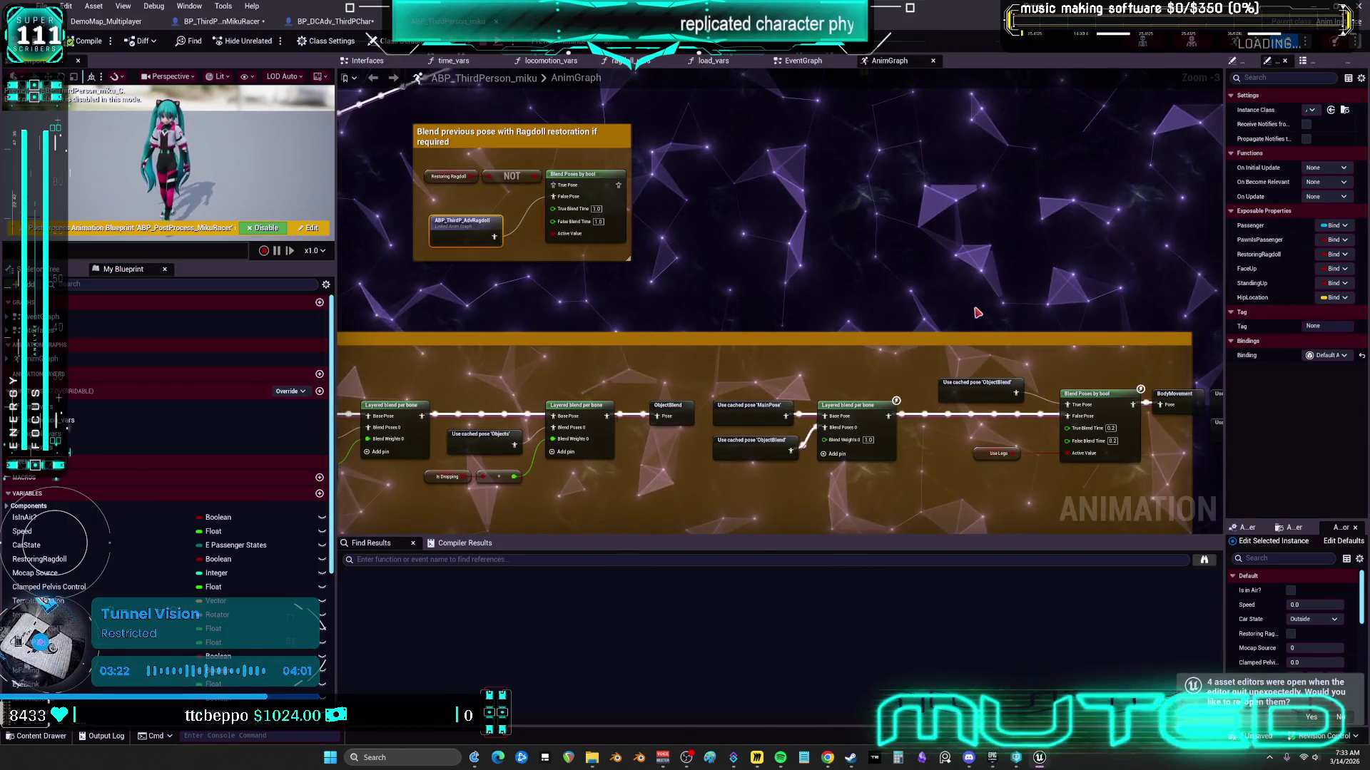
Step: Move the ragdoll restoration comment right and retitle it 'replaced with new active ragdoll'
{"action": "scroll", "coordinate": [1013, 316], "scroll_direction": "down", "scroll_amount": 2}
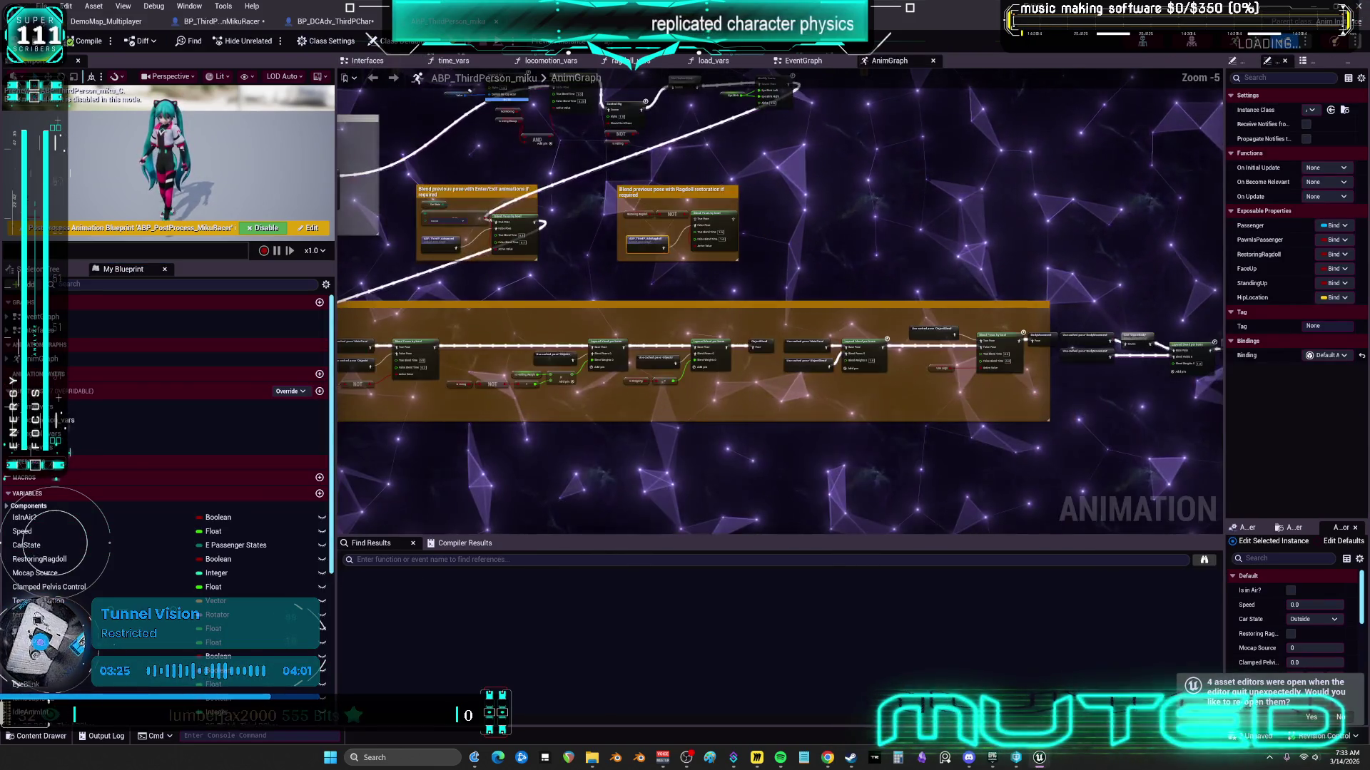
{"action": "left_click_drag", "start_coordinate": [835, 310], "coordinate": [665, 221]}
{"action": "left_click_drag", "start_coordinate": [703, 282], "coordinate": [791, 278]}
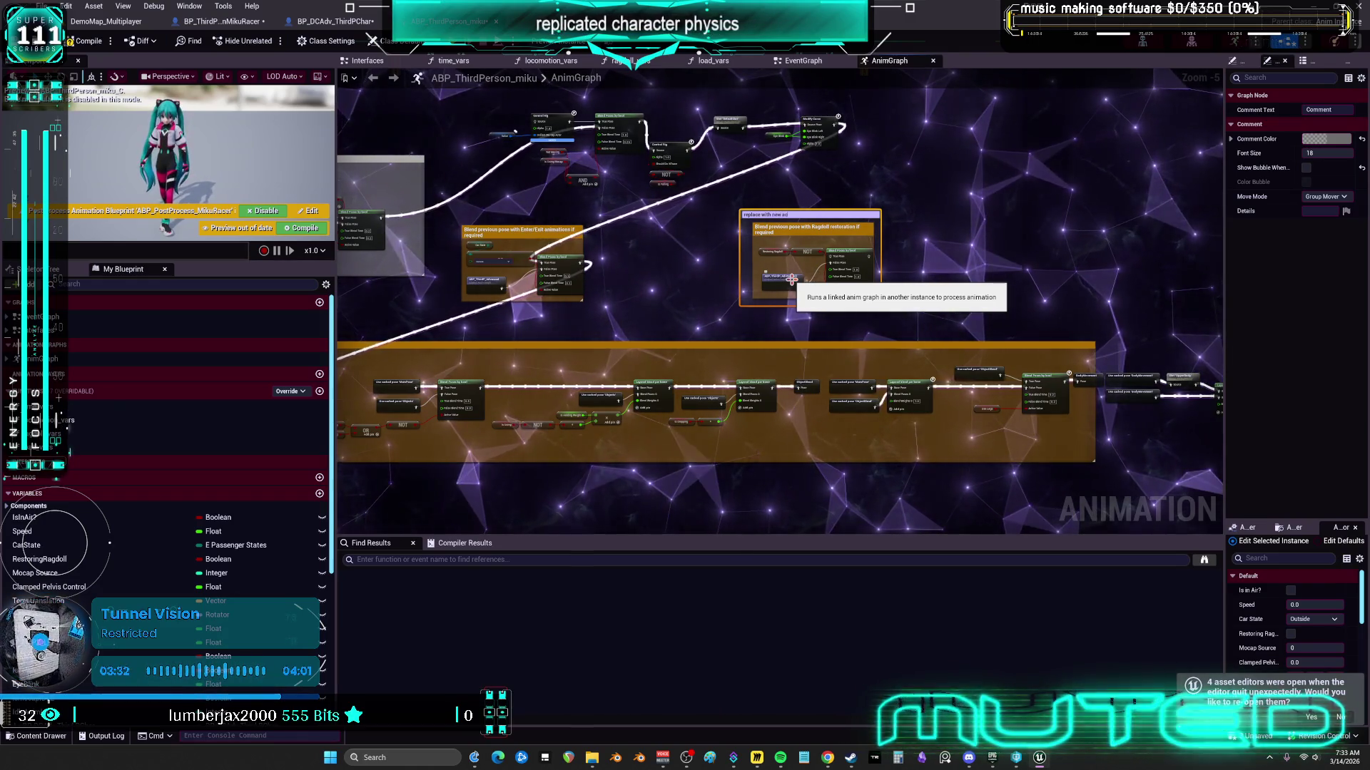
{"action": "type", "text": "ragdoll"}
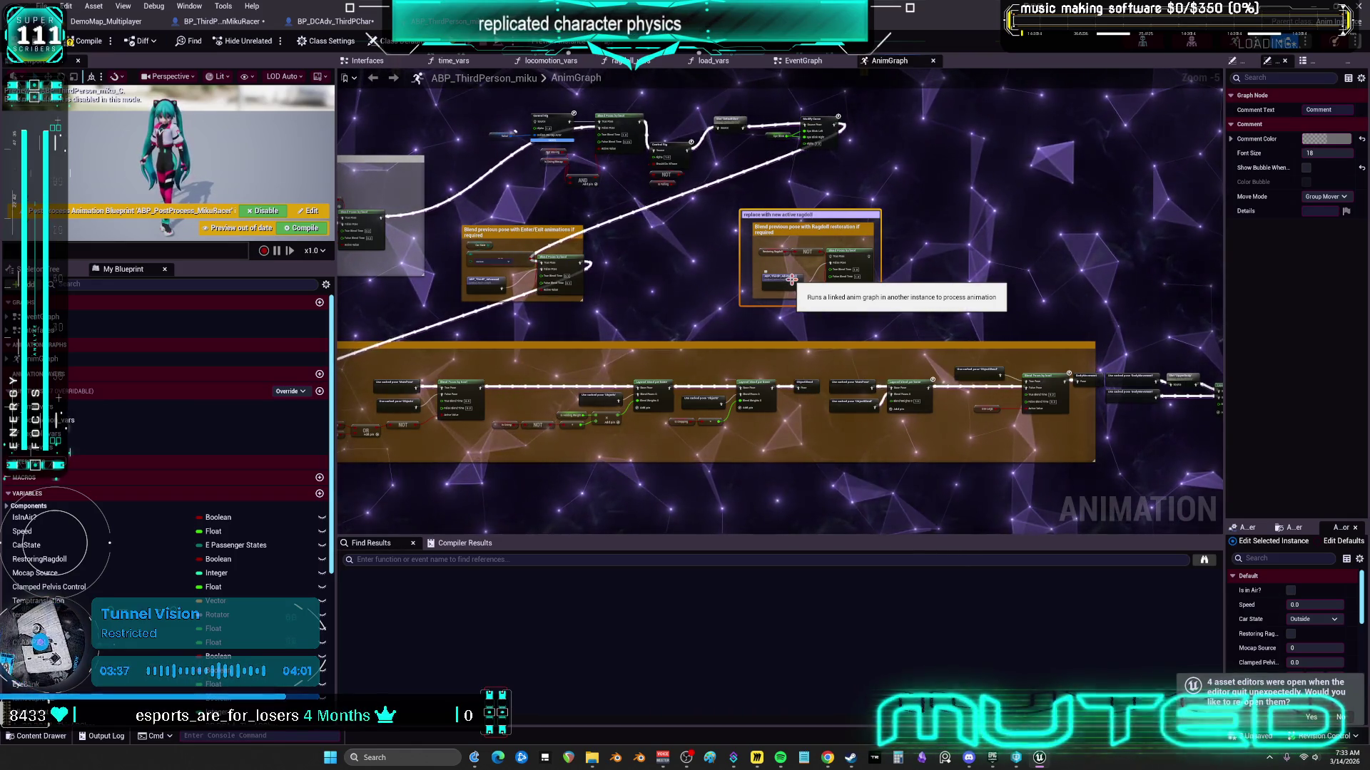
{"action": "left_click", "coordinate": [985, 289]}
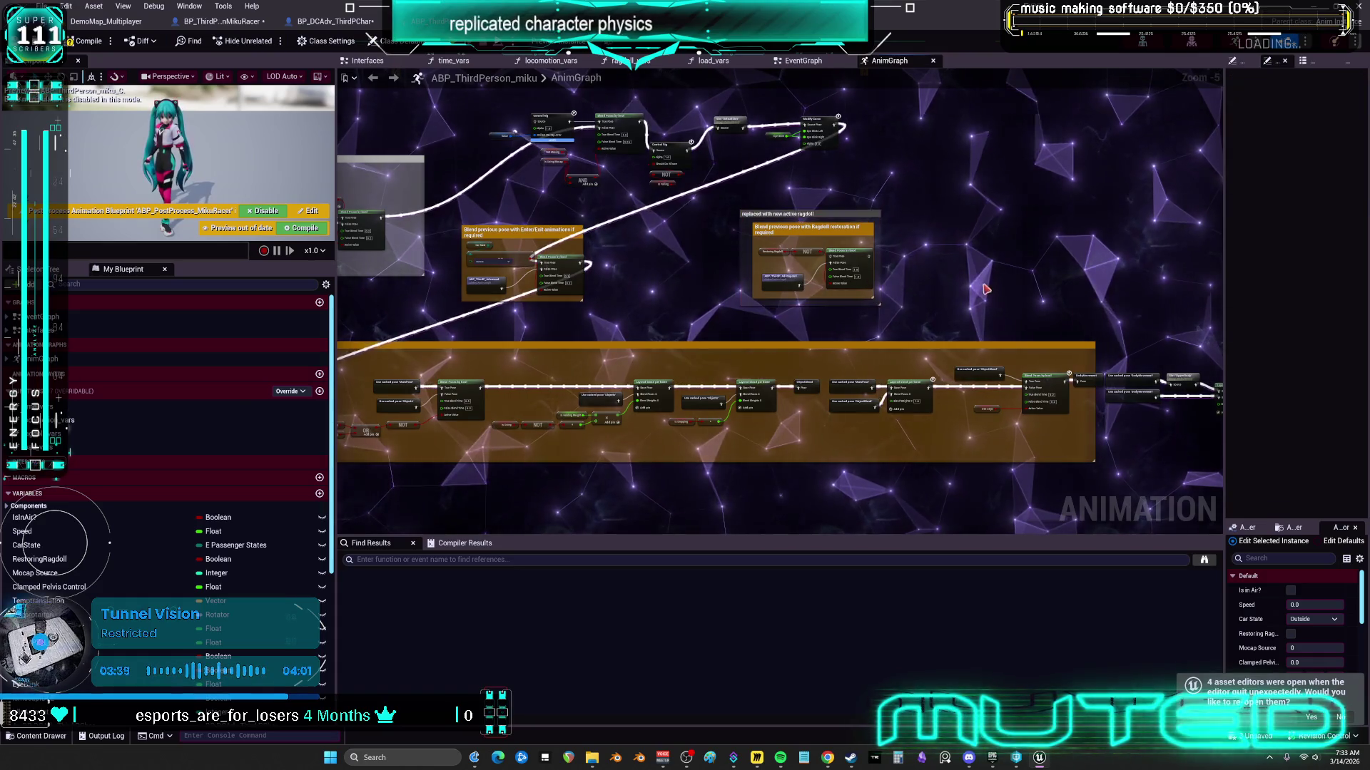
Step: Set the renamed comment's colour to bright red (FF0000)
{"action": "left_click", "coordinate": [752, 150]}
{"action": "left_click", "coordinate": [1324, 142]}
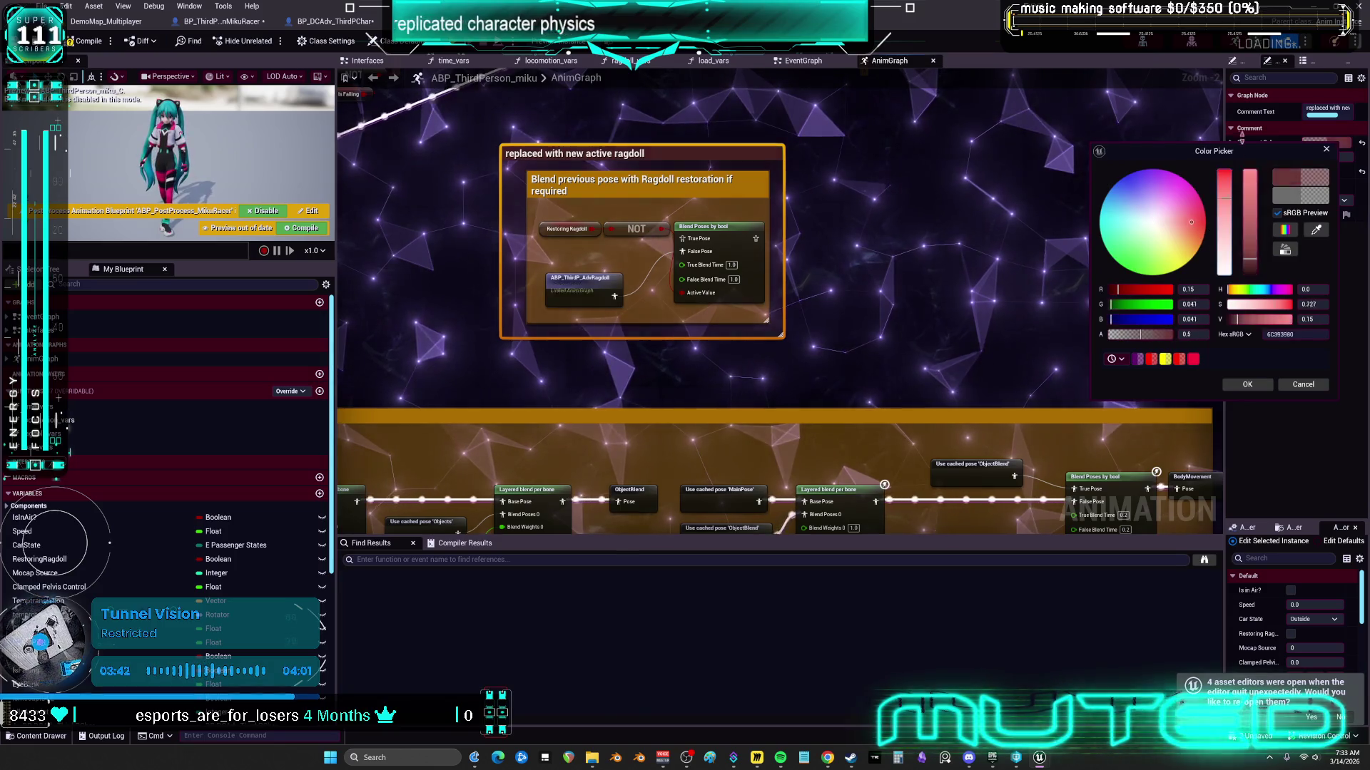
{"action": "left_click_drag", "start_coordinate": [1242, 140], "coordinate": [1250, 130]}
{"action": "left_click", "coordinate": [1247, 385]}
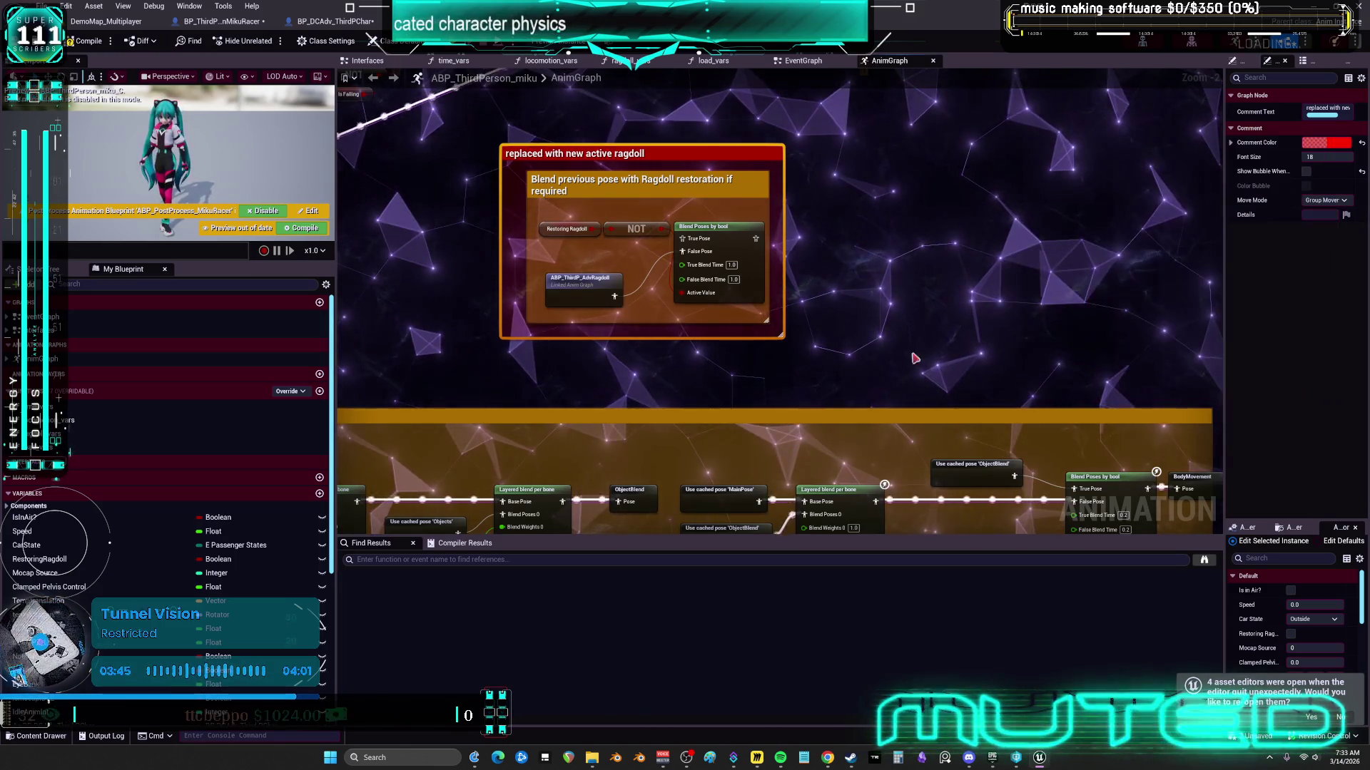
{"action": "scroll", "coordinate": [935, 232], "scroll_direction": "down", "scroll_amount": 2}
{"action": "scroll", "coordinate": [936, 232], "scroll_direction": "up", "scroll_amount": 2}
{"action": "double_click", "coordinate": [935, 231]}
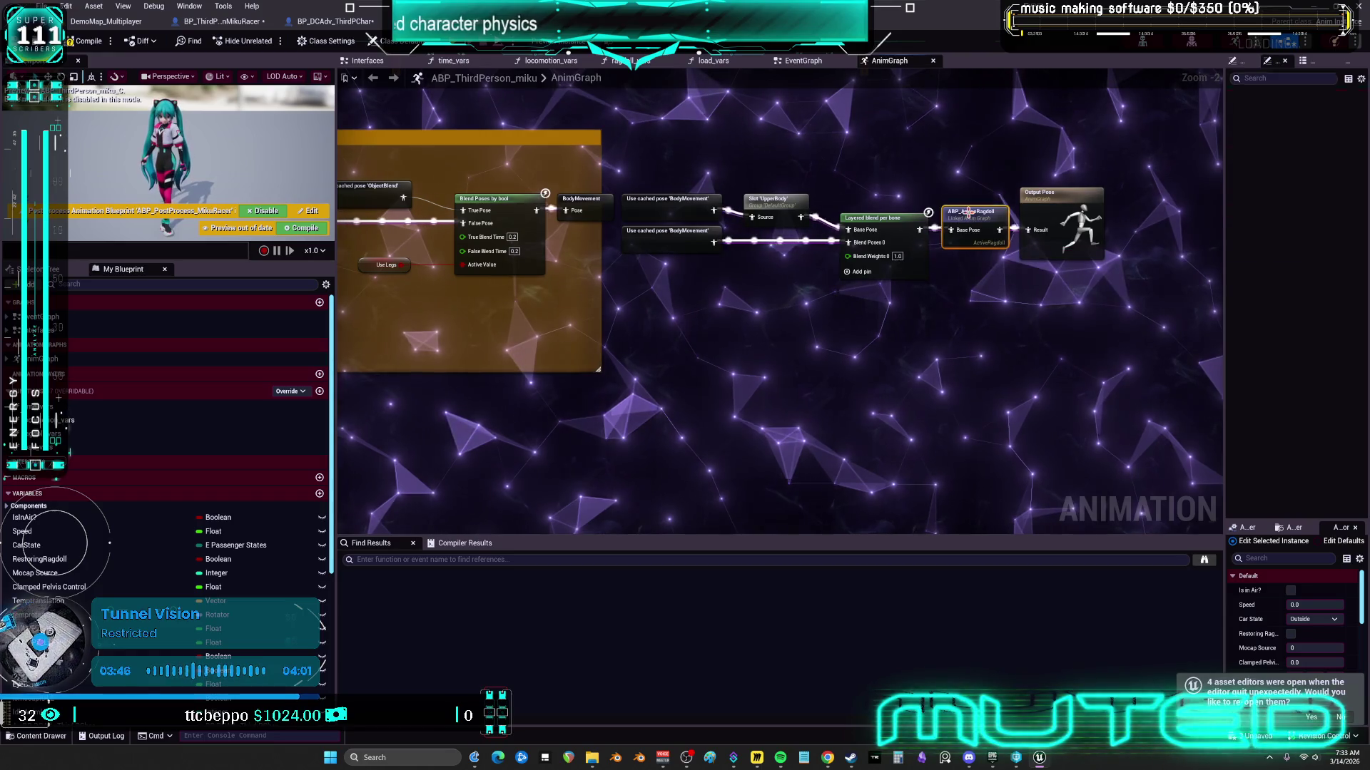
Step: View montage_ragdoll_backward's references in the Reference Viewer from the level editor, then close it
{"action": "mouse_move", "coordinate": [729, 251]}
{"action": "left_mouse_down"}
{"action": "mouse_move", "coordinate": [756, 271]}
{"action": "mouse_move", "coordinate": [779, 388]}
{"action": "mouse_move", "coordinate": [799, 399]}
{"action": "mouse_move", "coordinate": [732, 385]}
{"action": "left_mouse_up"}
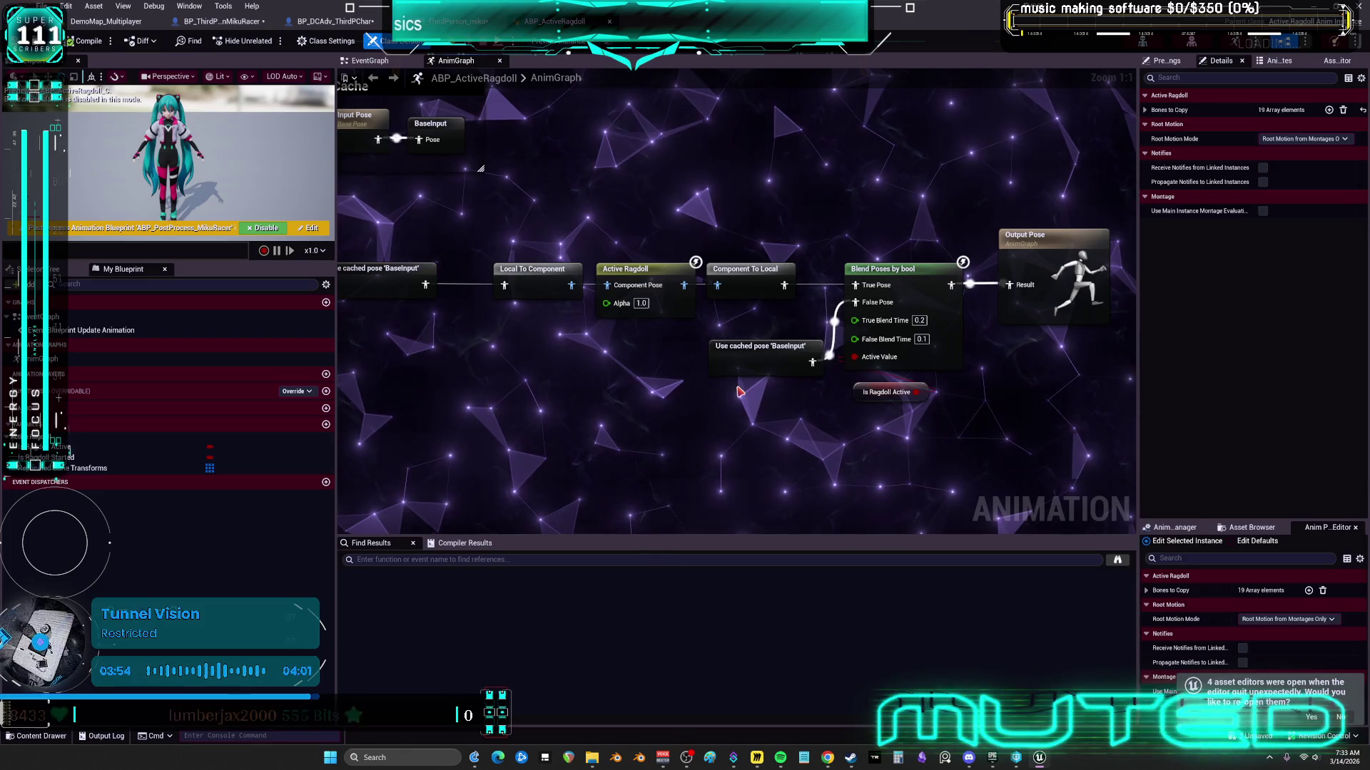
{"action": "left_click", "coordinate": [106, 21]}
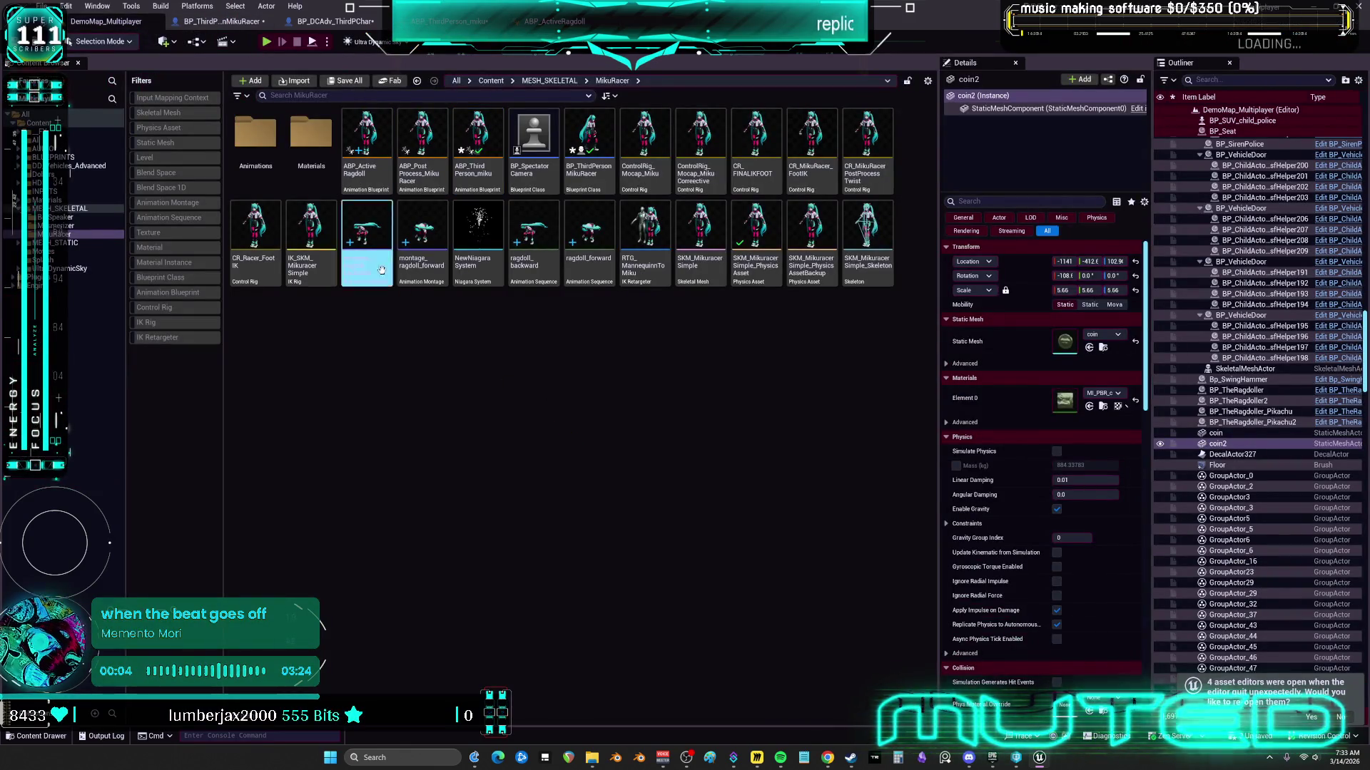
{"action": "left_click", "coordinate": [398, 404]}
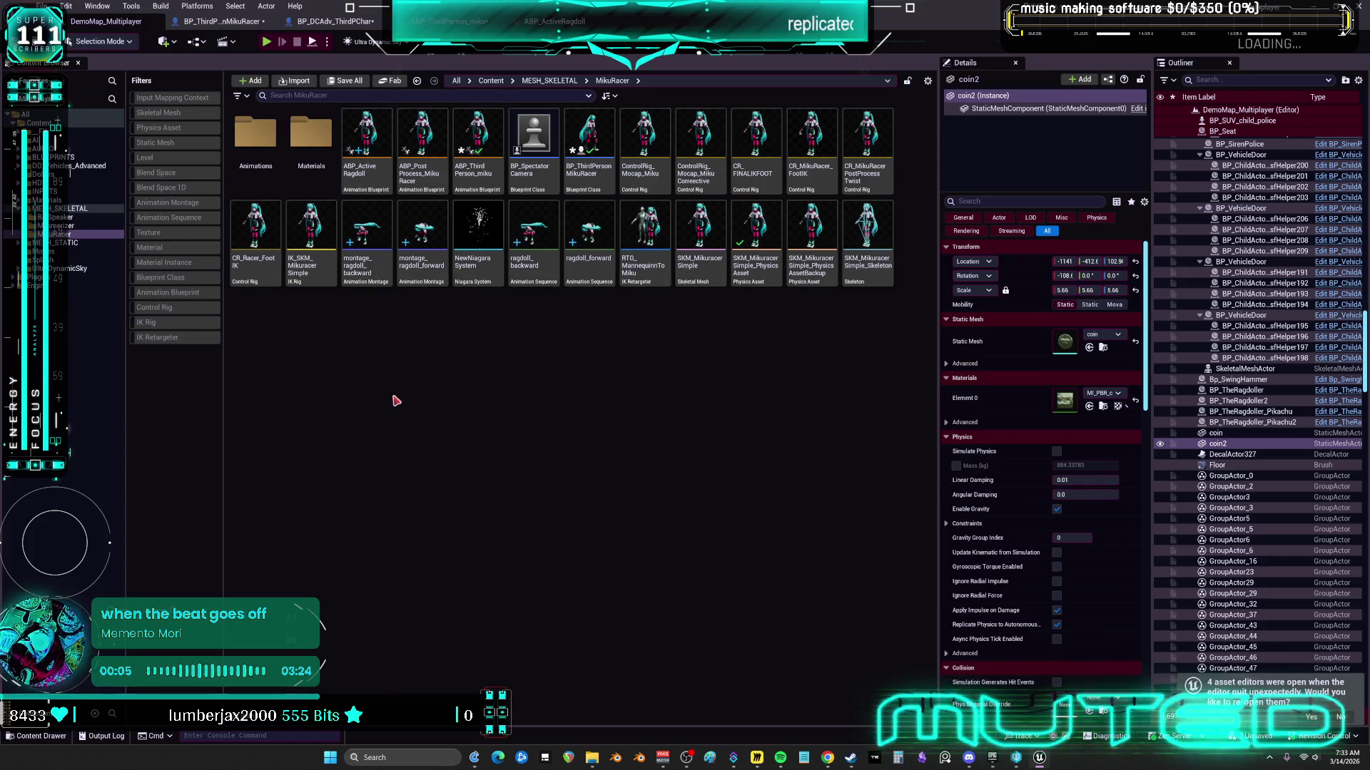
{"action": "right_click", "coordinate": [360, 229]}
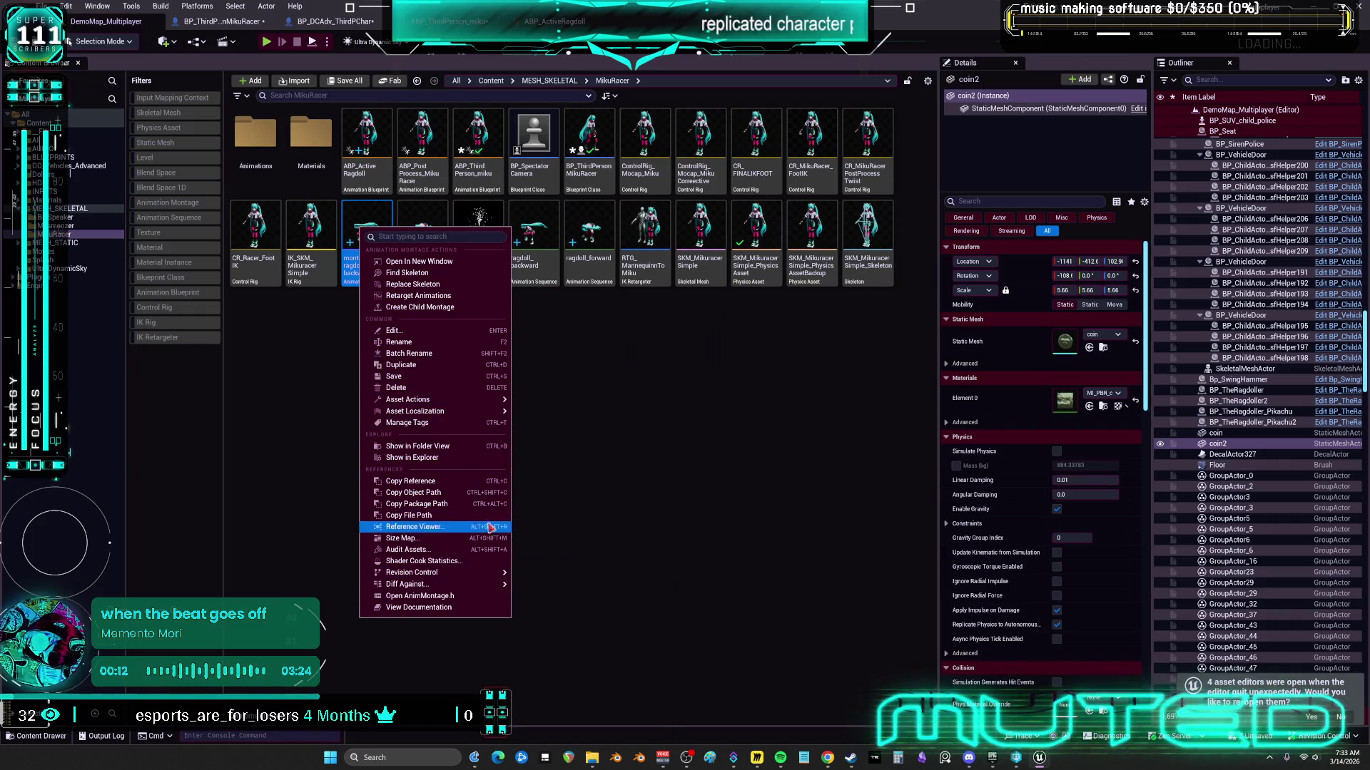
{"action": "left_click", "coordinate": [459, 527]}
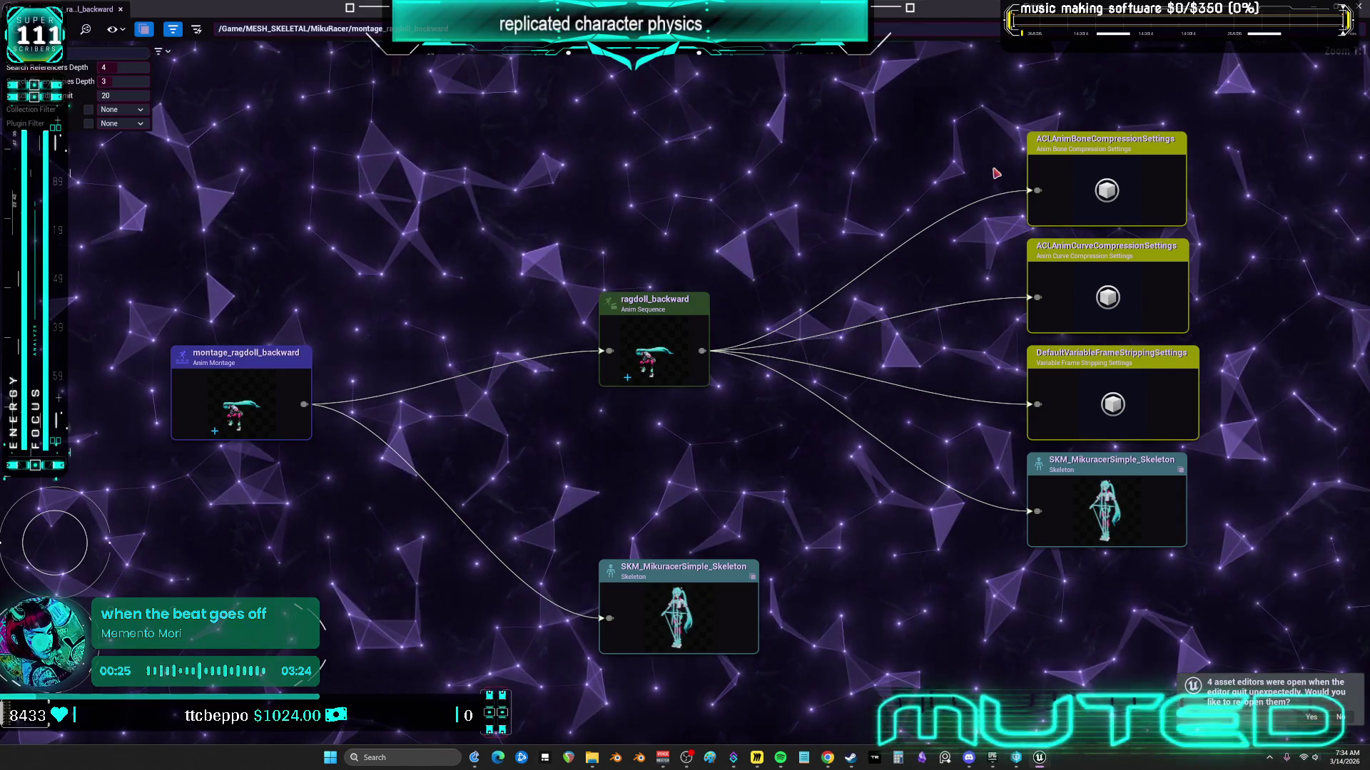
{"action": "key", "text": "alt+F4"}
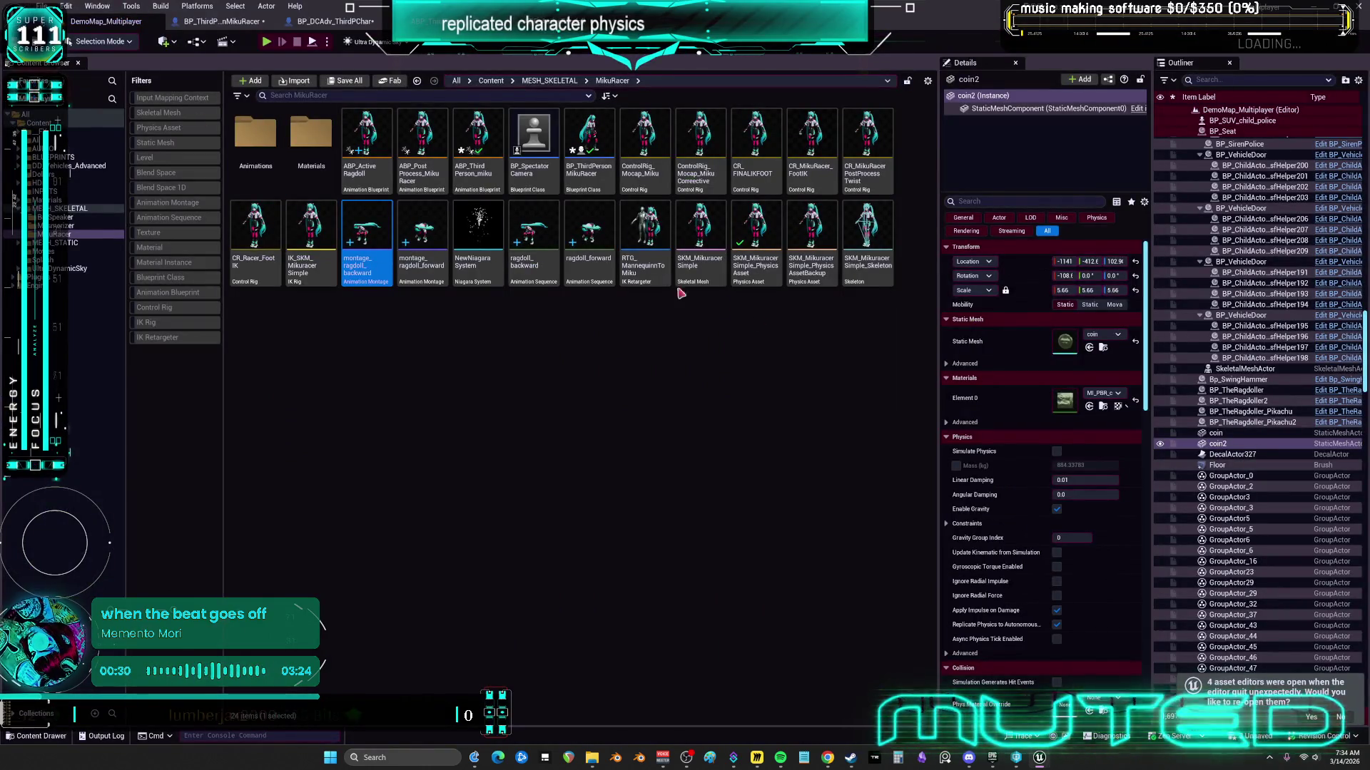
{"action": "key", "text": "alt+Tab"}
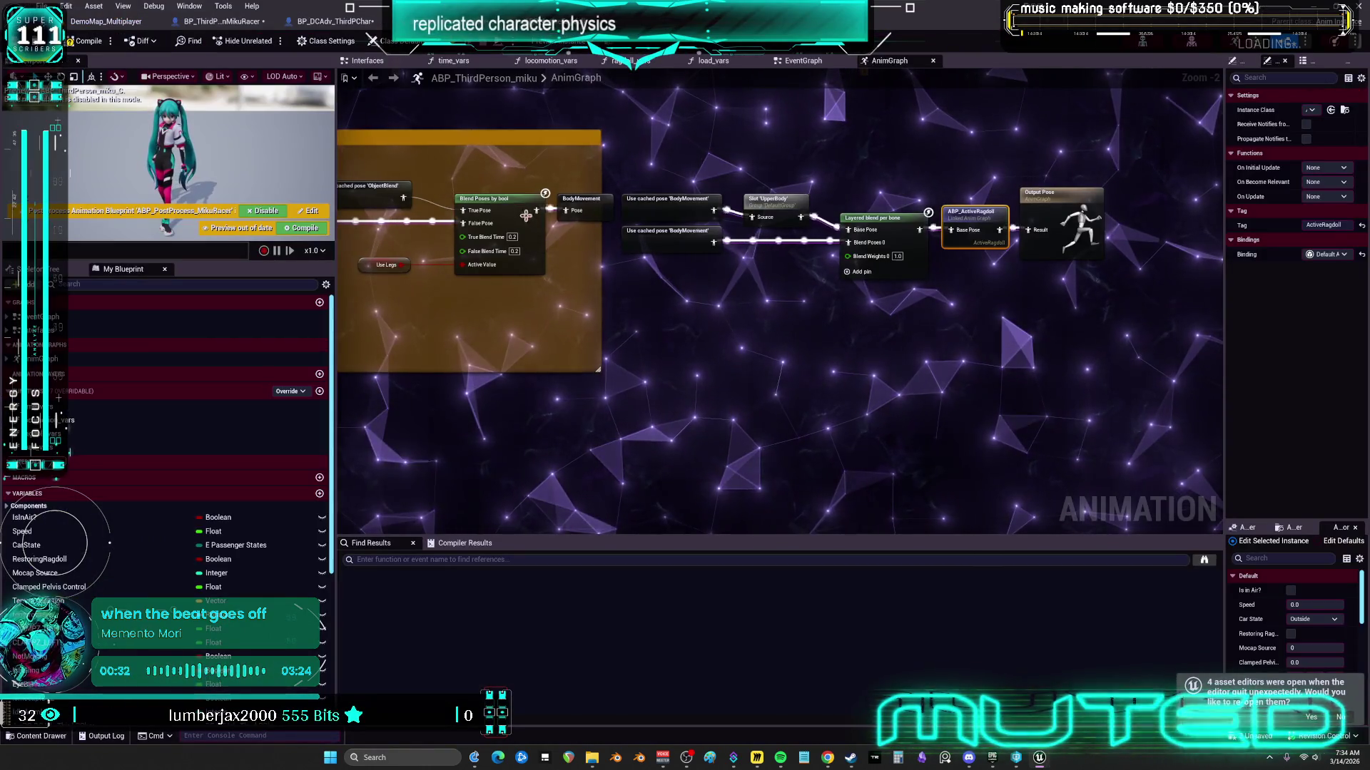
Step: Go via ABP_ActiveRagdoll to the character Blueprint's graph around CE Check Ragdoll Under Floor
{"action": "left_click", "coordinate": [963, 216]}
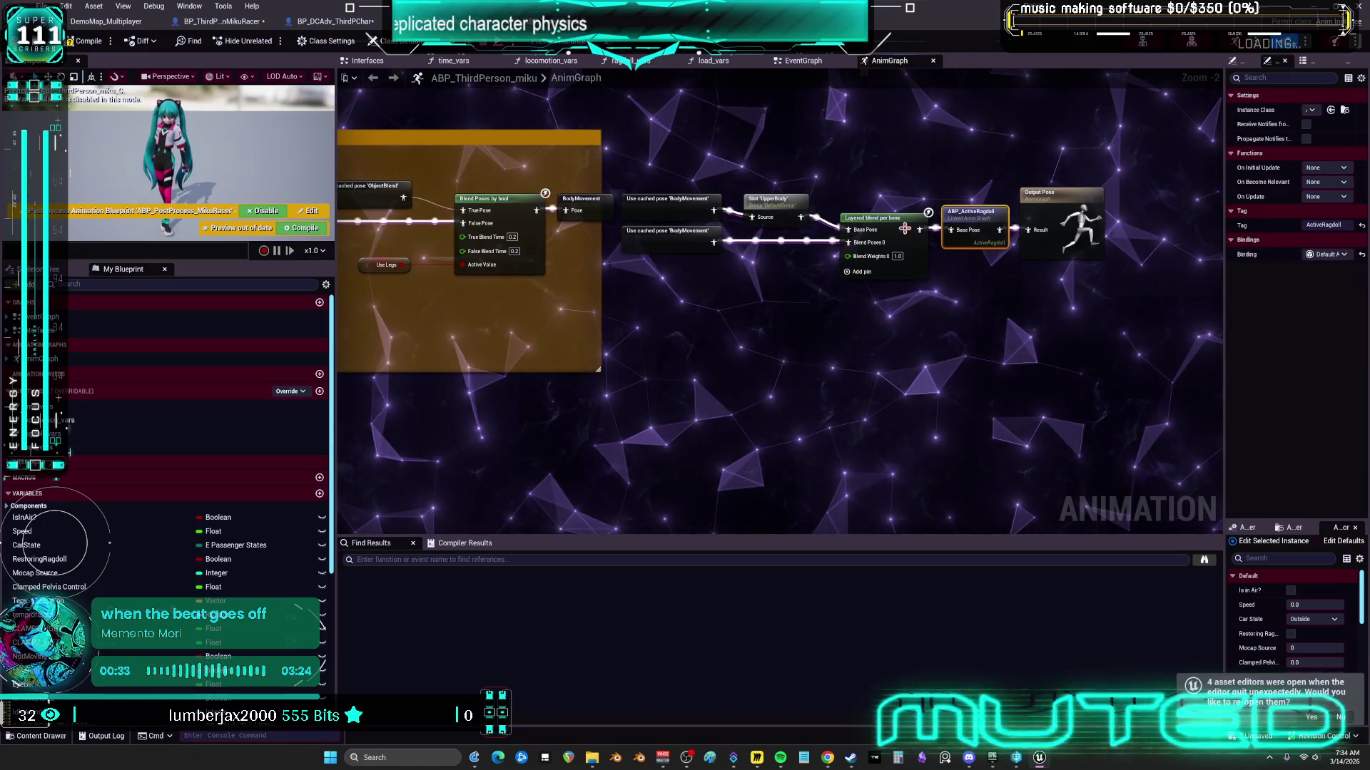
{"action": "left_click_drag", "start_coordinate": [719, 157], "coordinate": [738, 471]}
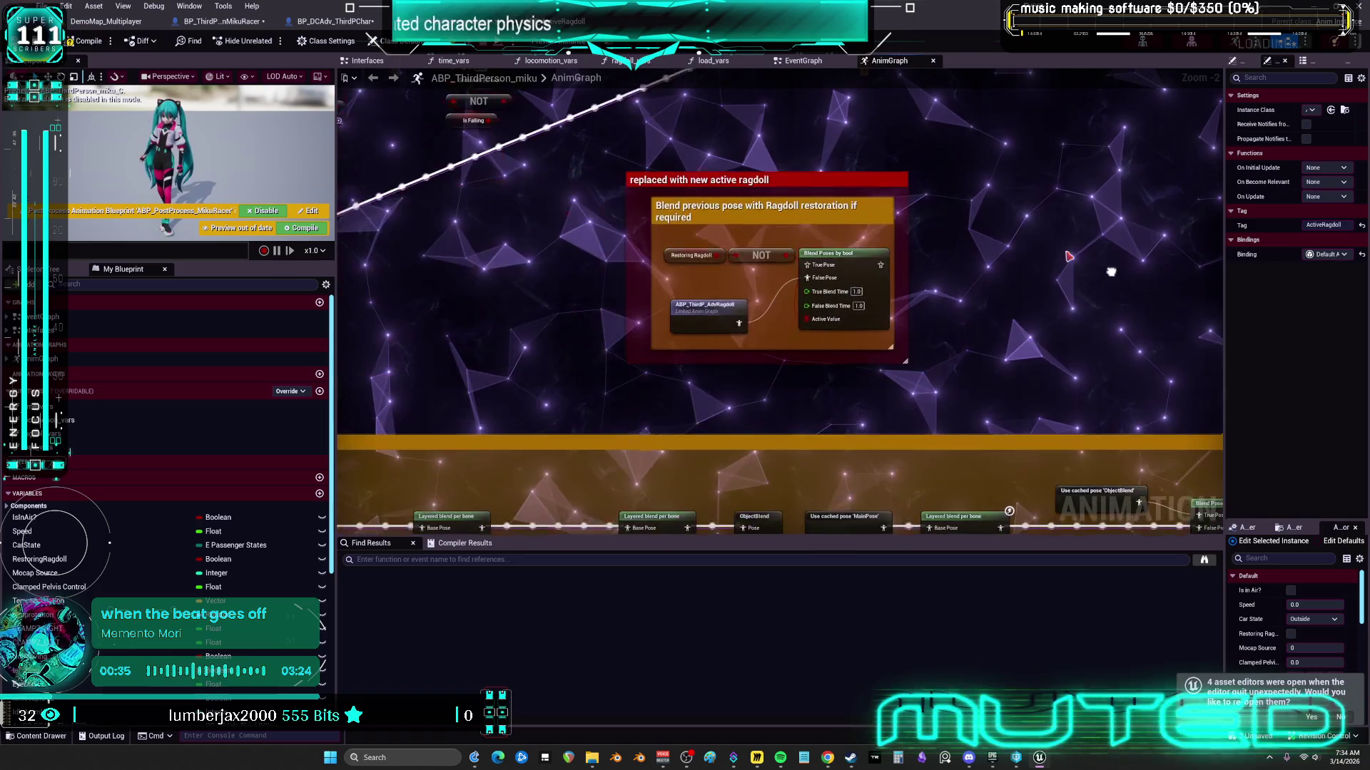
{"action": "left_click", "coordinate": [550, 22]}
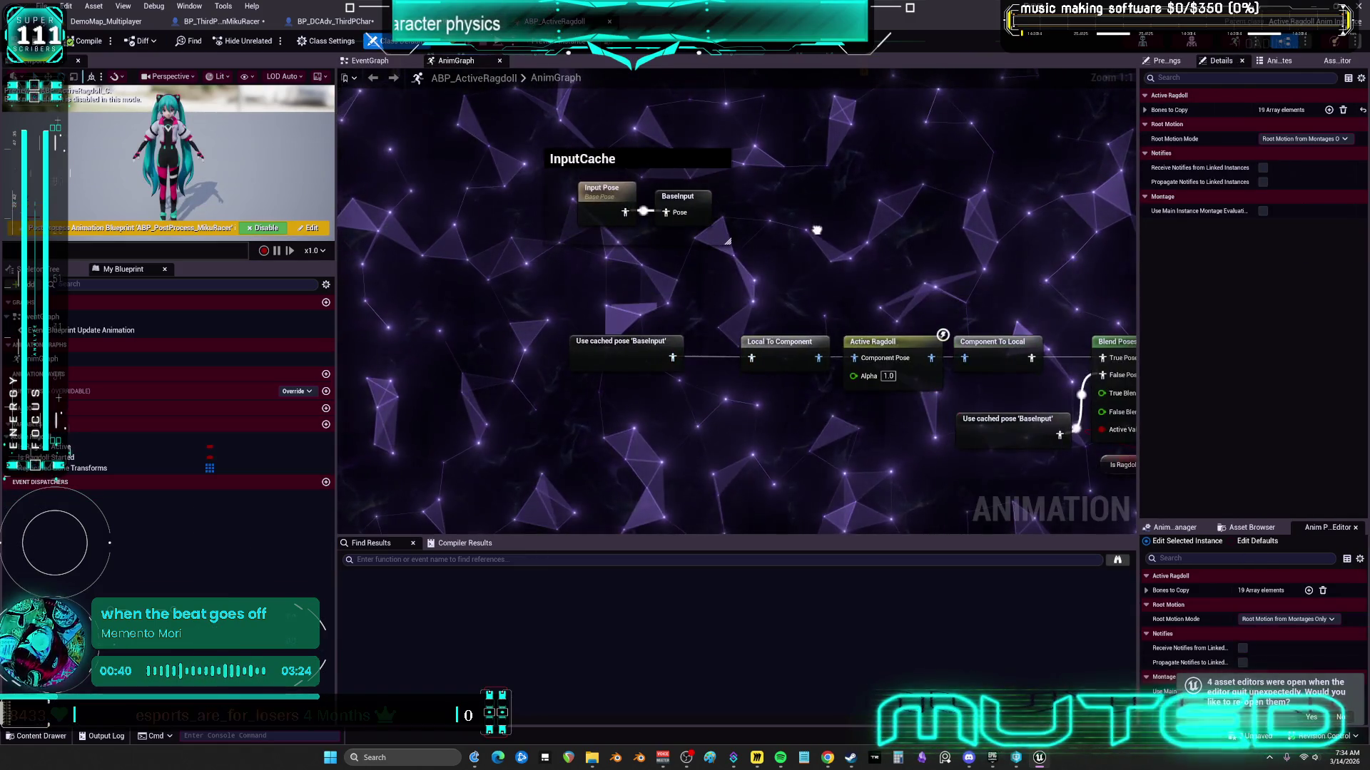
{"action": "left_click", "coordinate": [336, 21]}
{"action": "scroll", "coordinate": [560, 221], "scroll_direction": "up", "scroll_amount": 6}
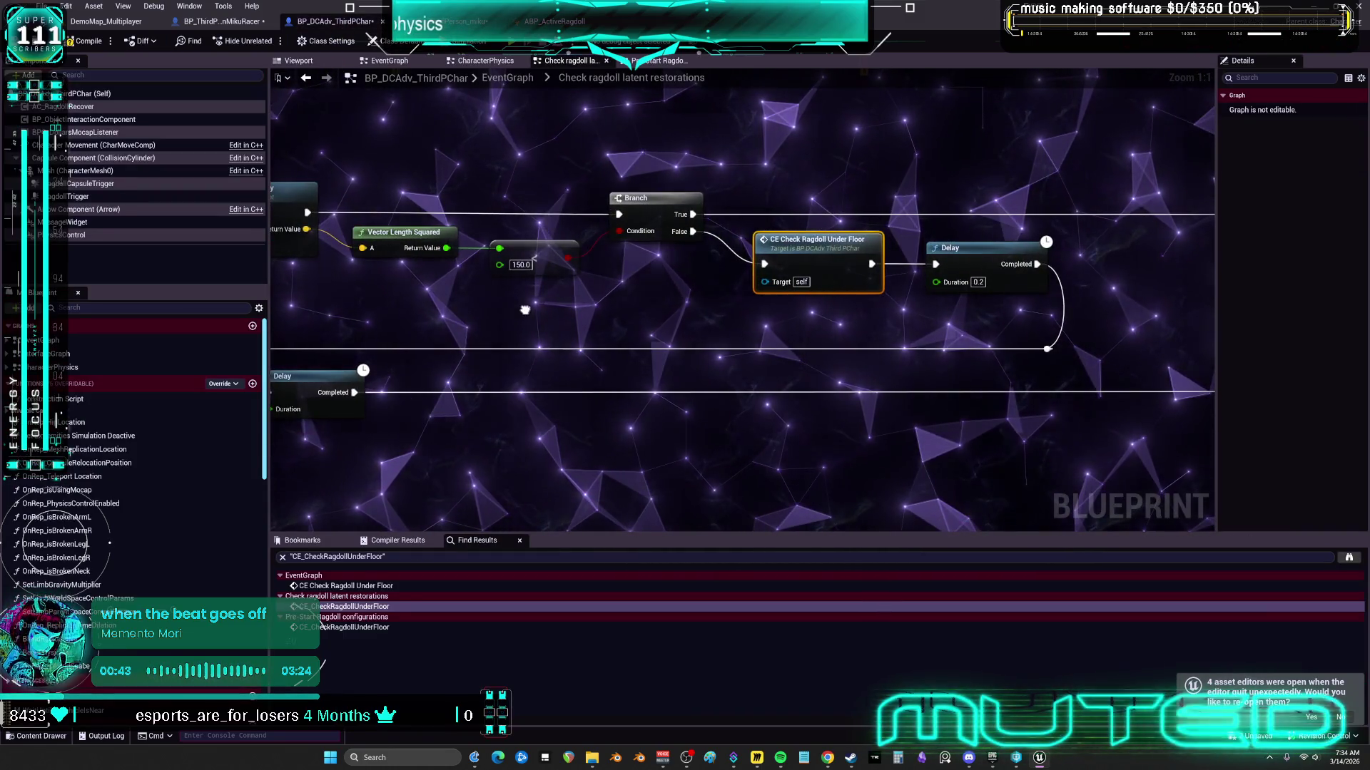
Step: Return to the character EventGraph and zoom in on the CE_CheckRagdollUnderFloor location-correction comments
{"action": "left_click_drag", "start_coordinate": [525, 309], "coordinate": [1186, 241]}
{"action": "left_click", "coordinate": [521, 76]}
{"action": "scroll", "coordinate": [727, 166], "scroll_direction": "down", "scroll_amount": 8}
{"action": "scroll", "coordinate": [727, 166], "scroll_direction": "up", "scroll_amount": 8}
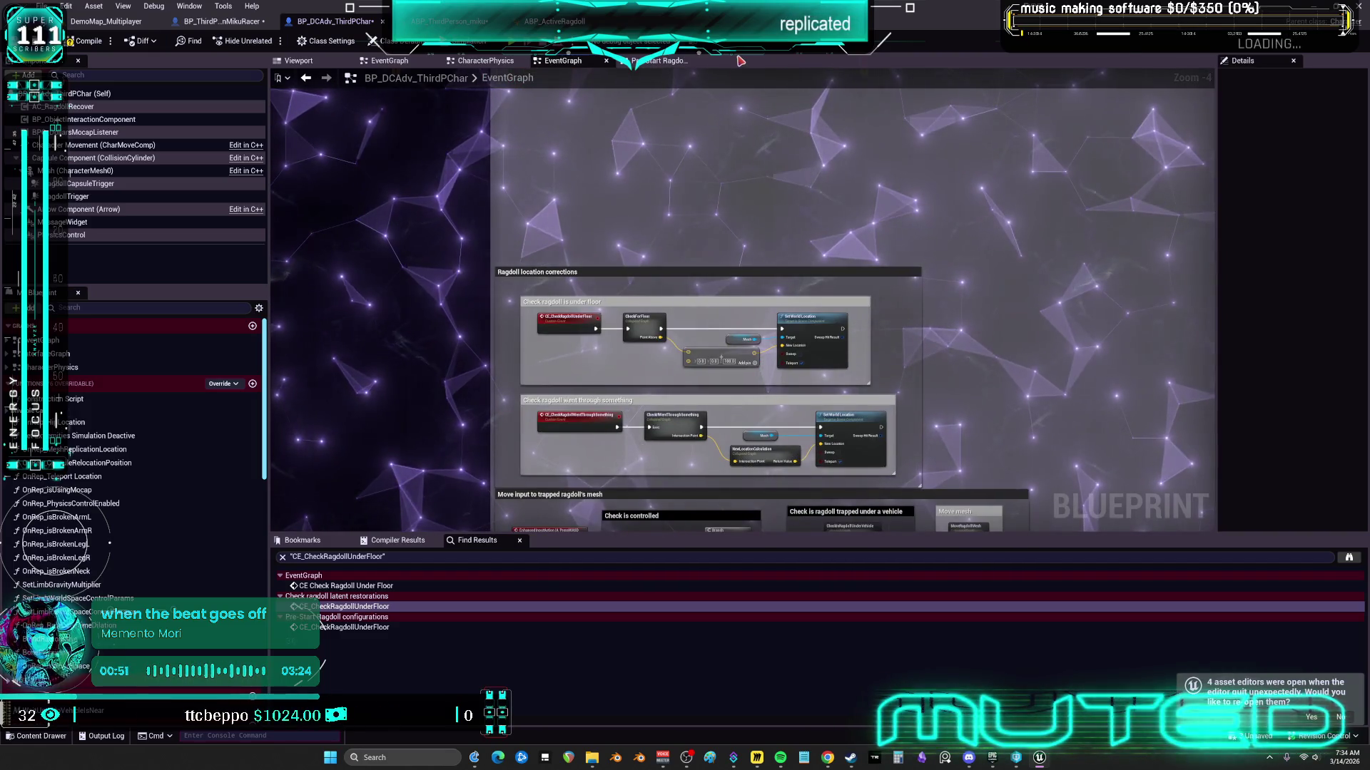
{"action": "scroll", "coordinate": [513, 447], "scroll_direction": "up", "scroll_amount": 2}
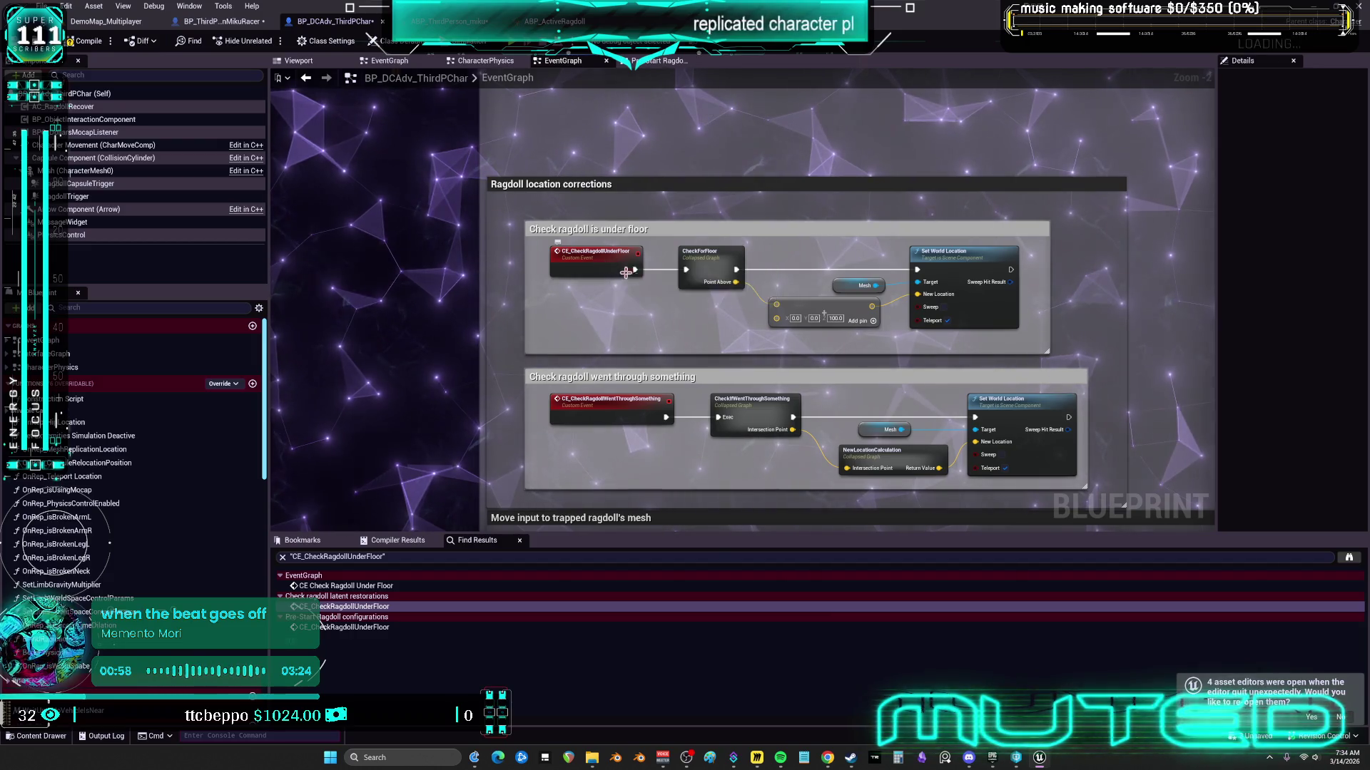
{"action": "mouse_move", "coordinate": [762, 422]}
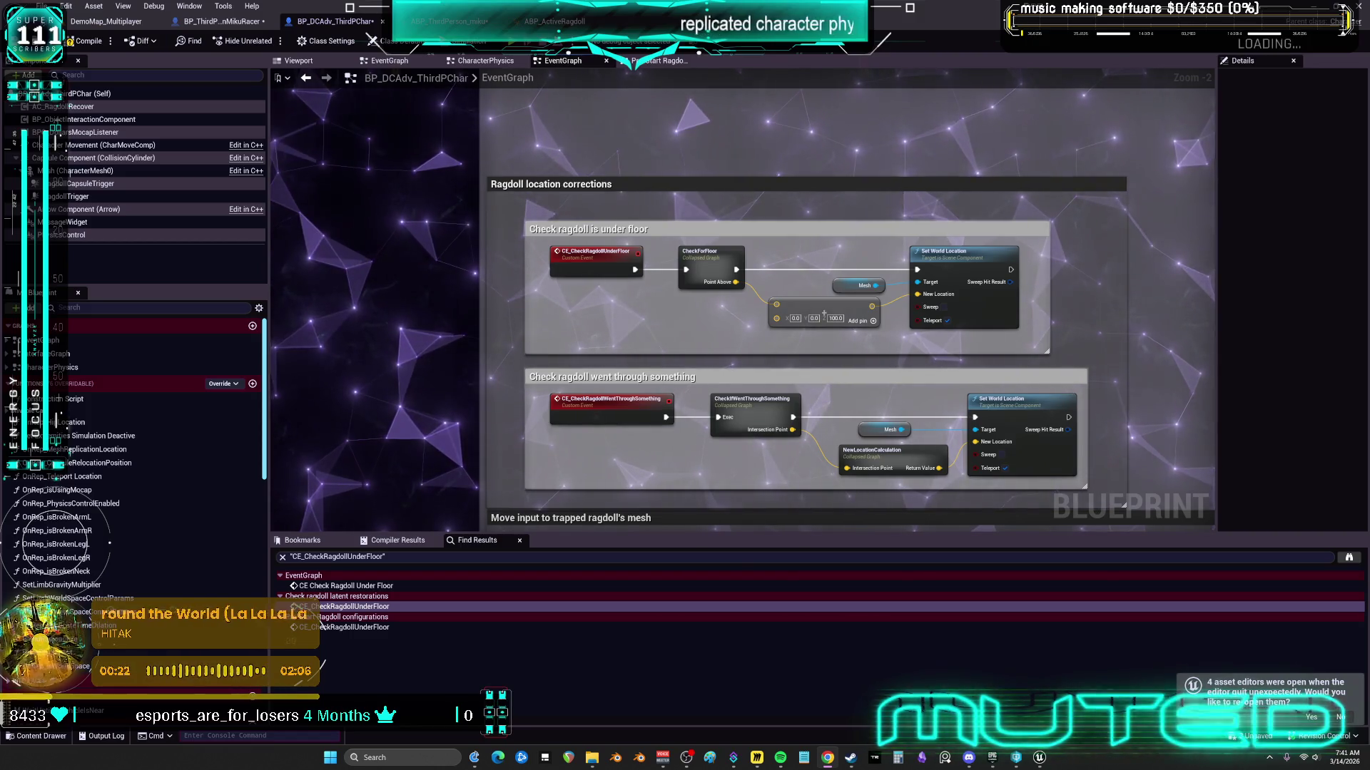
Step: Frame the 'Move input to trapped ragdoll's mesh' comment at 1:1 and bring up MoveRagdollMesh's actions
{"action": "scroll", "coordinate": [581, 298], "scroll_direction": "down", "scroll_amount": 1}
{"action": "scroll", "coordinate": [581, 298], "scroll_direction": "down", "scroll_amount": 2}
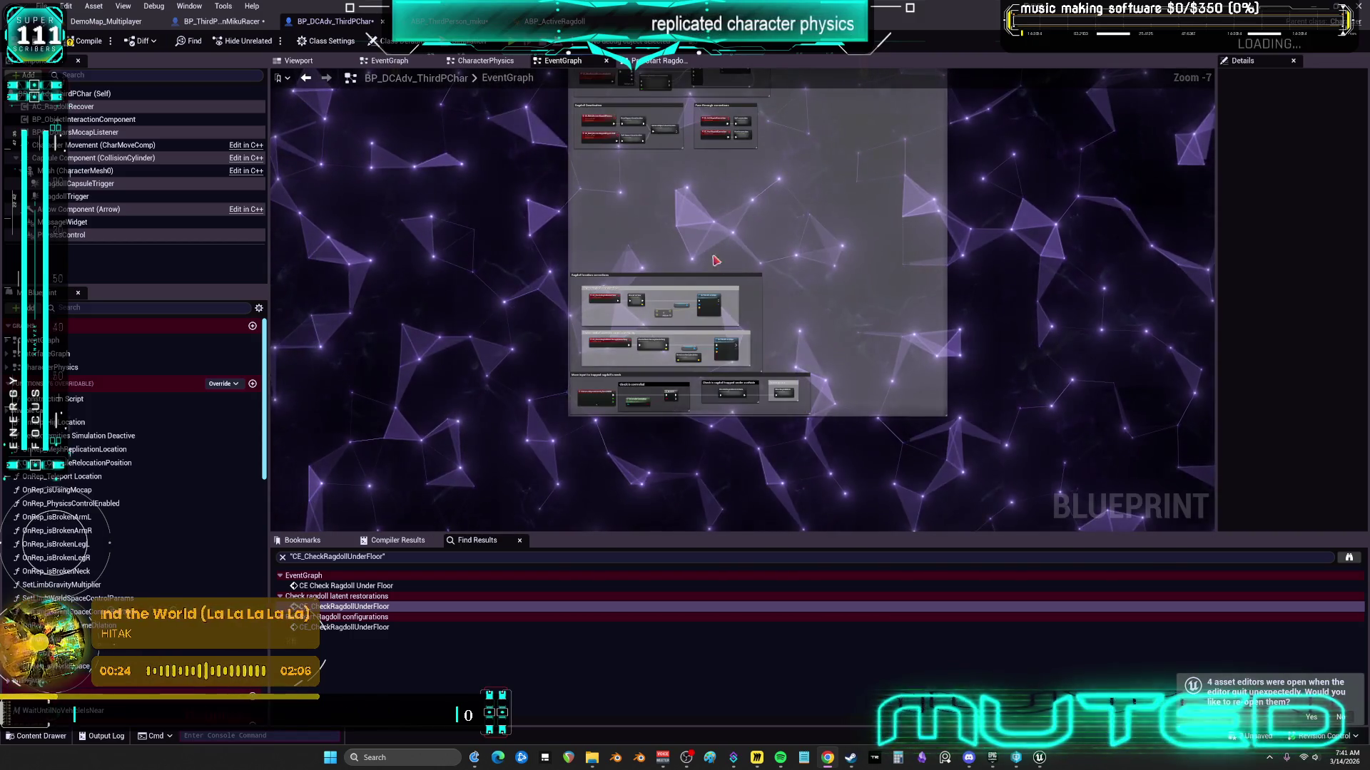
{"action": "scroll", "coordinate": [790, 355], "scroll_direction": "down", "scroll_amount": 2}
{"action": "scroll", "coordinate": [789, 356], "scroll_direction": "up", "scroll_amount": 5}
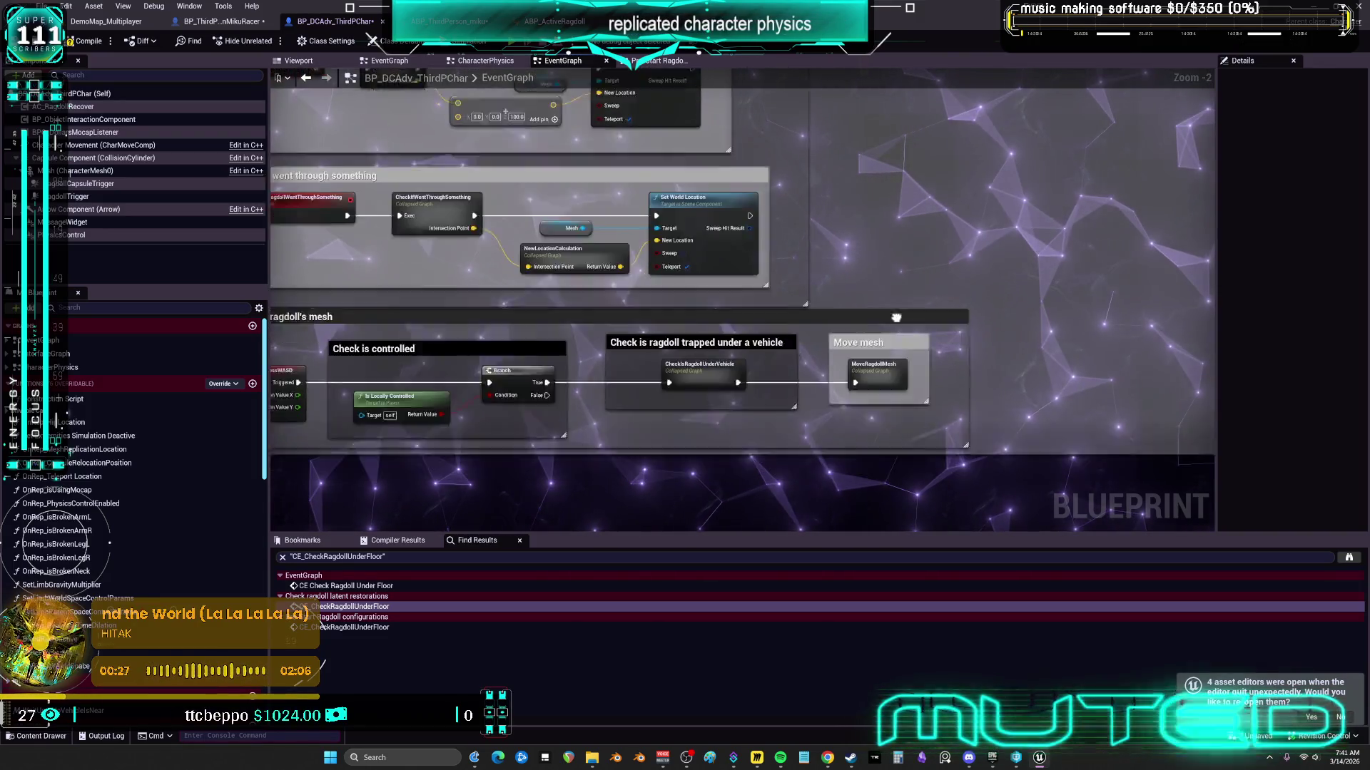
{"action": "left_click_drag", "start_coordinate": [896, 317], "coordinate": [925, 264]}
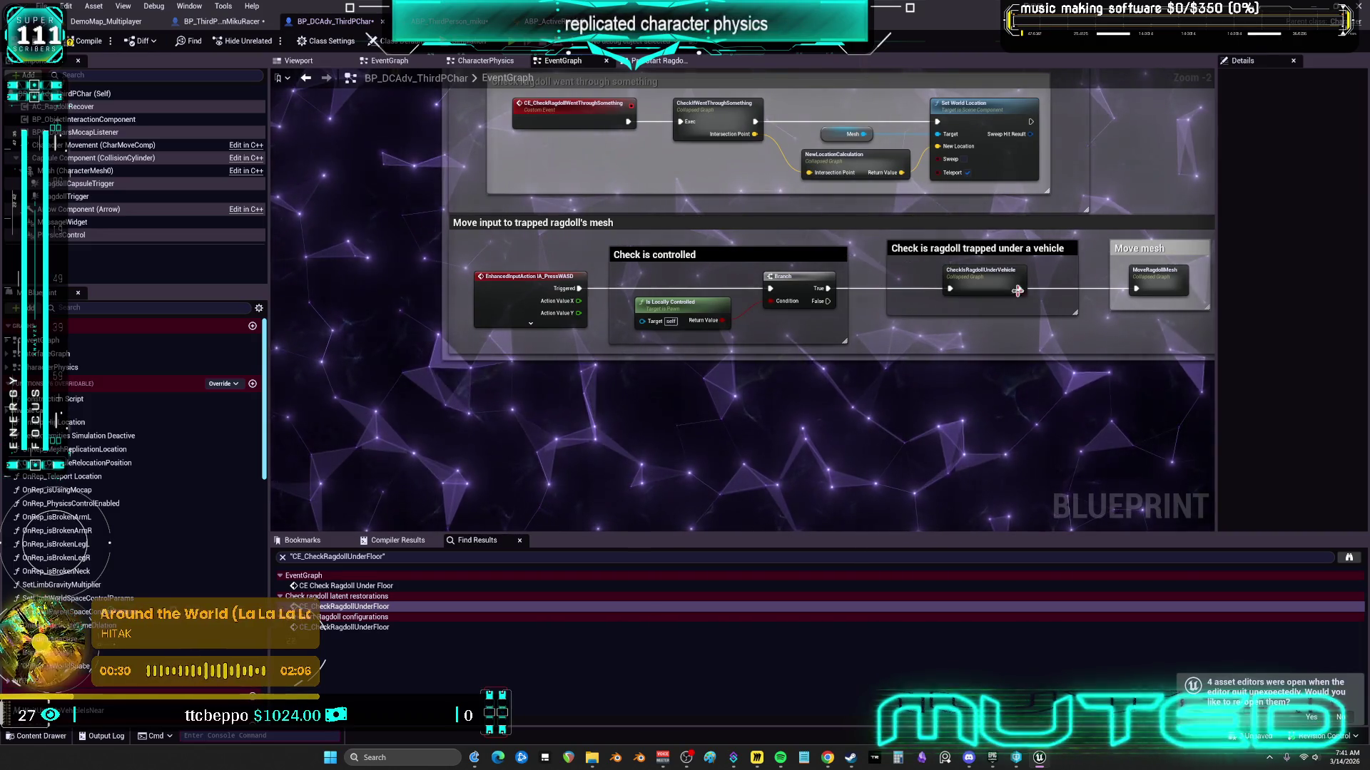
{"action": "left_click", "coordinate": [306, 77]}
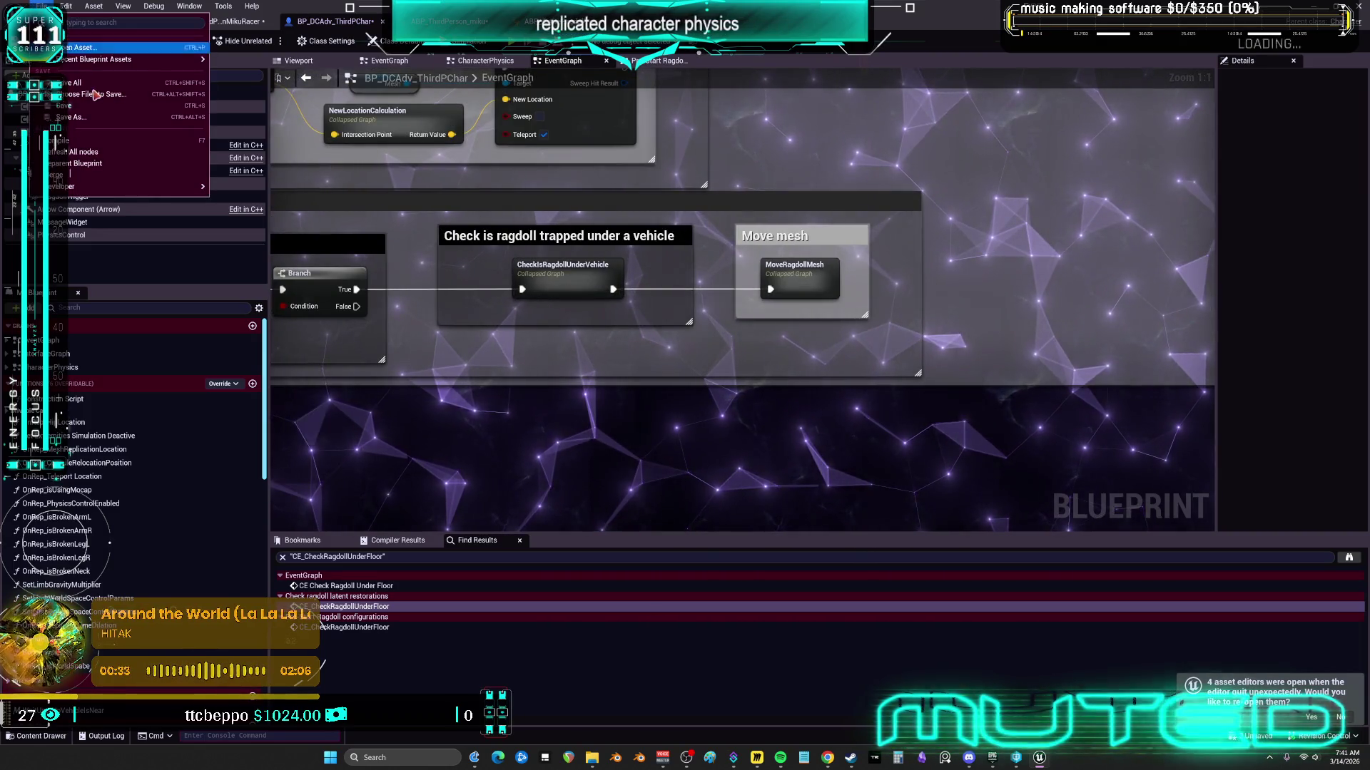
{"action": "right_click", "coordinate": [804, 284]}
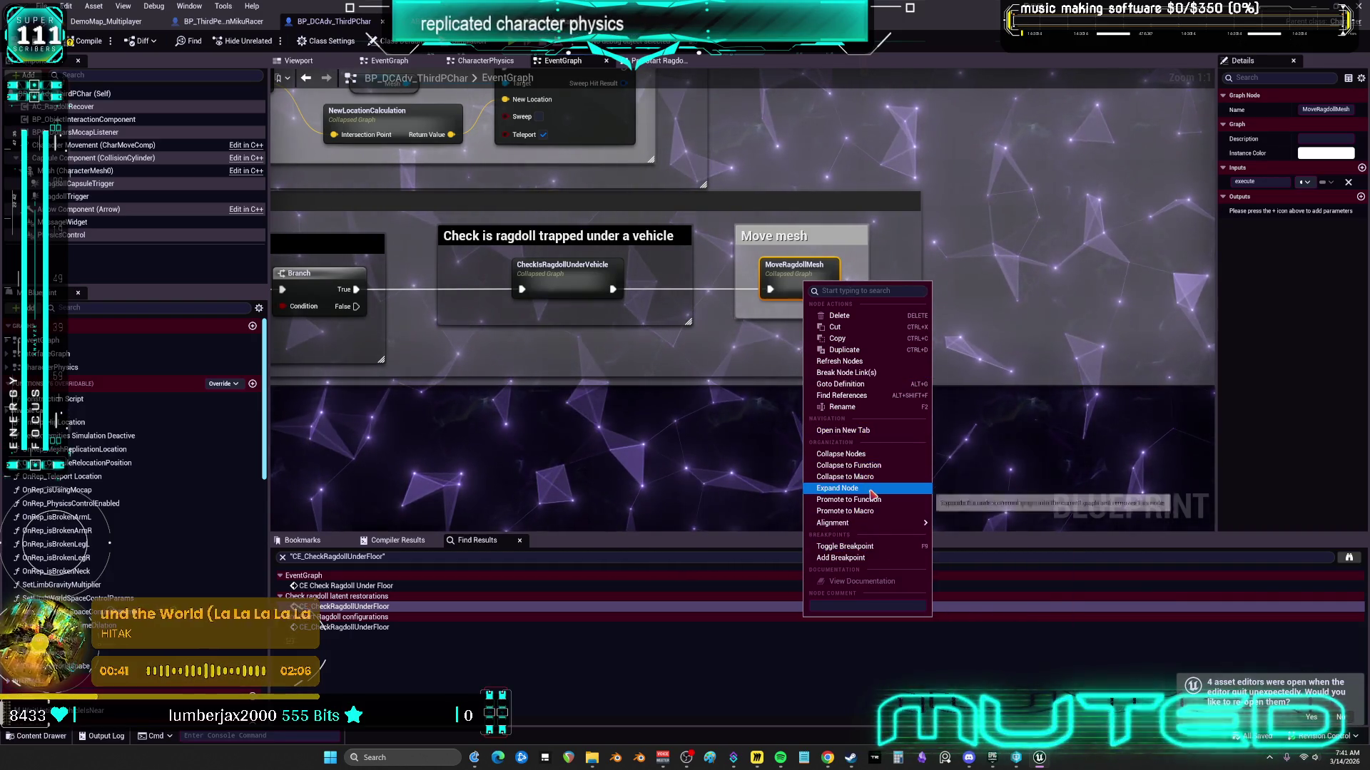
Step: Expand MoveRagdollMesh inline and rearrange NewLocationCalculation, Set World Location and the Mesh getter
{"action": "left_click", "coordinate": [871, 492]}
{"action": "scroll", "coordinate": [820, 291], "scroll_direction": "down", "scroll_amount": 5}
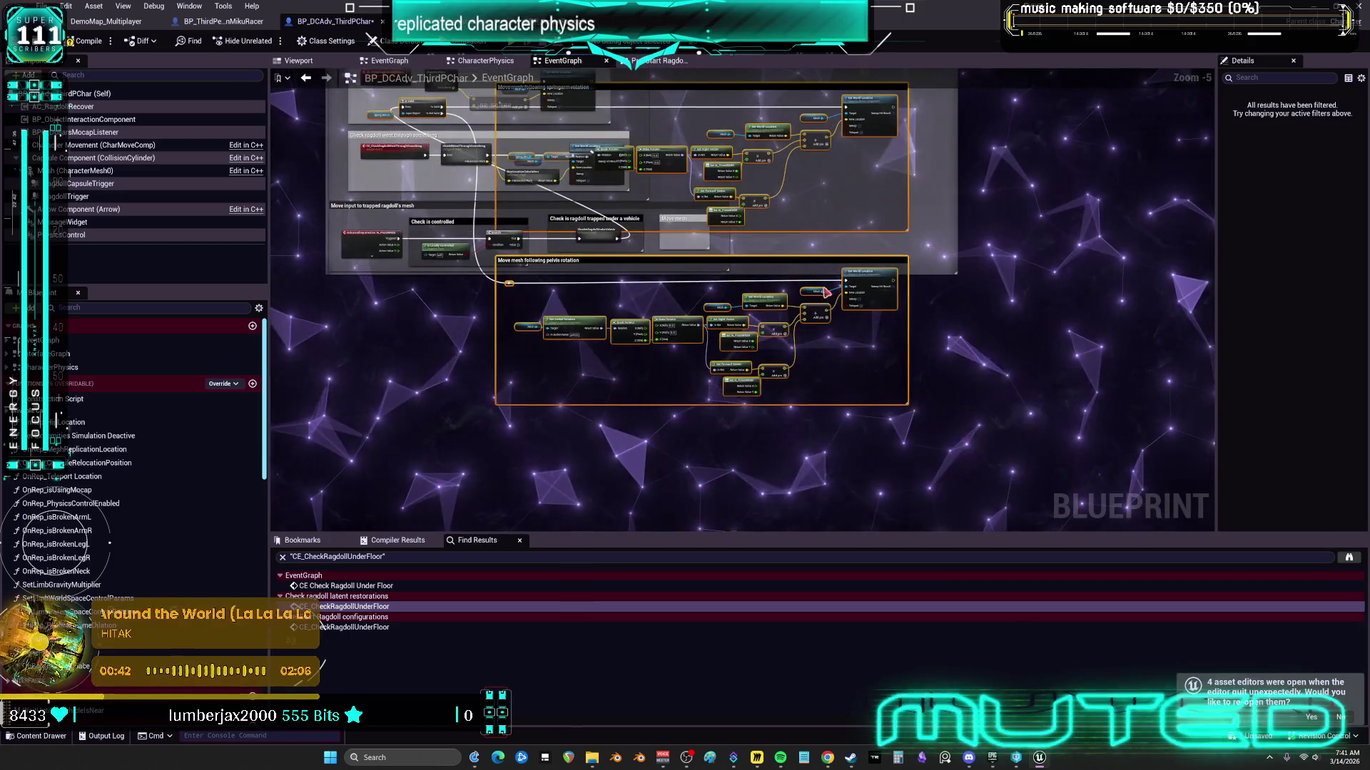
{"action": "mouse_move", "coordinate": [863, 281]}
{"action": "left_mouse_down"}
{"action": "mouse_move", "coordinate": [1149, 331]}
{"action": "mouse_move", "coordinate": [1173, 291]}
{"action": "left_mouse_up"}
{"action": "scroll", "coordinate": [788, 293], "scroll_direction": "up", "scroll_amount": 2}
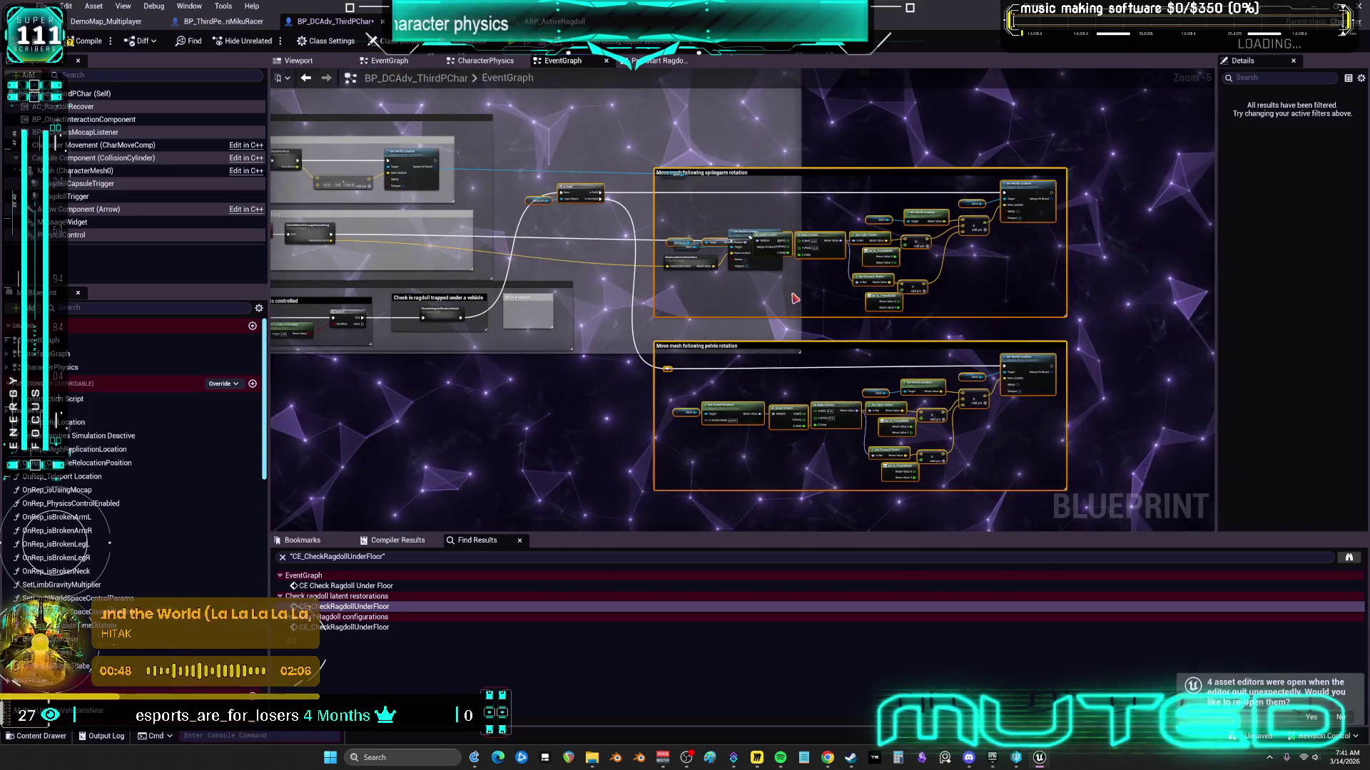
{"action": "scroll", "coordinate": [788, 293], "scroll_direction": "up", "scroll_amount": 1}
{"action": "mouse_move", "coordinate": [620, 212]}
{"action": "left_mouse_down"}
{"action": "mouse_move", "coordinate": [845, 246]}
{"action": "mouse_move", "coordinate": [499, 250]}
{"action": "mouse_move", "coordinate": [873, 267]}
{"action": "left_mouse_up"}
{"action": "left_click_drag", "start_coordinate": [682, 208], "coordinate": [496, 195]}
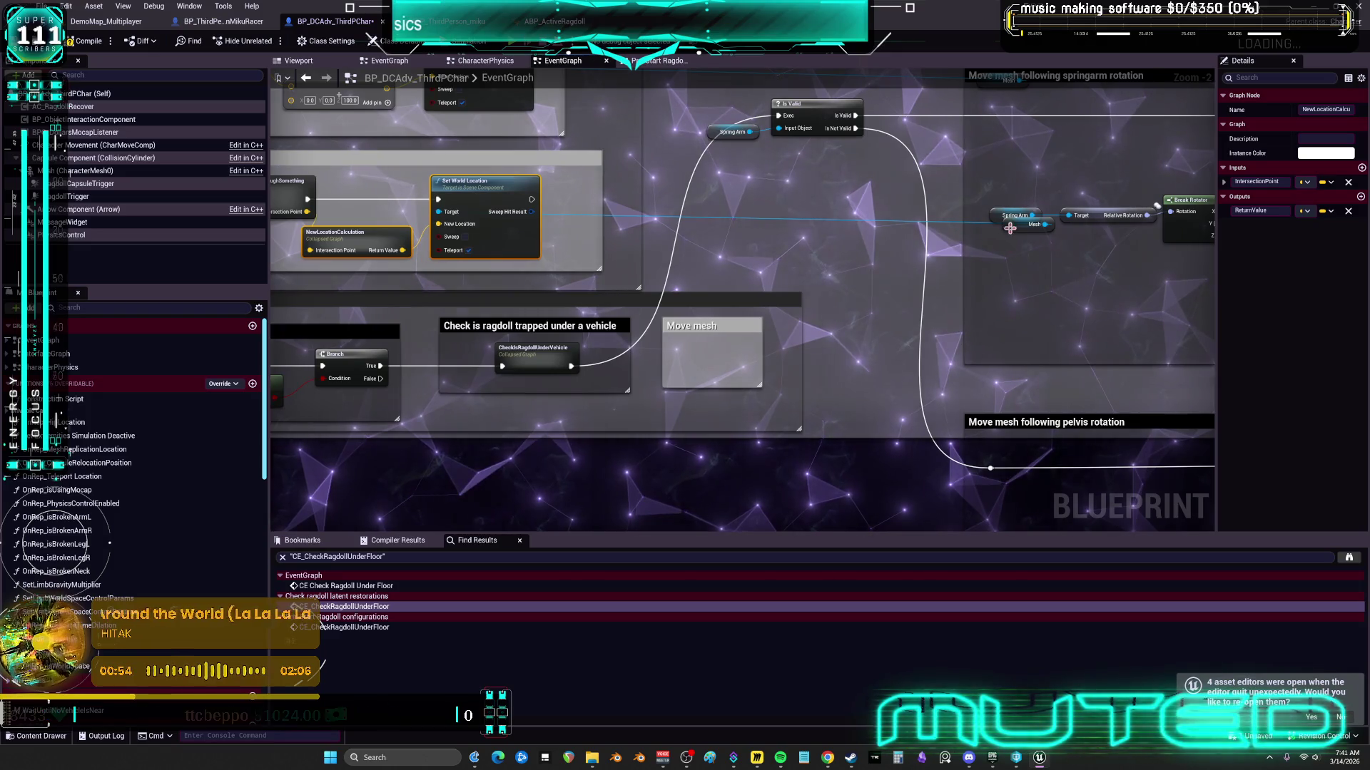
{"action": "left_click_drag", "start_coordinate": [1035, 224], "coordinate": [567, 222]}
Step: Wire the Spring Arm into the Is Valid check beside the springarm and pelvis rotation sections
{"action": "scroll", "coordinate": [610, 296], "scroll_direction": "down", "scroll_amount": 3}
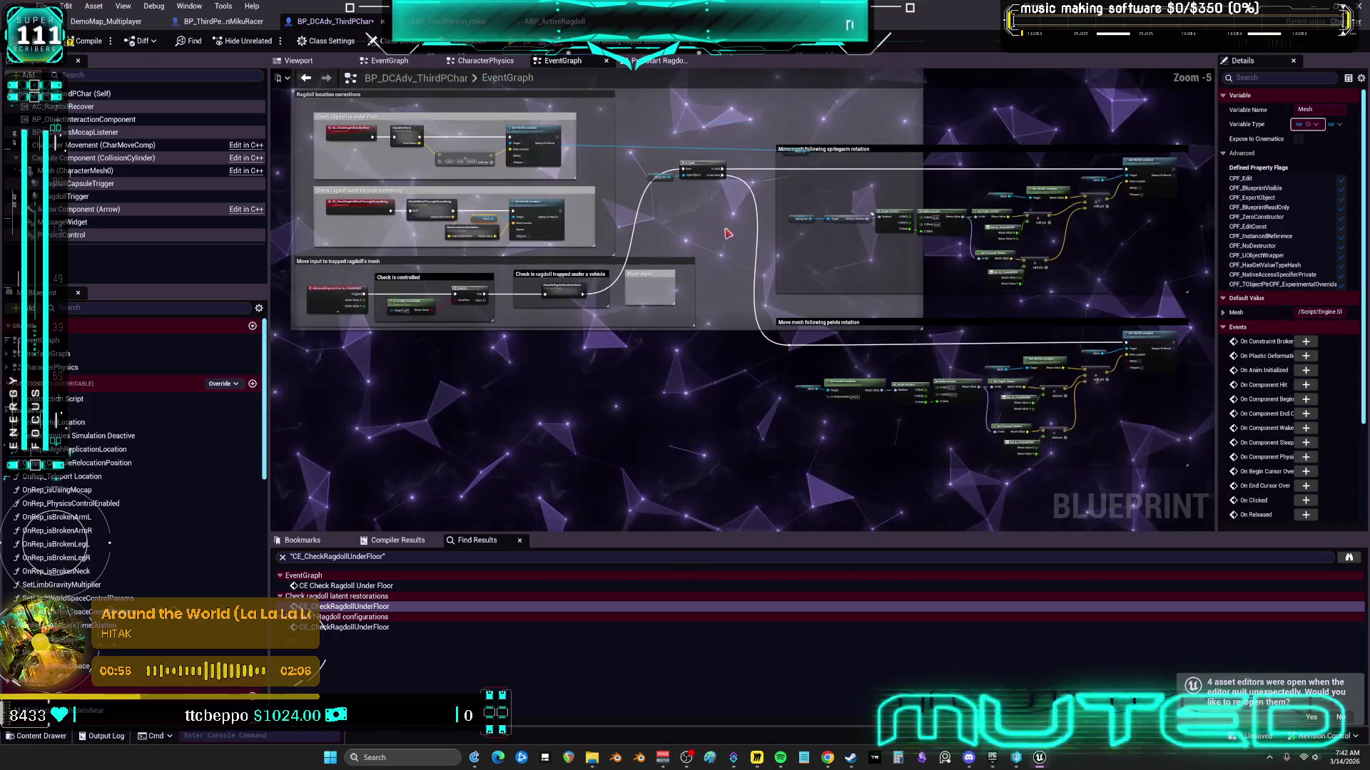
{"action": "left_click_drag", "start_coordinate": [724, 245], "coordinate": [664, 209]}
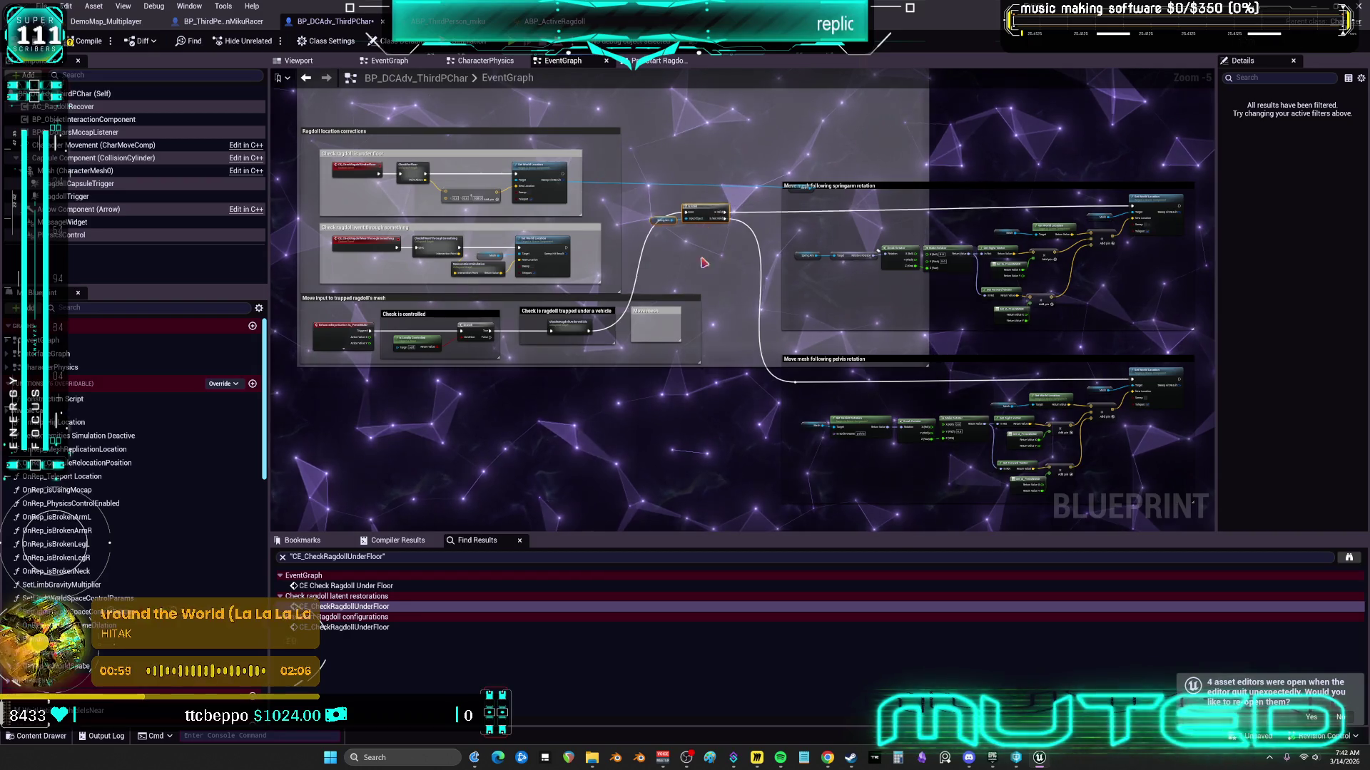
{"action": "scroll", "coordinate": [698, 306], "scroll_direction": "up", "scroll_amount": 3}
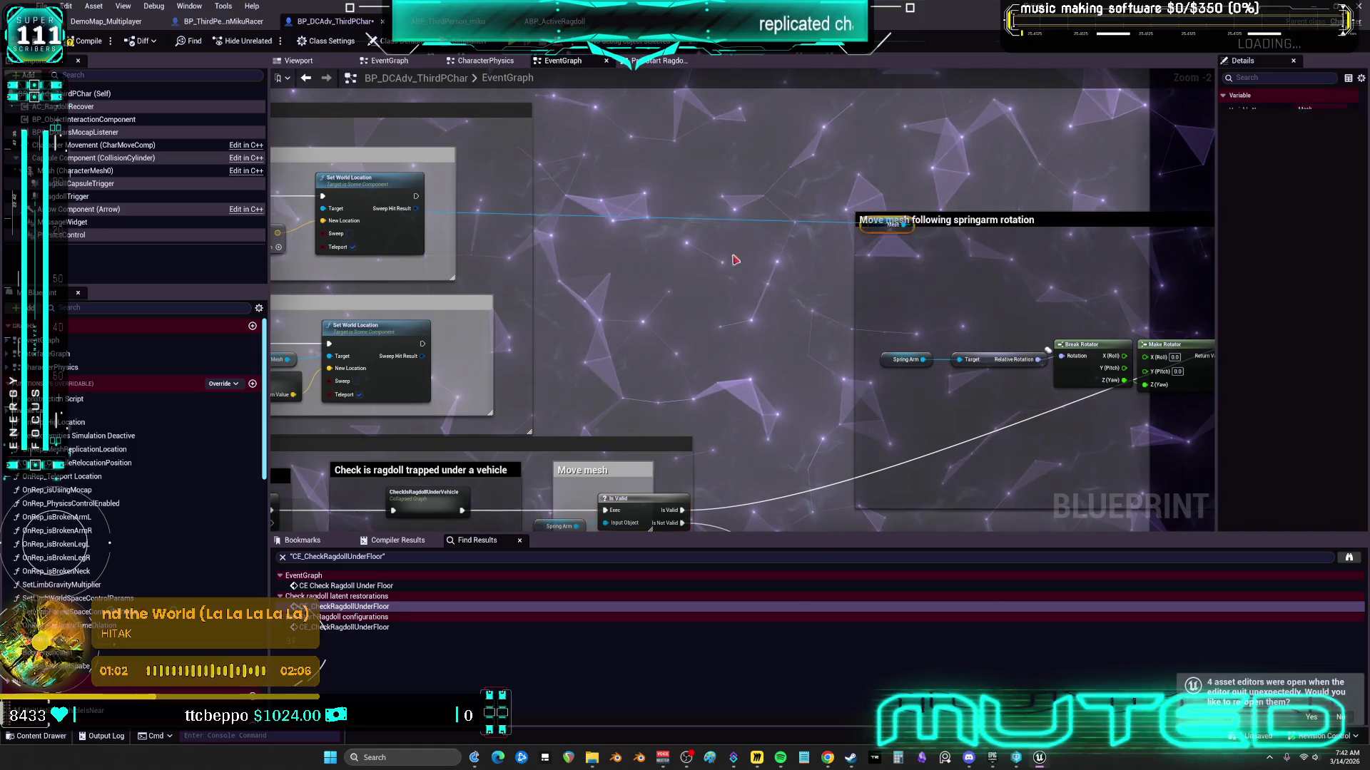
{"action": "left_click_drag", "start_coordinate": [912, 235], "coordinate": [474, 217]}
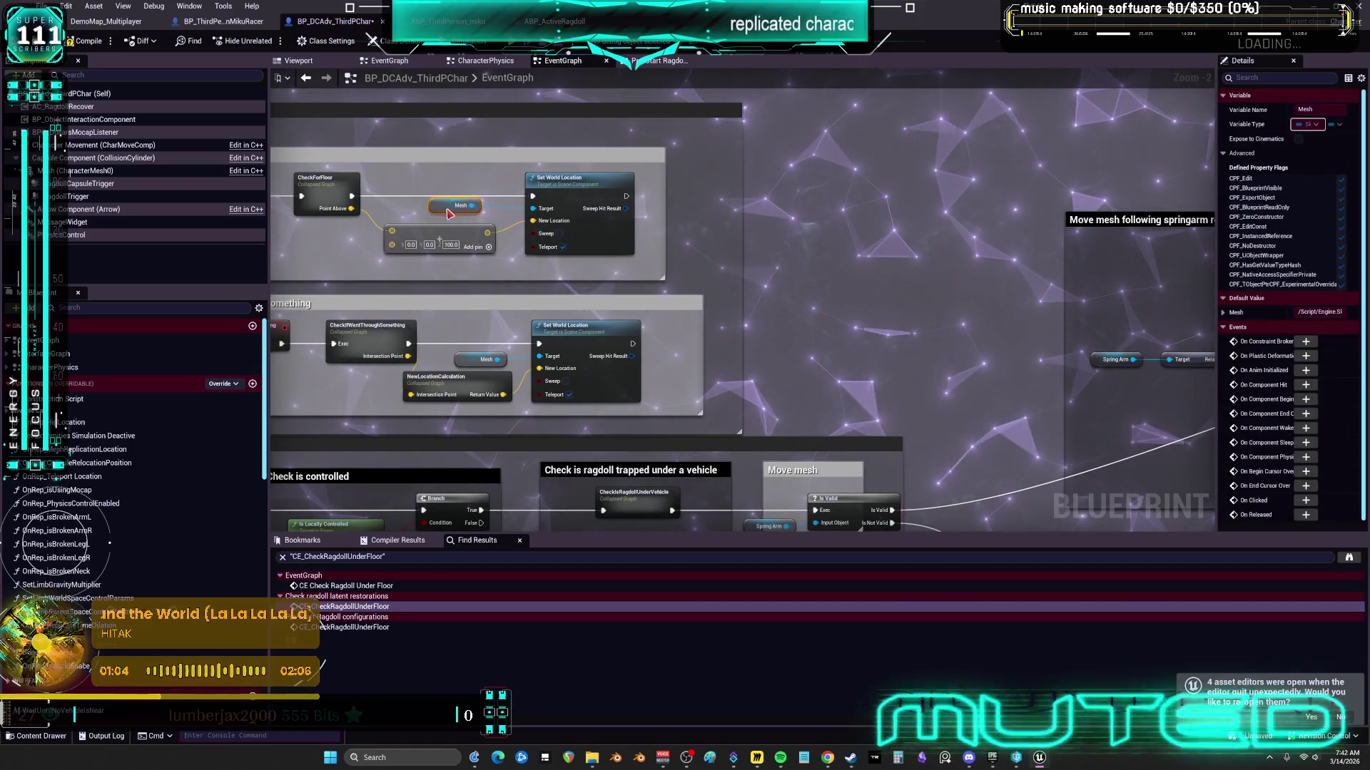
{"action": "scroll", "coordinate": [449, 214], "scroll_direction": "down", "scroll_amount": 2}
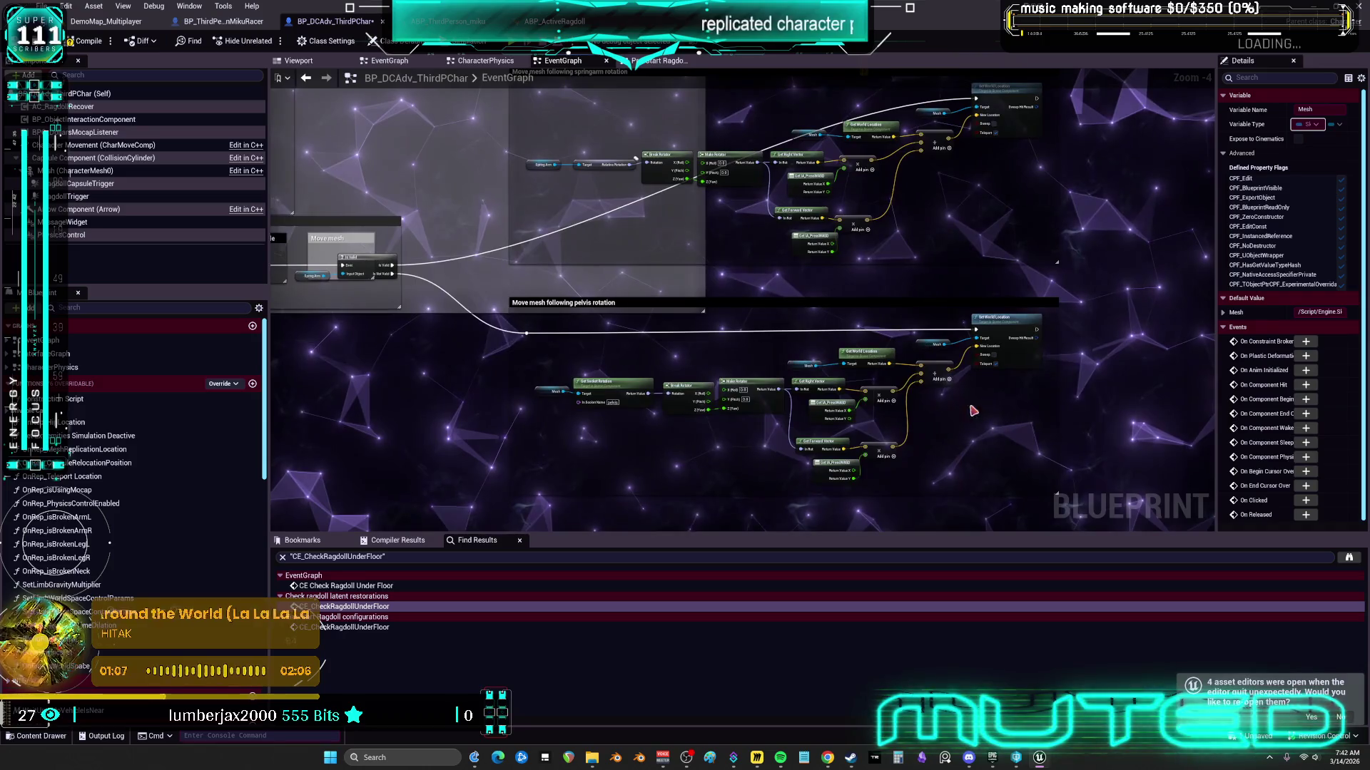
{"action": "scroll", "coordinate": [1122, 479], "scroll_direction": "down", "scroll_amount": 1}
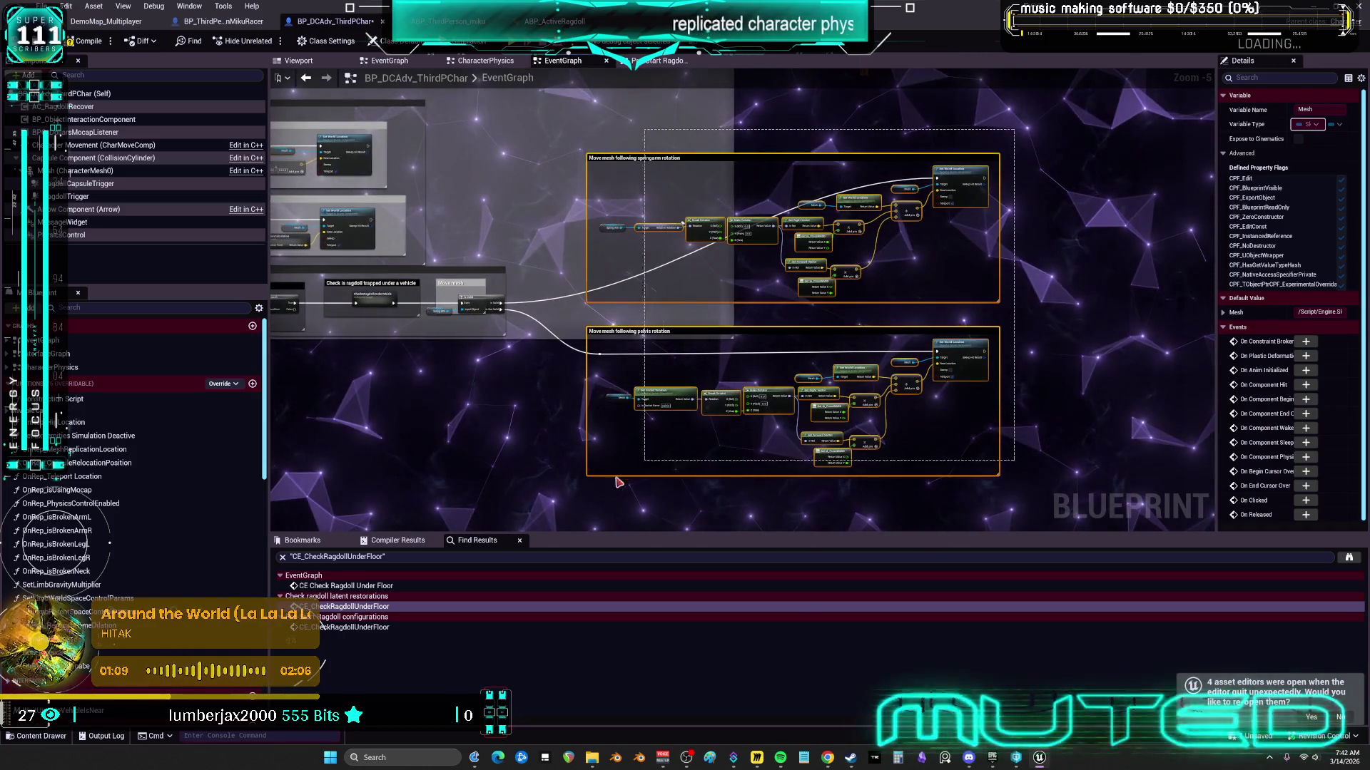
{"action": "left_click_drag", "start_coordinate": [551, 512], "coordinate": [551, 513]}
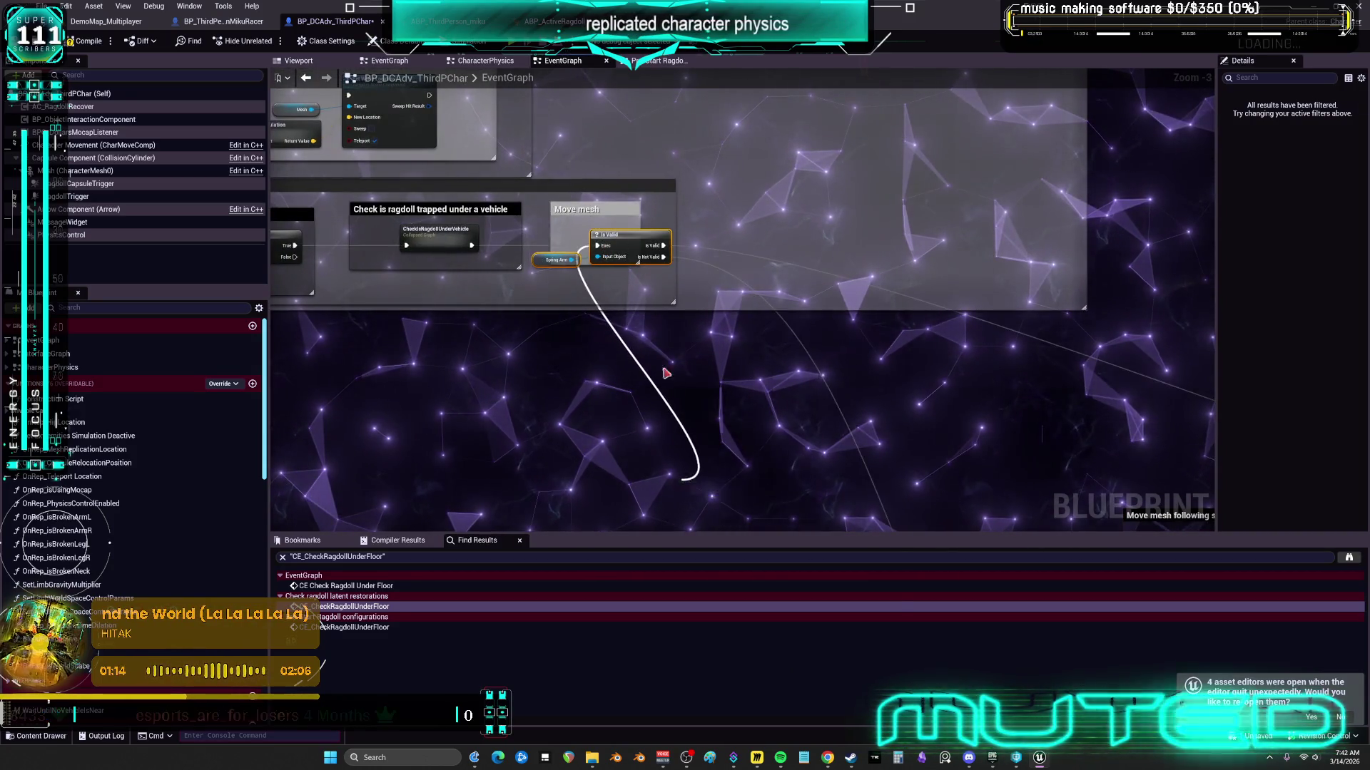
{"action": "left_click_drag", "start_coordinate": [682, 479], "coordinate": [605, 241]}
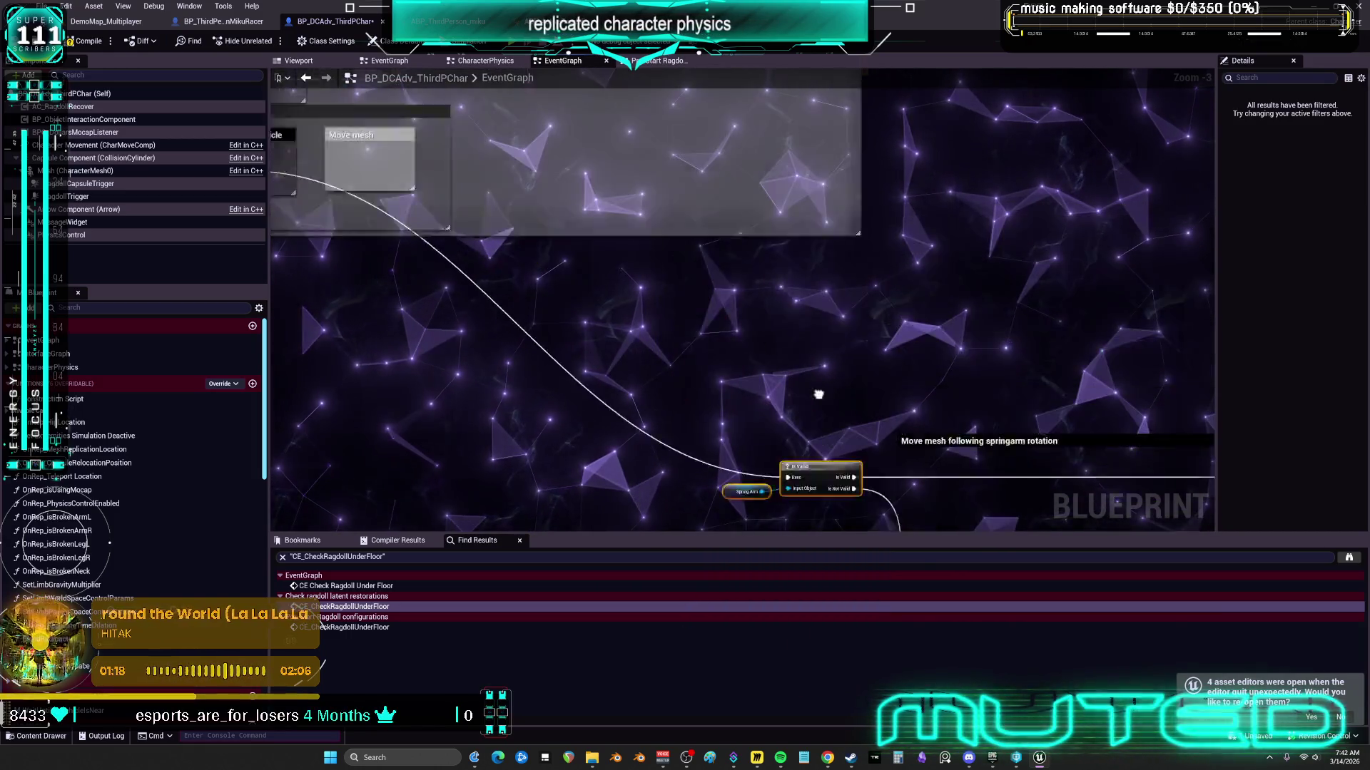
{"action": "left_click", "coordinate": [588, 254]}
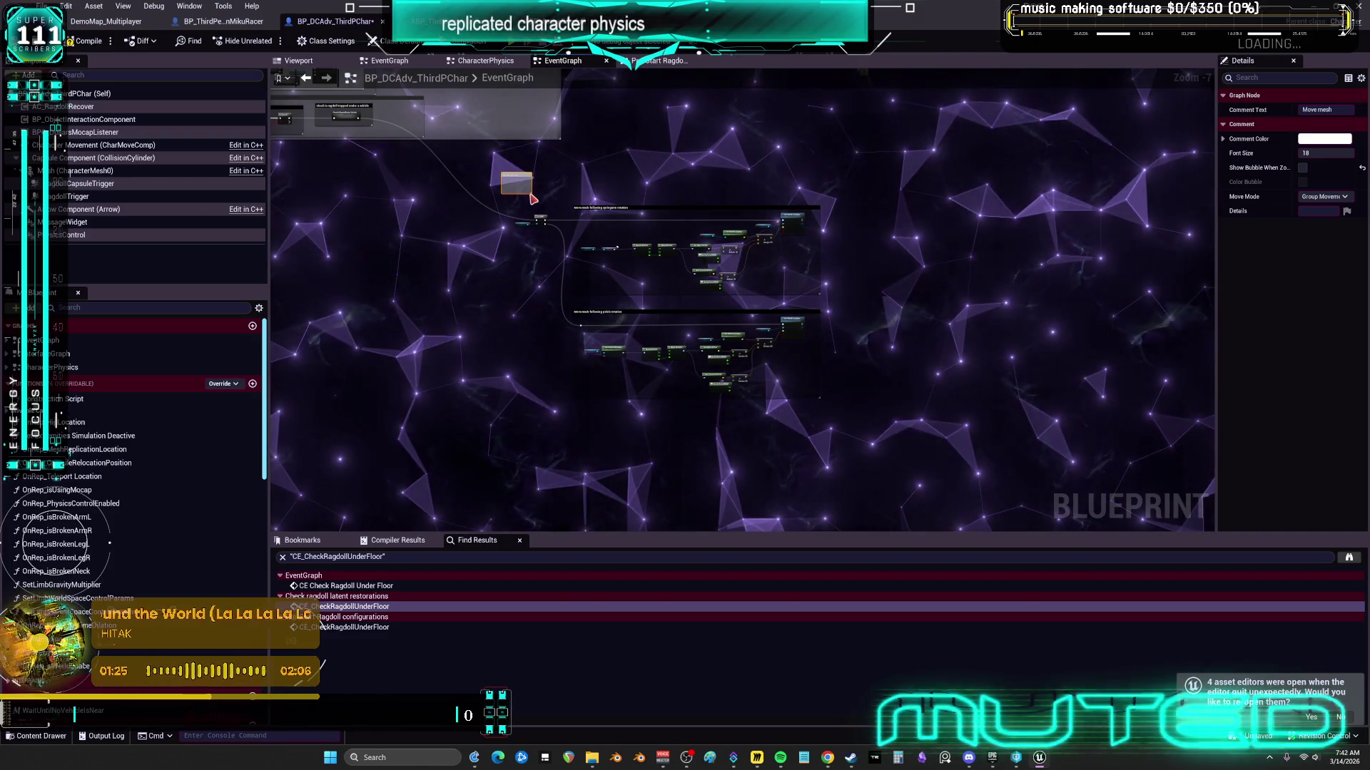
Step: Resize the Move mesh comment around the validity check and both mesh-rotation sections
{"action": "left_click_drag", "start_coordinate": [784, 475], "coordinate": [1214, 532]}
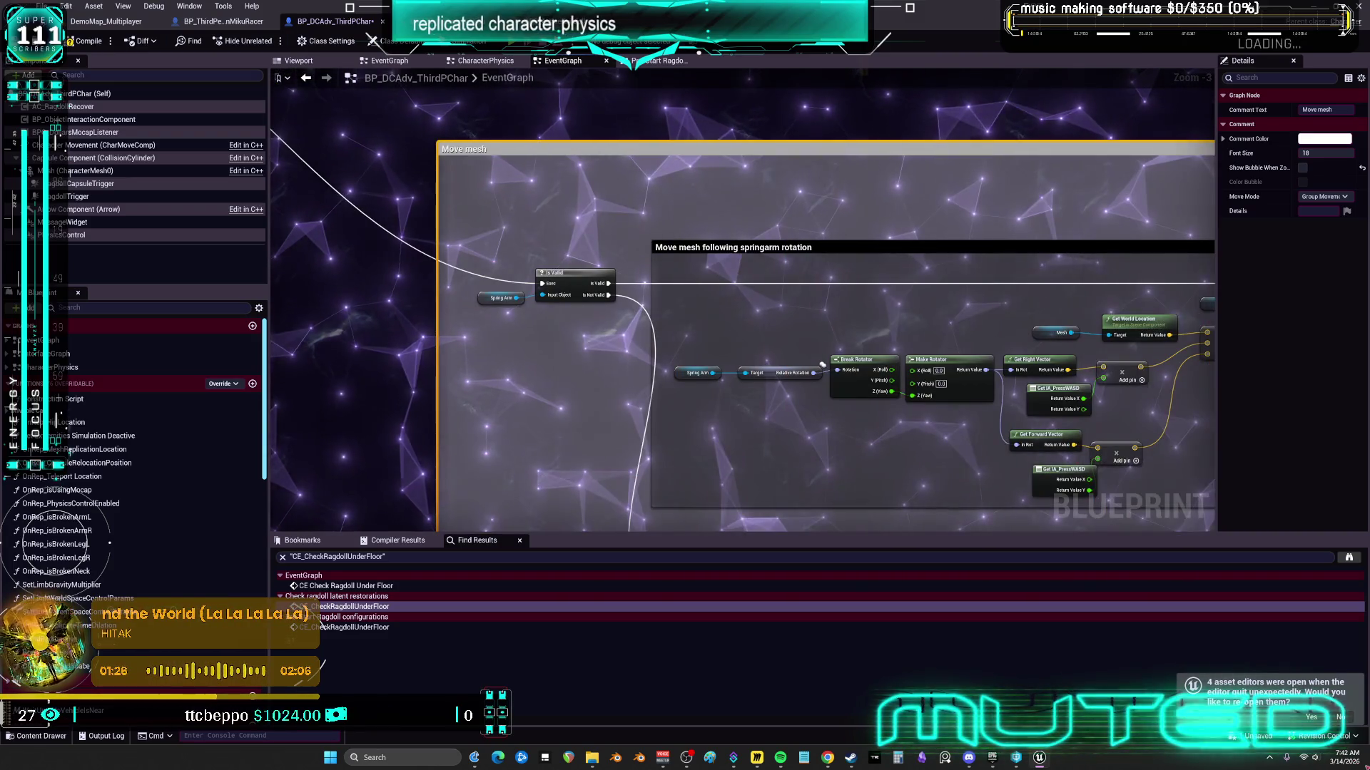
{"action": "left_click_drag", "start_coordinate": [963, 462], "coordinate": [771, 272]}
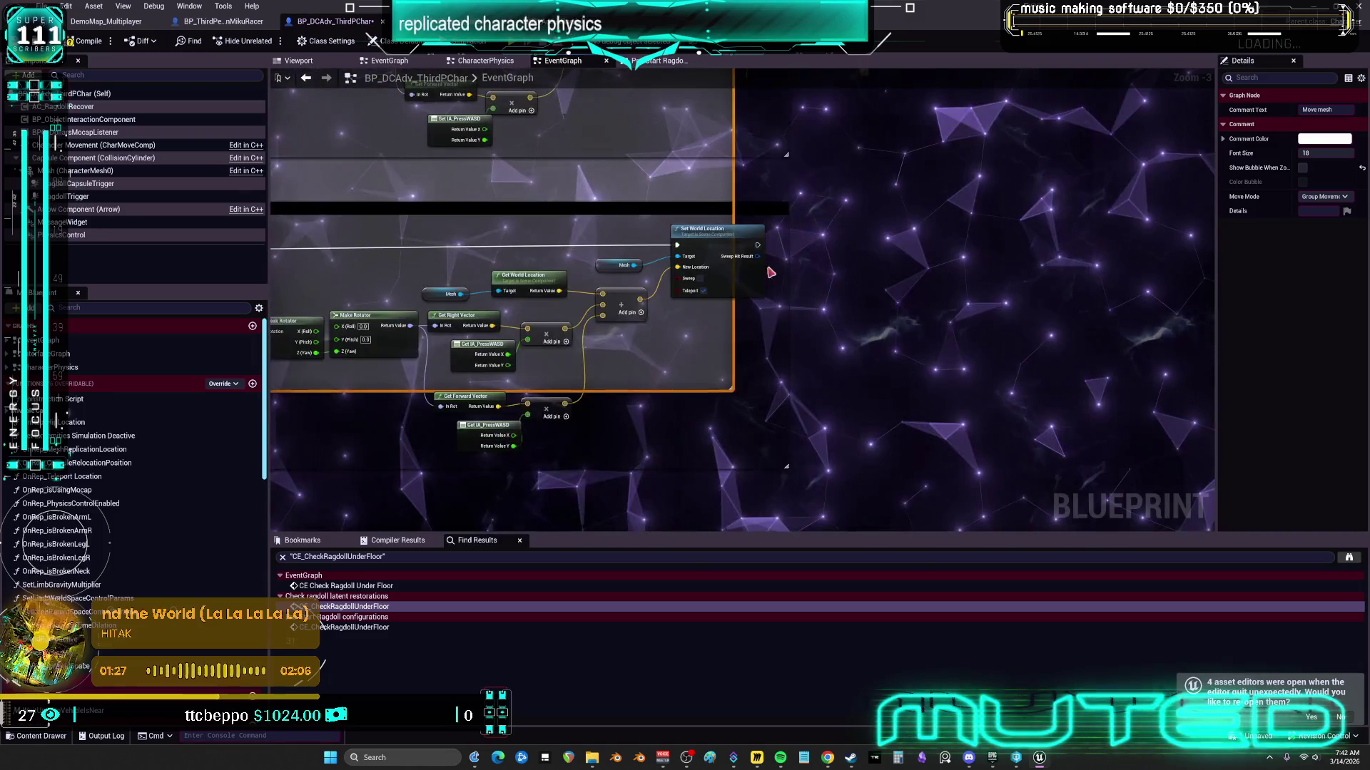
{"action": "left_click", "coordinate": [732, 393]}
{"action": "scroll", "coordinate": [735, 396], "scroll_direction": "up", "scroll_amount": 3}
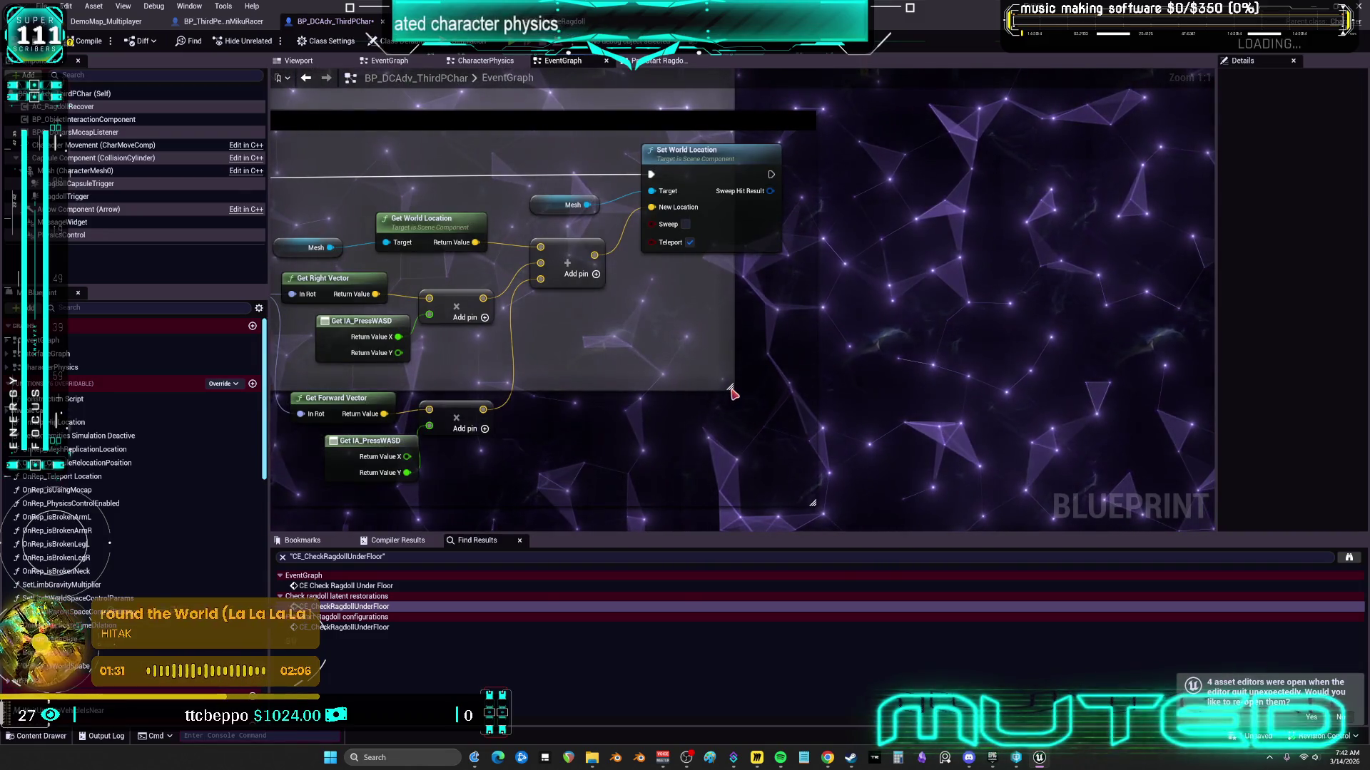
{"action": "left_click_drag", "start_coordinate": [734, 286], "coordinate": [789, 280]}
{"action": "left_click_drag", "start_coordinate": [739, 333], "coordinate": [696, 147]}
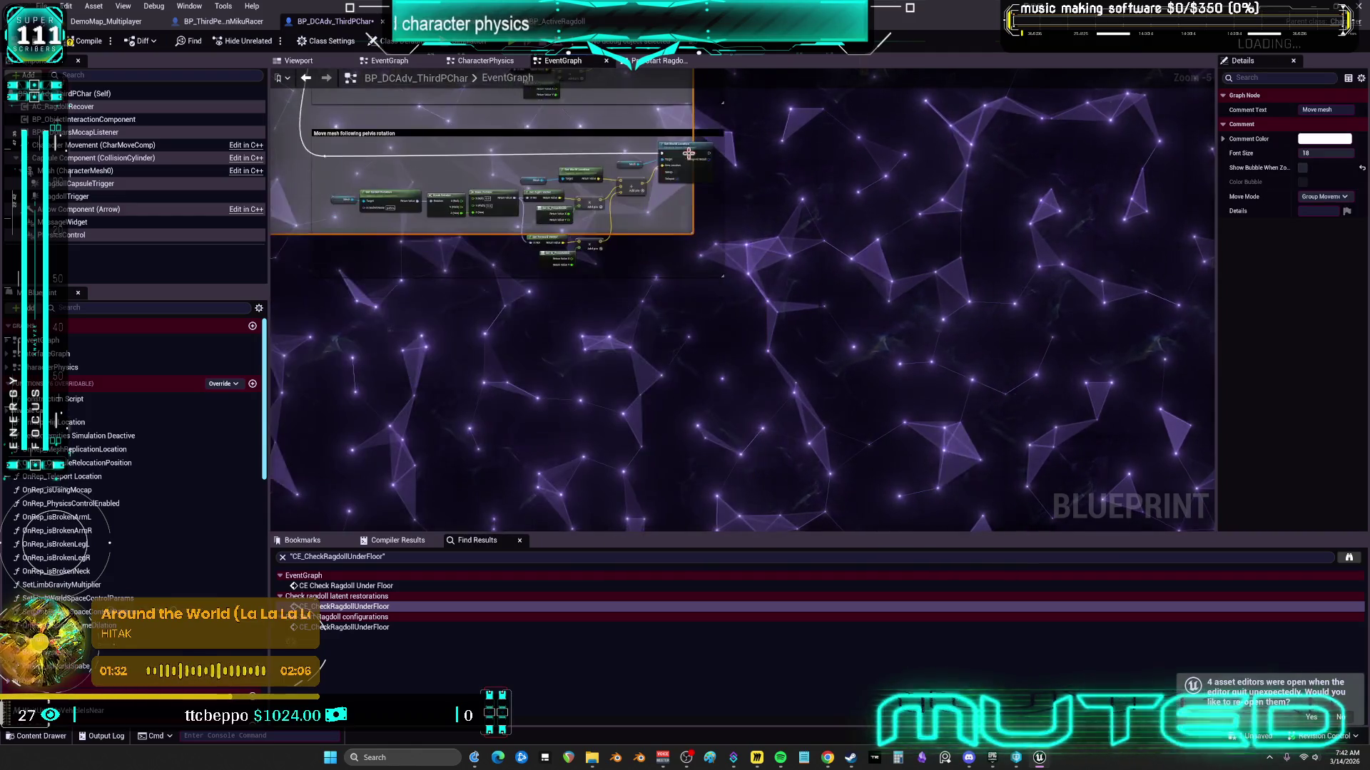
{"action": "left_click_drag", "start_coordinate": [702, 291], "coordinate": [803, 442]}
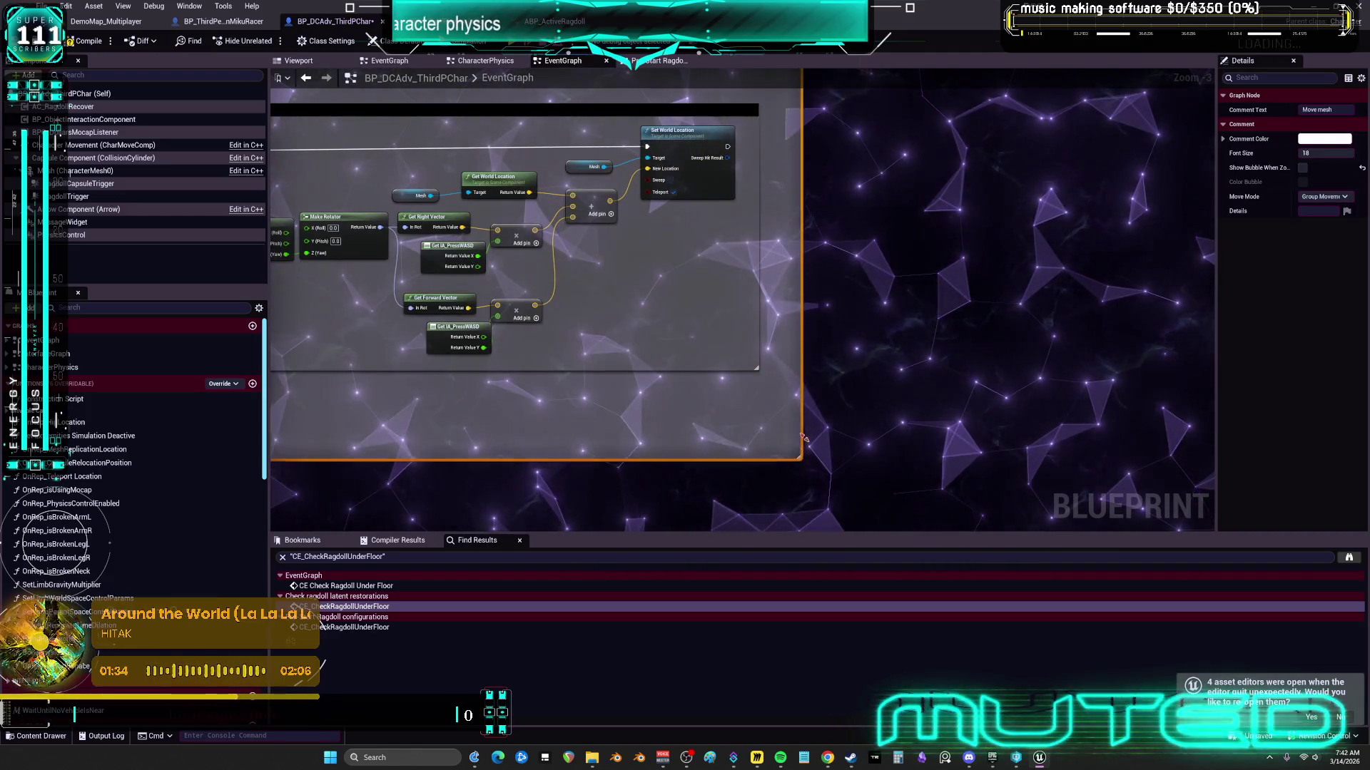
{"action": "left_click_drag", "start_coordinate": [734, 365], "coordinate": [732, 235]}
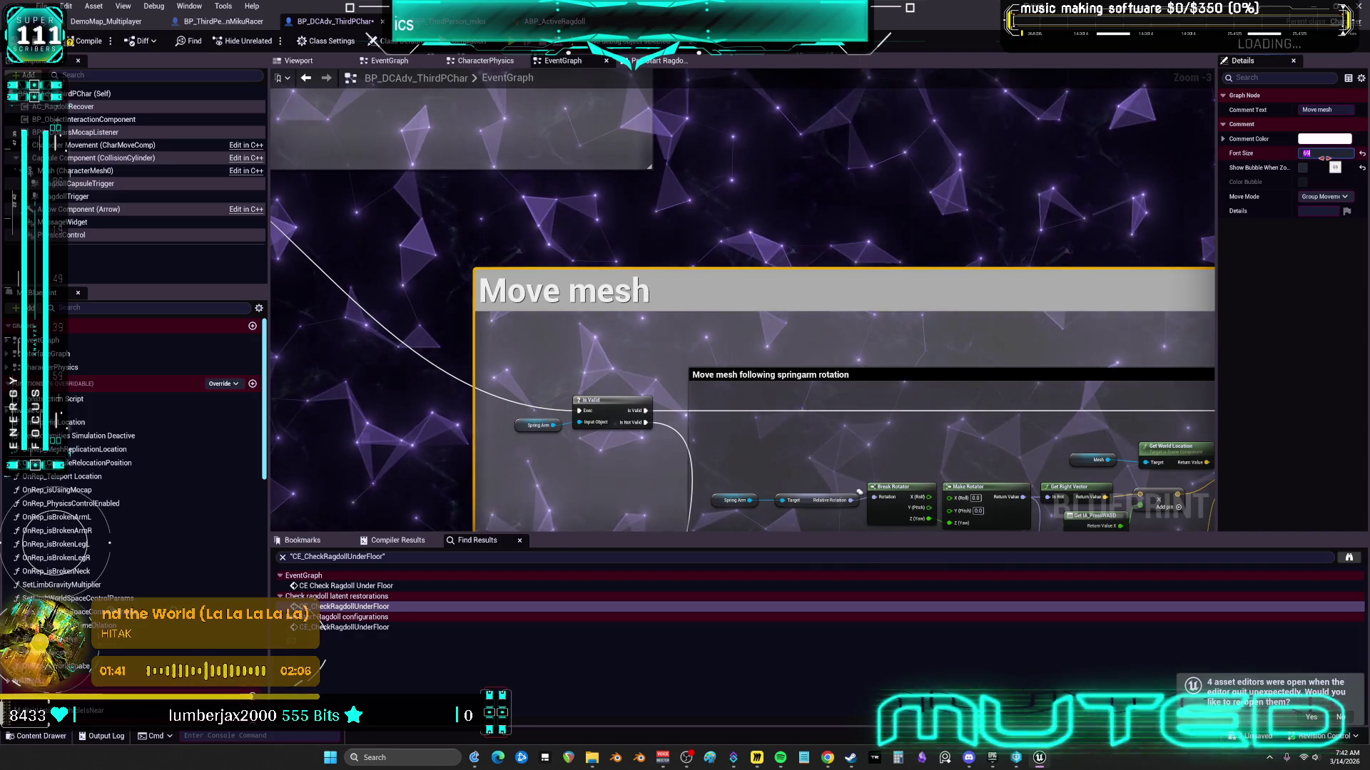
Step: Frame the Move mesh comment, then pull CheckIsRagdollUnderVehicle out of its comment box
{"action": "scroll", "coordinate": [790, 324], "scroll_direction": "down", "scroll_amount": 2}
{"action": "scroll", "coordinate": [530, 285], "scroll_direction": "up", "scroll_amount": 2}
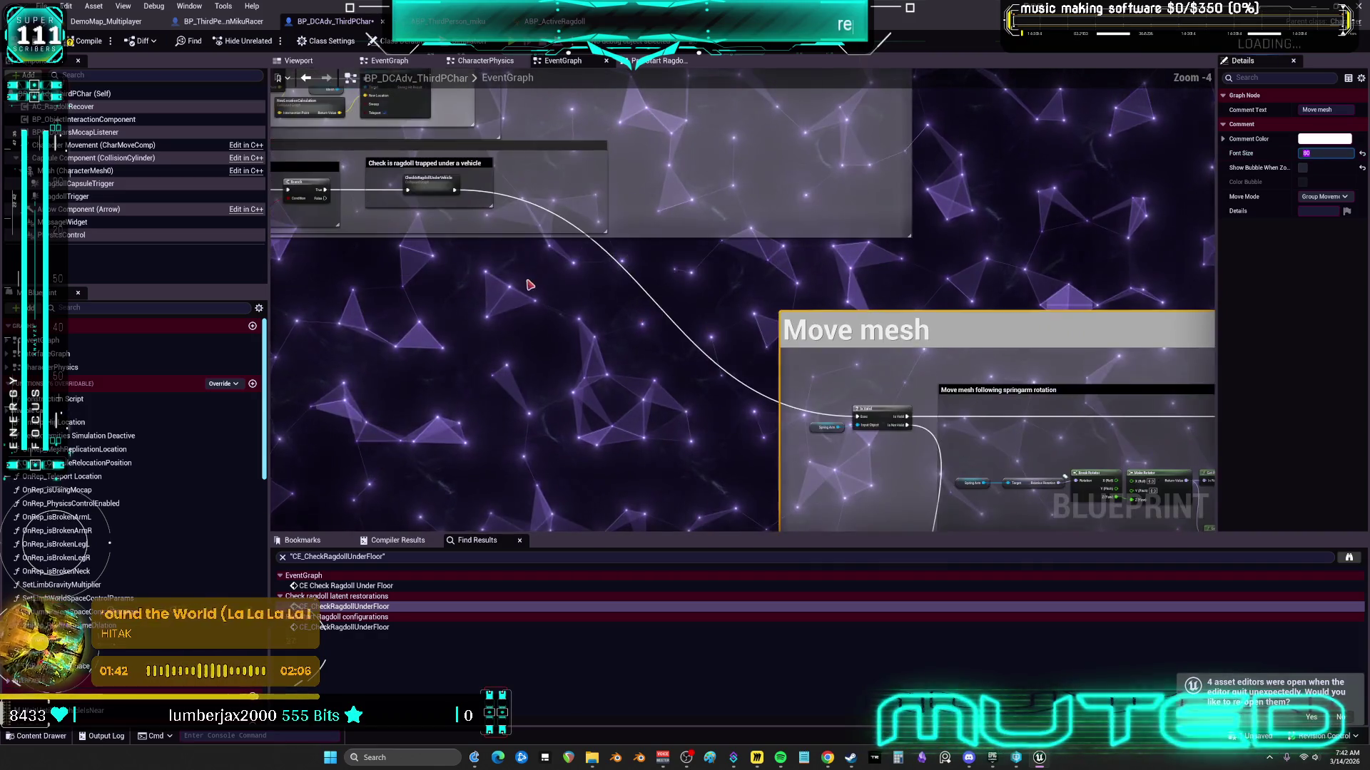
{"action": "left_click_drag", "start_coordinate": [529, 285], "coordinate": [717, 294]}
{"action": "key", "text": "Home"}
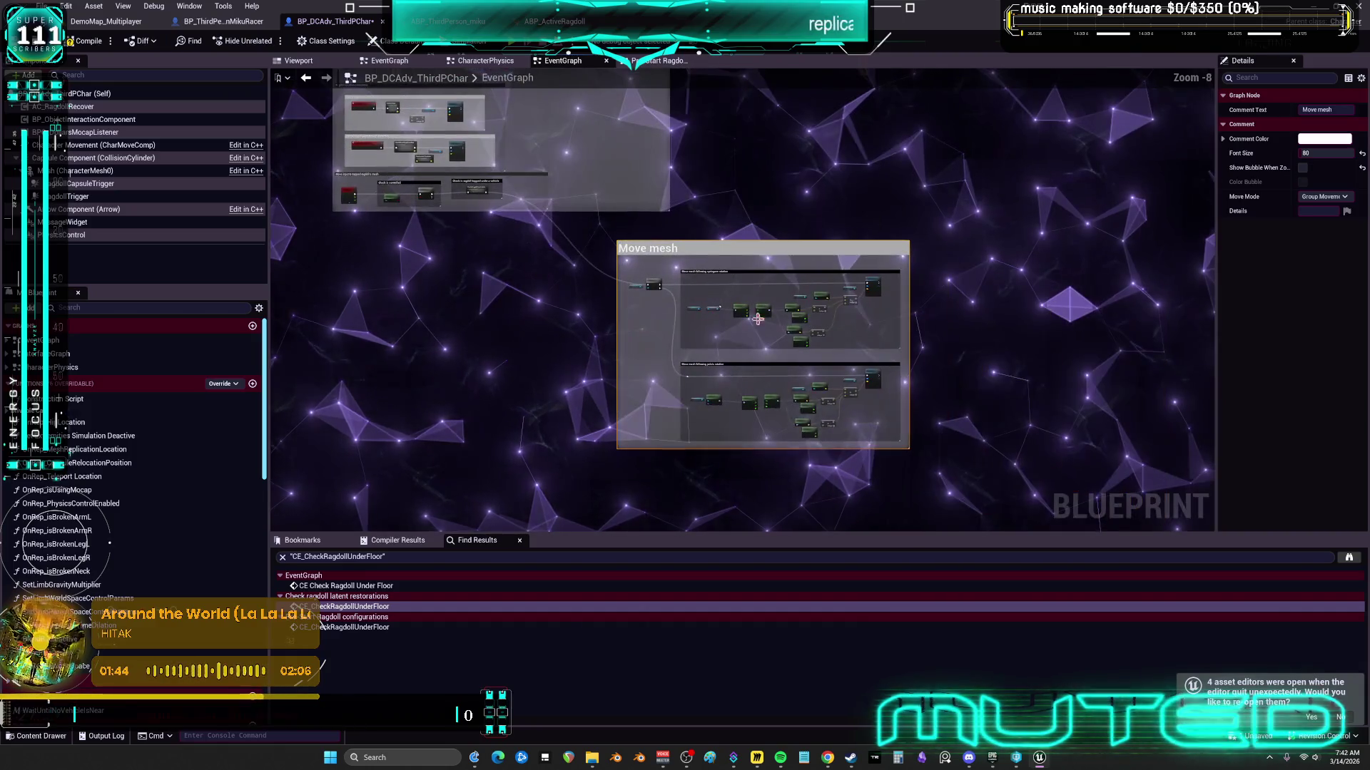
{"action": "left_click", "coordinate": [570, 234]}
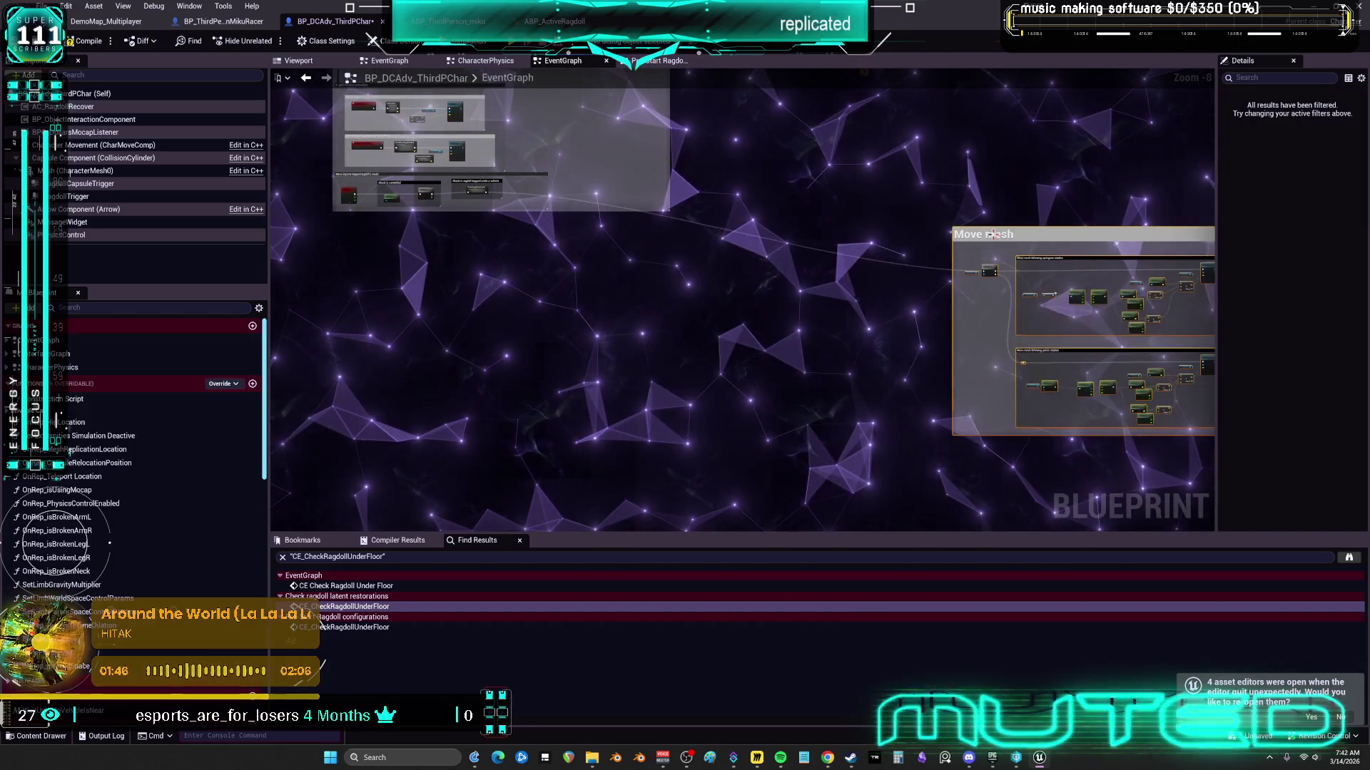
{"action": "scroll", "coordinate": [729, 208], "scroll_direction": "up", "scroll_amount": 7}
{"action": "left_click_drag", "start_coordinate": [627, 246], "coordinate": [685, 428]}
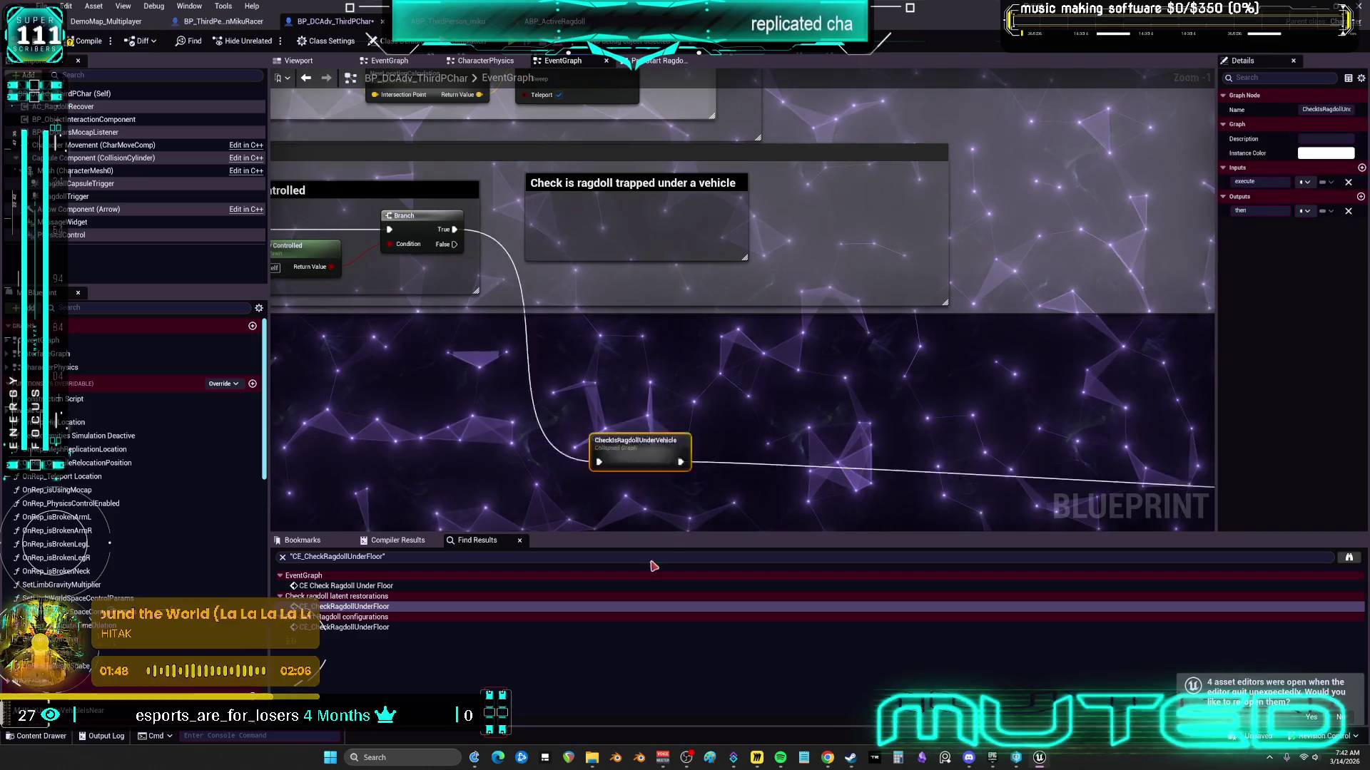
Step: Expand CheckIsRagdollUnderVehicle inline and stretch the vehicle-check comment over its nodes
{"action": "right_click", "coordinate": [685, 251]}
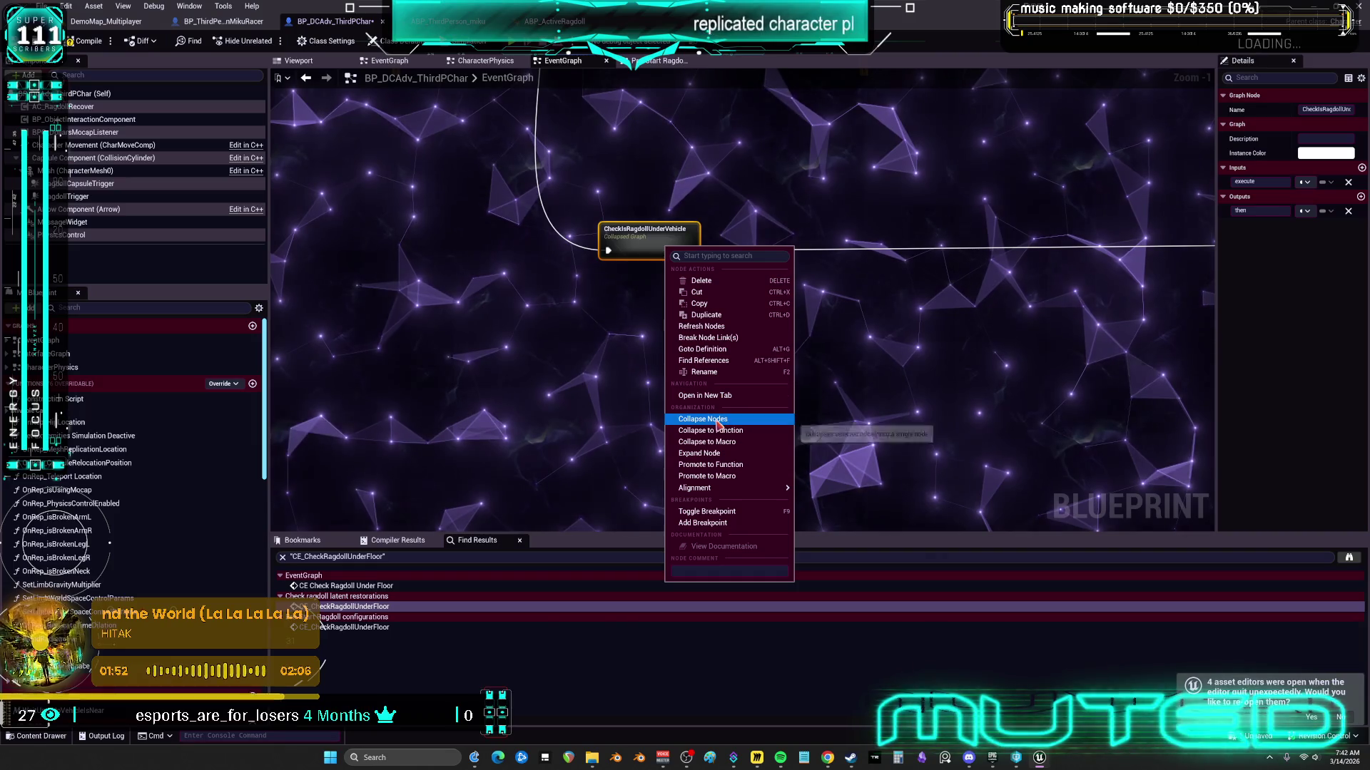
{"action": "left_click", "coordinate": [709, 453]}
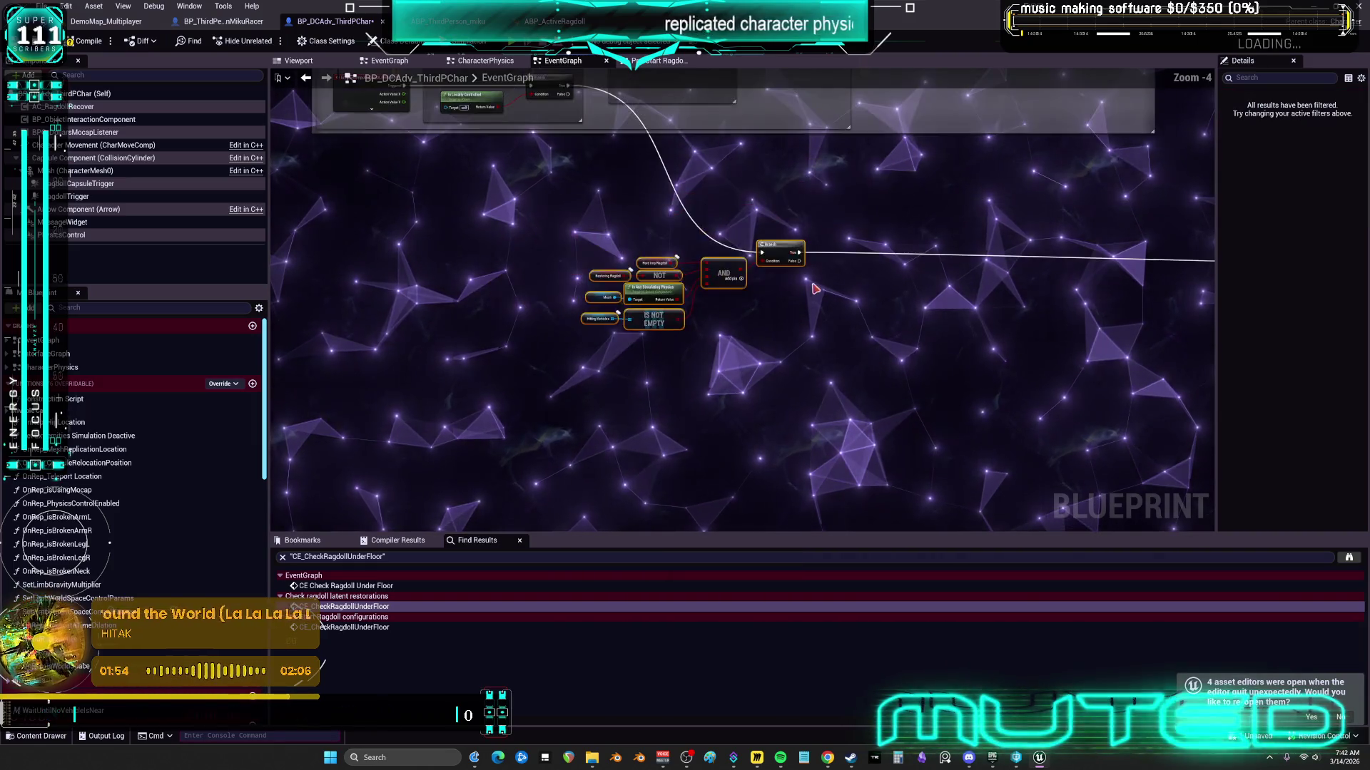
{"action": "left_click", "coordinate": [618, 164]}
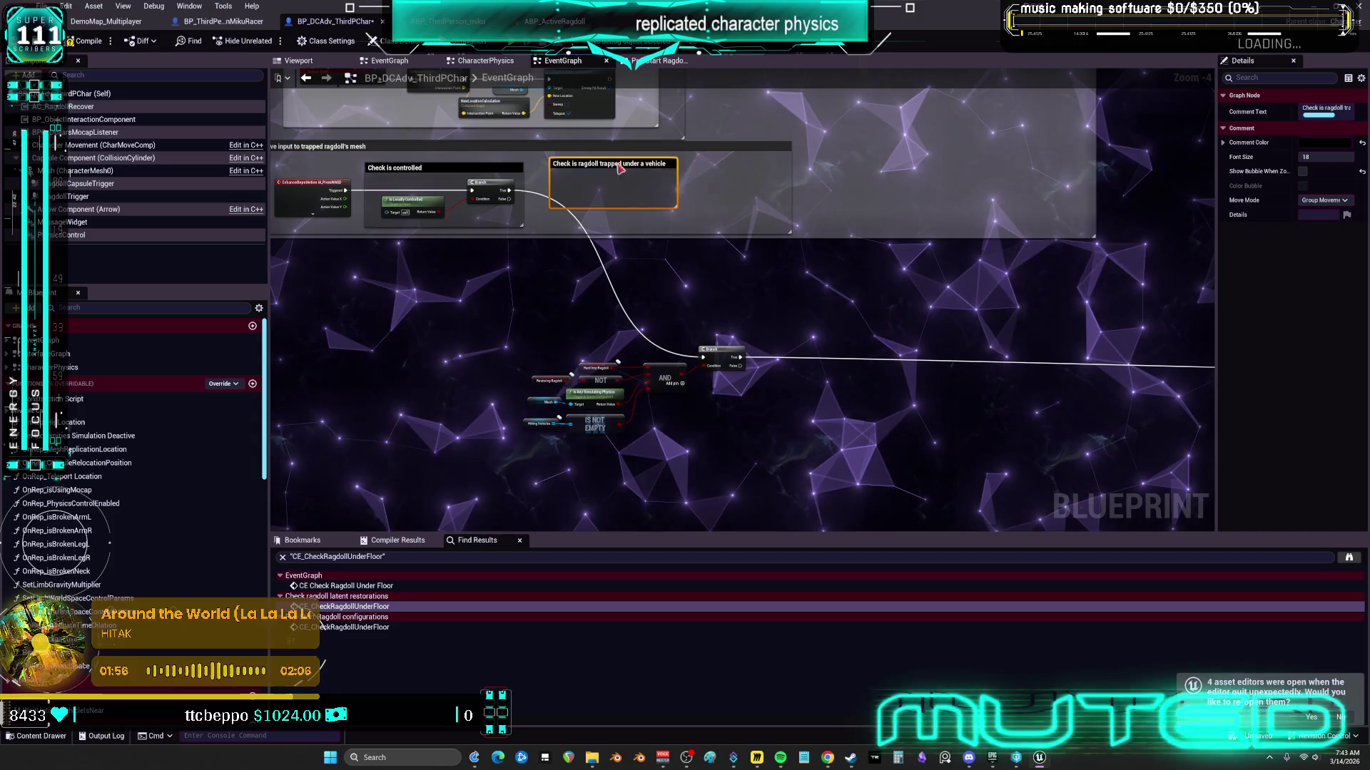
{"action": "left_click_drag", "start_coordinate": [616, 349], "coordinate": [783, 373]}
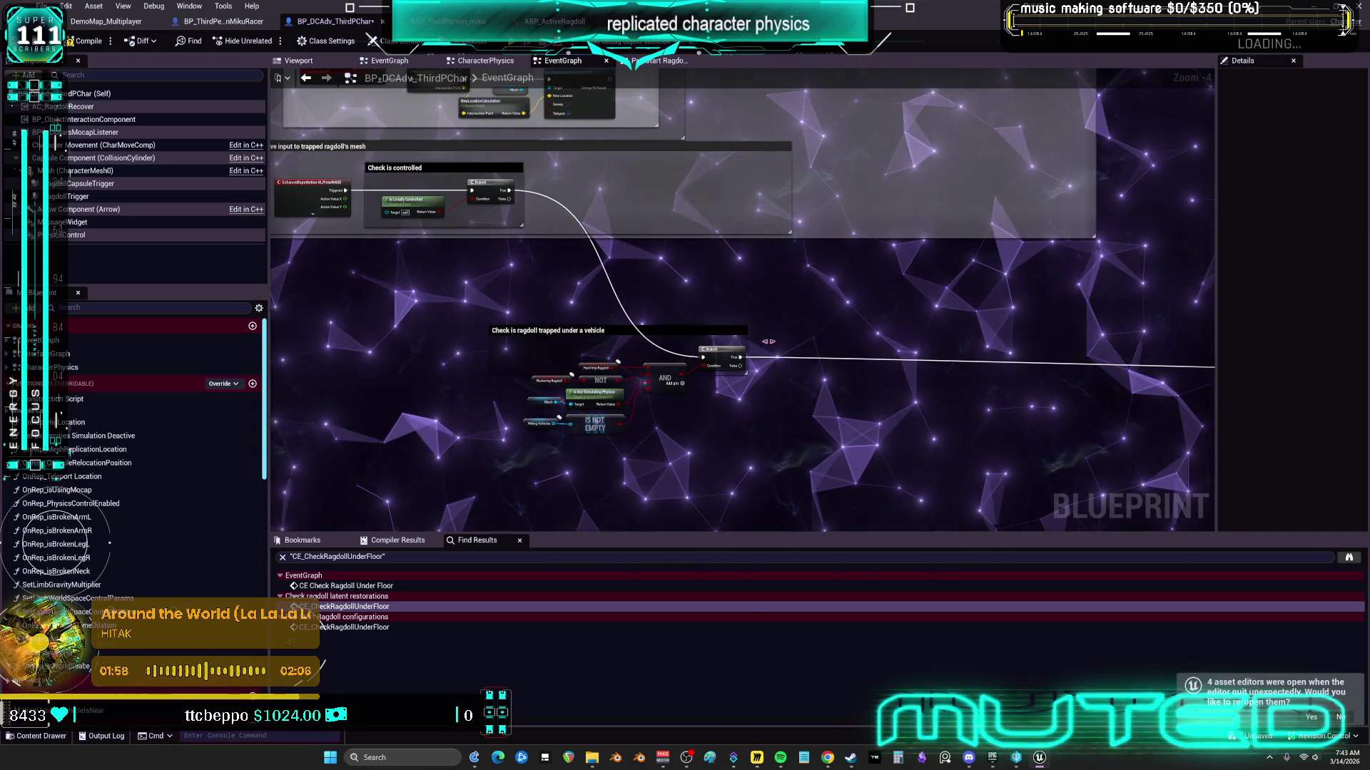
{"action": "left_click_drag", "start_coordinate": [505, 374], "coordinate": [513, 452]}
{"action": "left_click", "coordinate": [548, 348]}
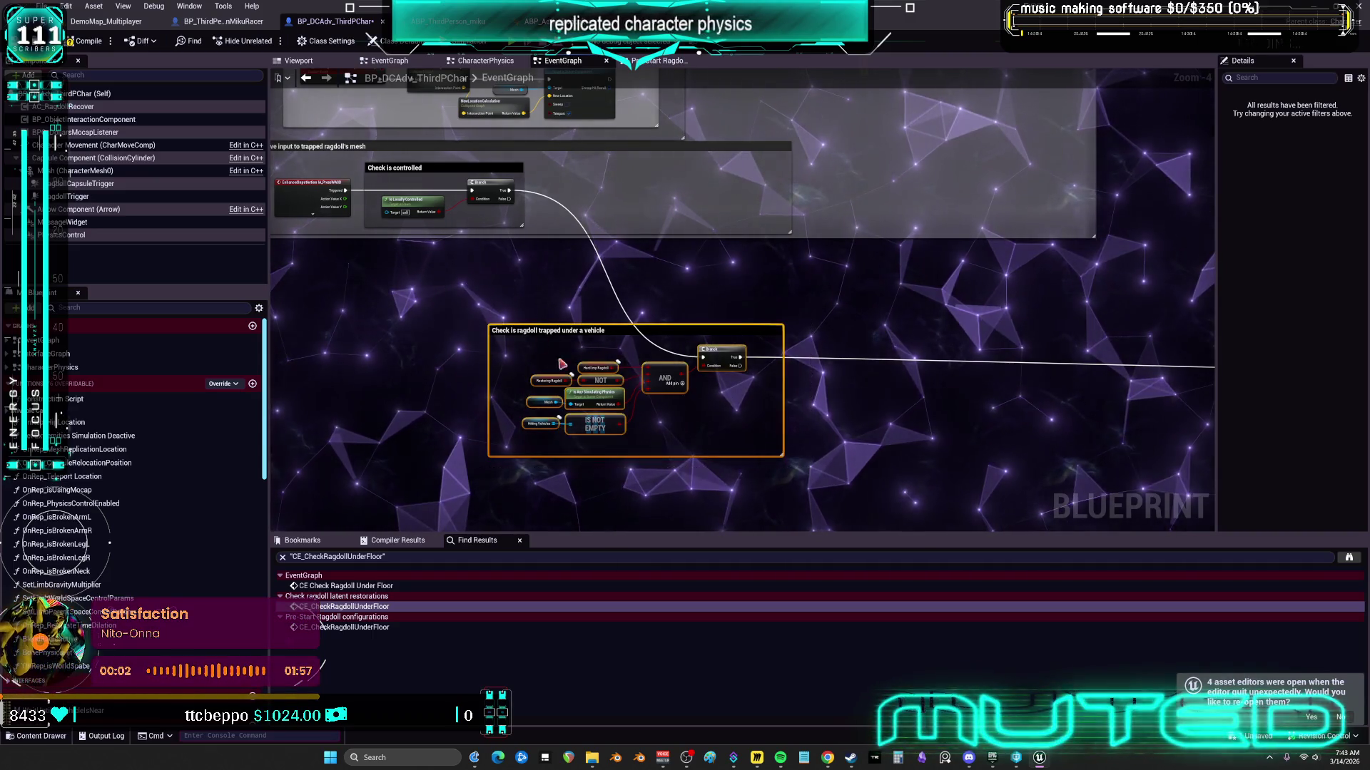
Step: Move the Move mesh section directly beneath the ragdoll check groups
{"action": "scroll", "coordinate": [666, 249], "scroll_direction": "down", "scroll_amount": 3}
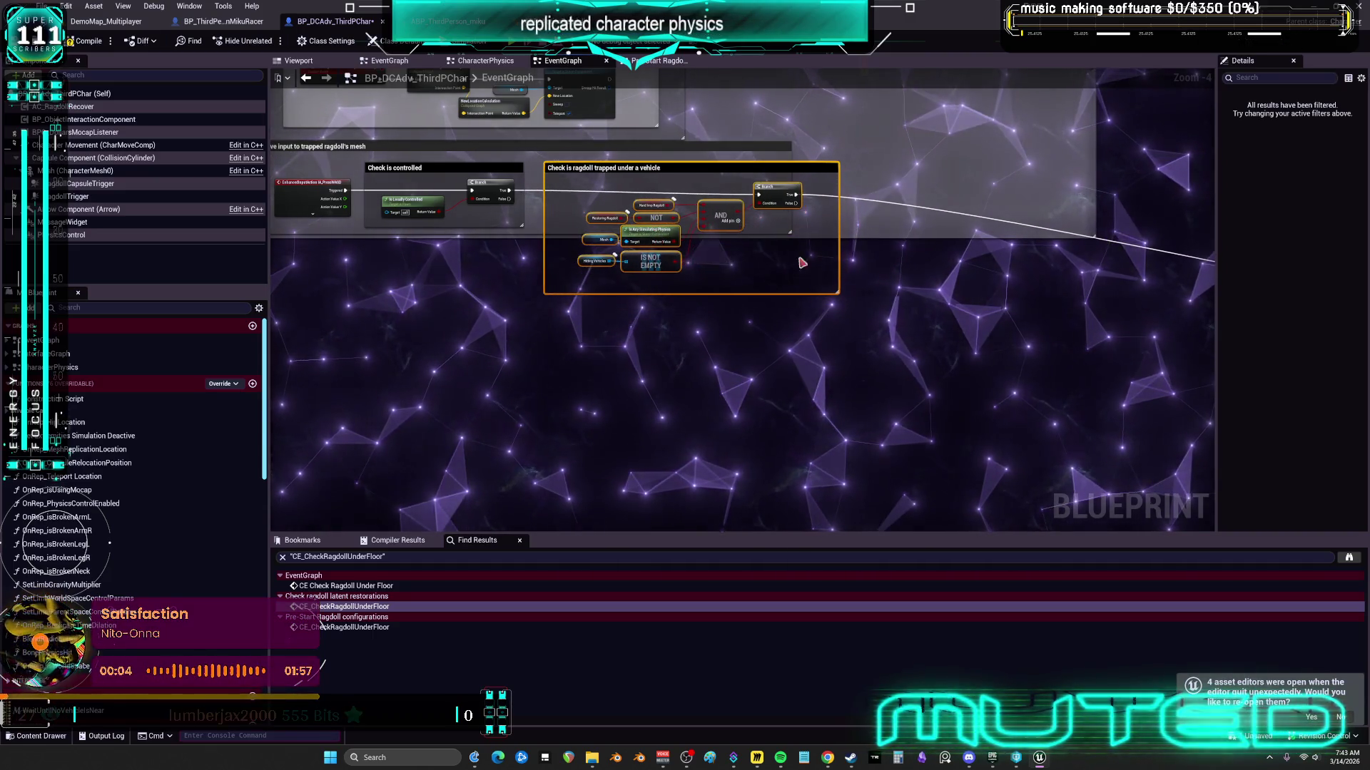
{"action": "scroll", "coordinate": [579, 228], "scroll_direction": "up", "scroll_amount": 3}
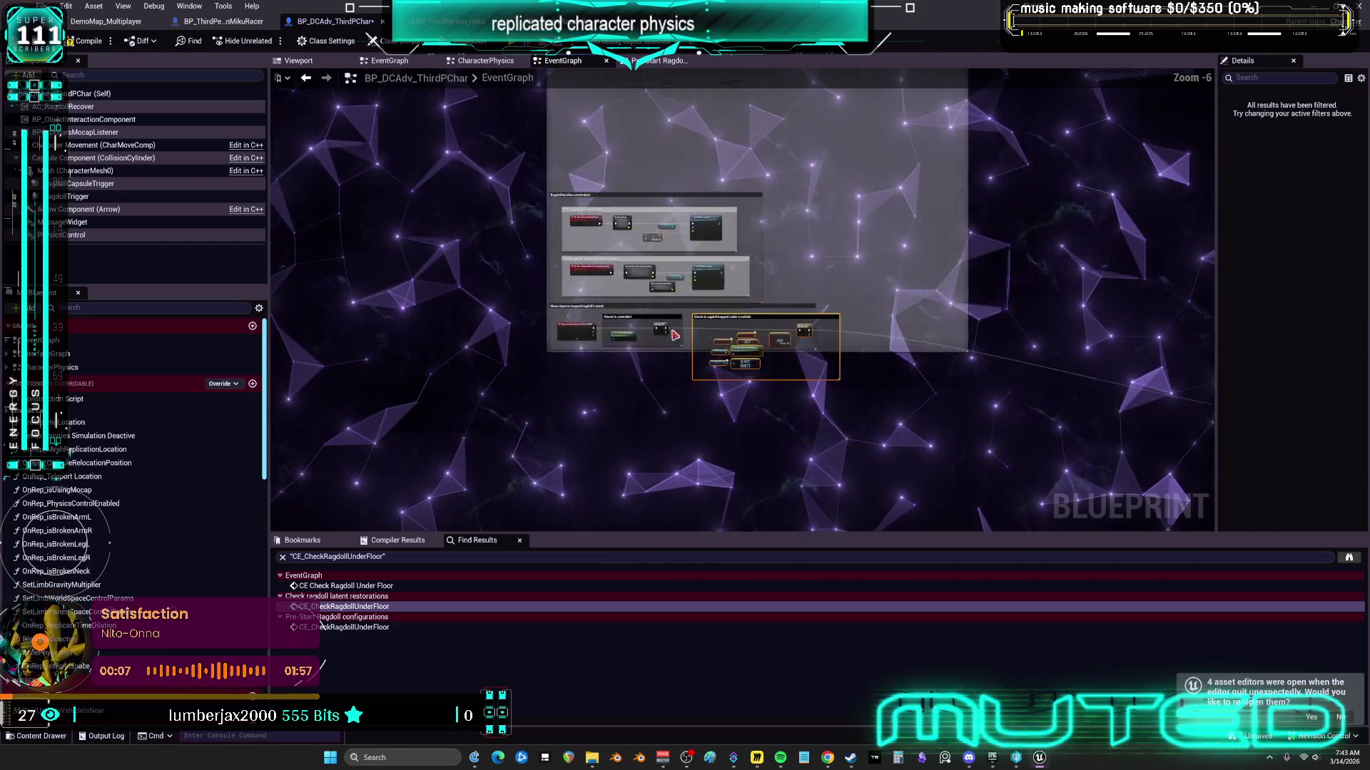
{"action": "scroll", "coordinate": [885, 376], "scroll_direction": "down", "scroll_amount": 8}
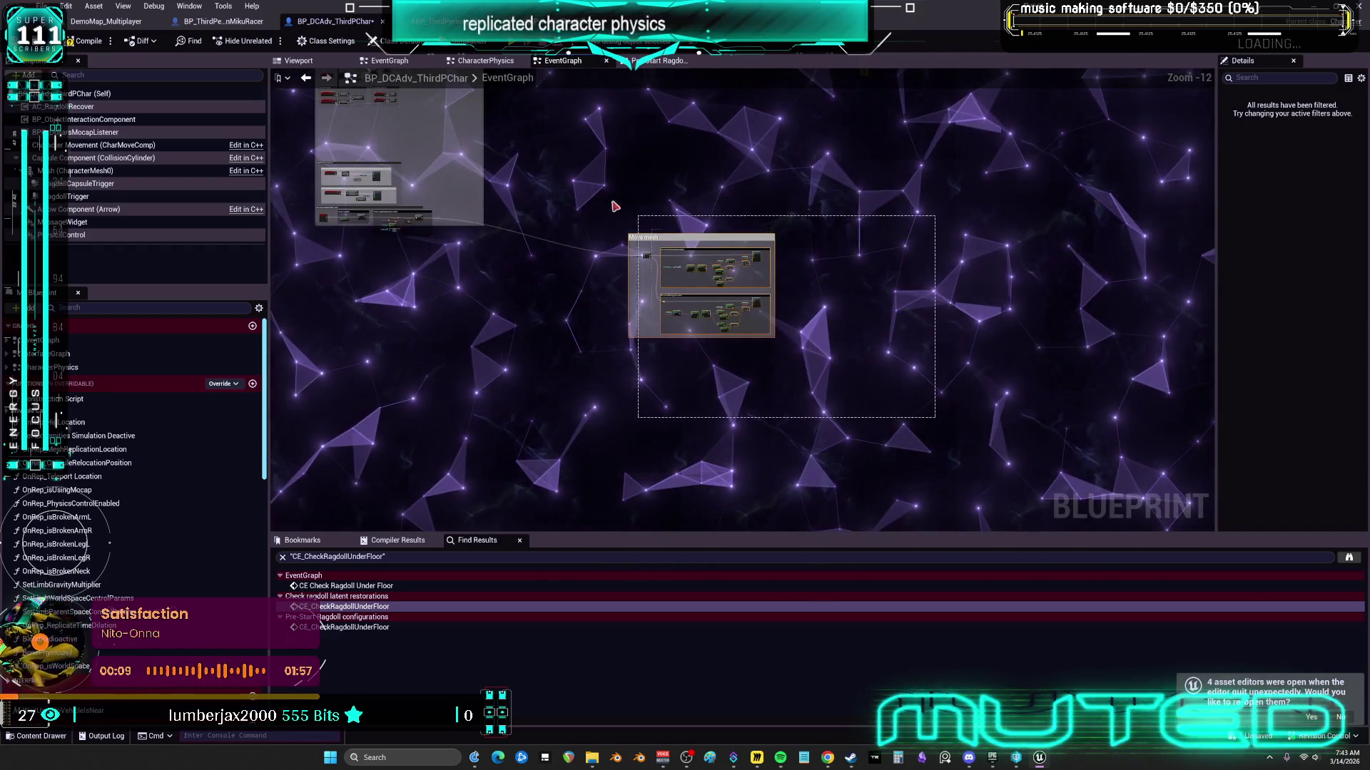
{"action": "scroll", "coordinate": [606, 224], "scroll_direction": "up", "scroll_amount": 3}
{"action": "left_click_drag", "start_coordinate": [605, 223], "coordinate": [1037, 284]}
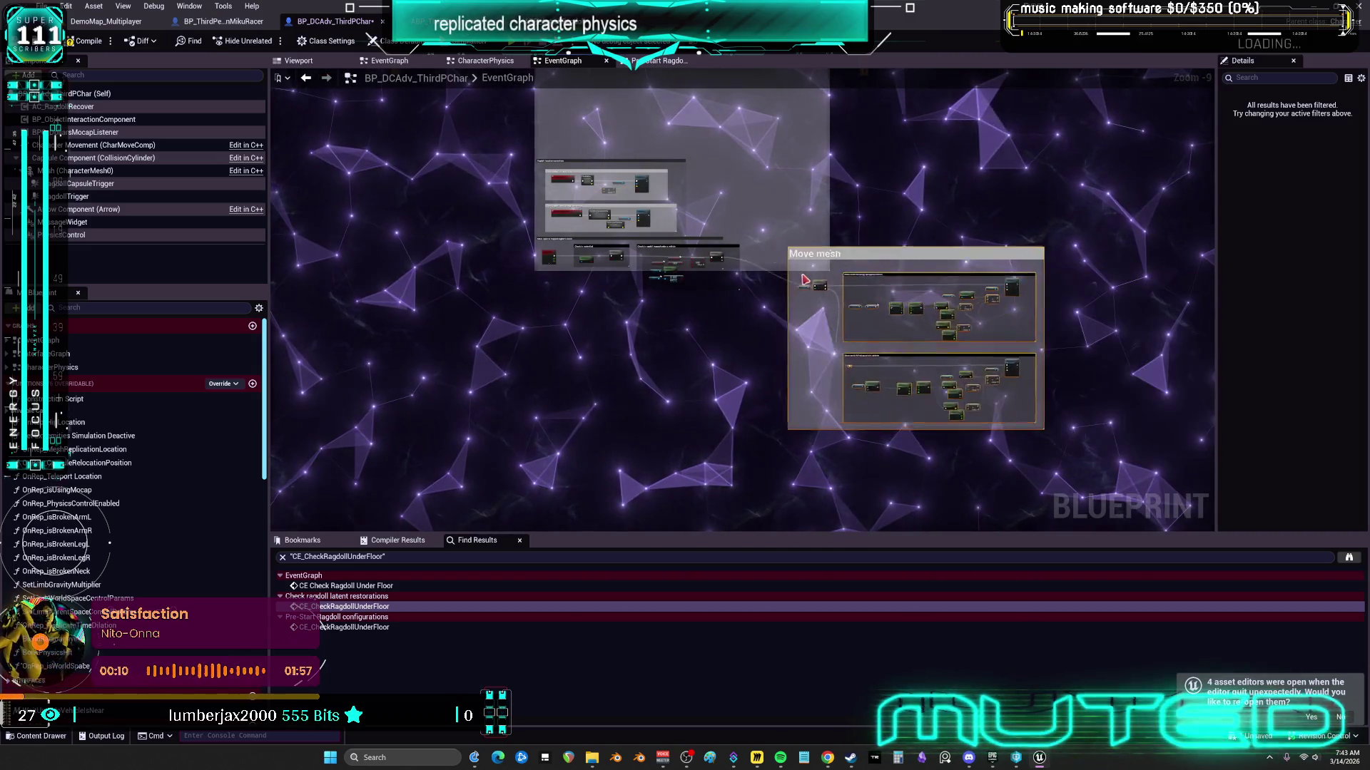
{"action": "mouse_move", "coordinate": [774, 271]}
{"action": "left_mouse_down"}
{"action": "mouse_move", "coordinate": [642, 354]}
{"action": "mouse_move", "coordinate": [565, 333]}
{"action": "mouse_move", "coordinate": [558, 317]}
{"action": "left_mouse_up"}
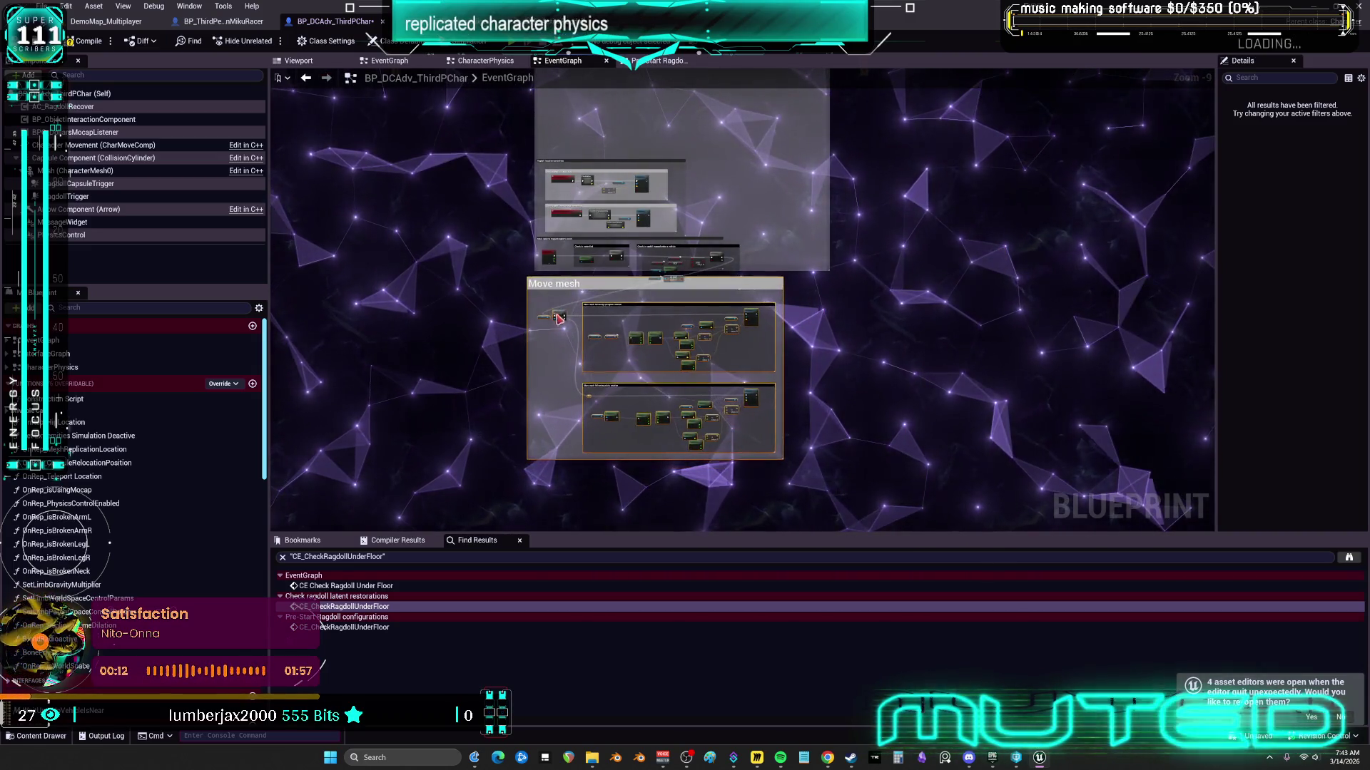
{"action": "scroll", "coordinate": [608, 272], "scroll_direction": "up", "scroll_amount": 5}
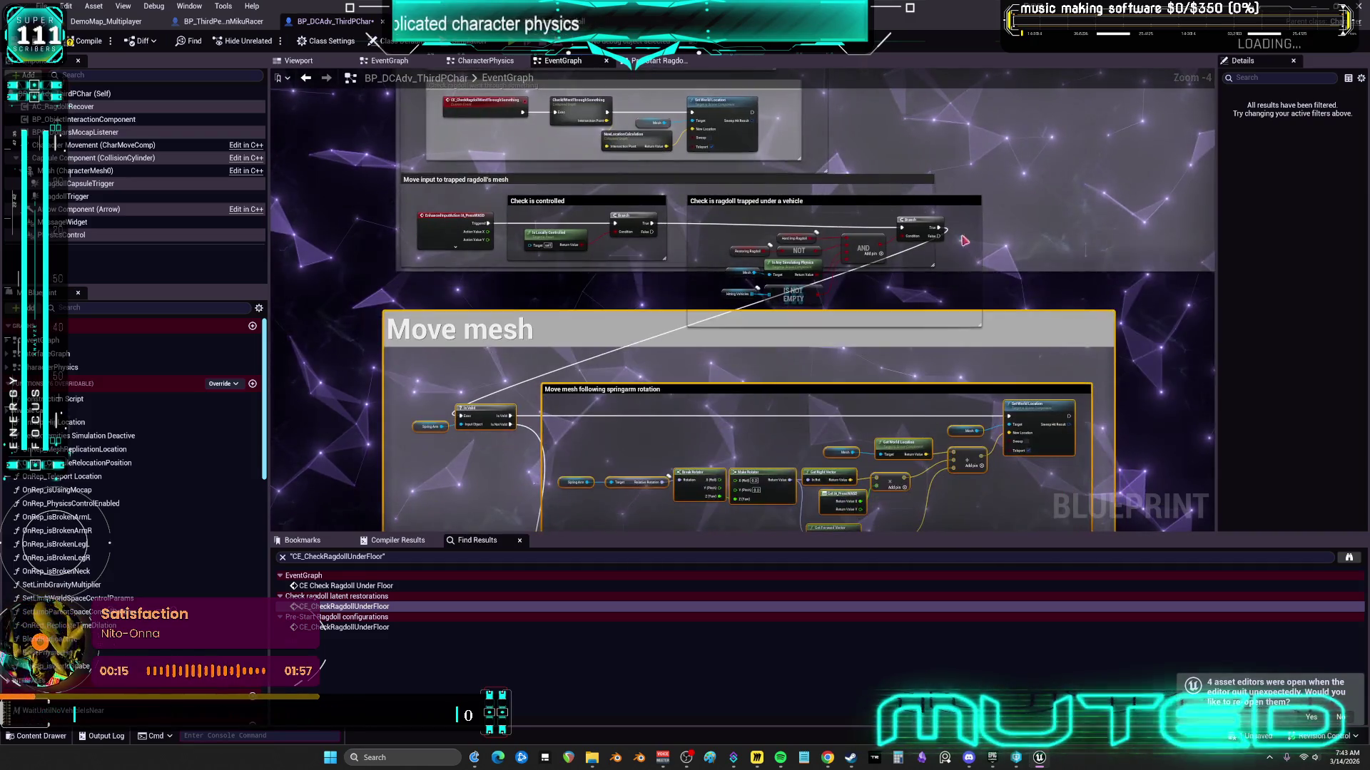
Step: Inspect NewLocationCalculation's graph, then move it with Mesh and Set World Location right of the comment
{"action": "scroll", "coordinate": [528, 236], "scroll_direction": "down", "scroll_amount": 4}
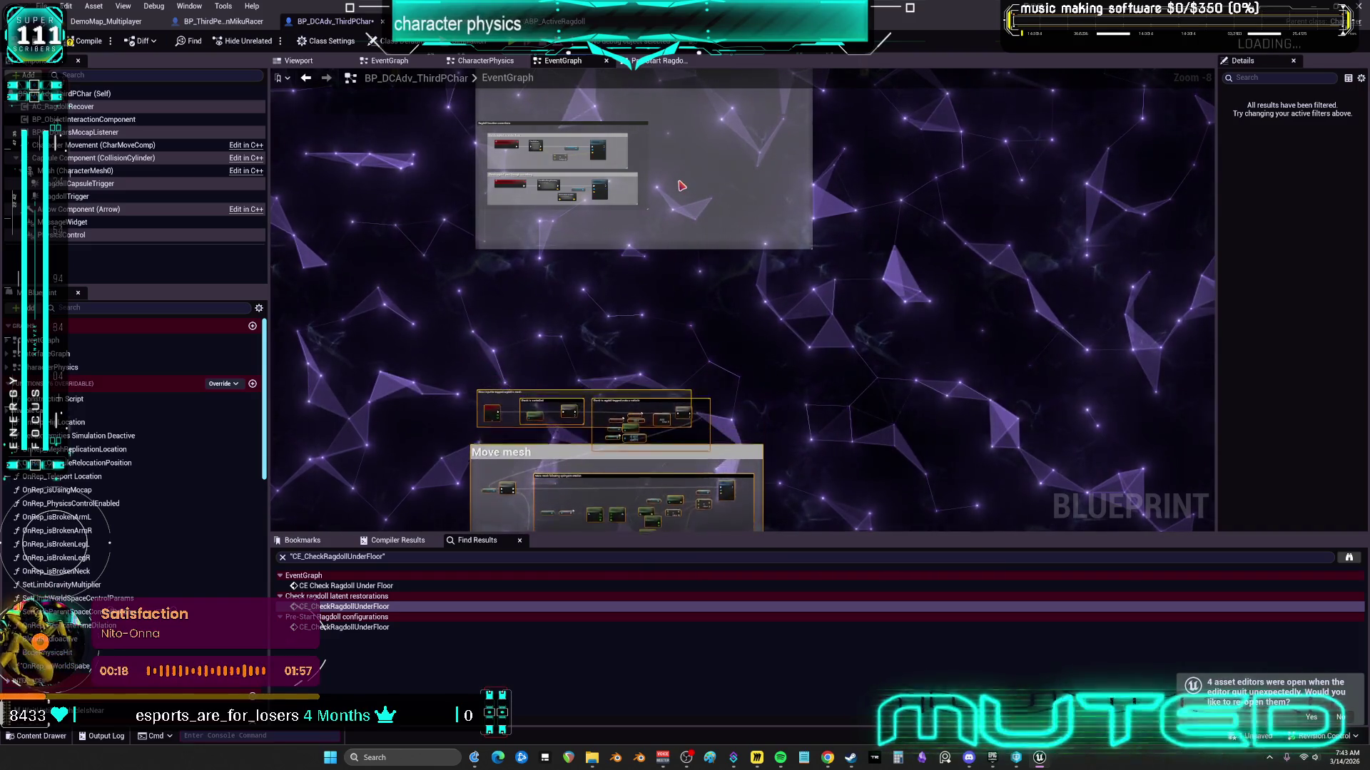
{"action": "scroll", "coordinate": [681, 185], "scroll_direction": "up", "scroll_amount": 5}
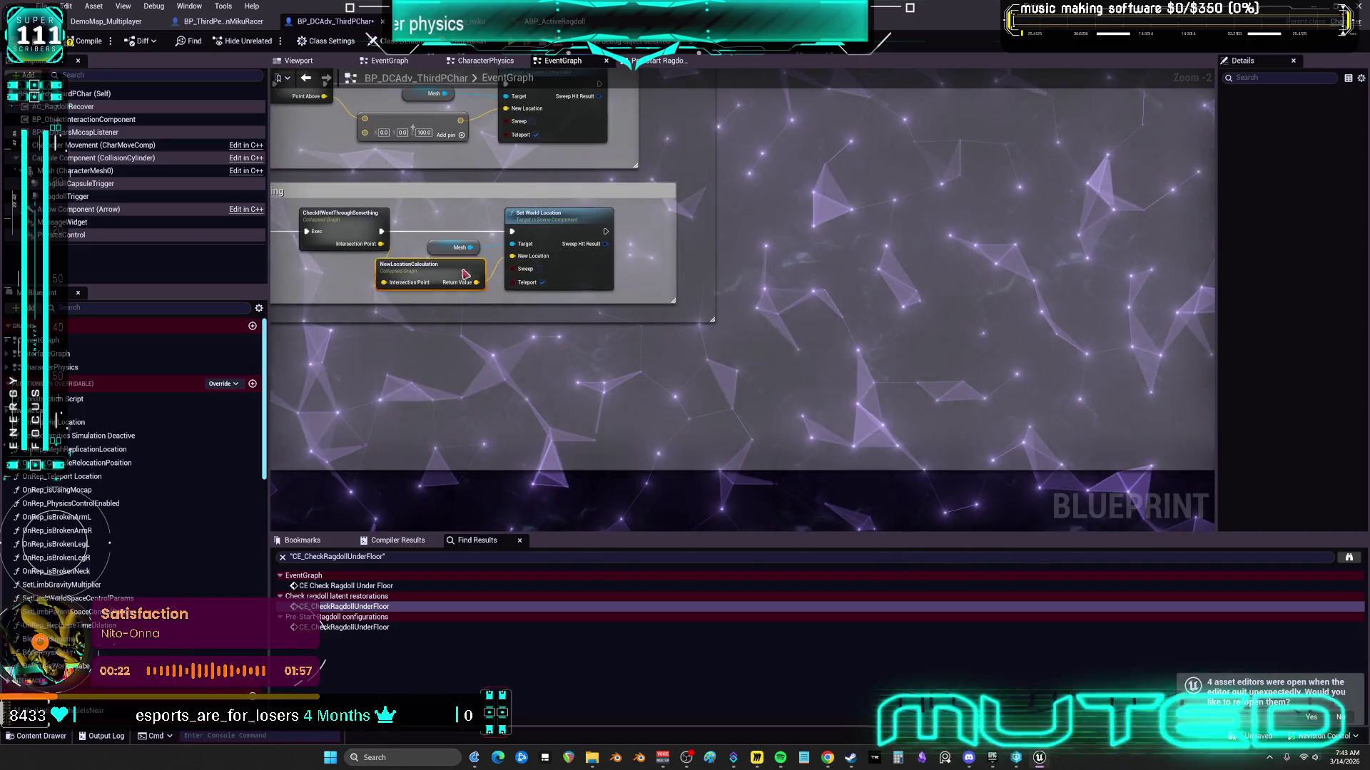
{"action": "double_click", "coordinate": [456, 280]}
{"action": "key", "text": "alt+Left"}
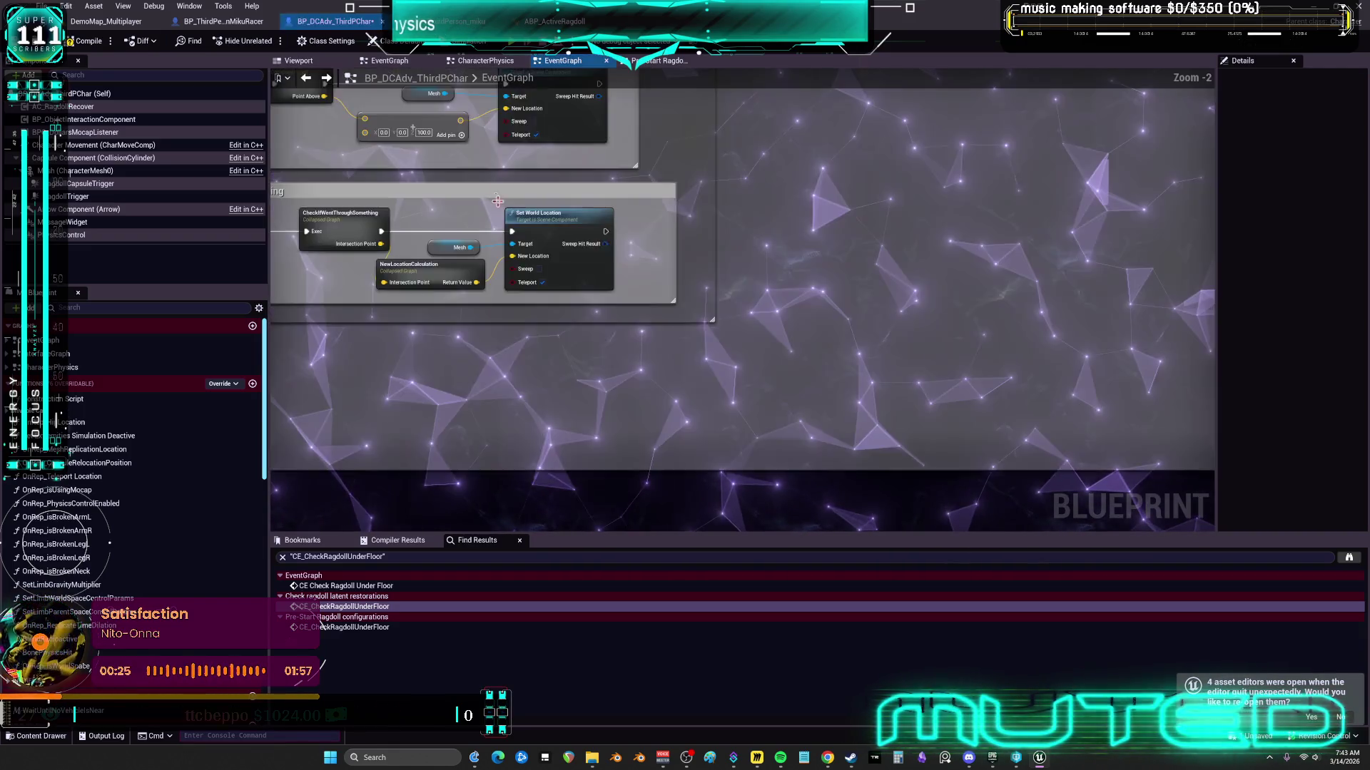
{"action": "left_click_drag", "start_coordinate": [499, 286], "coordinate": [938, 285]}
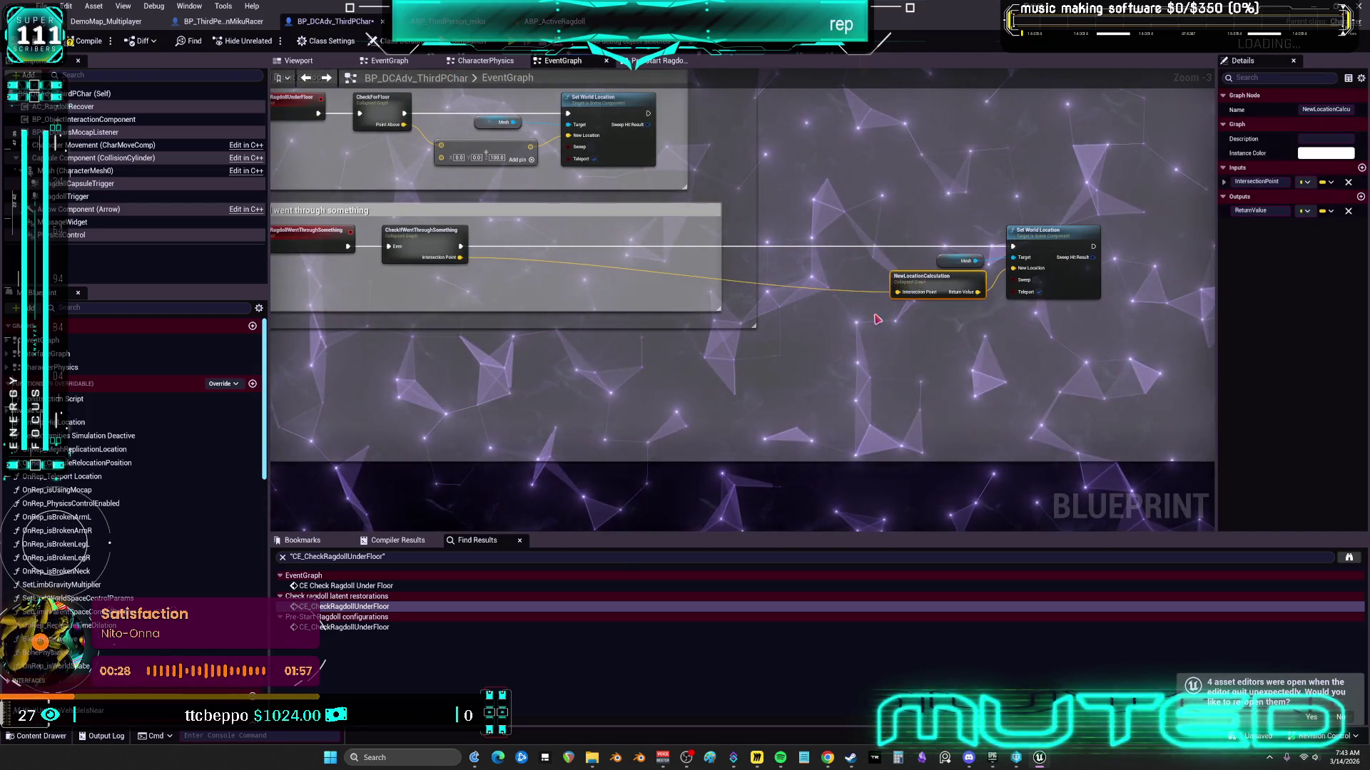
{"action": "right_click", "coordinate": [737, 401]}
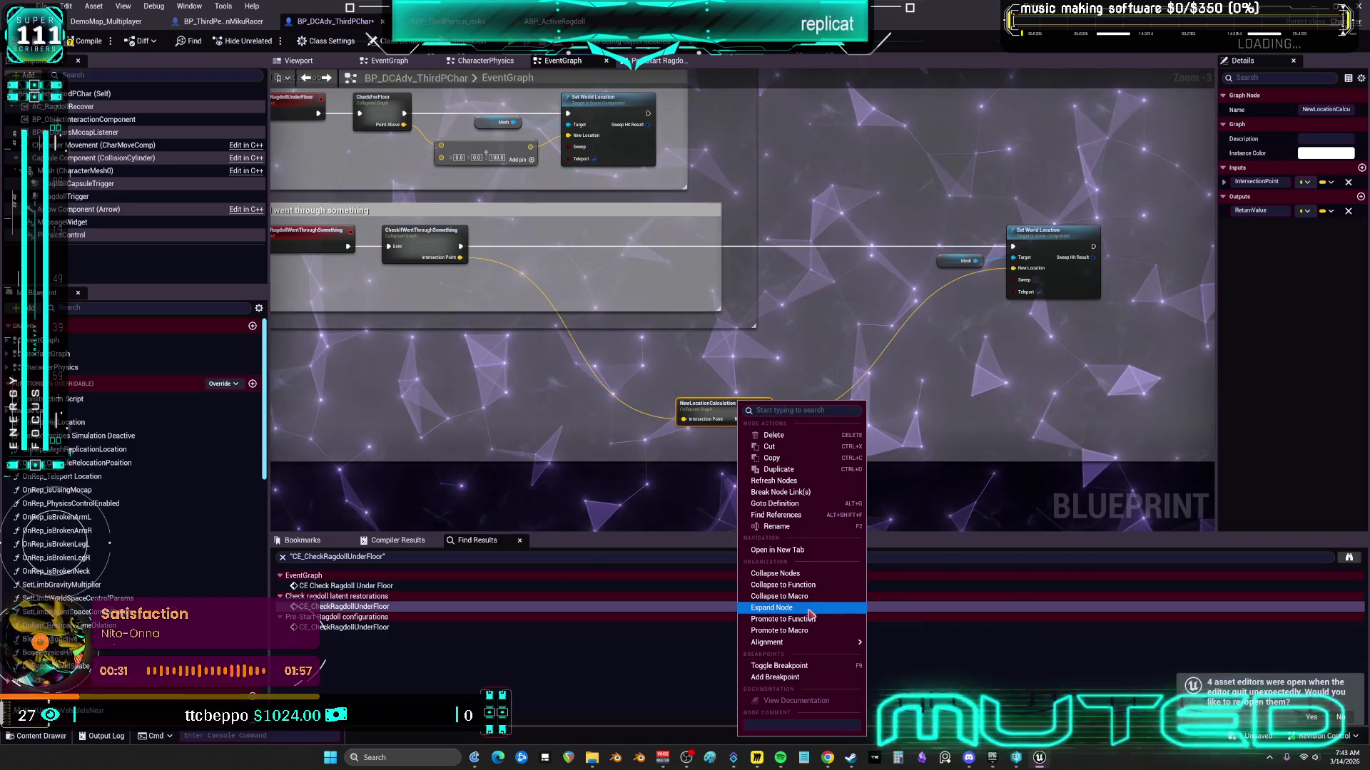
Step: Expand NewLocationCalculation inline and line up its multiply, add and reroute nodes
{"action": "left_click", "coordinate": [772, 607]}
{"action": "left_click", "coordinate": [917, 296]}
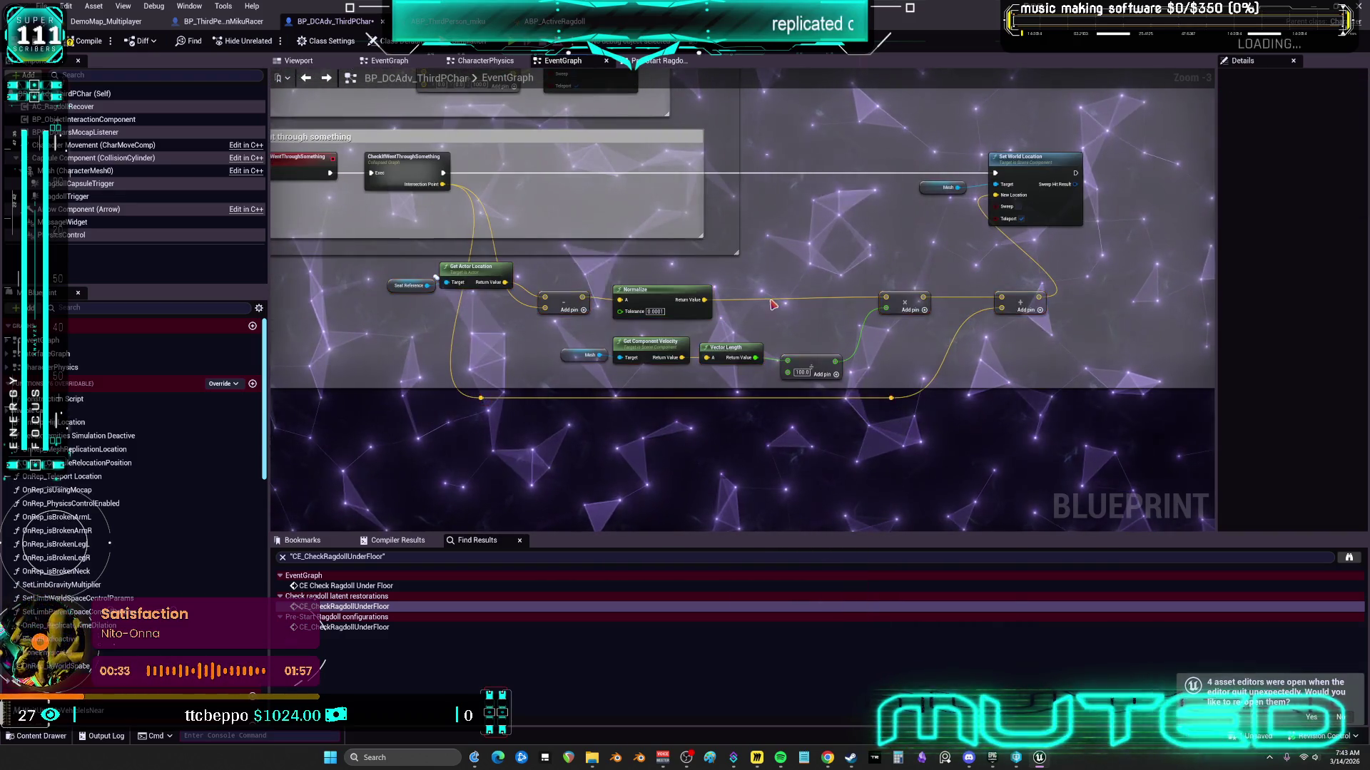
{"action": "scroll", "coordinate": [916, 297], "scroll_direction": "up", "scroll_amount": 2}
{"action": "left_click_drag", "start_coordinate": [726, 303], "coordinate": [756, 310]}
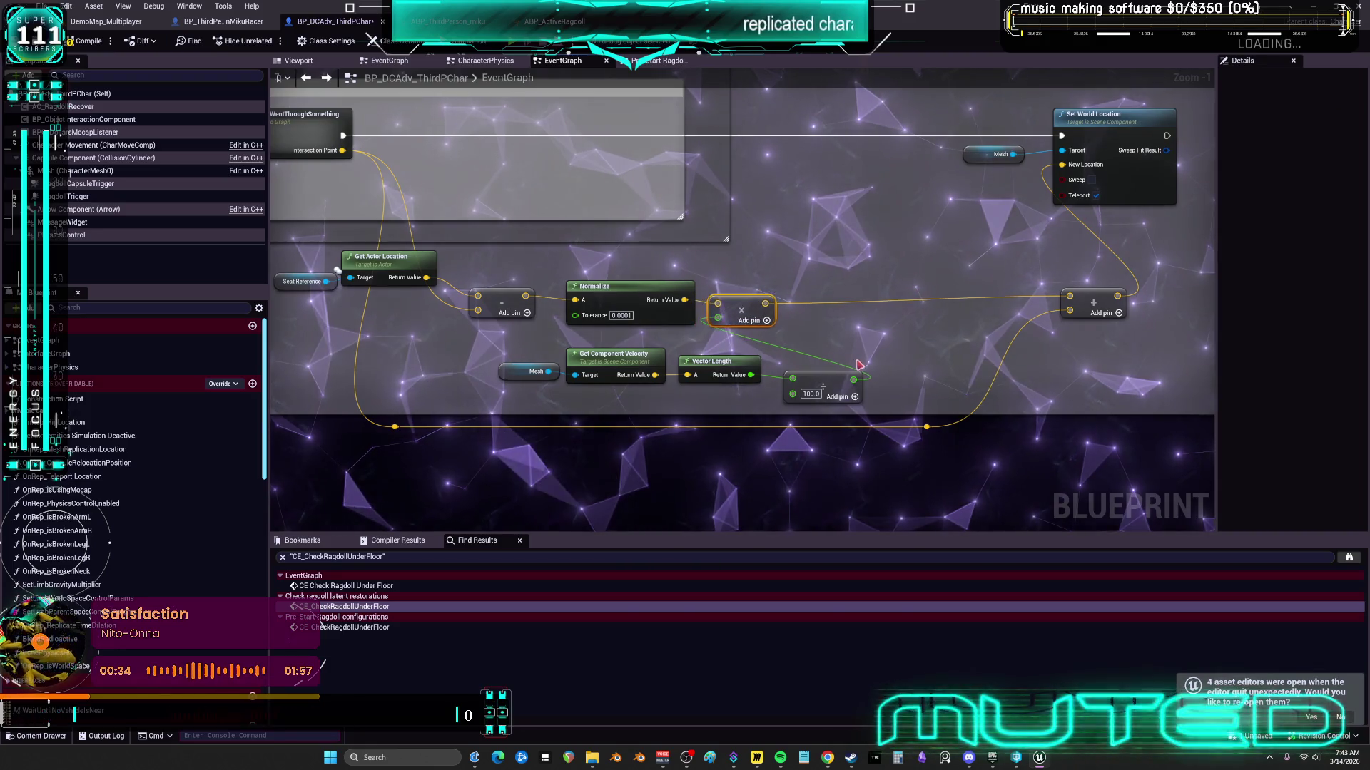
{"action": "left_click_drag", "start_coordinate": [823, 387], "coordinate": [762, 349]}
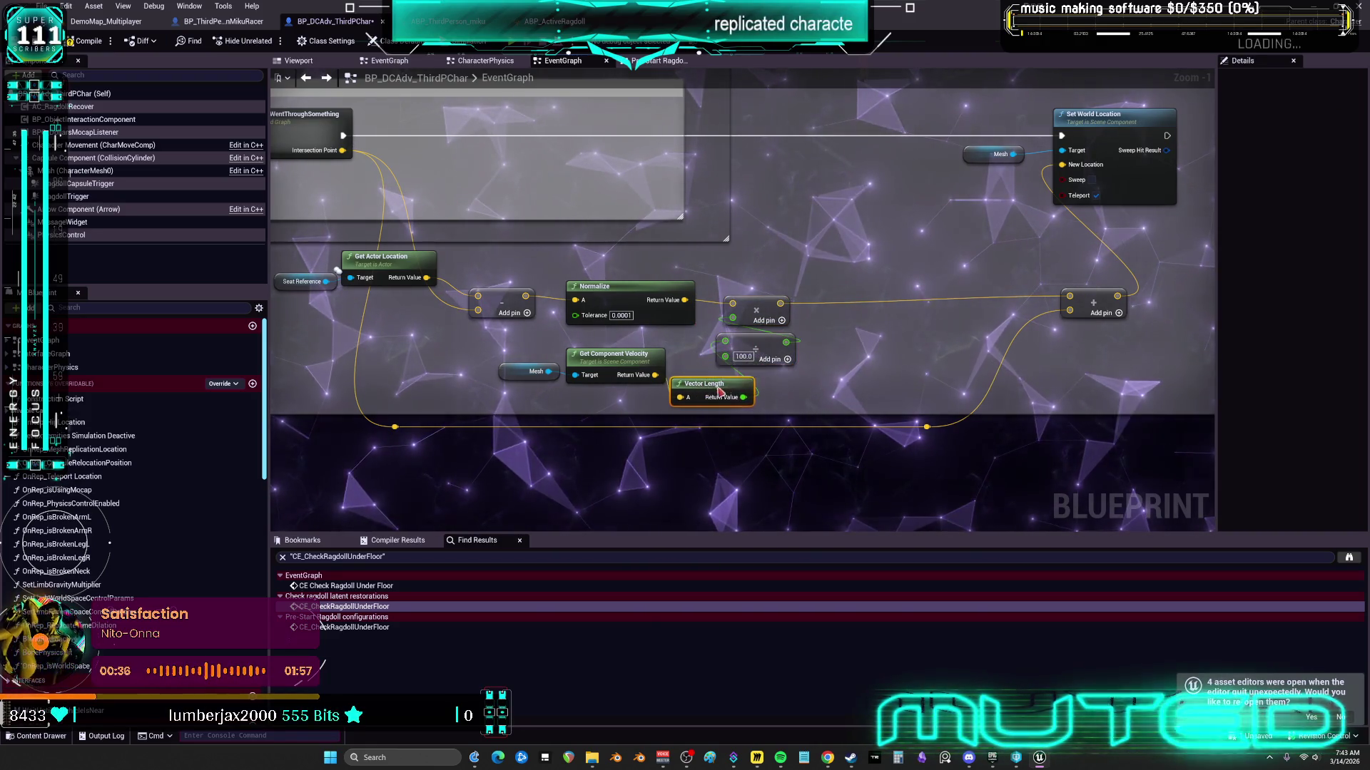
{"action": "left_click_drag", "start_coordinate": [1080, 315], "coordinate": [997, 330]}
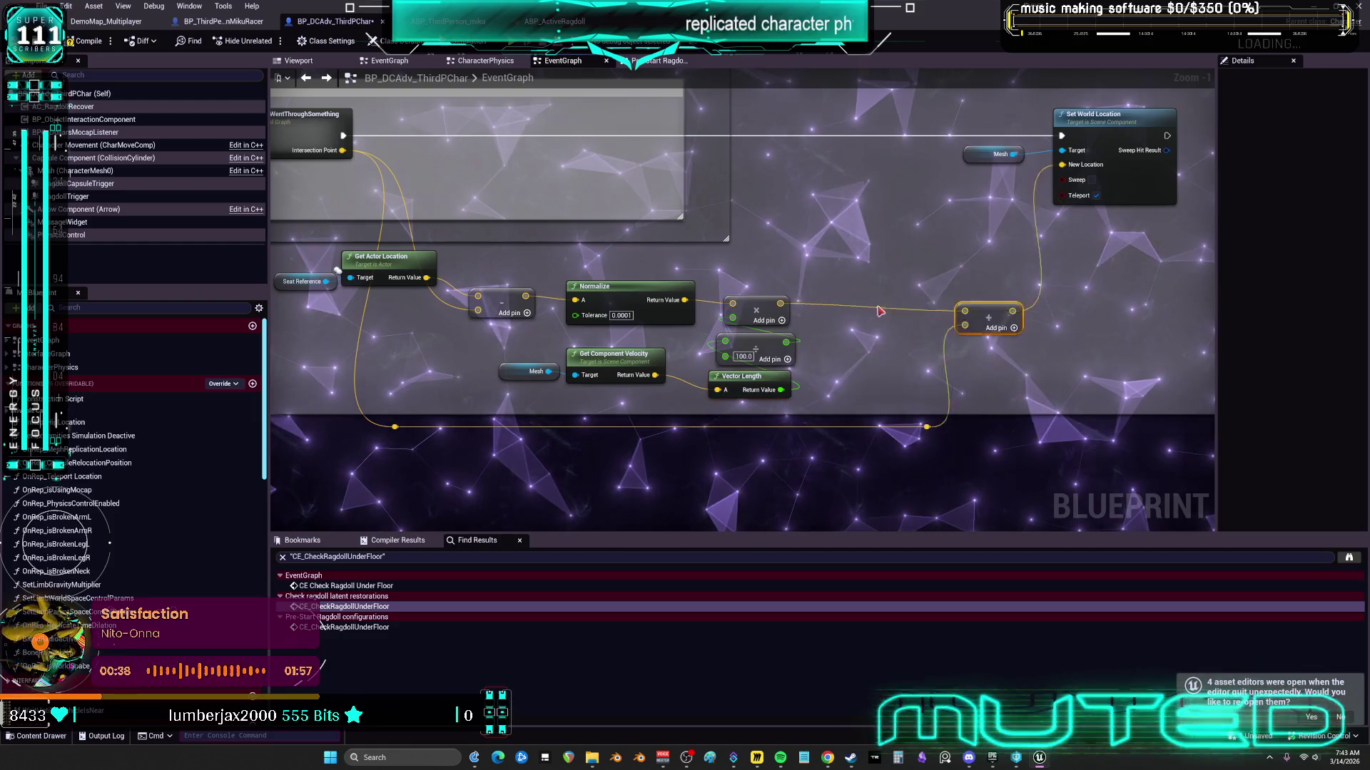
{"action": "left_click_drag", "start_coordinate": [843, 312], "coordinate": [835, 306]}
{"action": "left_click_drag", "start_coordinate": [964, 482], "coordinate": [901, 427]}
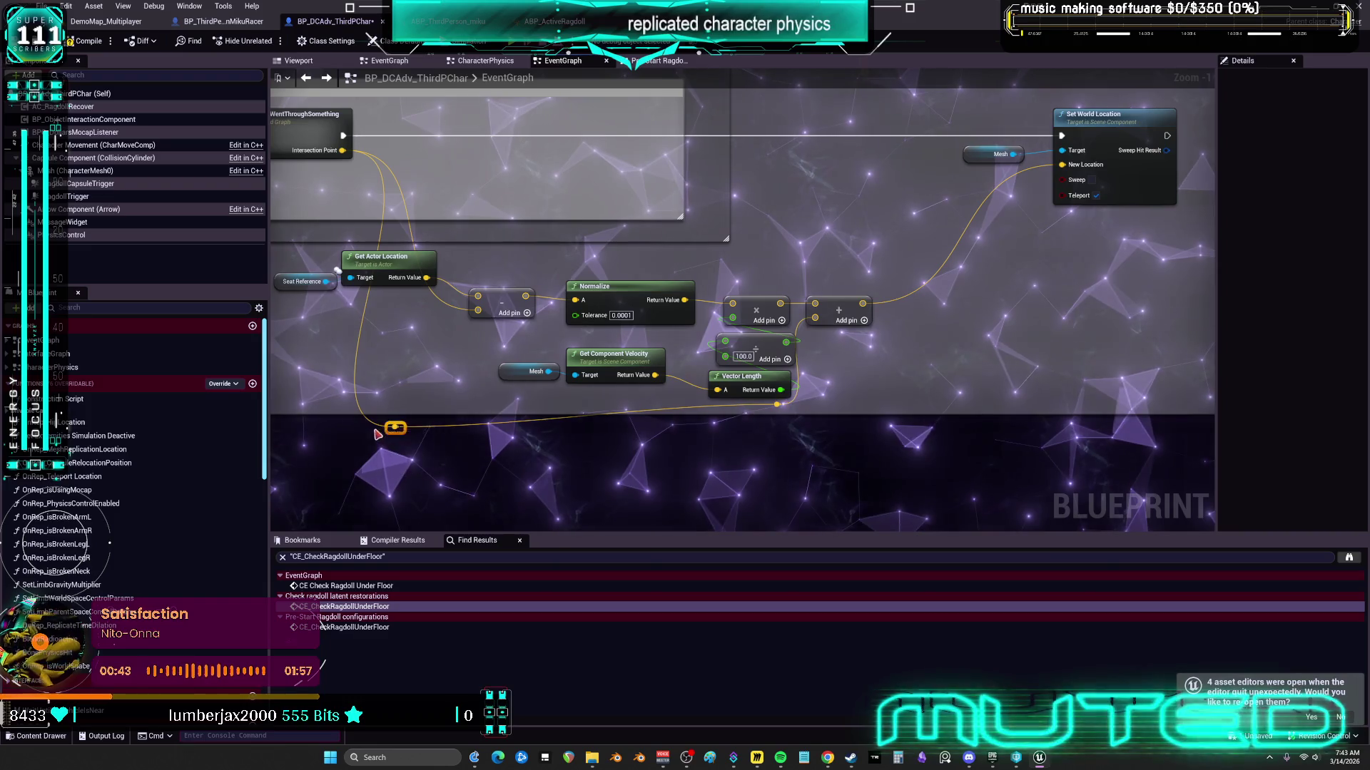
{"action": "key", "text": "q"}
Step: Arrange Get Actor Location, the Normalize-to-Add group, Mesh and Set World Location into a tidy row
{"action": "left_click_drag", "start_coordinate": [460, 349], "coordinate": [299, 271]}
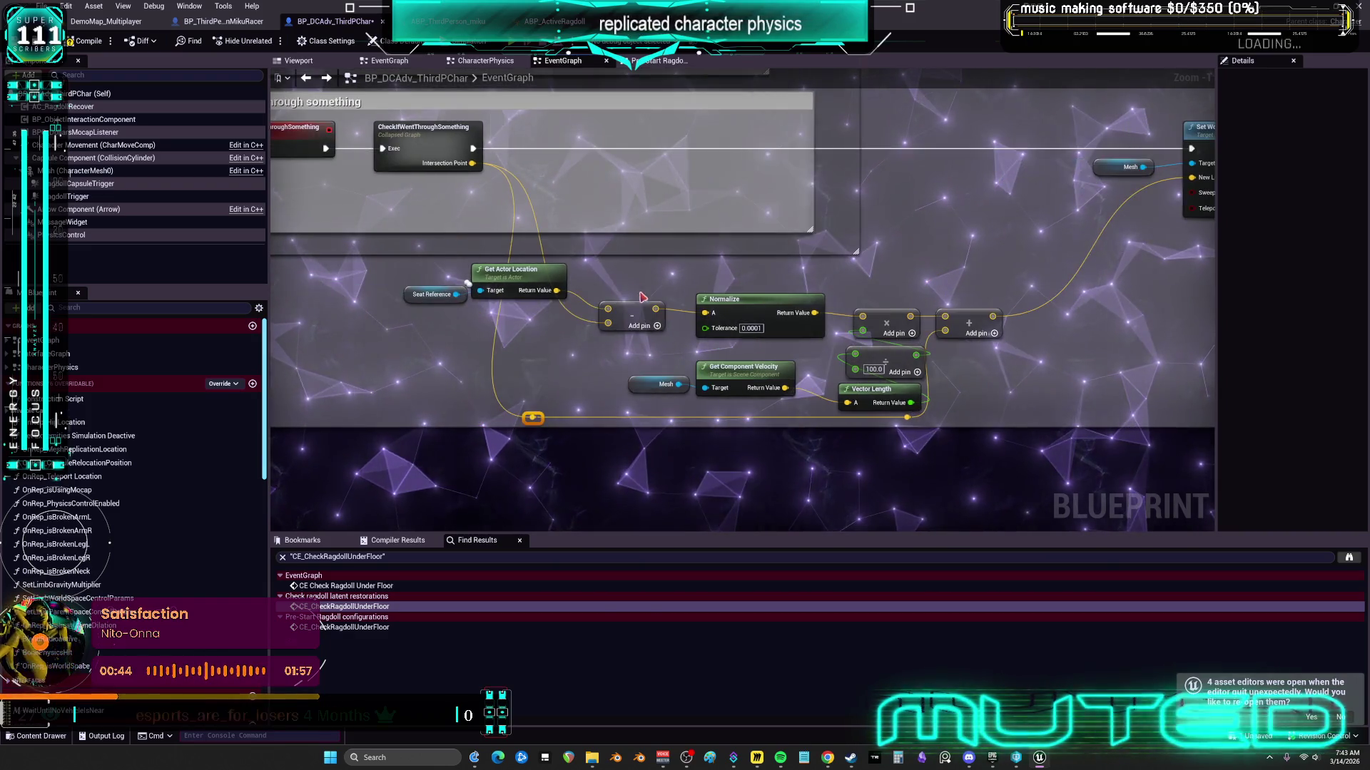
{"action": "left_click_drag", "start_coordinate": [510, 301], "coordinate": [607, 293]}
{"action": "left_click_drag", "start_coordinate": [1040, 271], "coordinate": [516, 400]}
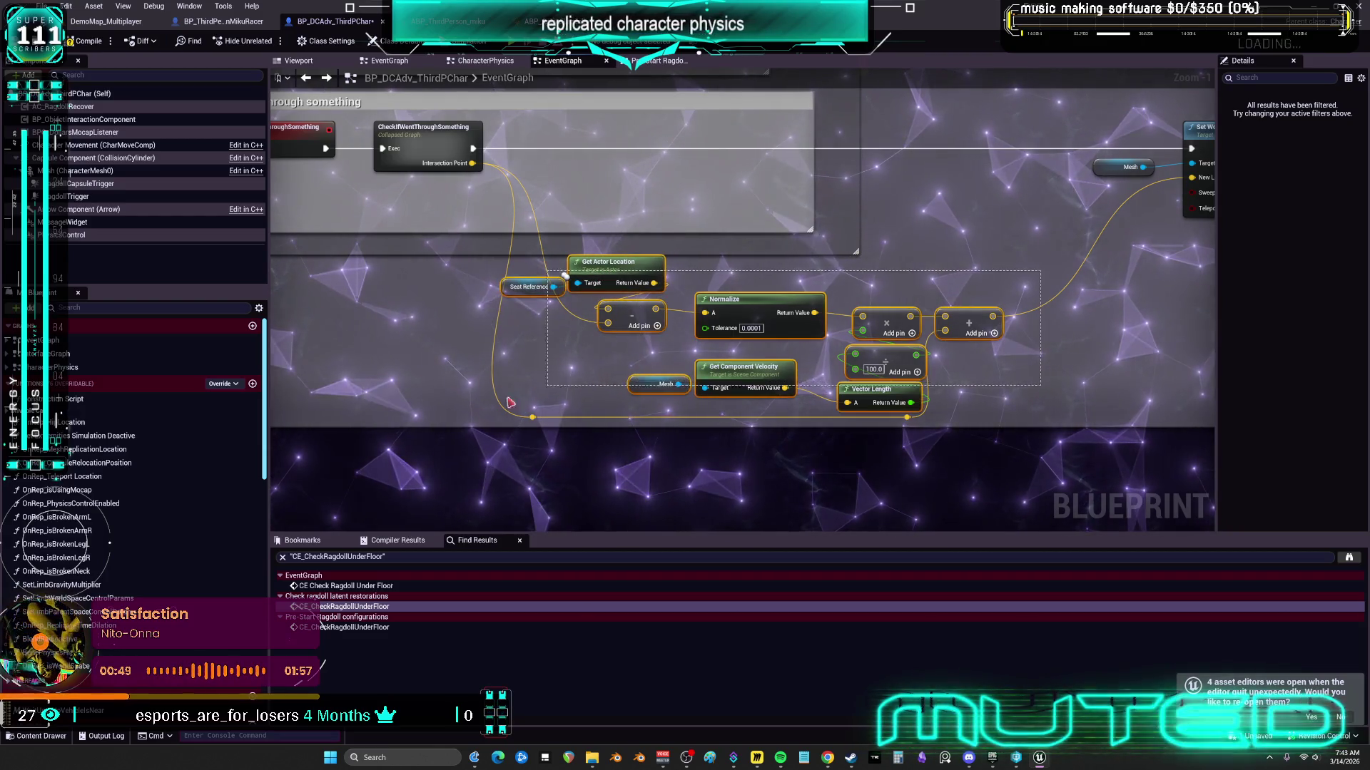
{"action": "left_click_drag", "start_coordinate": [431, 426], "coordinate": [431, 426]}
{"action": "left_click_drag", "start_coordinate": [724, 303], "coordinate": [724, 153]}
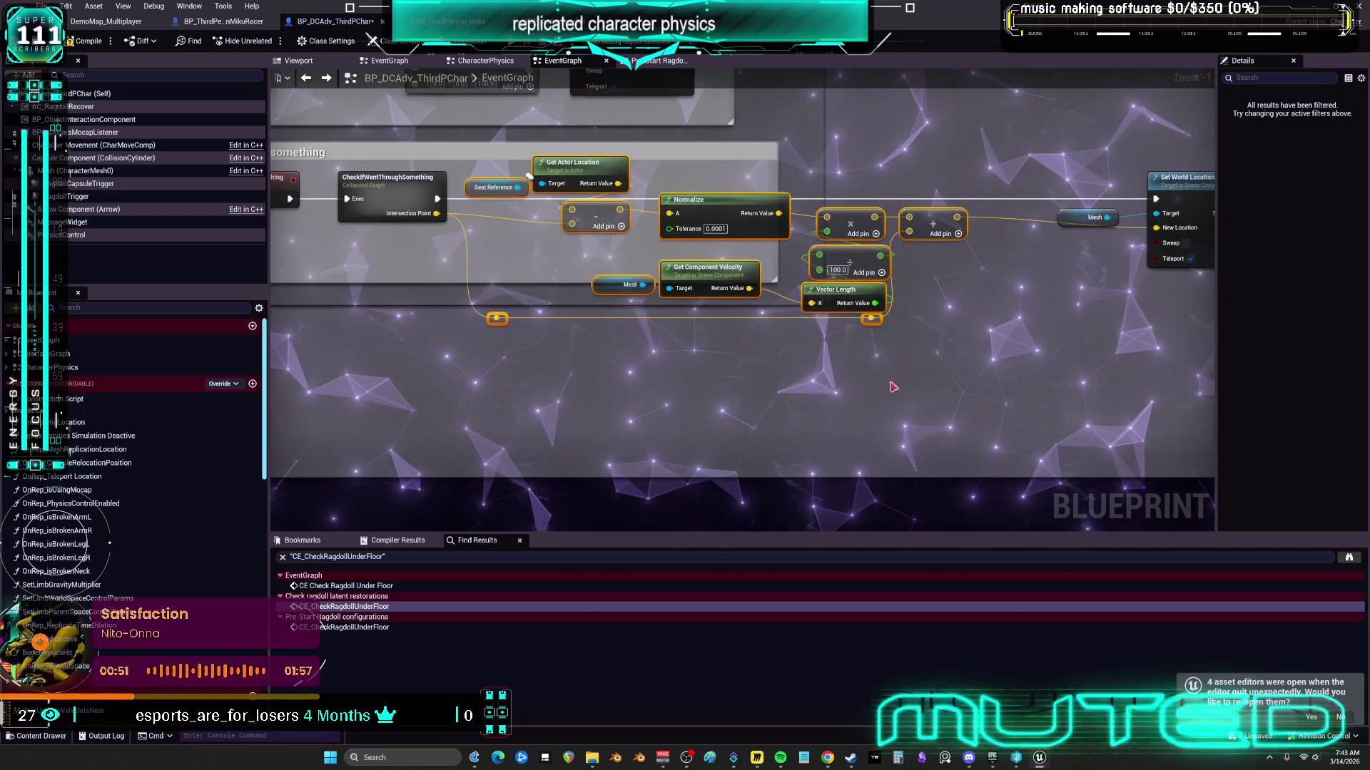
{"action": "mouse_move", "coordinate": [1050, 333]}
{"action": "left_mouse_down"}
{"action": "mouse_move", "coordinate": [920, 179]}
{"action": "mouse_move", "coordinate": [878, 198]}
{"action": "left_mouse_up"}
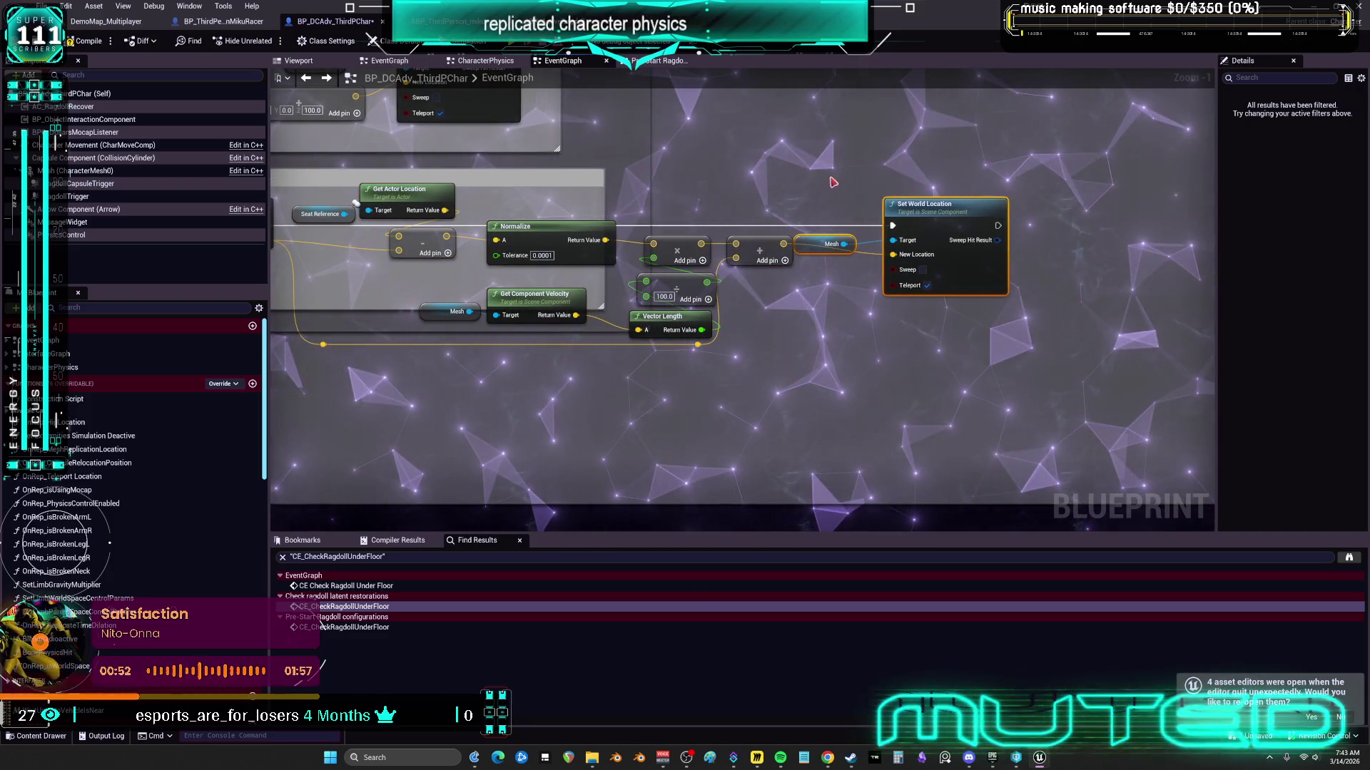
{"action": "left_click_drag", "start_coordinate": [817, 244], "coordinate": [907, 184]}
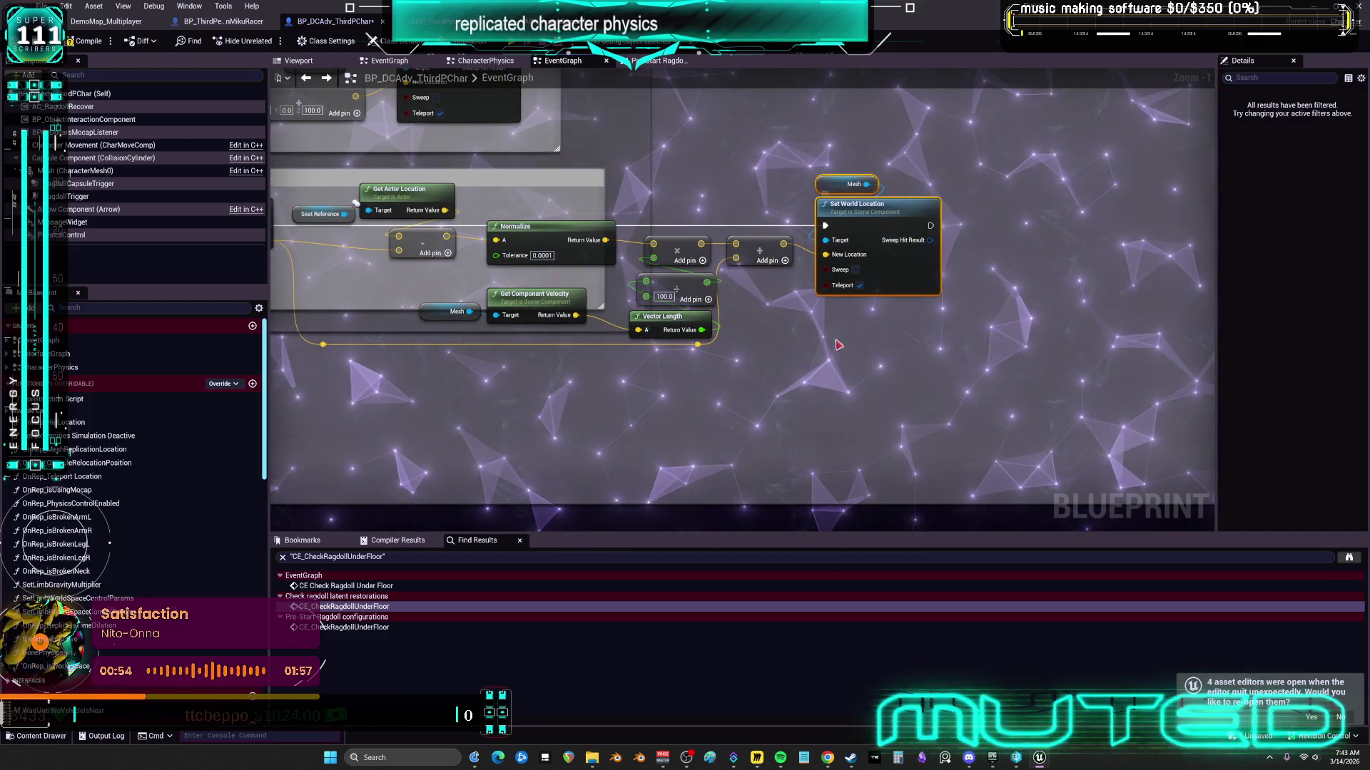
{"action": "scroll", "coordinate": [865, 367], "scroll_direction": "down", "scroll_amount": 3}
{"action": "mouse_move", "coordinate": [1059, 385]}
{"action": "left_mouse_down"}
{"action": "mouse_move", "coordinate": [692, 266]}
{"action": "mouse_move", "coordinate": [946, 267]}
{"action": "left_mouse_up"}
Step: Expand CheckIfWentThroughSomething inline and widen its comment to enclose every node
{"action": "right_click", "coordinate": [638, 278]}
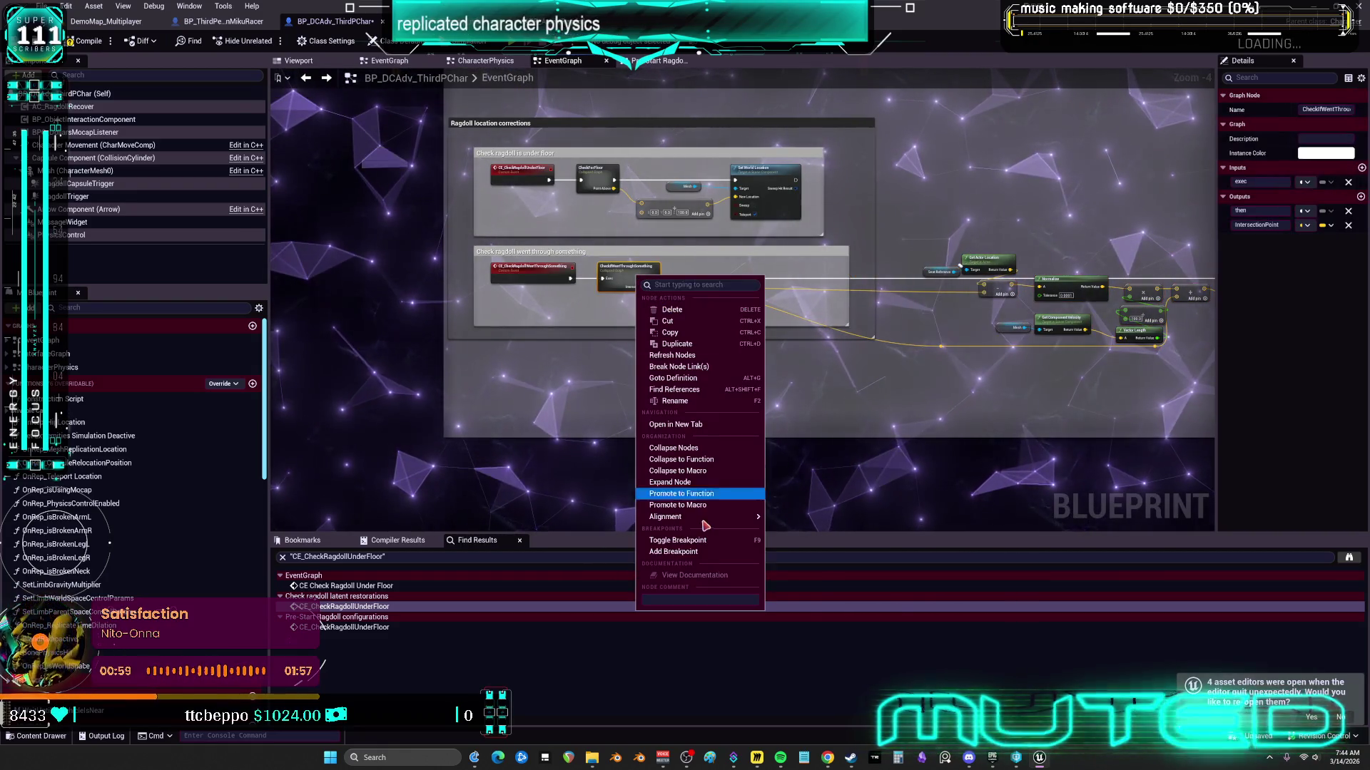
{"action": "left_click", "coordinate": [709, 485]}
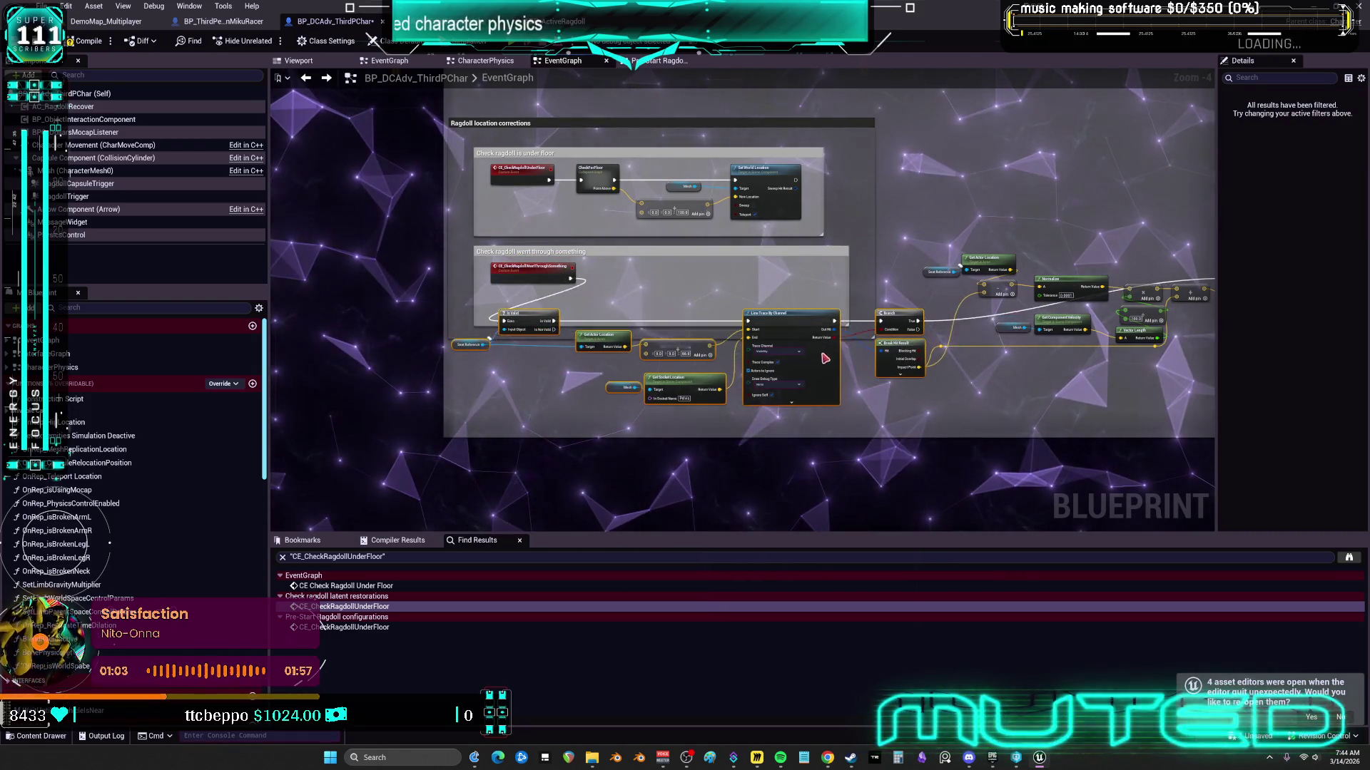
{"action": "scroll", "coordinate": [1004, 371], "scroll_direction": "up", "scroll_amount": 1}
{"action": "scroll", "coordinate": [1004, 371], "scroll_direction": "down", "scroll_amount": 1}
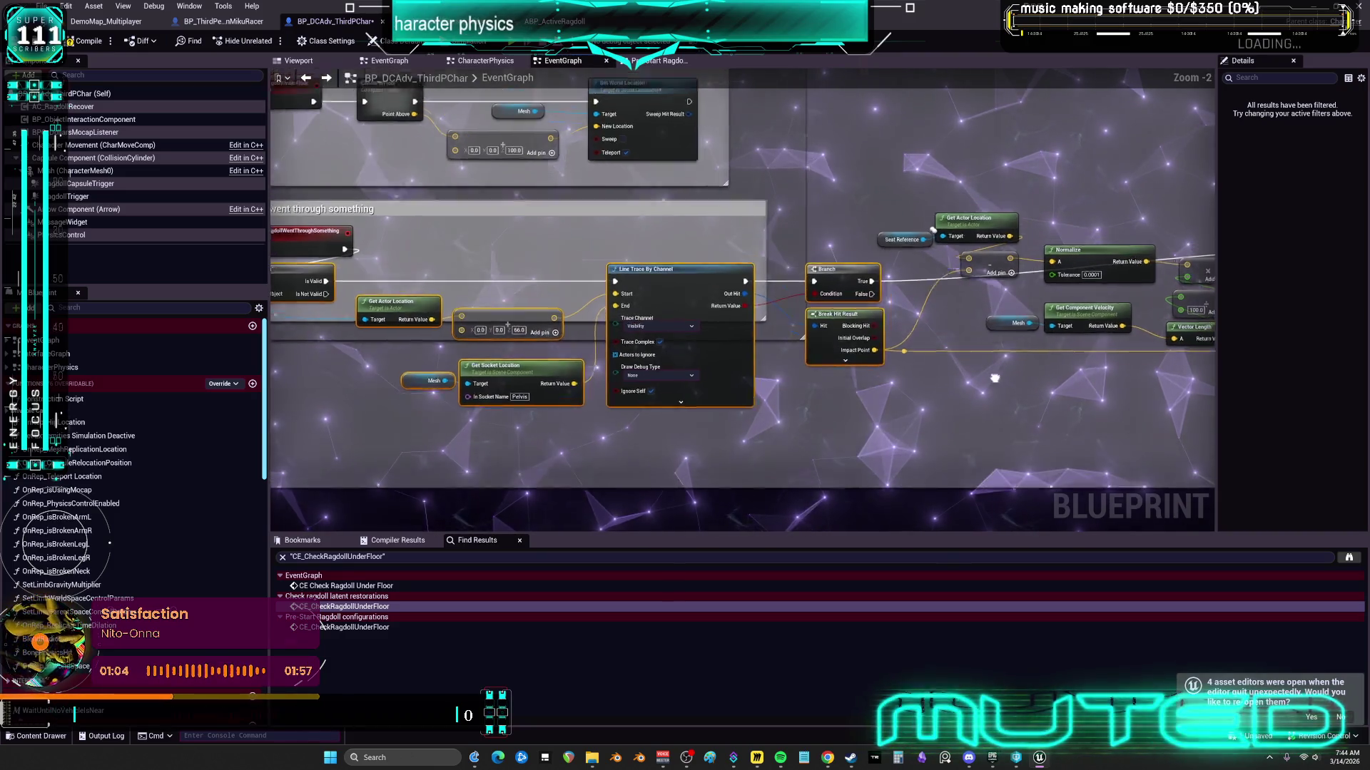
{"action": "scroll", "coordinate": [663, 304], "scroll_direction": "down", "scroll_amount": 1}
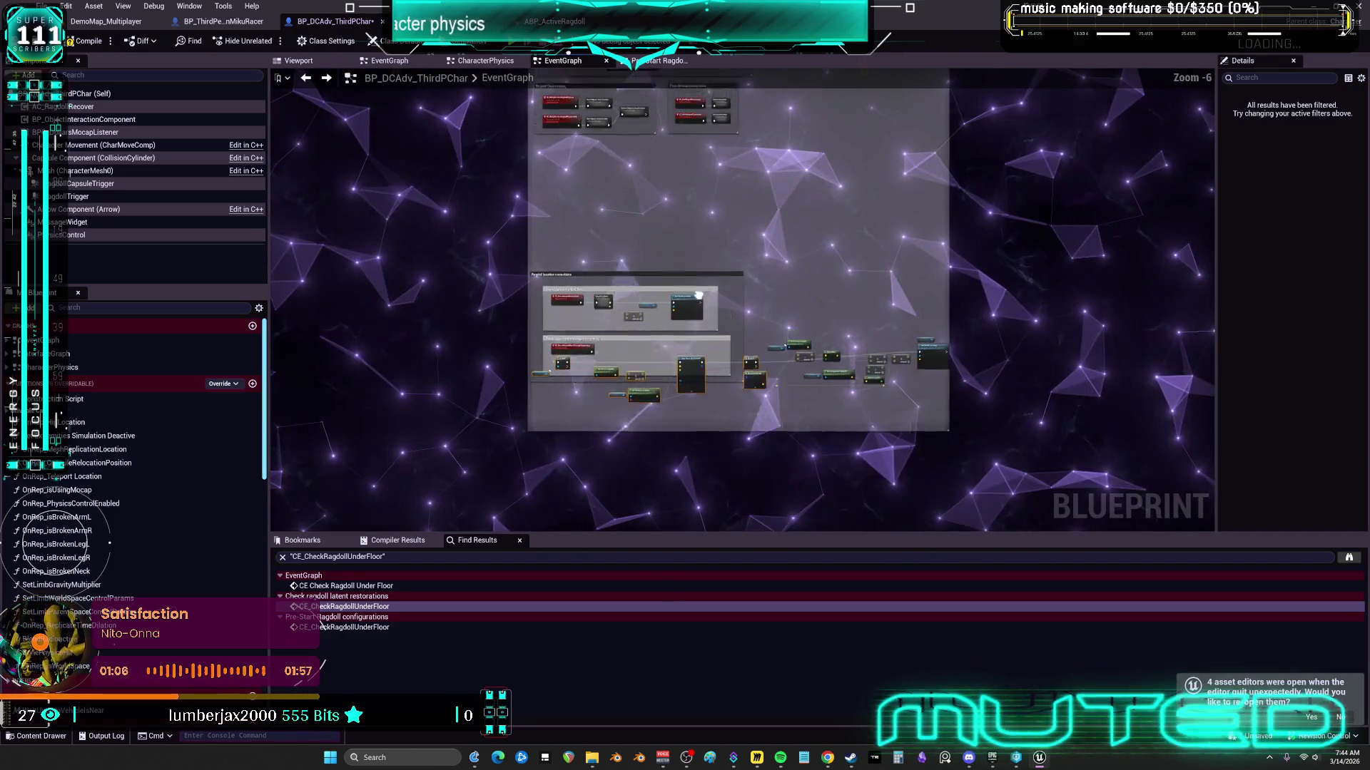
{"action": "scroll", "coordinate": [715, 339], "scroll_direction": "up", "scroll_amount": 1}
{"action": "left_click_drag", "start_coordinate": [715, 339], "coordinate": [1178, 358]}
Step: Shift Set World Location, Add and Mesh slightly right, then inspect the CheckForFloor graph
{"action": "left_click_drag", "start_coordinate": [817, 389], "coordinate": [777, 275]}
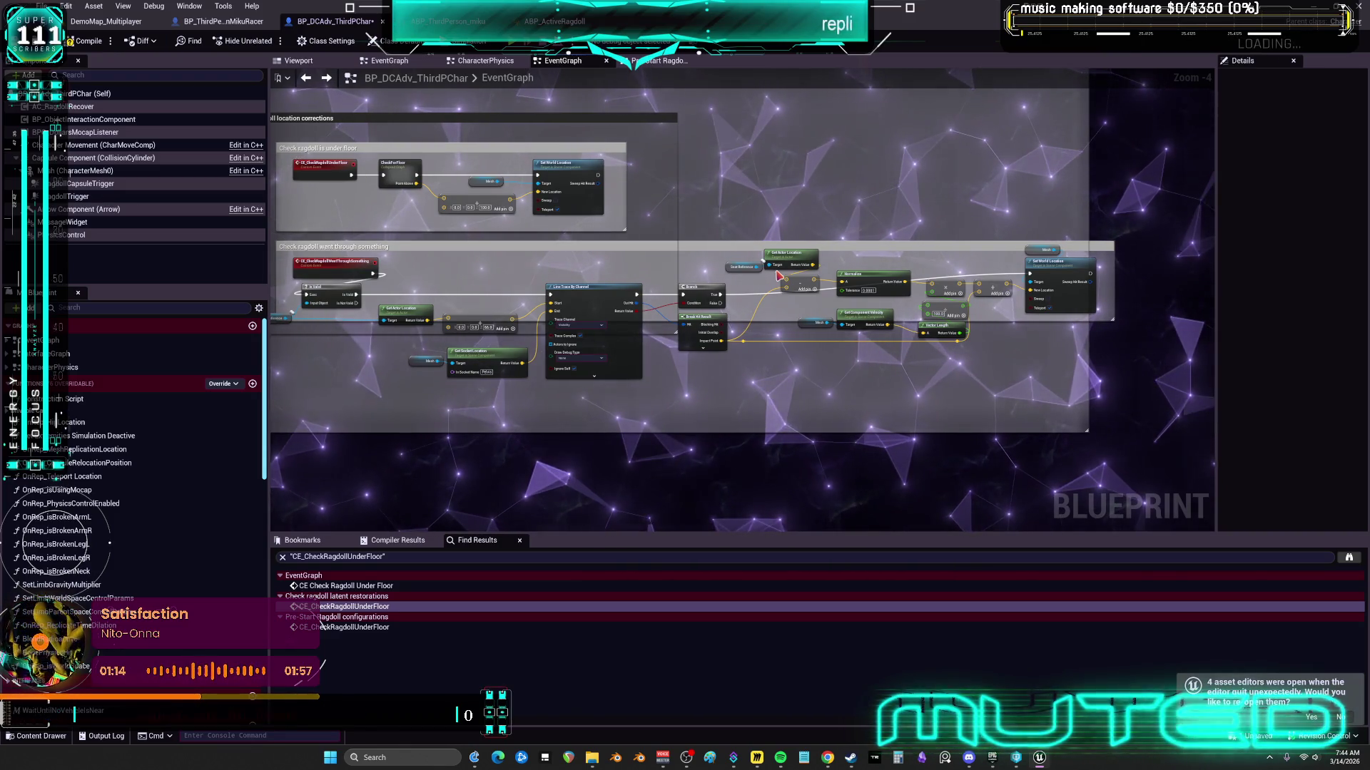
{"action": "scroll", "coordinate": [767, 345], "scroll_direction": "down", "scroll_amount": 3}
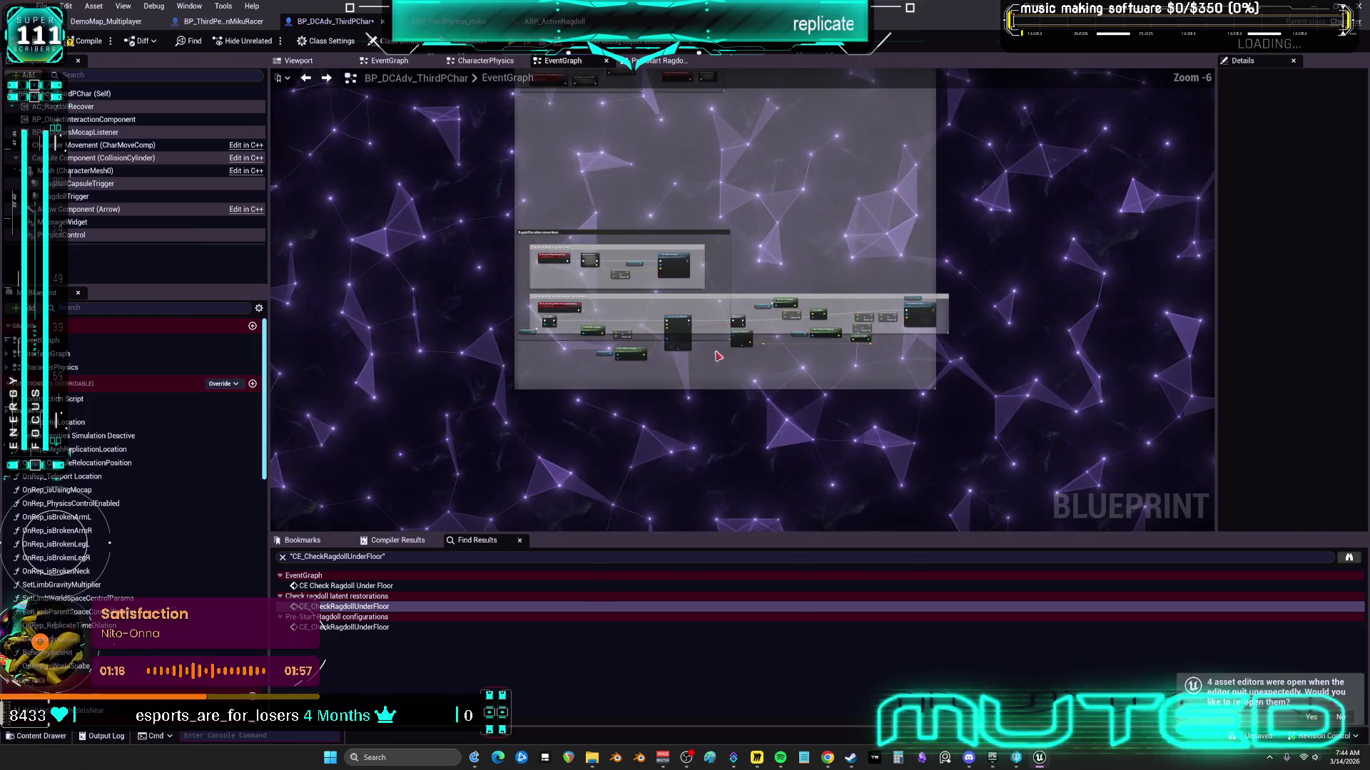
{"action": "scroll", "coordinate": [642, 259], "scroll_direction": "up", "scroll_amount": 2}
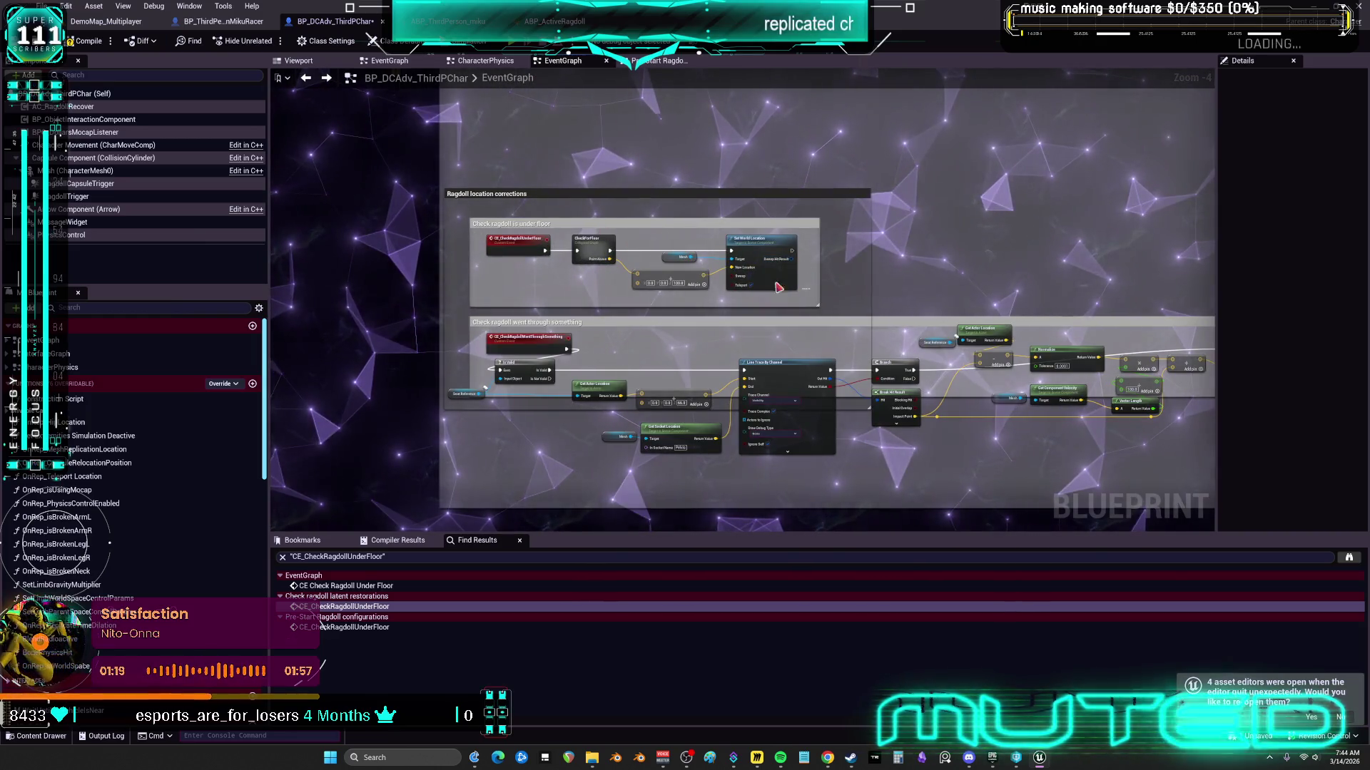
{"action": "left_click_drag", "start_coordinate": [669, 240], "coordinate": [746, 240]}
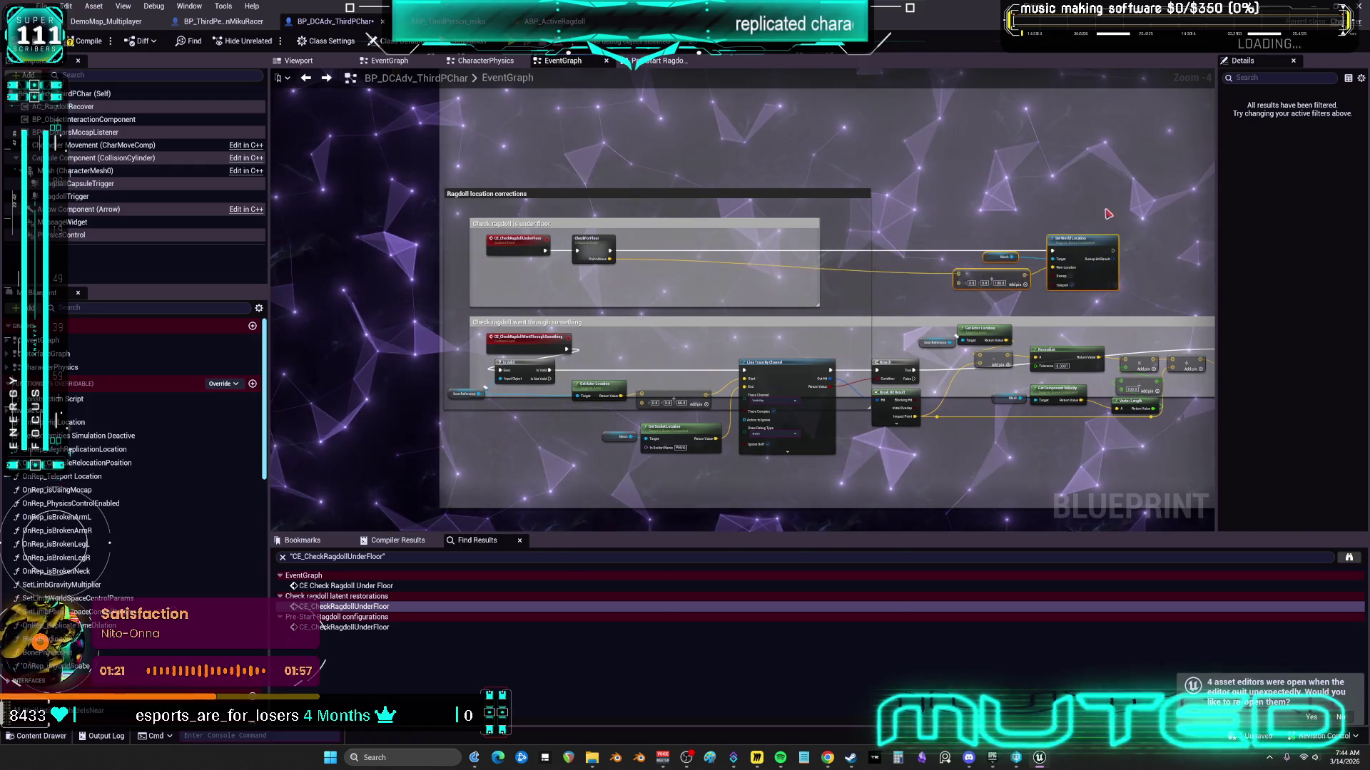
{"action": "double_click", "coordinate": [592, 247]}
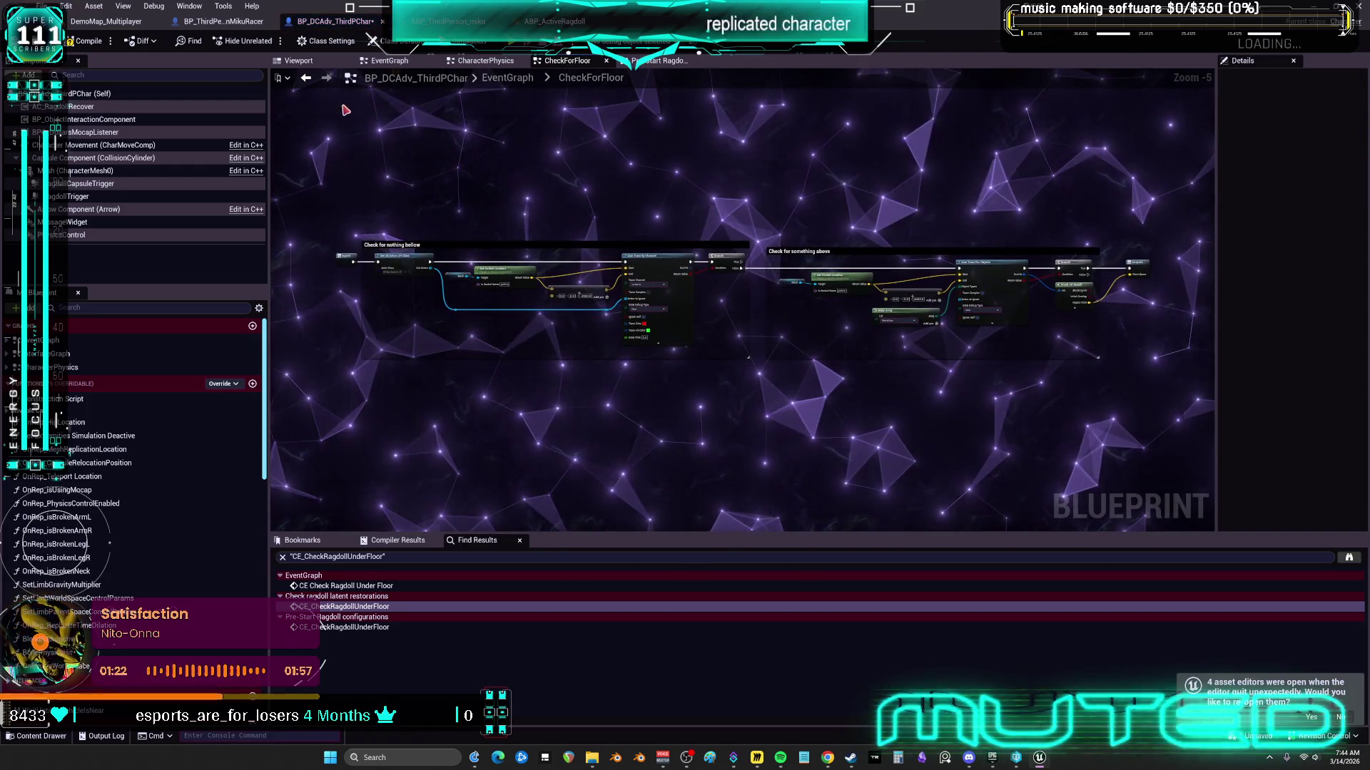
Step: Back in the EventGraph, expand CheckForFloor inline and settle its comment groups
{"action": "left_click", "coordinate": [305, 83]}
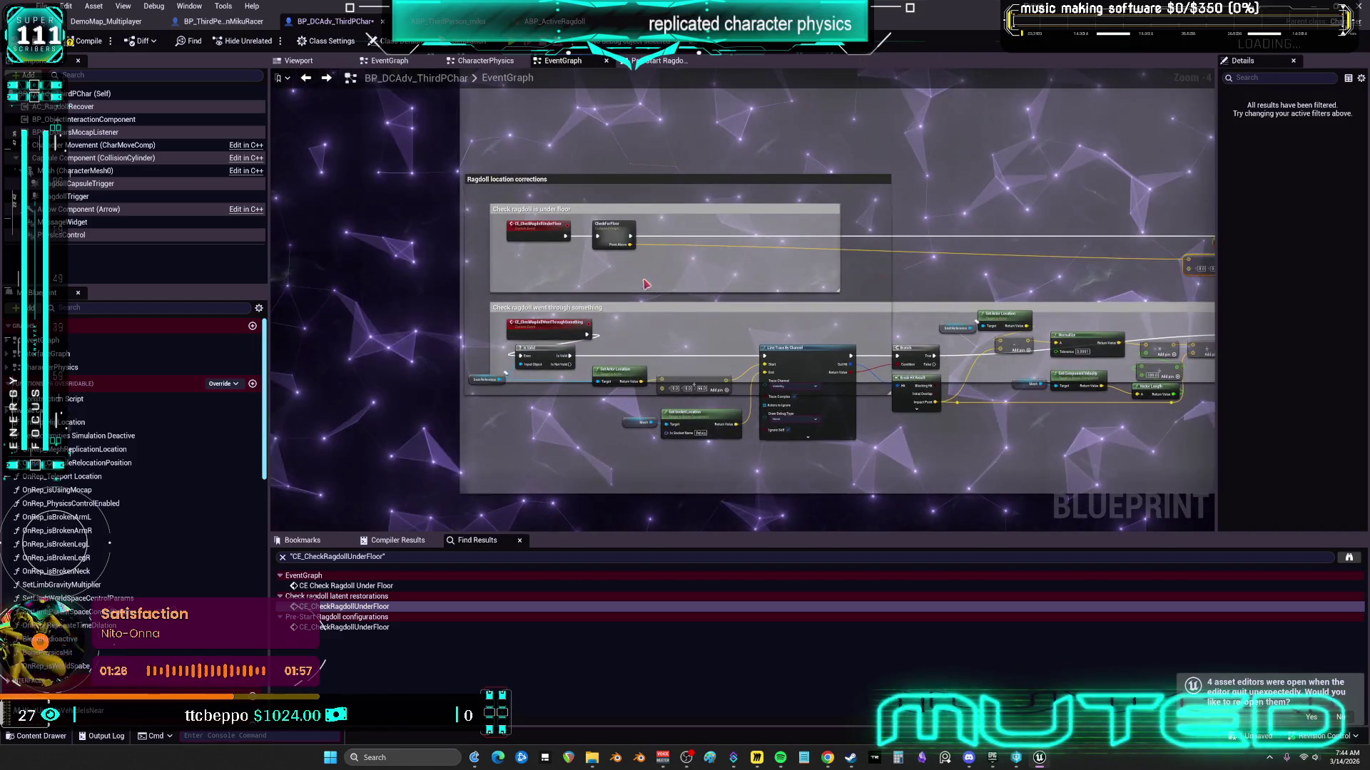
{"action": "right_click", "coordinate": [618, 223]}
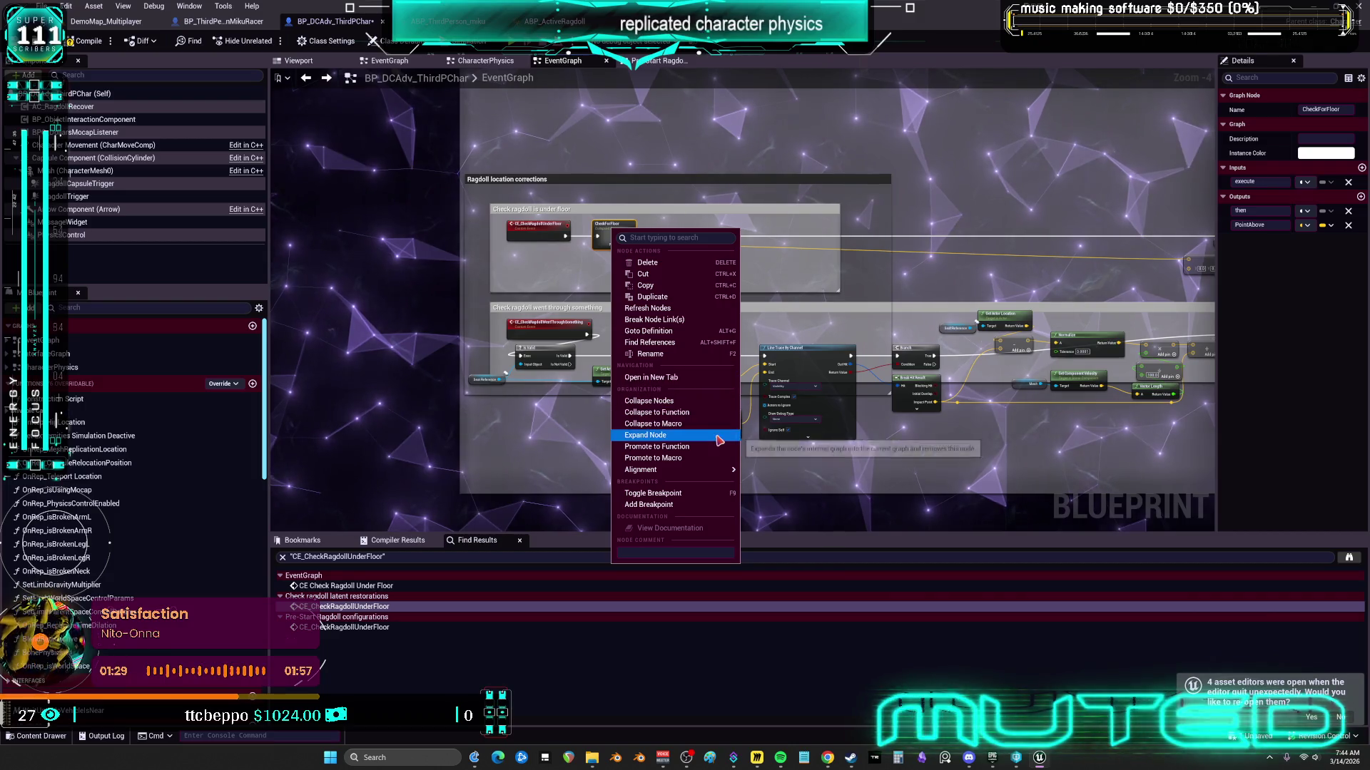
{"action": "left_click", "coordinate": [848, 298]}
{"action": "mouse_move", "coordinate": [848, 298]}
{"action": "left_mouse_down"}
{"action": "mouse_move", "coordinate": [628, 285]}
{"action": "mouse_move", "coordinate": [713, 285]}
{"action": "mouse_move", "coordinate": [642, 299]}
{"action": "mouse_move", "coordinate": [917, 186]}
{"action": "mouse_move", "coordinate": [1009, 165]}
{"action": "mouse_move", "coordinate": [817, 174]}
{"action": "mouse_move", "coordinate": [719, 219]}
{"action": "mouse_move", "coordinate": [746, 261]}
{"action": "left_mouse_up"}
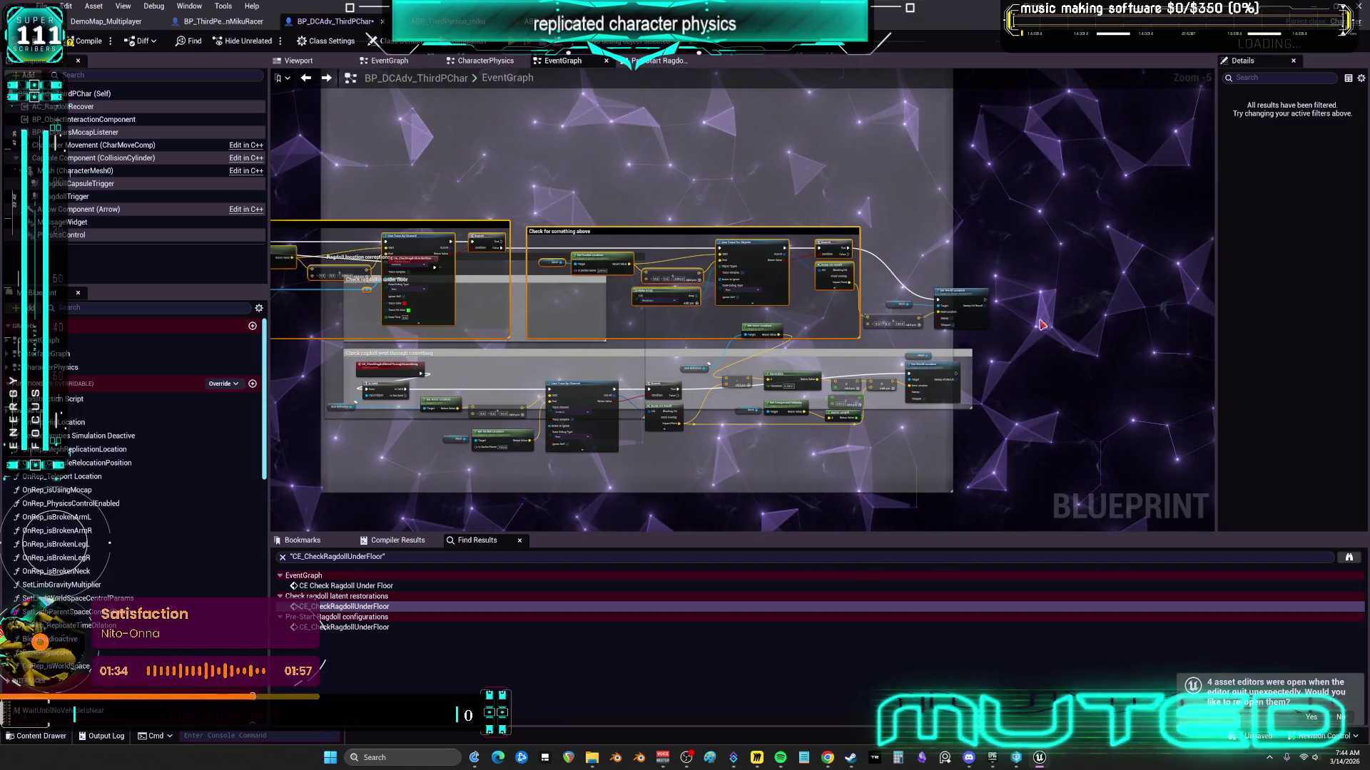
{"action": "left_click_drag", "start_coordinate": [1034, 322], "coordinate": [890, 285]}
{"action": "left_click", "coordinate": [763, 327]}
{"action": "scroll", "coordinate": [784, 332], "scroll_direction": "up", "scroll_amount": 2}
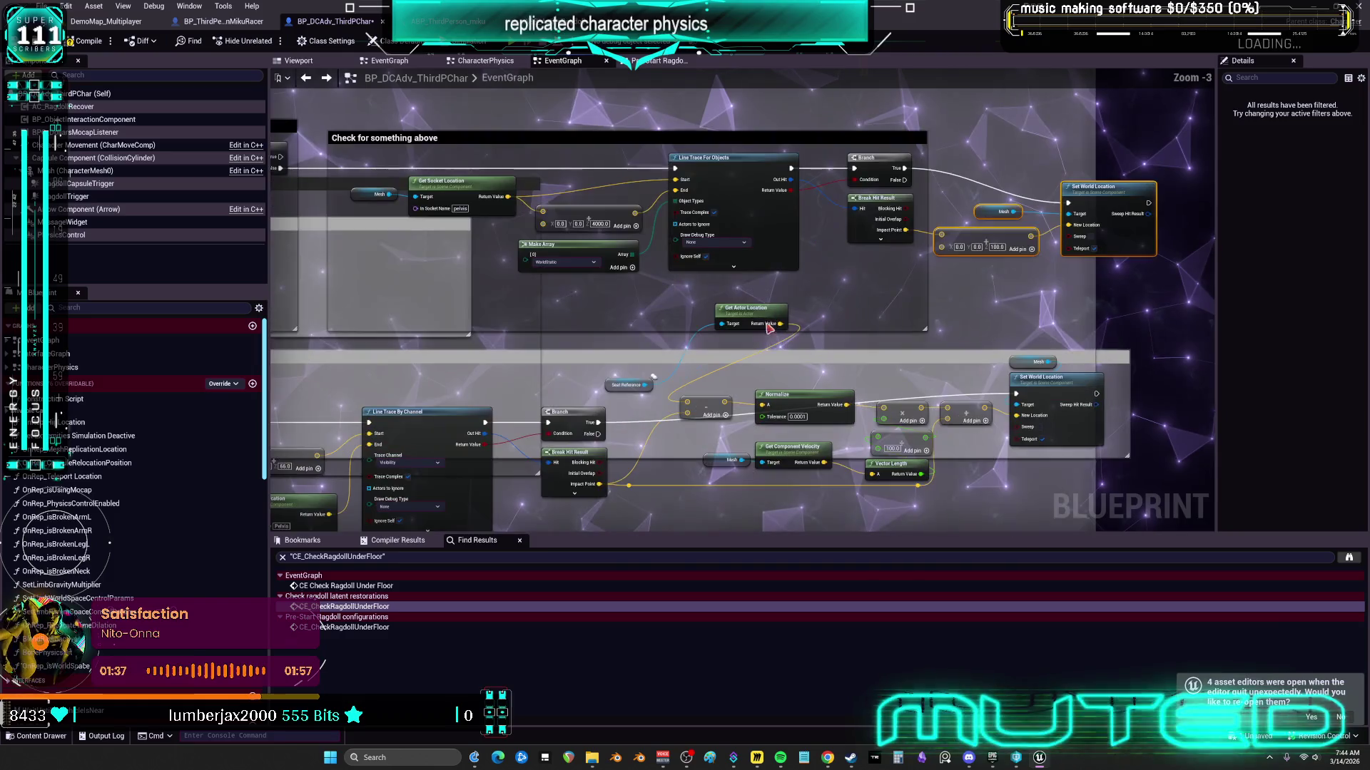
Step: Arrange Get All Actors Of Class, CE_CheckRagdollUnderFloor, Mesh, Make Vector and Get Socket Location neatly
{"action": "mouse_move", "coordinate": [341, 244]}
{"action": "left_mouse_down"}
{"action": "mouse_move", "coordinate": [746, 253]}
{"action": "mouse_move", "coordinate": [947, 309]}
{"action": "left_mouse_up"}
{"action": "left_click_drag", "start_coordinate": [536, 321], "coordinate": [622, 299]}
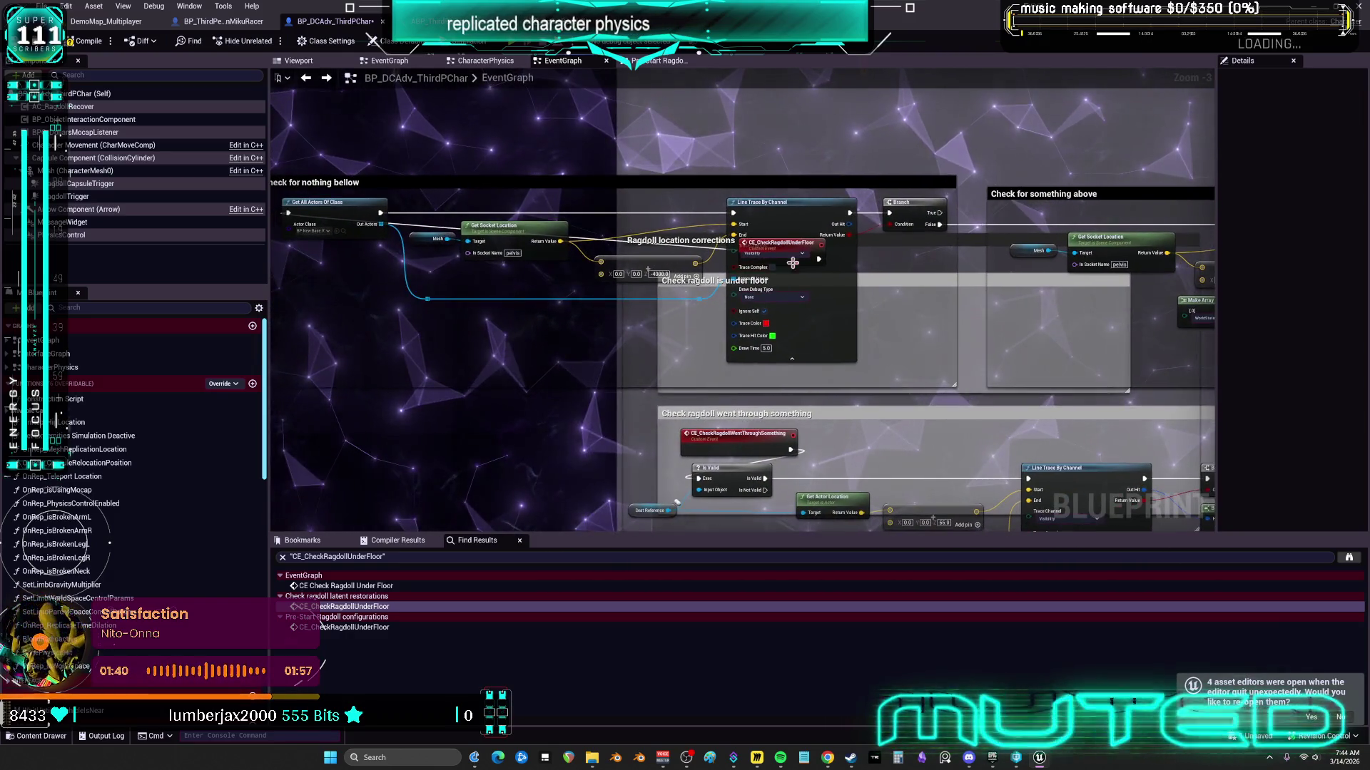
{"action": "left_click_drag", "start_coordinate": [520, 261], "coordinate": [574, 221]}
{"action": "left_click_drag", "start_coordinate": [475, 173], "coordinate": [620, 156]}
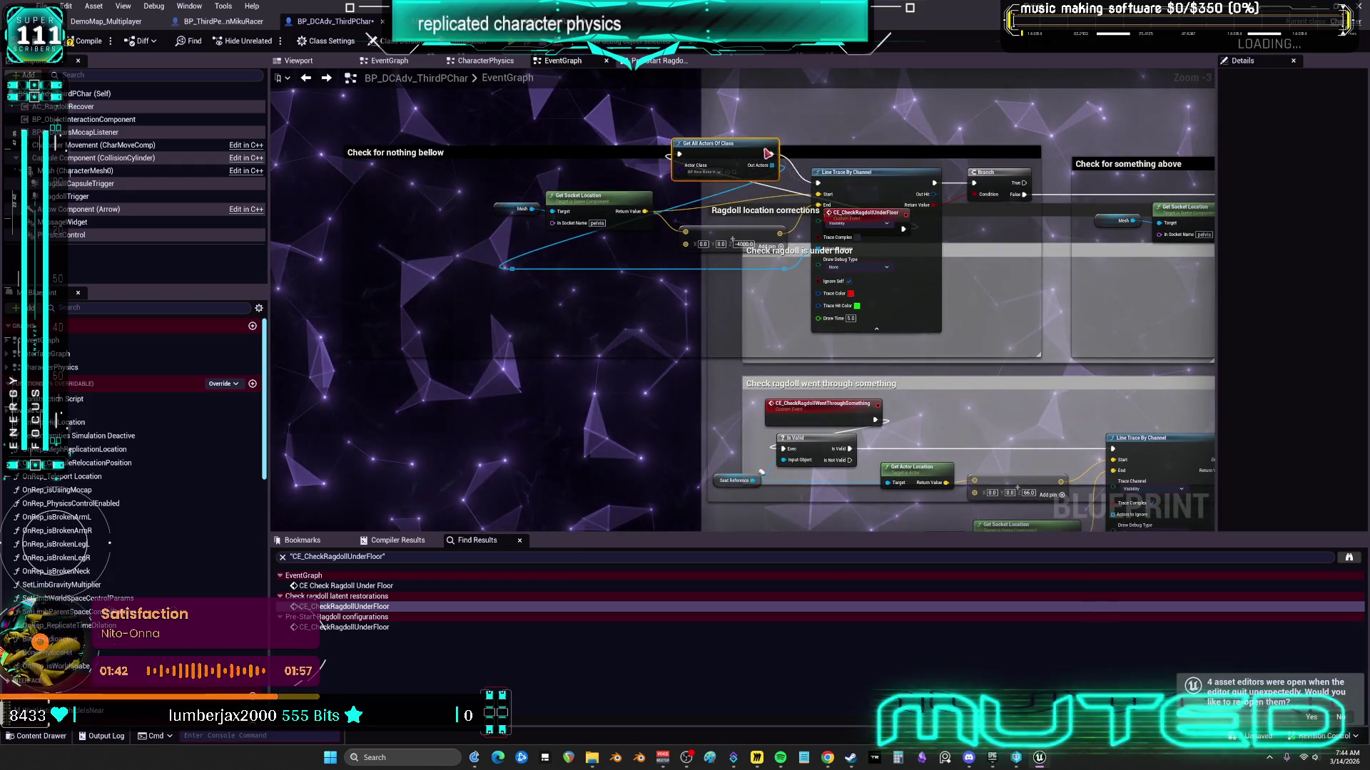
{"action": "mouse_move", "coordinate": [883, 214]}
{"action": "left_mouse_down"}
{"action": "mouse_move", "coordinate": [603, 227]}
{"action": "mouse_move", "coordinate": [488, 157]}
{"action": "mouse_move", "coordinate": [393, 176]}
{"action": "mouse_move", "coordinate": [429, 189]}
{"action": "mouse_move", "coordinate": [386, 208]}
{"action": "left_mouse_up"}
{"action": "left_click_drag", "start_coordinate": [549, 182], "coordinate": [478, 204]}
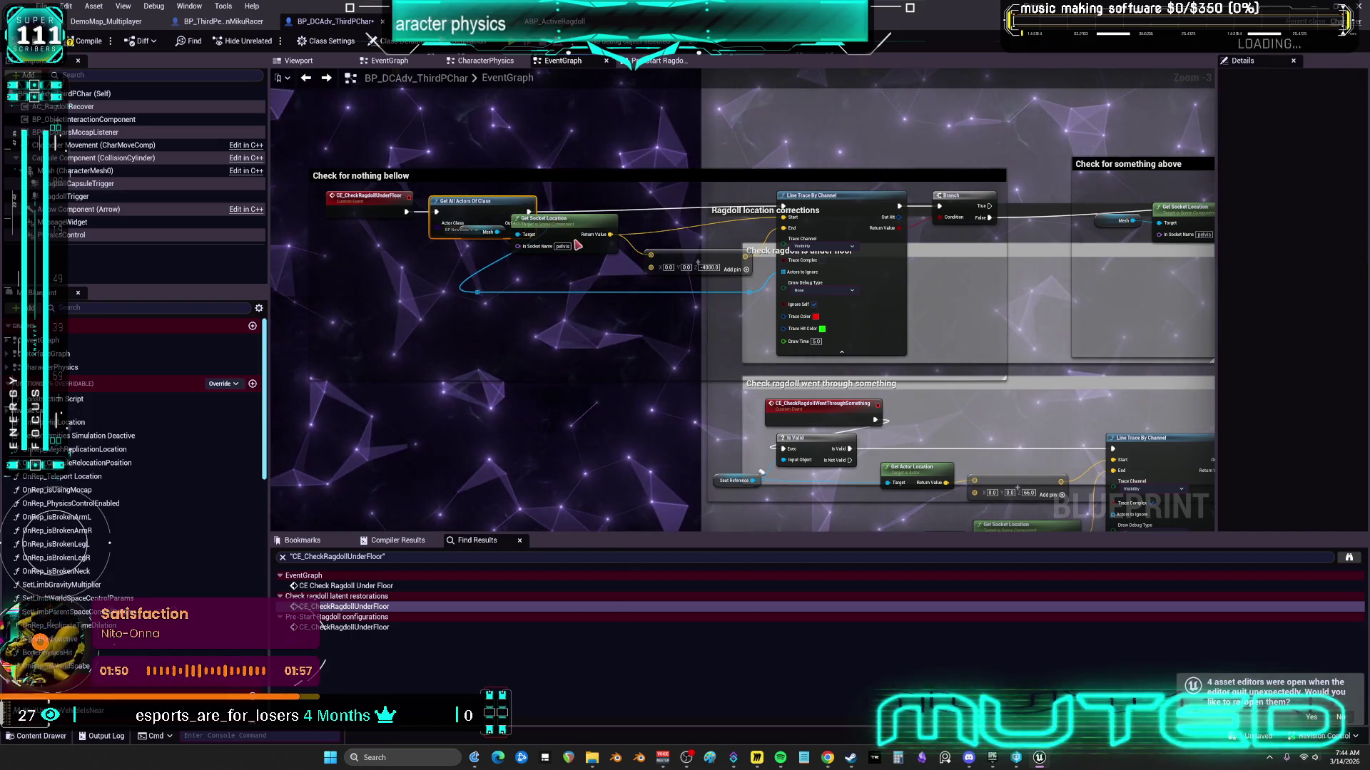
{"action": "mouse_move", "coordinate": [476, 232]}
{"action": "left_mouse_down"}
{"action": "mouse_move", "coordinate": [403, 291]}
{"action": "mouse_move", "coordinate": [461, 266]}
{"action": "mouse_move", "coordinate": [494, 274]}
{"action": "left_mouse_up"}
{"action": "left_click_drag", "start_coordinate": [503, 176], "coordinate": [496, 222]}
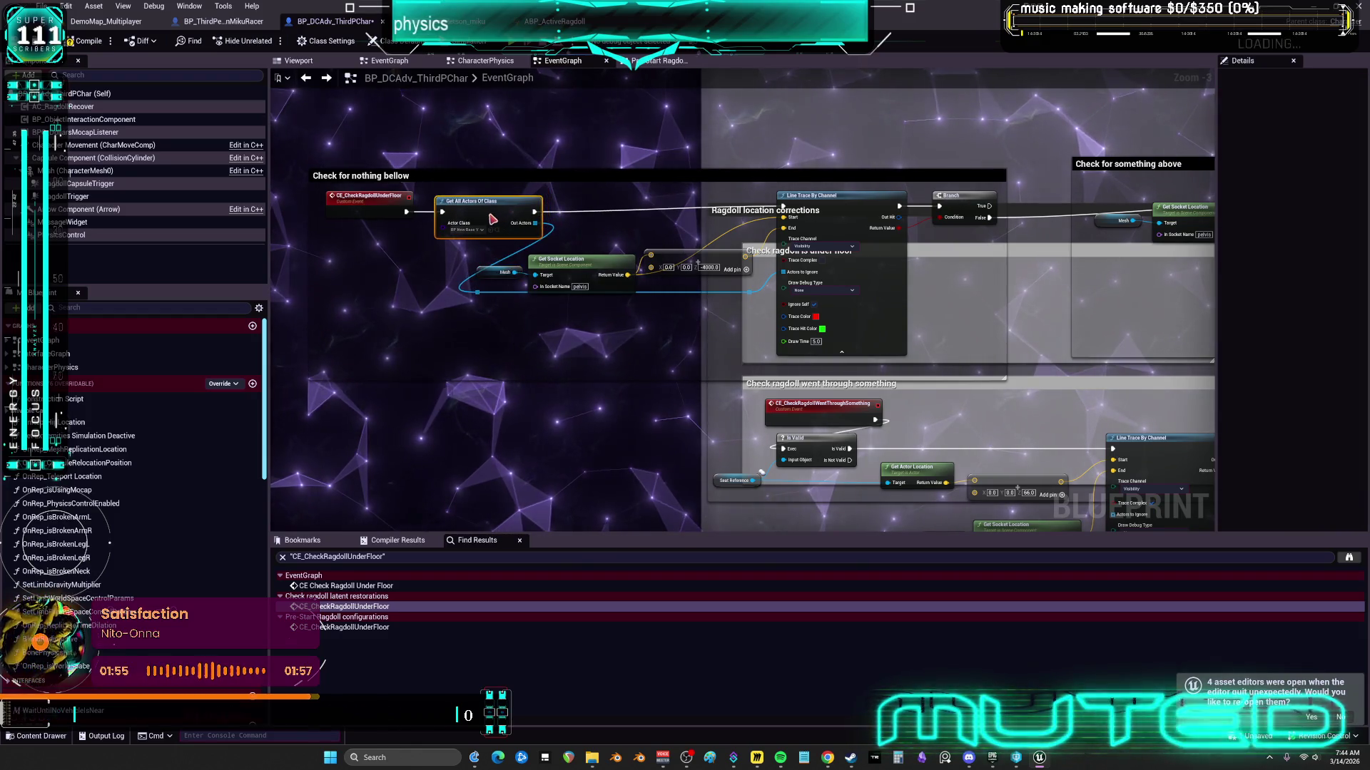
{"action": "left_click_drag", "start_coordinate": [706, 266], "coordinate": [712, 238]}
{"action": "left_click_drag", "start_coordinate": [514, 266], "coordinate": [543, 248]}
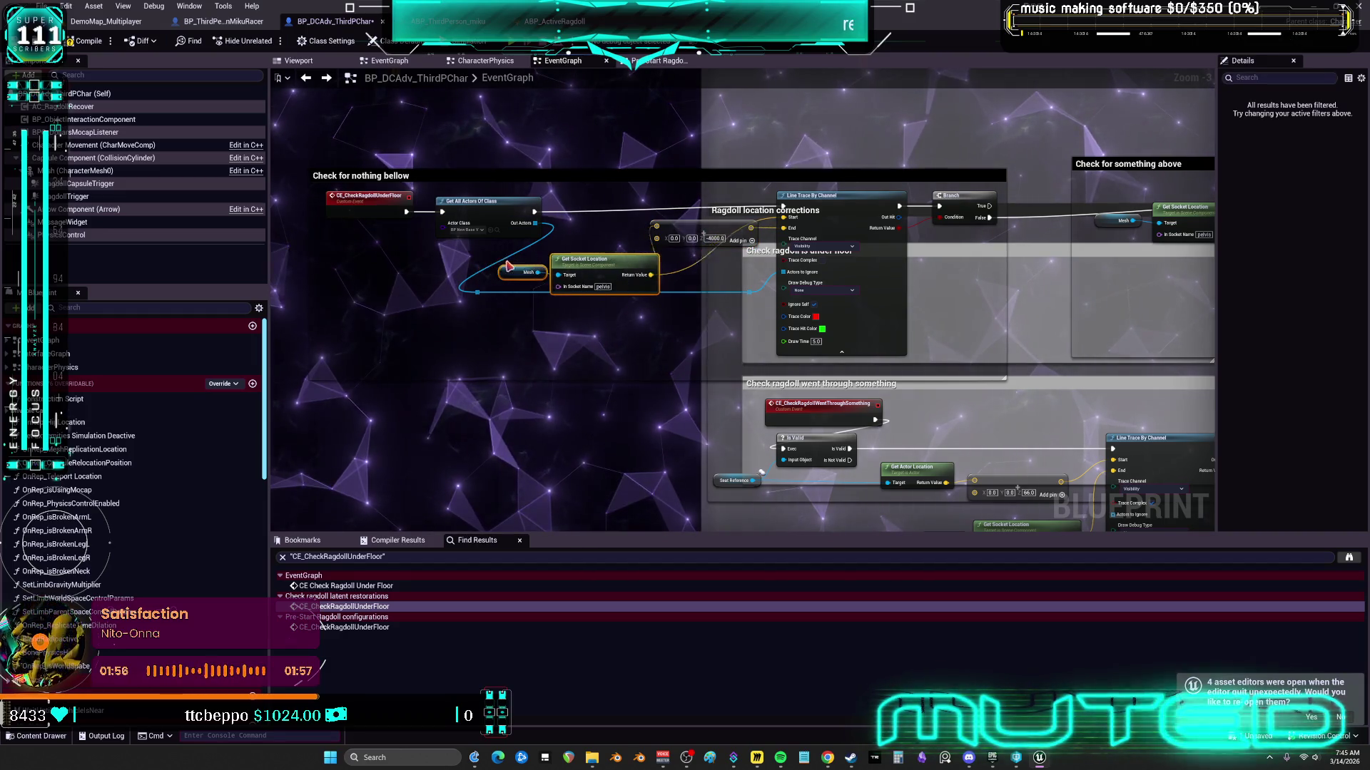
{"action": "mouse_move", "coordinate": [599, 169]}
{"action": "left_mouse_down"}
{"action": "mouse_move", "coordinate": [638, 261]}
{"action": "mouse_move", "coordinate": [663, 289]}
{"action": "mouse_move", "coordinate": [669, 272]}
{"action": "left_mouse_up"}
Step: Move the Mesh wire knot beside the Line Trace and enlarge the 'Check ragdoll is under floor' comment
{"action": "left_click", "coordinate": [477, 293]}
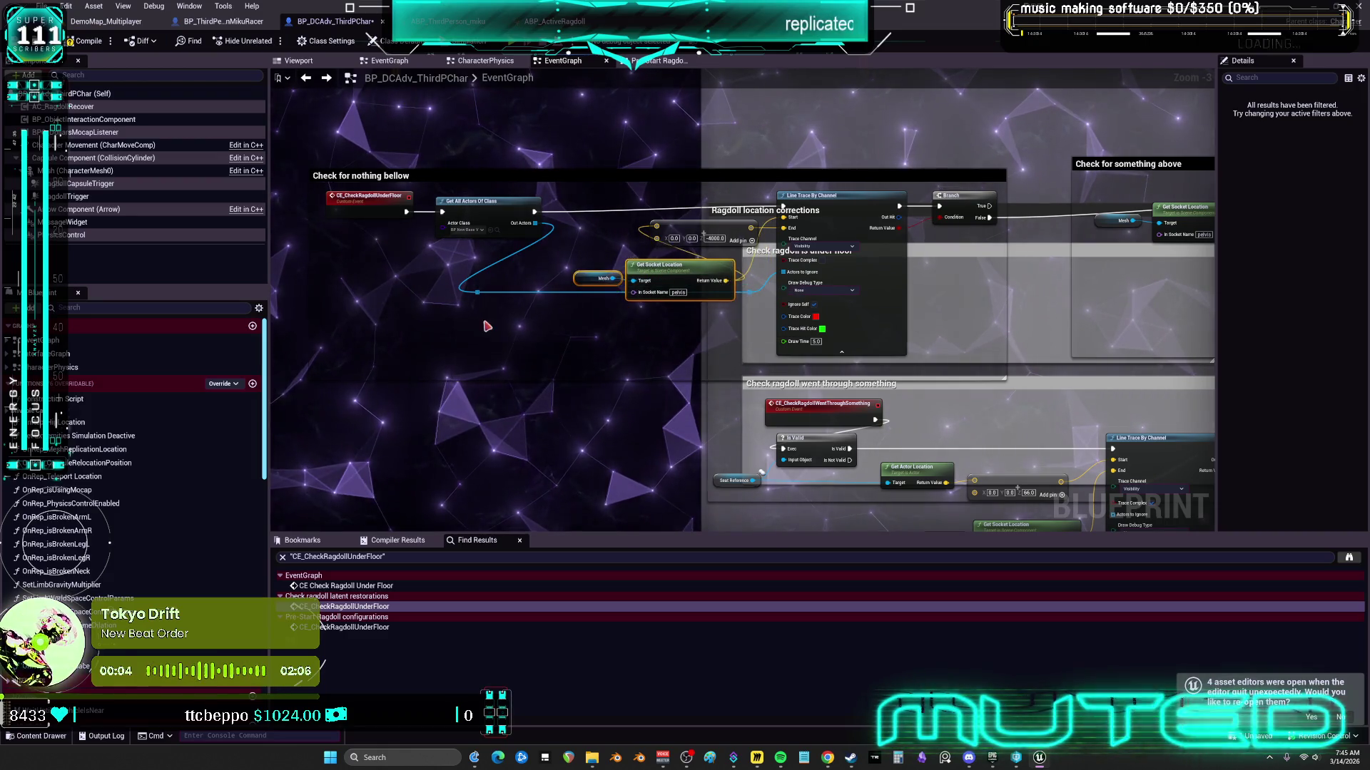
{"action": "left_click_drag", "start_coordinate": [593, 298], "coordinate": [751, 294]}
{"action": "scroll", "coordinate": [589, 301], "scroll_direction": "down", "scroll_amount": 3}
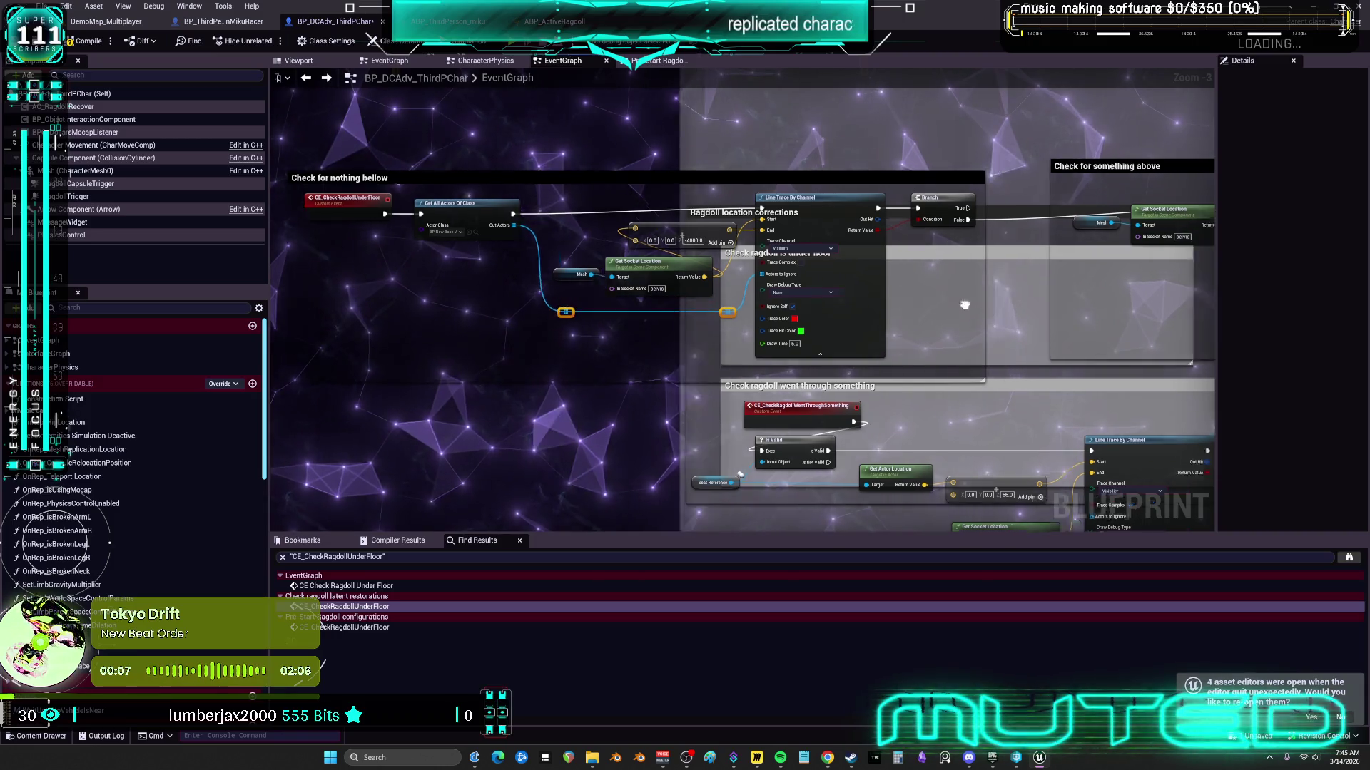
{"action": "scroll", "coordinate": [839, 301], "scroll_direction": "up", "scroll_amount": 3}
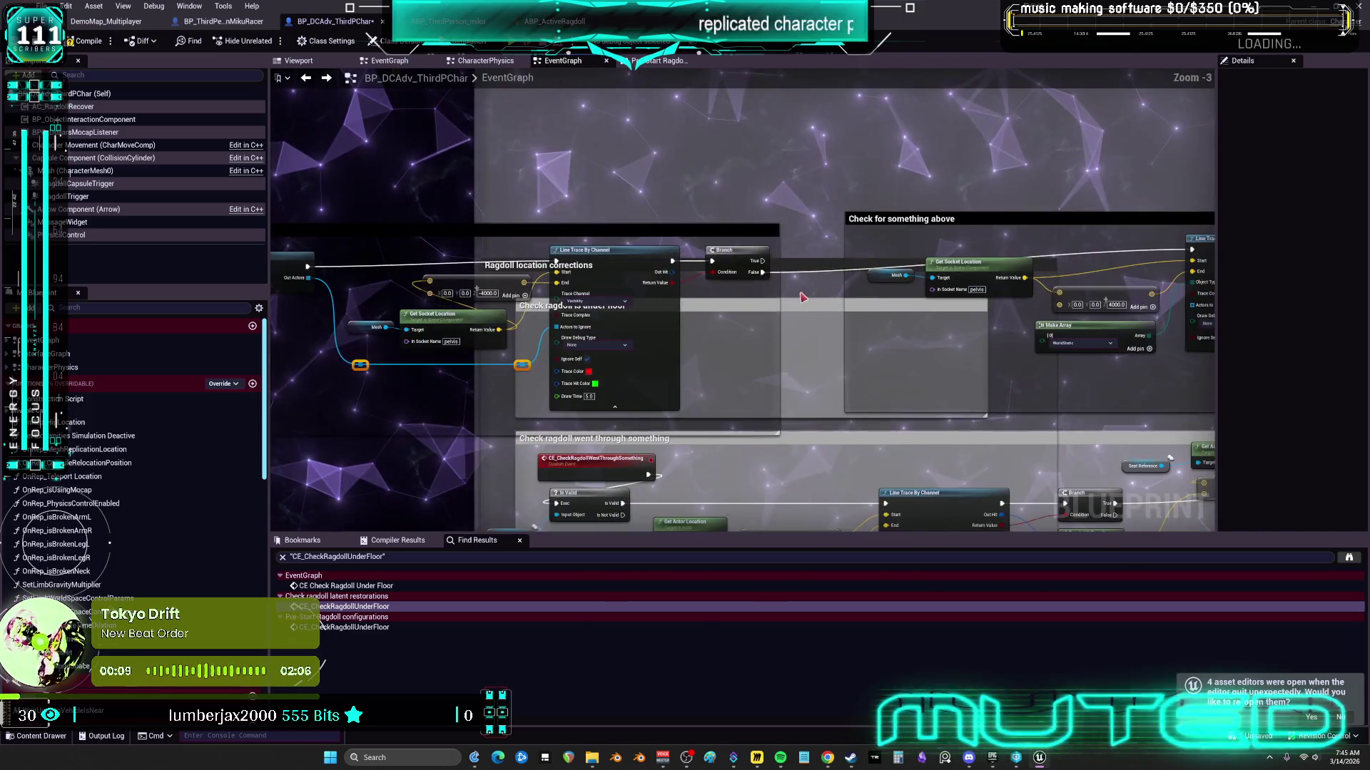
{"action": "mouse_move", "coordinate": [800, 303]}
{"action": "left_mouse_down"}
{"action": "mouse_move", "coordinate": [799, 171]}
{"action": "mouse_move", "coordinate": [473, 180]}
{"action": "left_mouse_up"}
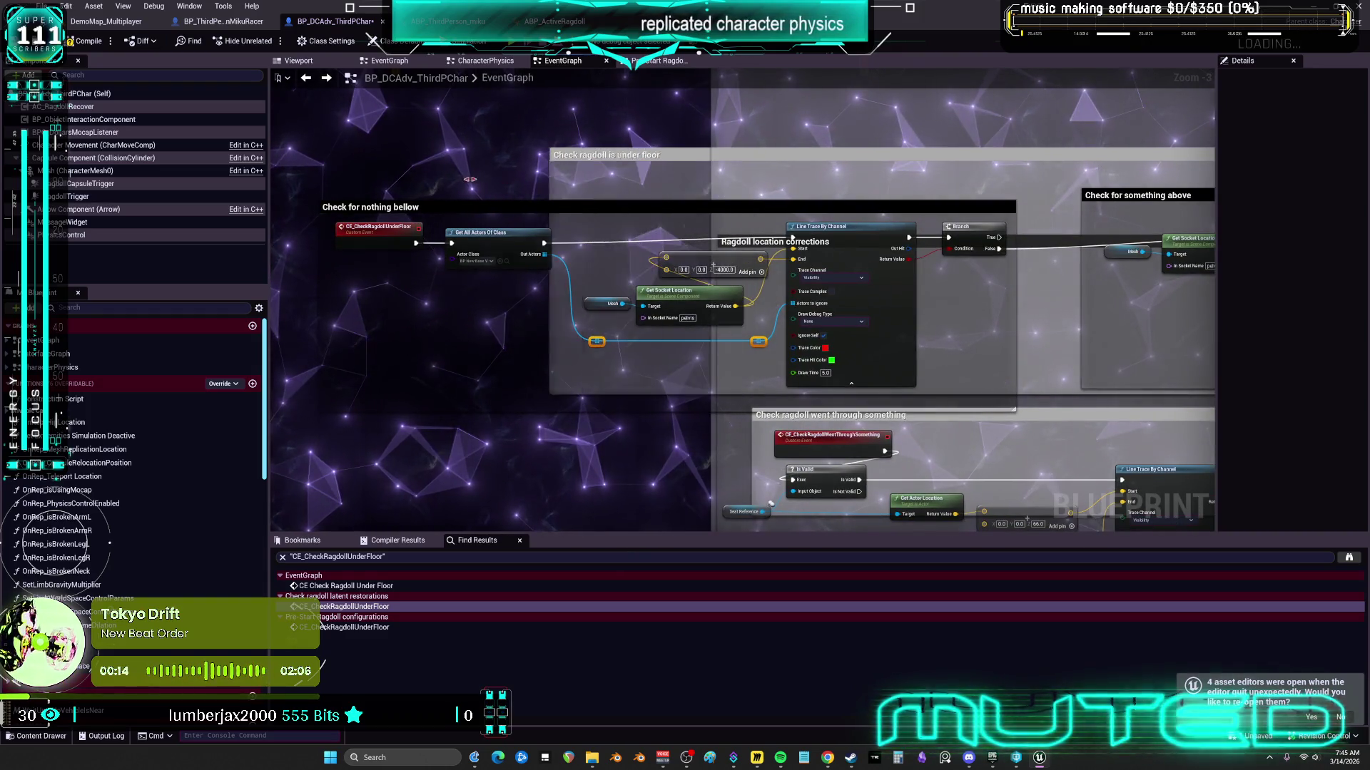
{"action": "scroll", "coordinate": [768, 221], "scroll_direction": "down", "scroll_amount": 1}
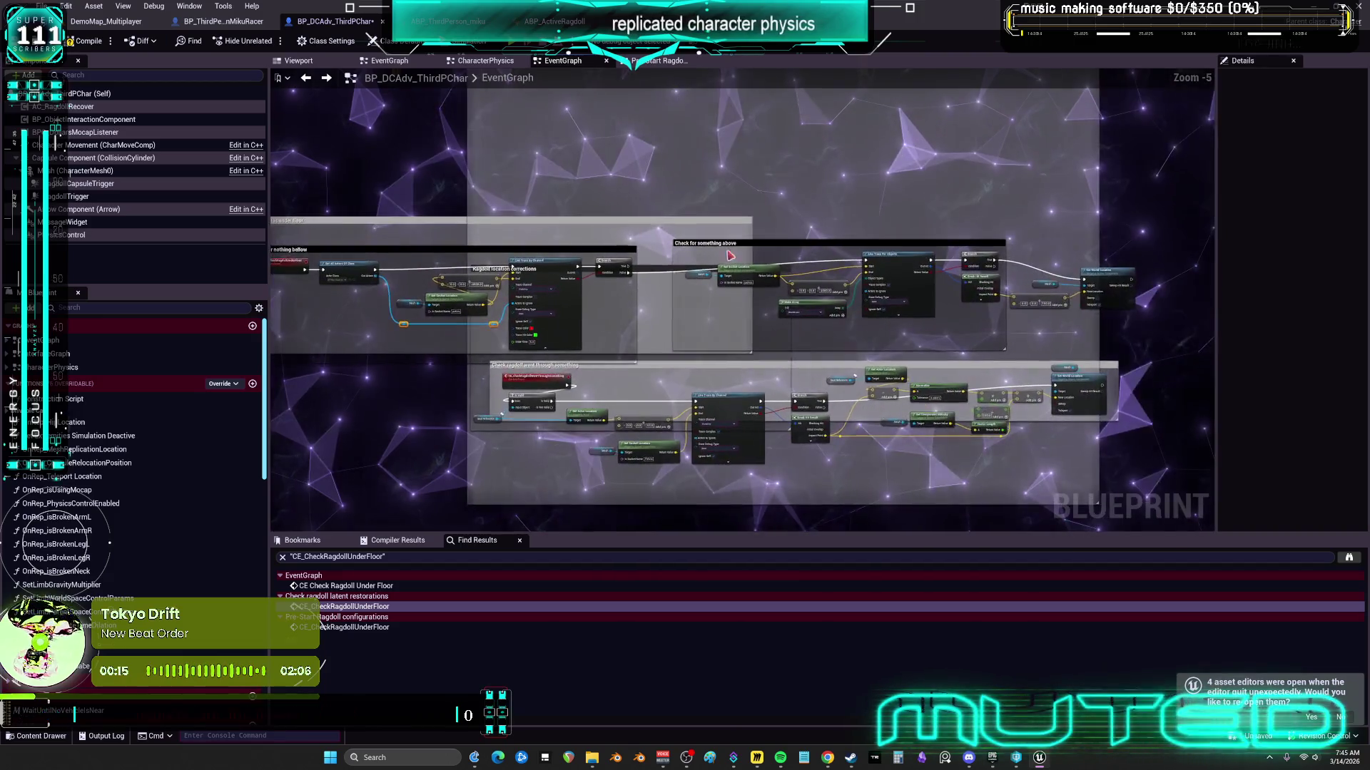
Step: Enlarge the comment box further and pan to the correction nodes
{"action": "mouse_move", "coordinate": [762, 208]}
{"action": "left_mouse_down"}
{"action": "mouse_move", "coordinate": [1212, 200]}
{"action": "mouse_move", "coordinate": [1213, 187]}
{"action": "mouse_move", "coordinate": [996, 194]}
{"action": "left_mouse_up"}
{"action": "scroll", "coordinate": [807, 275], "scroll_direction": "down", "scroll_amount": 4}
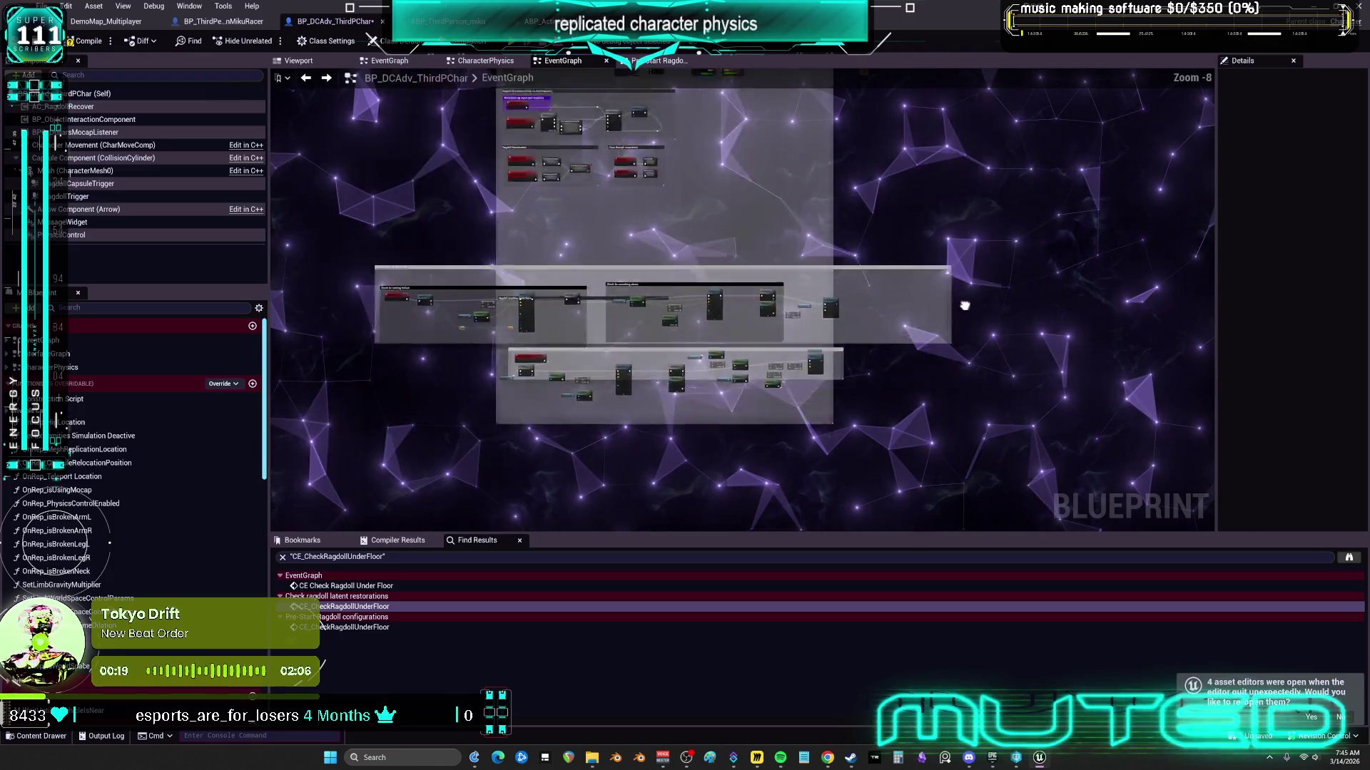
{"action": "scroll", "coordinate": [885, 265], "scroll_direction": "down", "scroll_amount": 4}
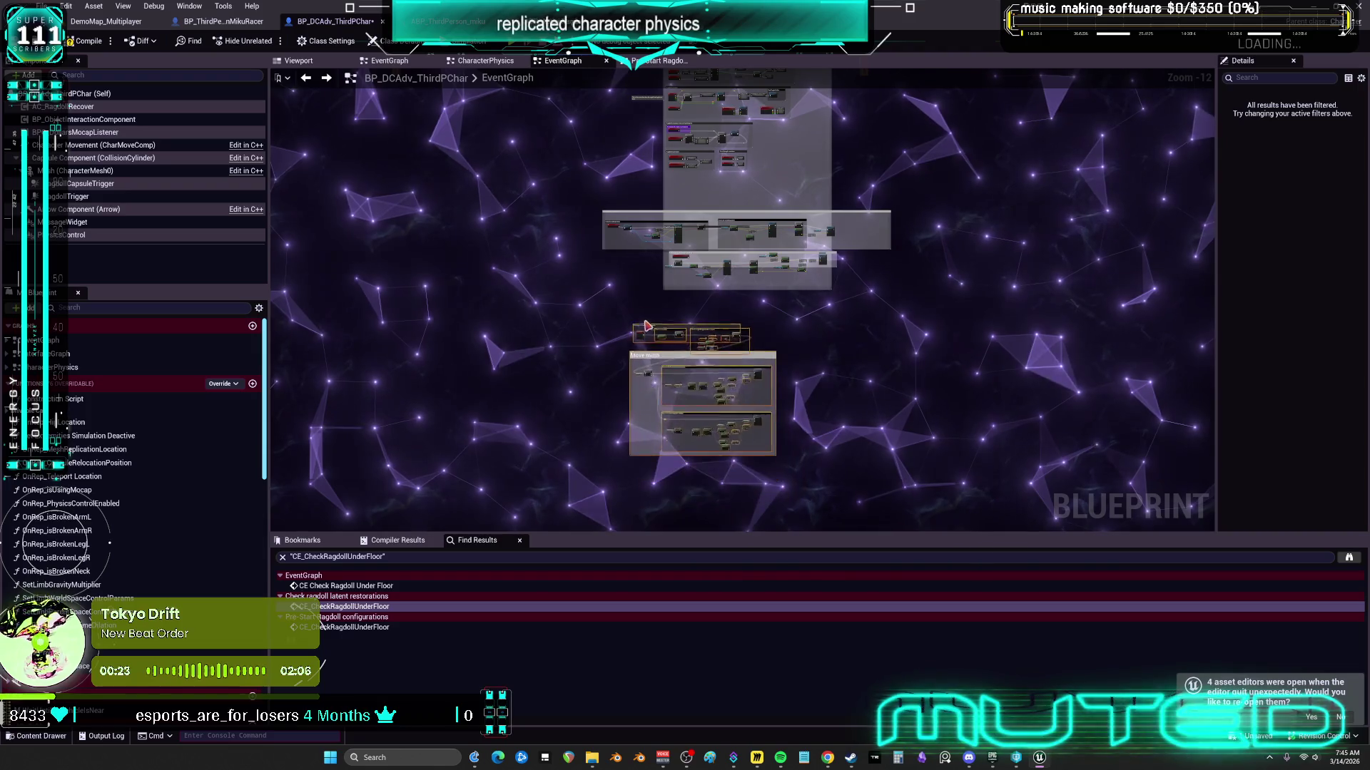
{"action": "scroll", "coordinate": [749, 363], "scroll_direction": "up", "scroll_amount": 3}
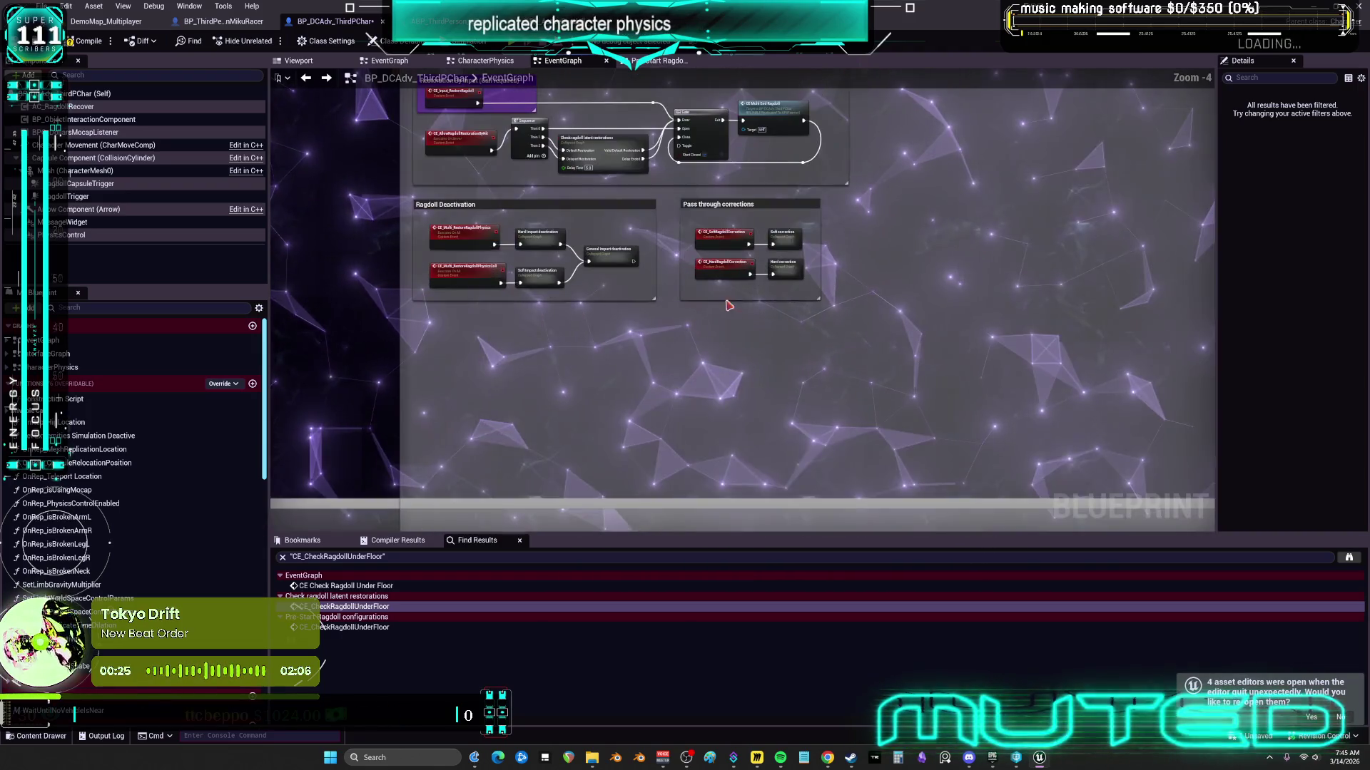
{"action": "left_click_drag", "start_coordinate": [707, 236], "coordinate": [289, 235]}
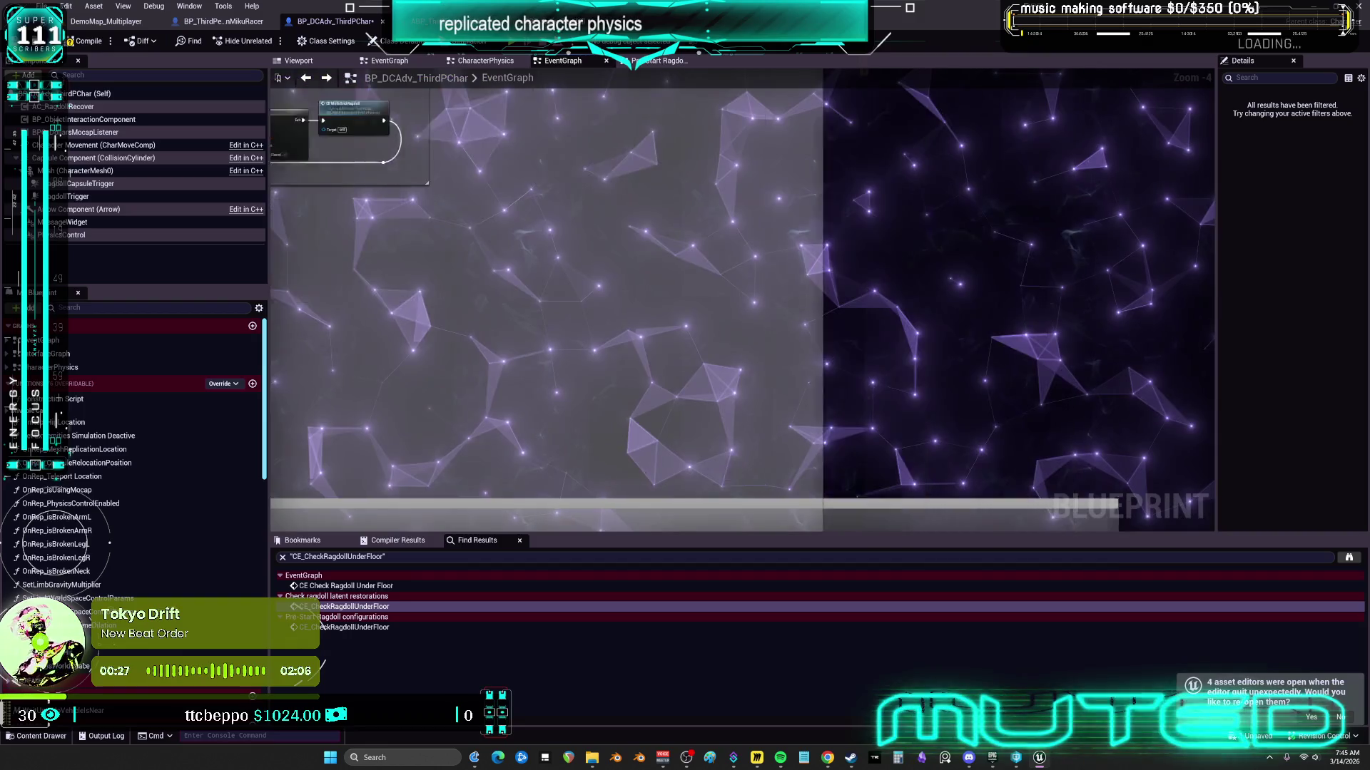
Step: Inspect the Hard correction graph, then expand it inline within Pass through corrections
{"action": "double_click", "coordinate": [607, 211]}
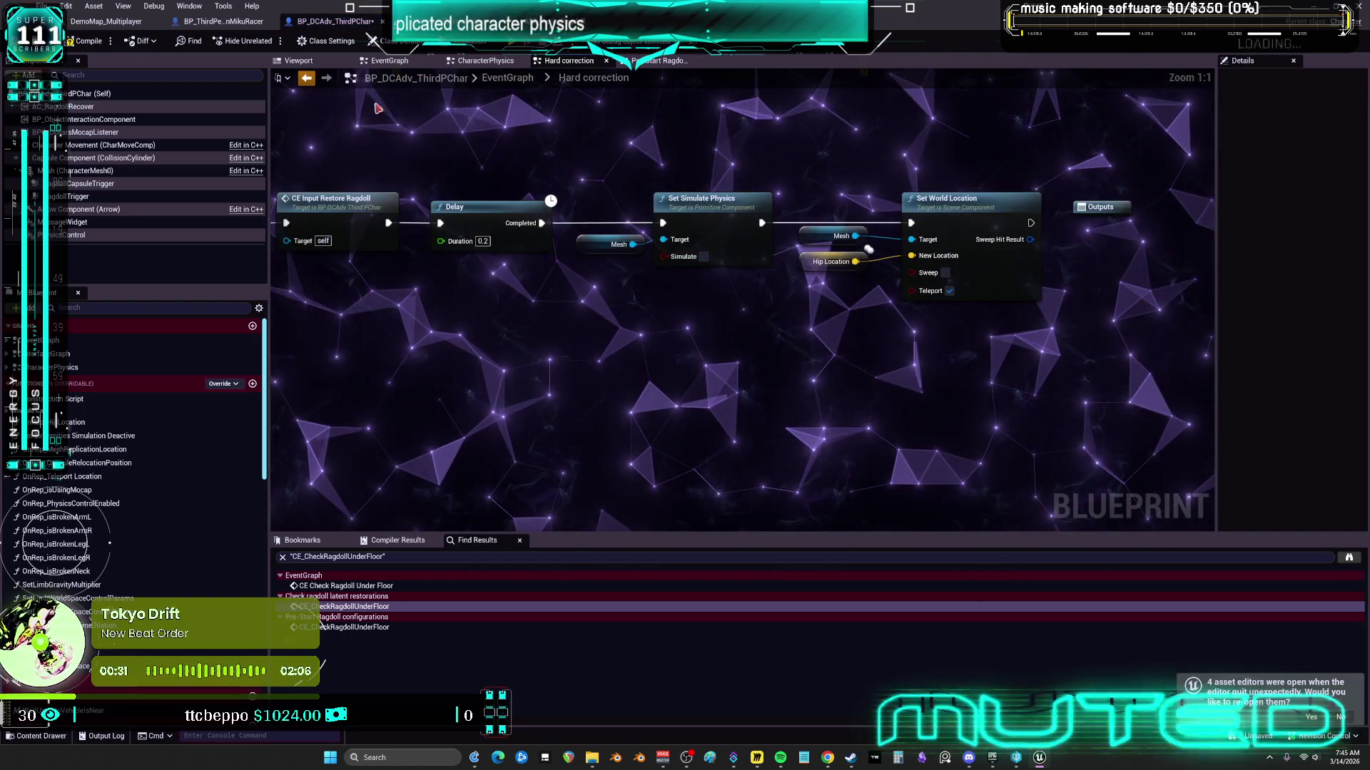
{"action": "key", "text": "alt+Left"}
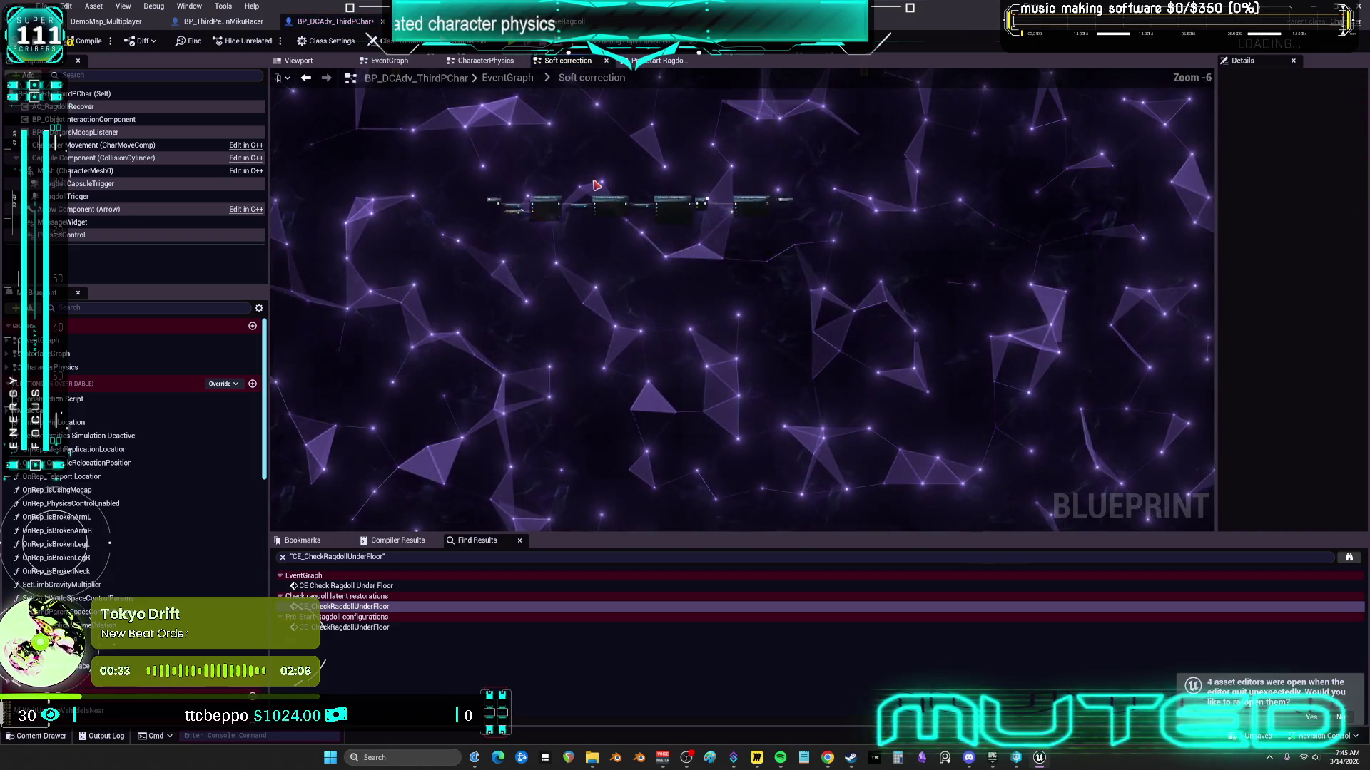
{"action": "left_click", "coordinate": [306, 79]}
{"action": "right_click", "coordinate": [605, 214]}
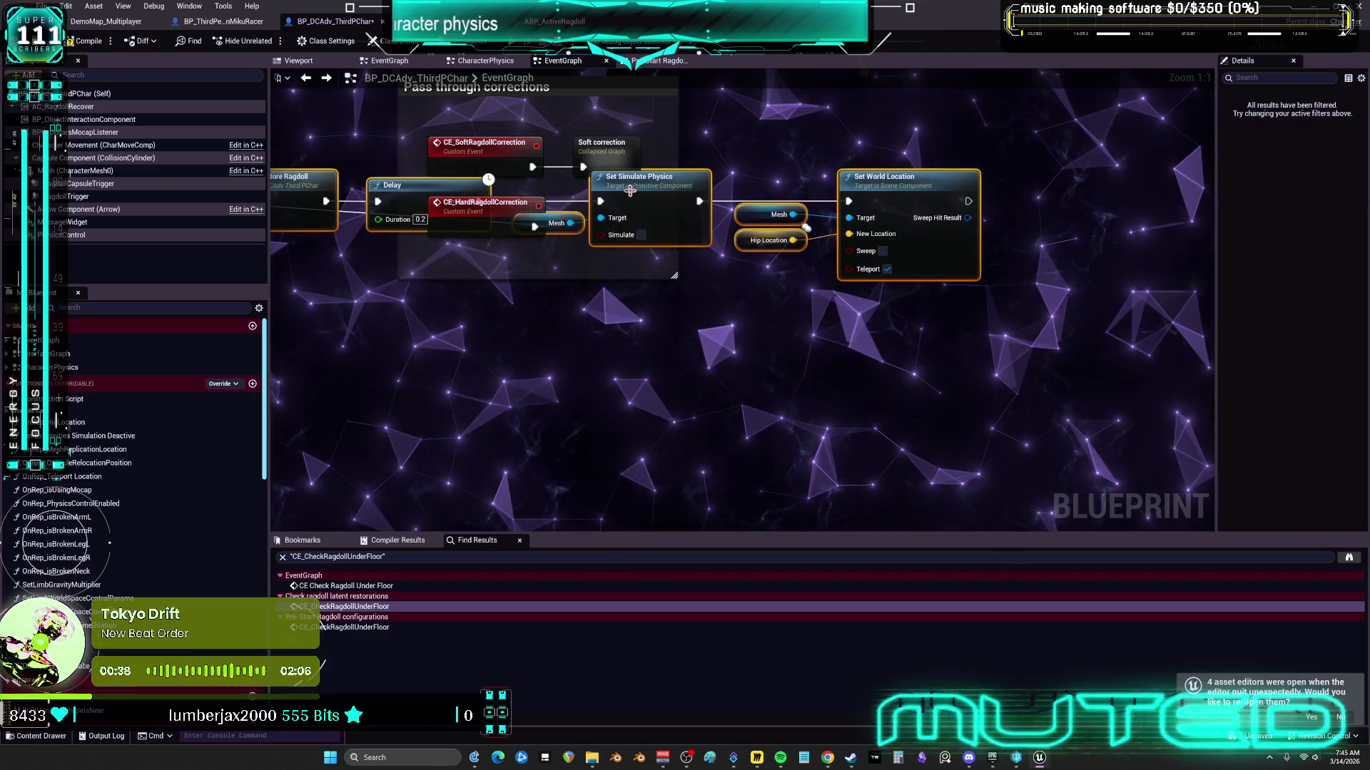
{"action": "left_click_drag", "start_coordinate": [1006, 229], "coordinate": [977, 372]}
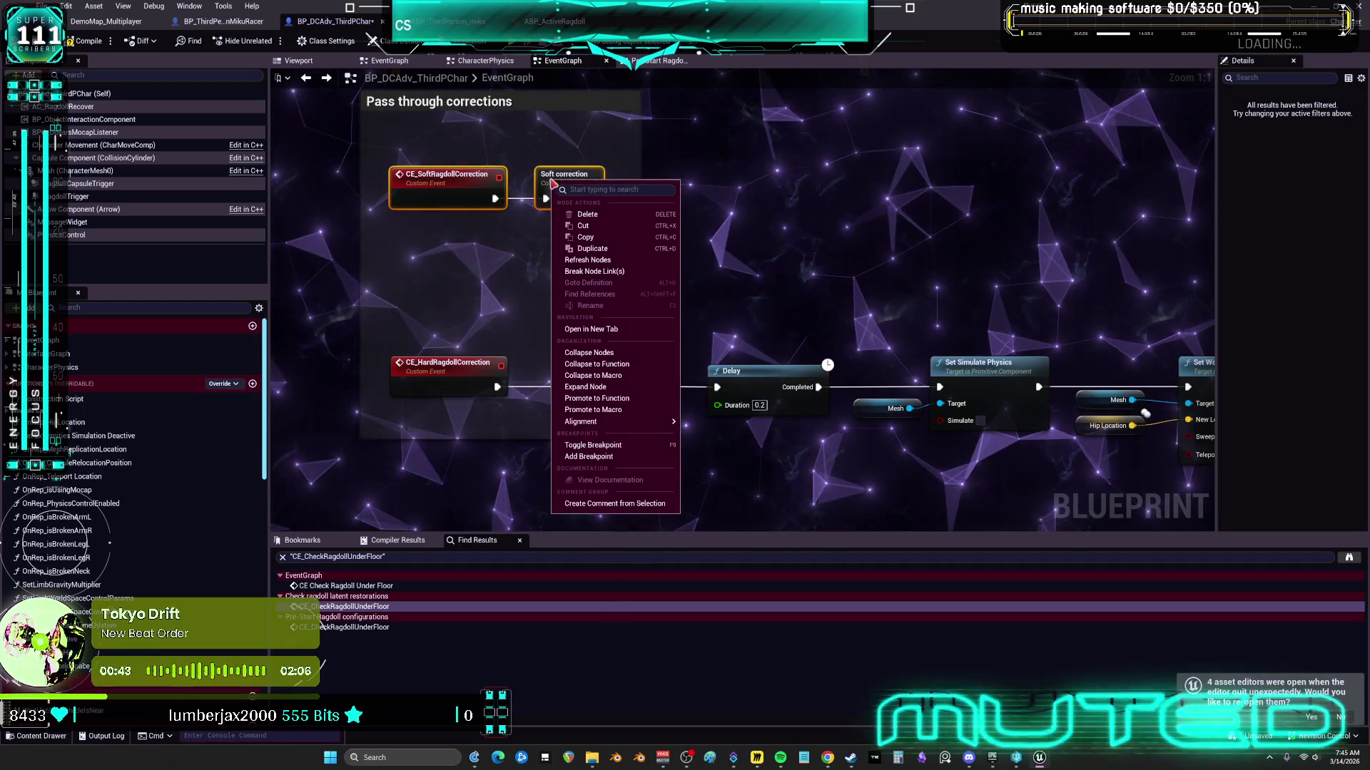
{"action": "scroll", "coordinate": [686, 348], "scroll_direction": "down", "scroll_amount": 4}
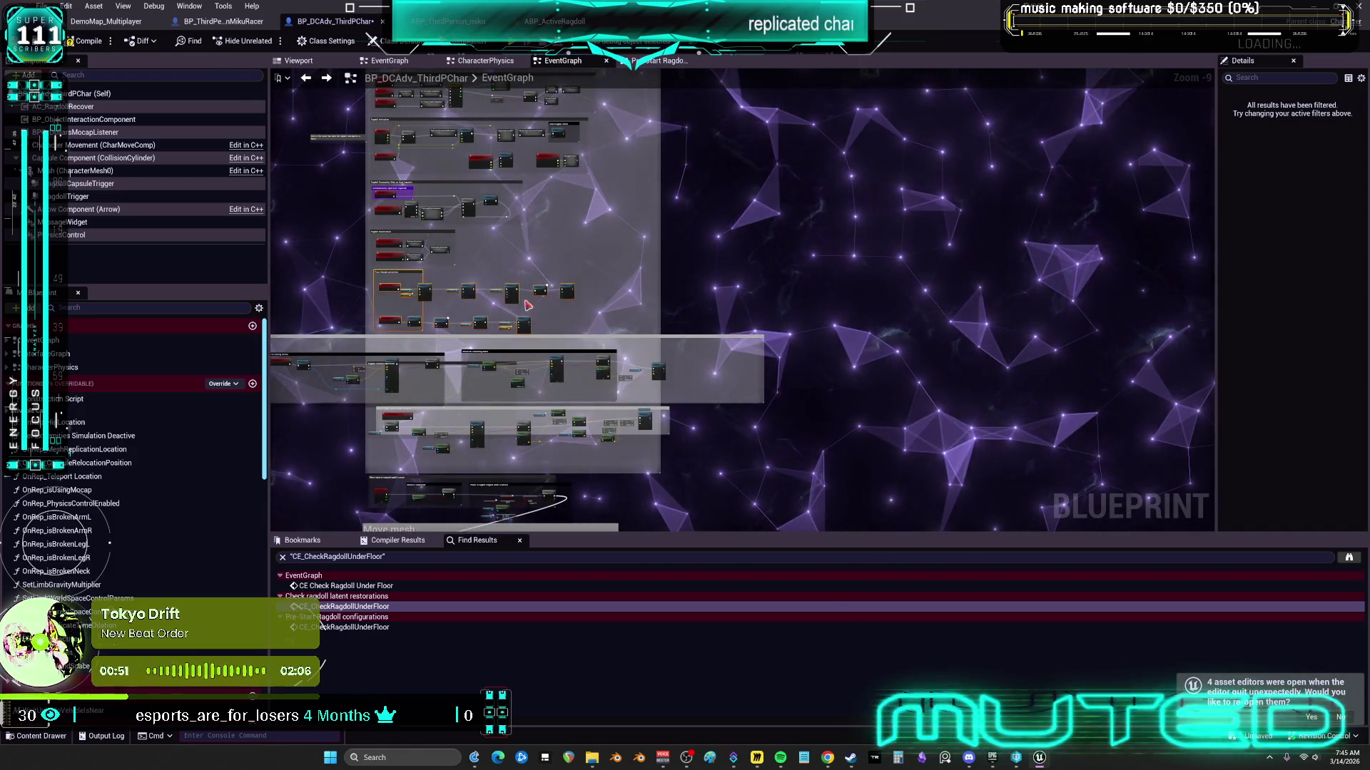
{"action": "scroll", "coordinate": [941, 429], "scroll_direction": "down", "scroll_amount": 3}
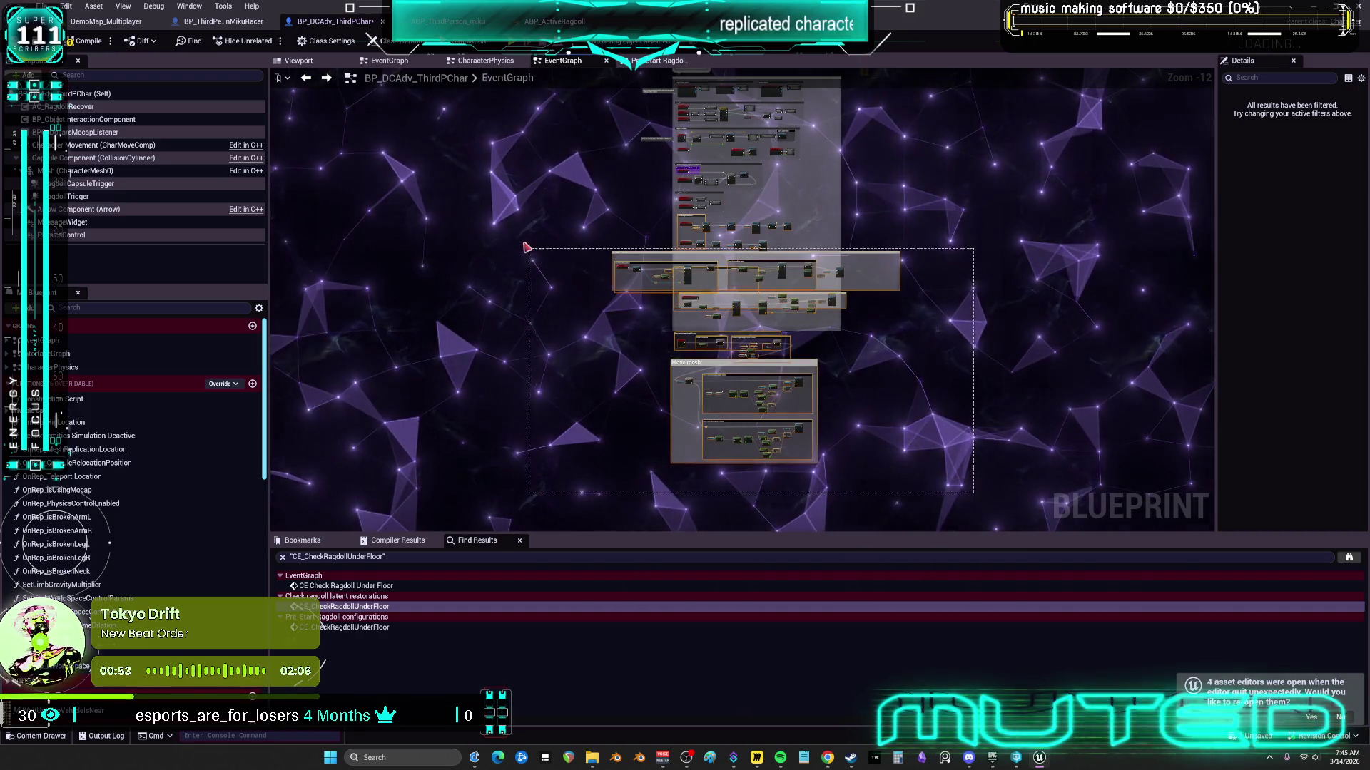
{"action": "scroll", "coordinate": [790, 251], "scroll_direction": "up", "scroll_amount": 12}
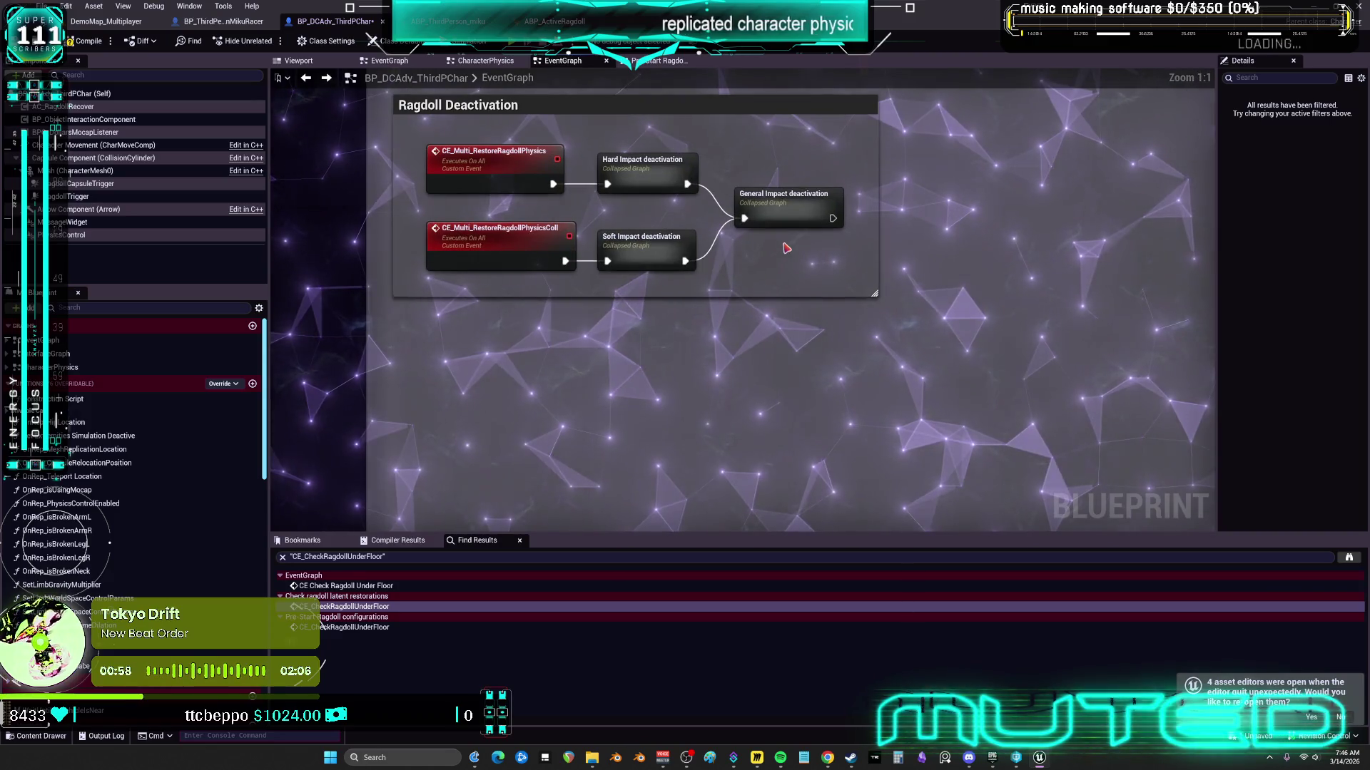
Step: Carry the Hard and Soft Impact deactivation nodes into the Ragdoll Deactivation area
{"action": "right_click", "coordinate": [801, 203]}
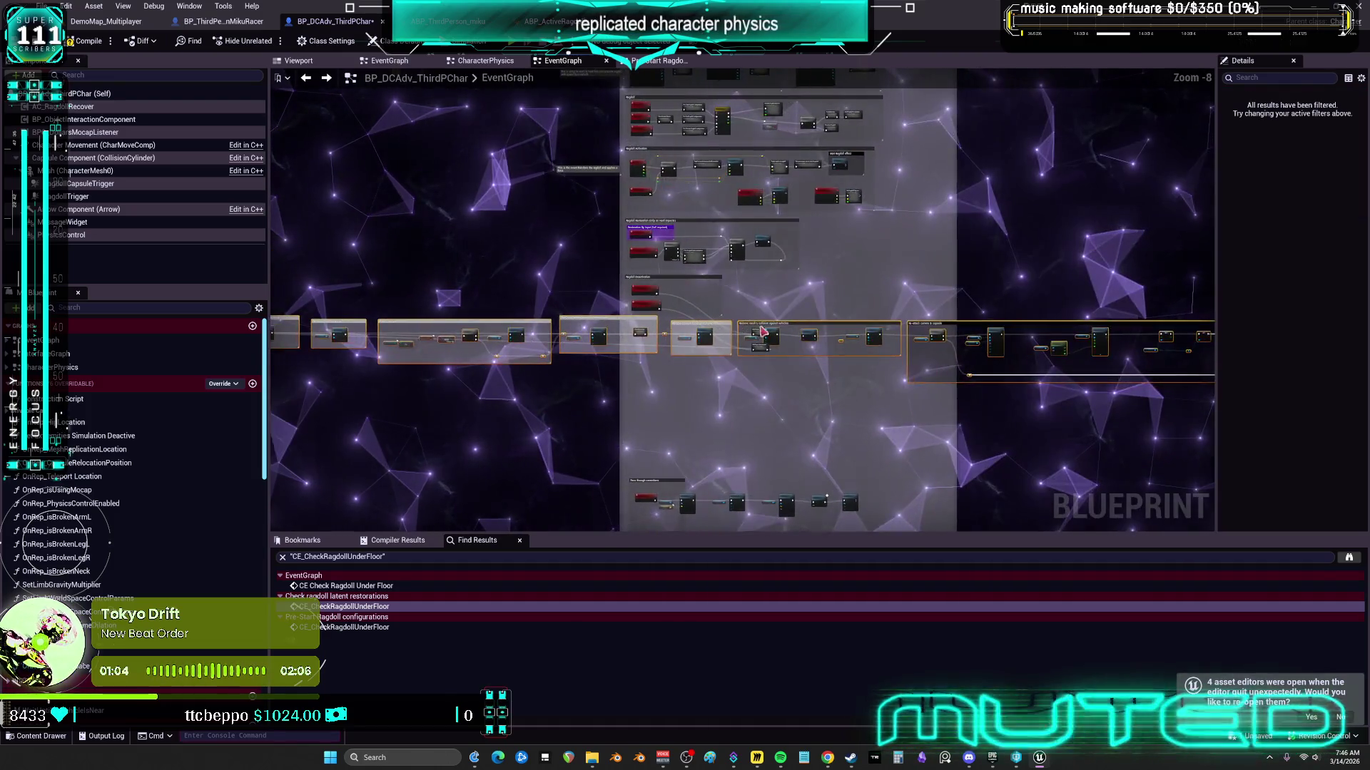
{"action": "left_click_drag", "start_coordinate": [705, 331], "coordinate": [918, 325]}
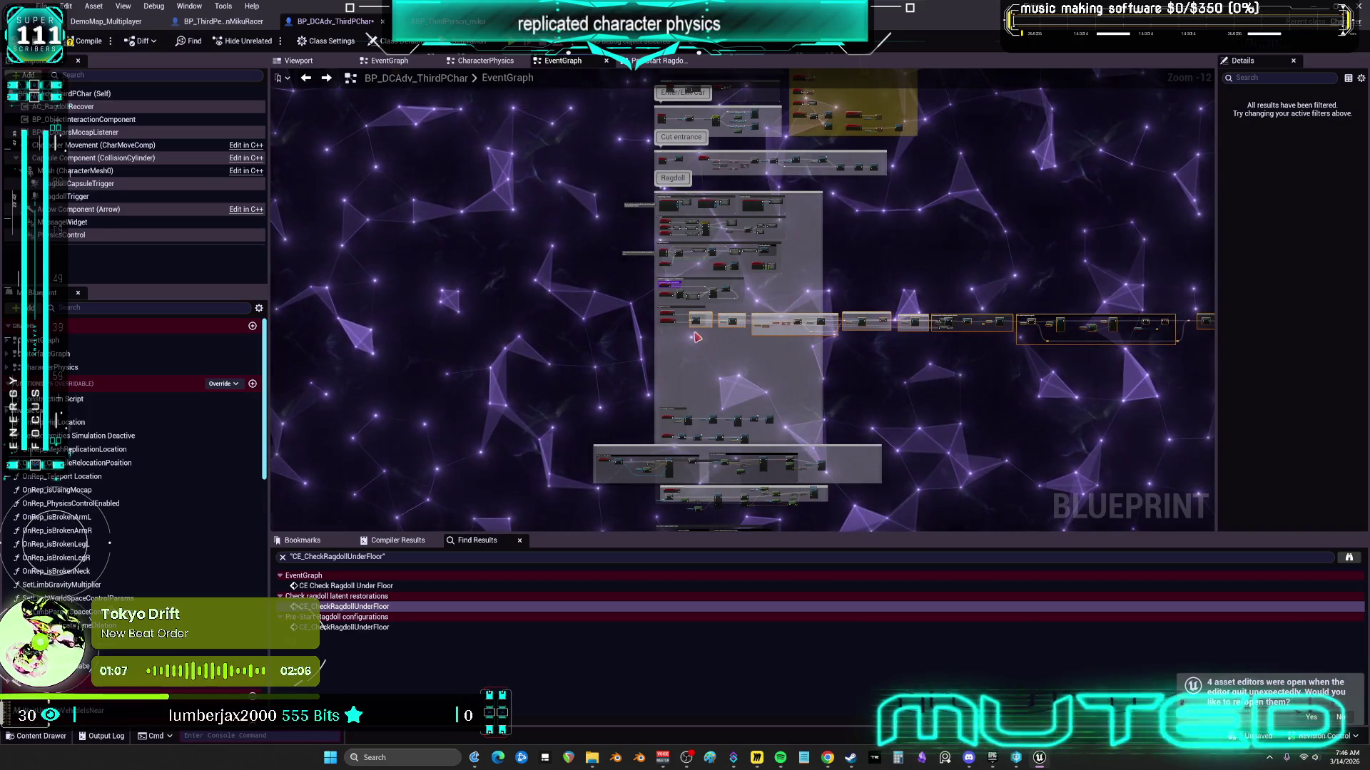
{"action": "scroll", "coordinate": [918, 325], "scroll_direction": "up", "scroll_amount": 10}
{"action": "mouse_move", "coordinate": [767, 269]}
{"action": "left_mouse_down"}
{"action": "mouse_move", "coordinate": [895, 270]}
{"action": "mouse_move", "coordinate": [961, 330]}
{"action": "mouse_move", "coordinate": [685, 340]}
{"action": "left_mouse_up"}
{"action": "scroll", "coordinate": [895, 270], "scroll_direction": "down", "scroll_amount": 1}
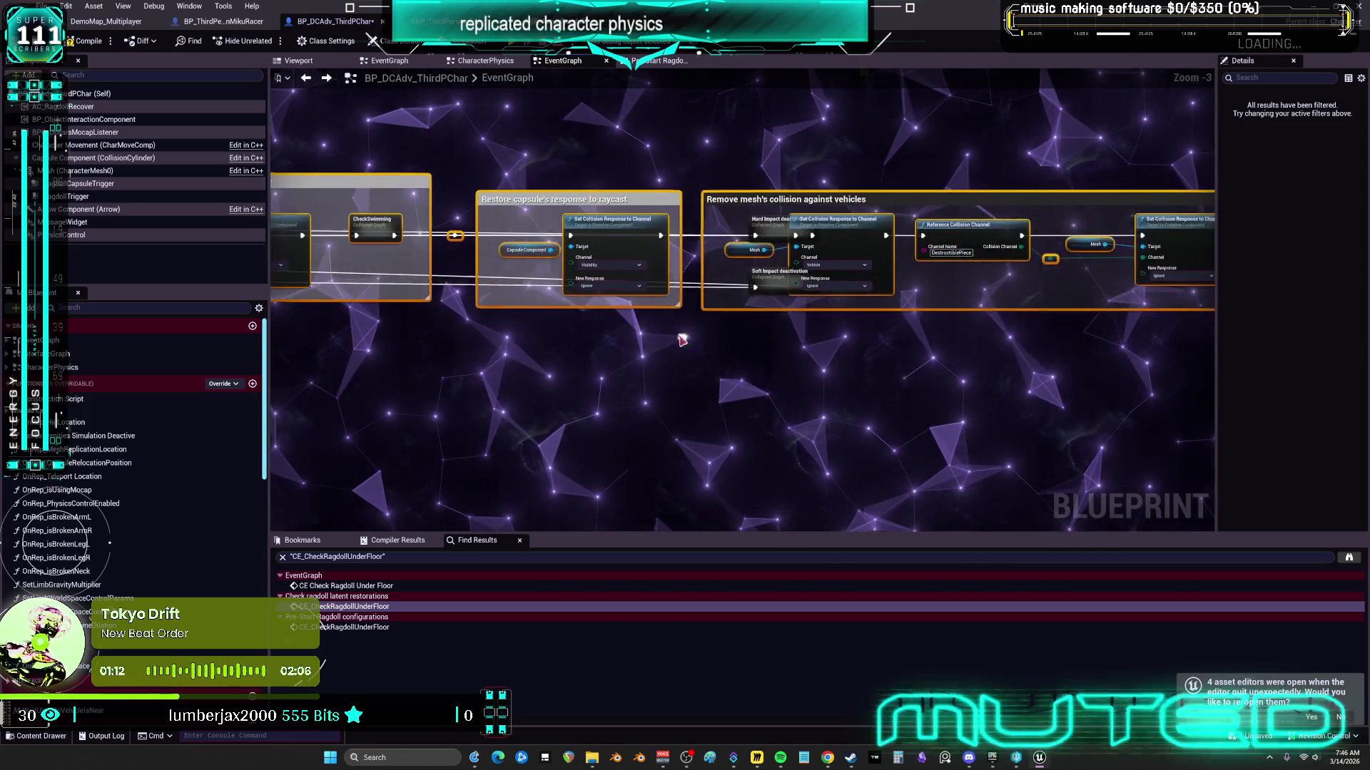
{"action": "left_click_drag", "start_coordinate": [668, 279], "coordinate": [804, 237]}
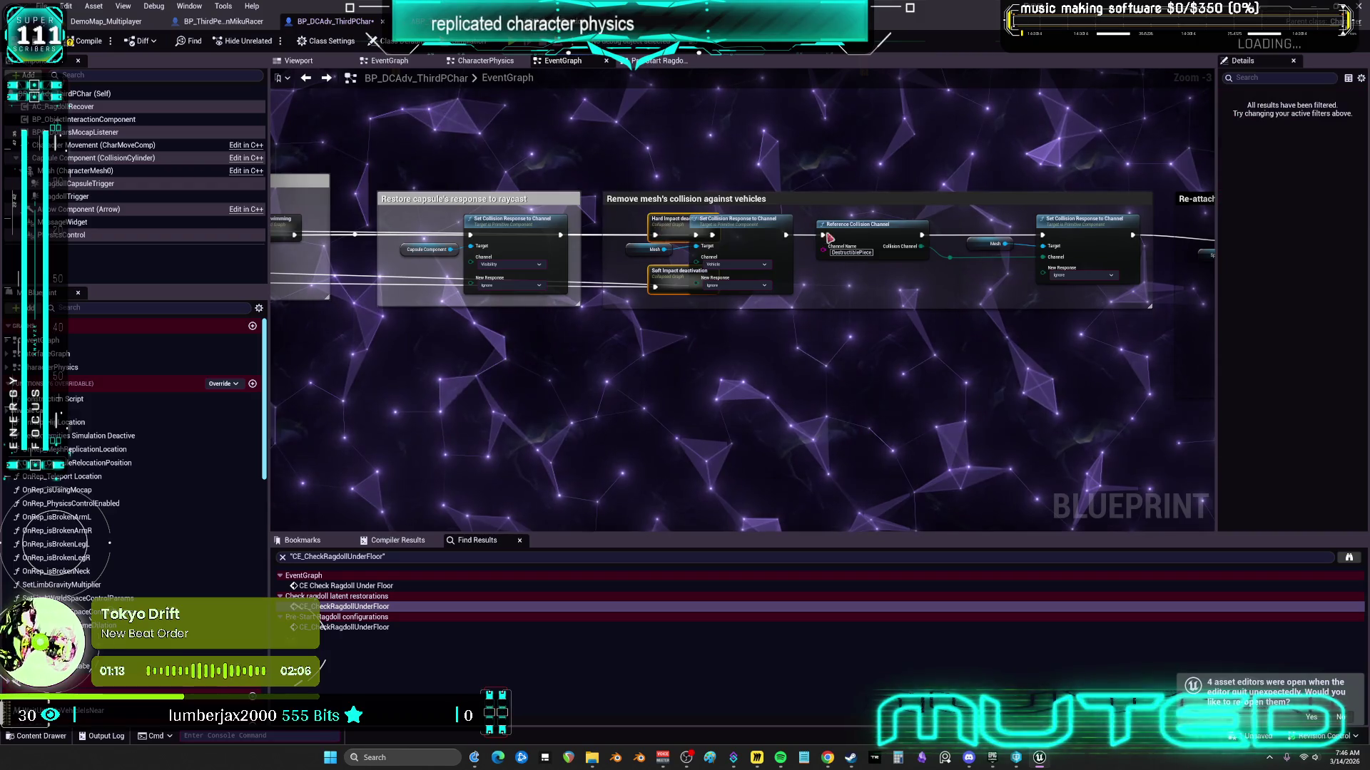
{"action": "left_click_drag", "start_coordinate": [603, 385], "coordinate": [908, 328]}
{"action": "left_click_drag", "start_coordinate": [607, 357], "coordinate": [843, 358]}
{"action": "left_click_drag", "start_coordinate": [398, 344], "coordinate": [736, 357]}
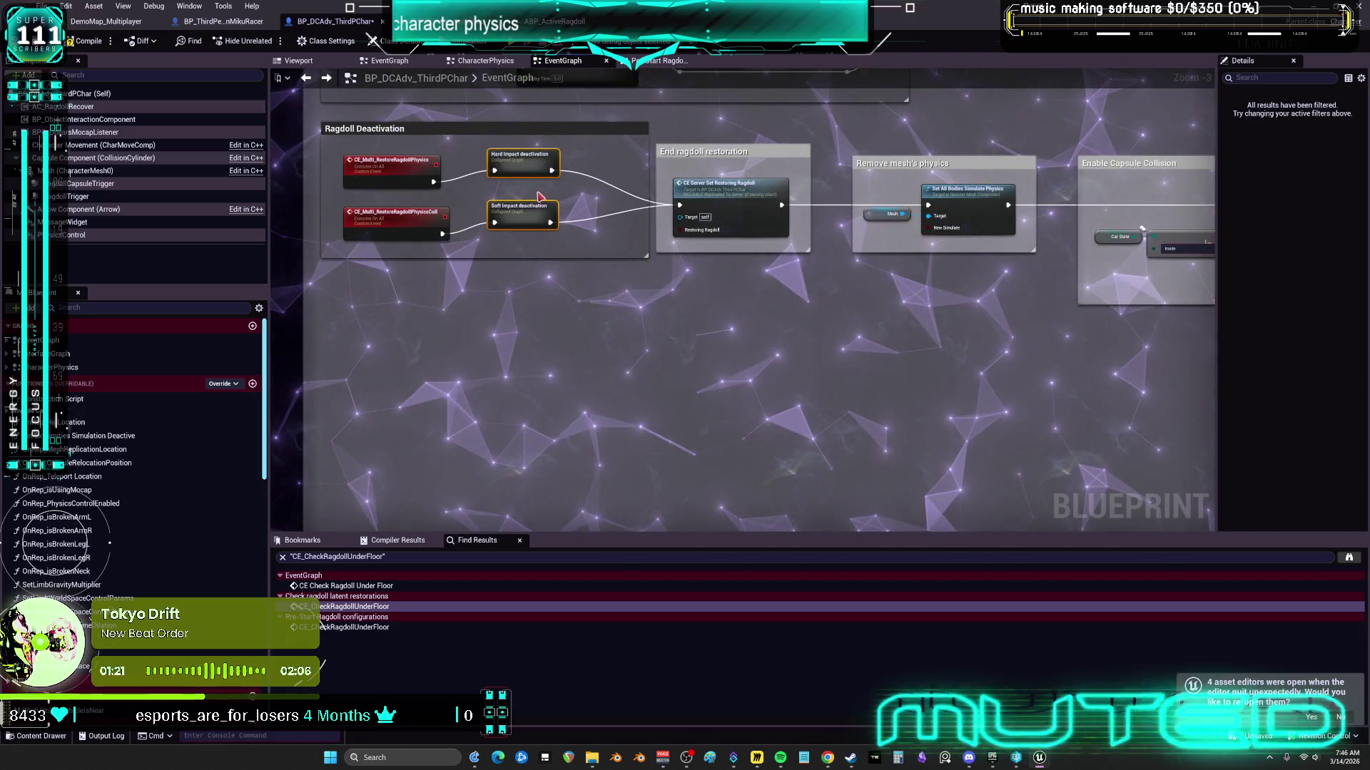
Step: Inspect both impact-deactivation graphs, then expand Soft Impact deactivation inline and lower its nodes
{"action": "double_click", "coordinate": [523, 177]}
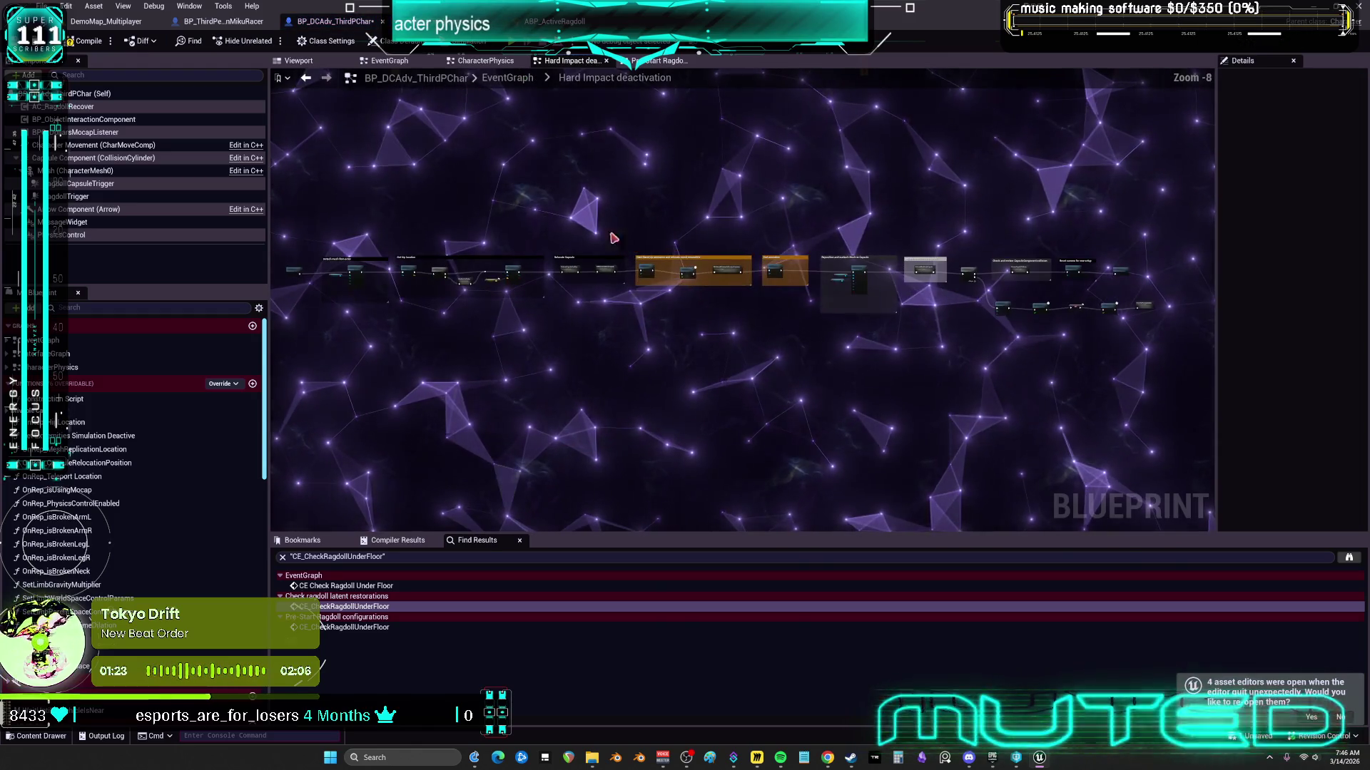
{"action": "key", "text": "alt+Left"}
{"action": "double_click", "coordinate": [526, 229]}
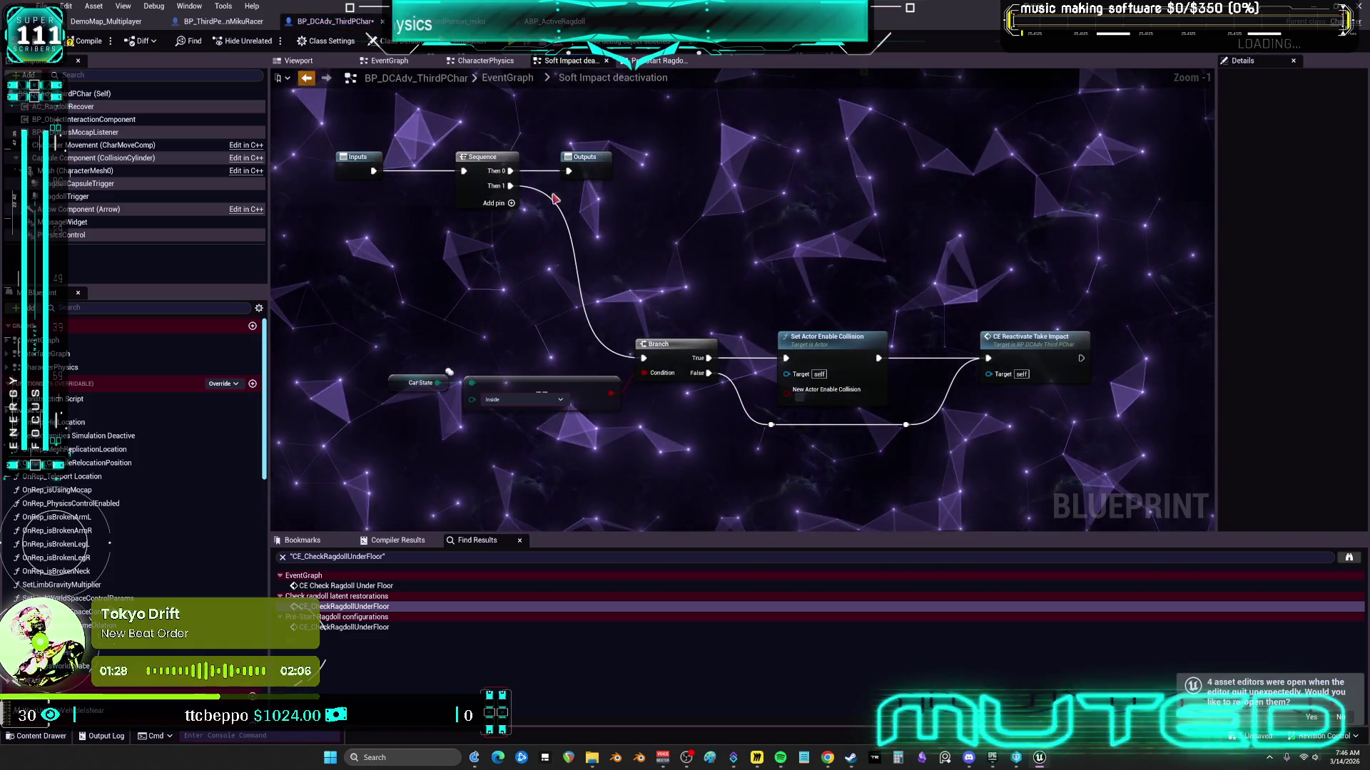
{"action": "key", "text": "alt+Left"}
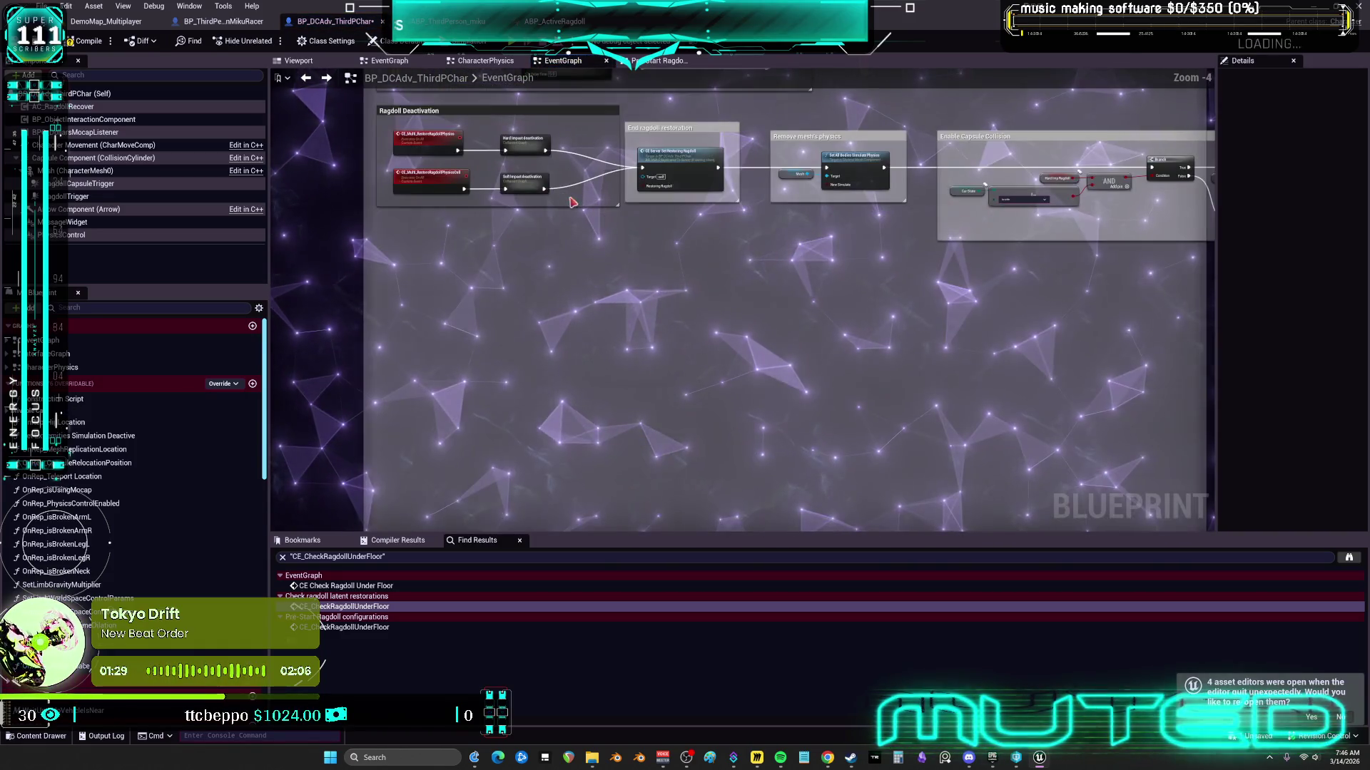
{"action": "left_click_drag", "start_coordinate": [523, 182], "coordinate": [685, 379]}
{"action": "right_click", "coordinate": [683, 328]}
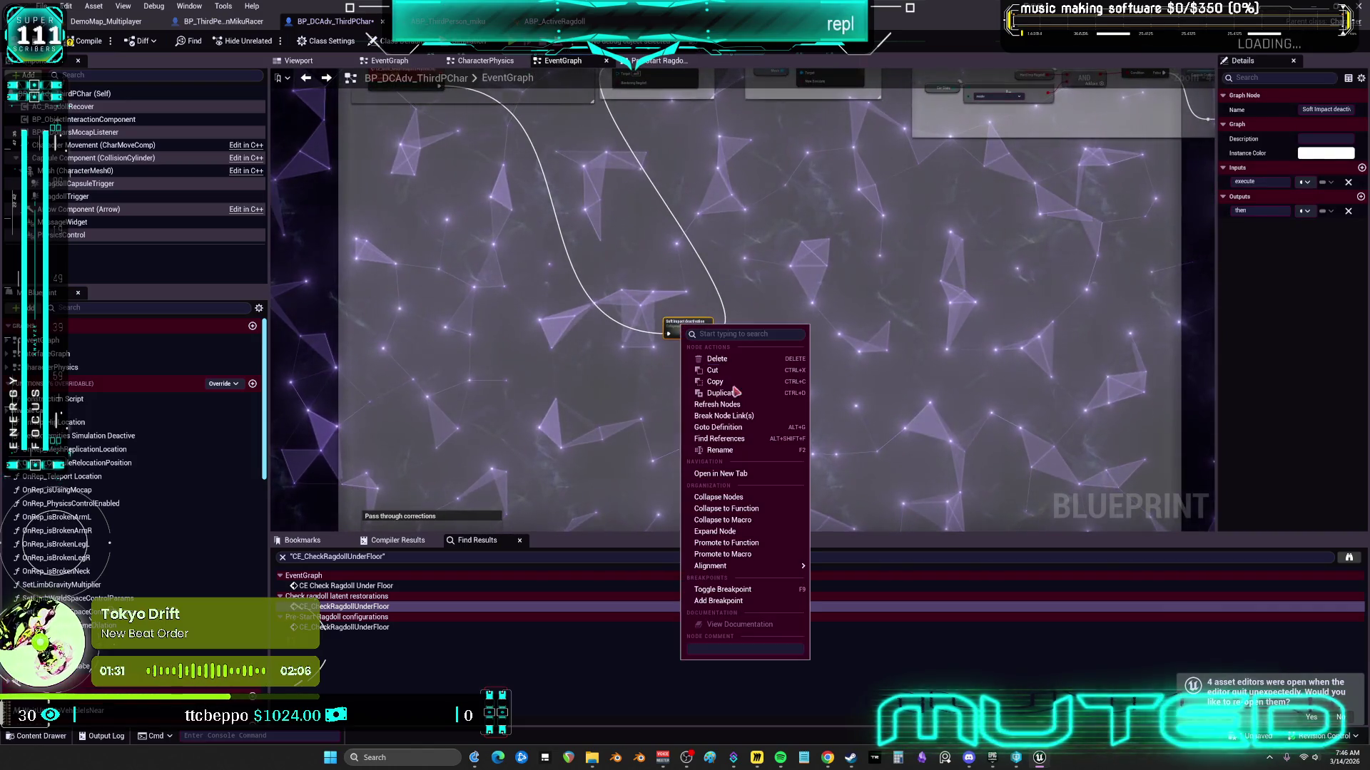
{"action": "left_click", "coordinate": [756, 533]}
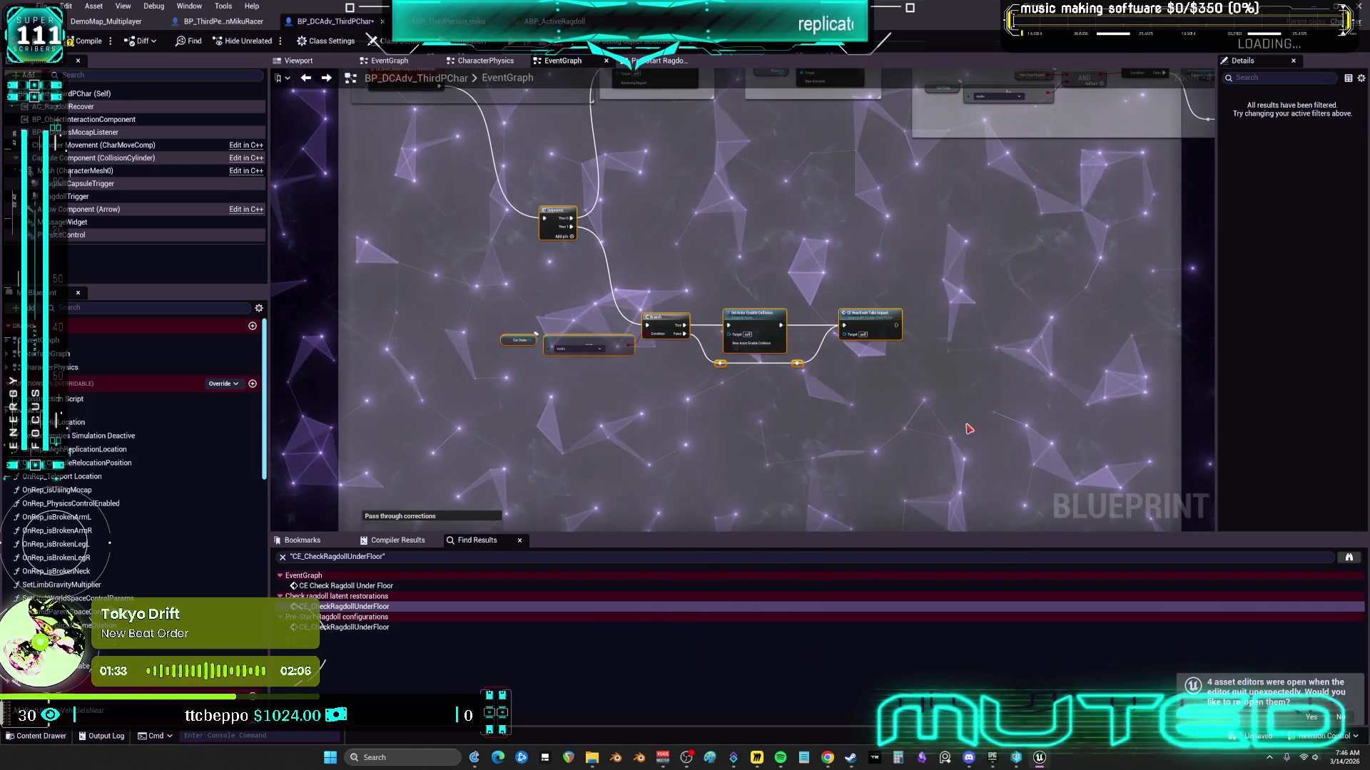
{"action": "mouse_move", "coordinate": [555, 217]}
{"action": "left_mouse_down"}
{"action": "mouse_move", "coordinate": [564, 186]}
{"action": "mouse_move", "coordinate": [592, 214]}
{"action": "mouse_move", "coordinate": [628, 341]}
{"action": "left_mouse_up"}
{"action": "scroll", "coordinate": [788, 320], "scroll_direction": "down", "scroll_amount": 8}
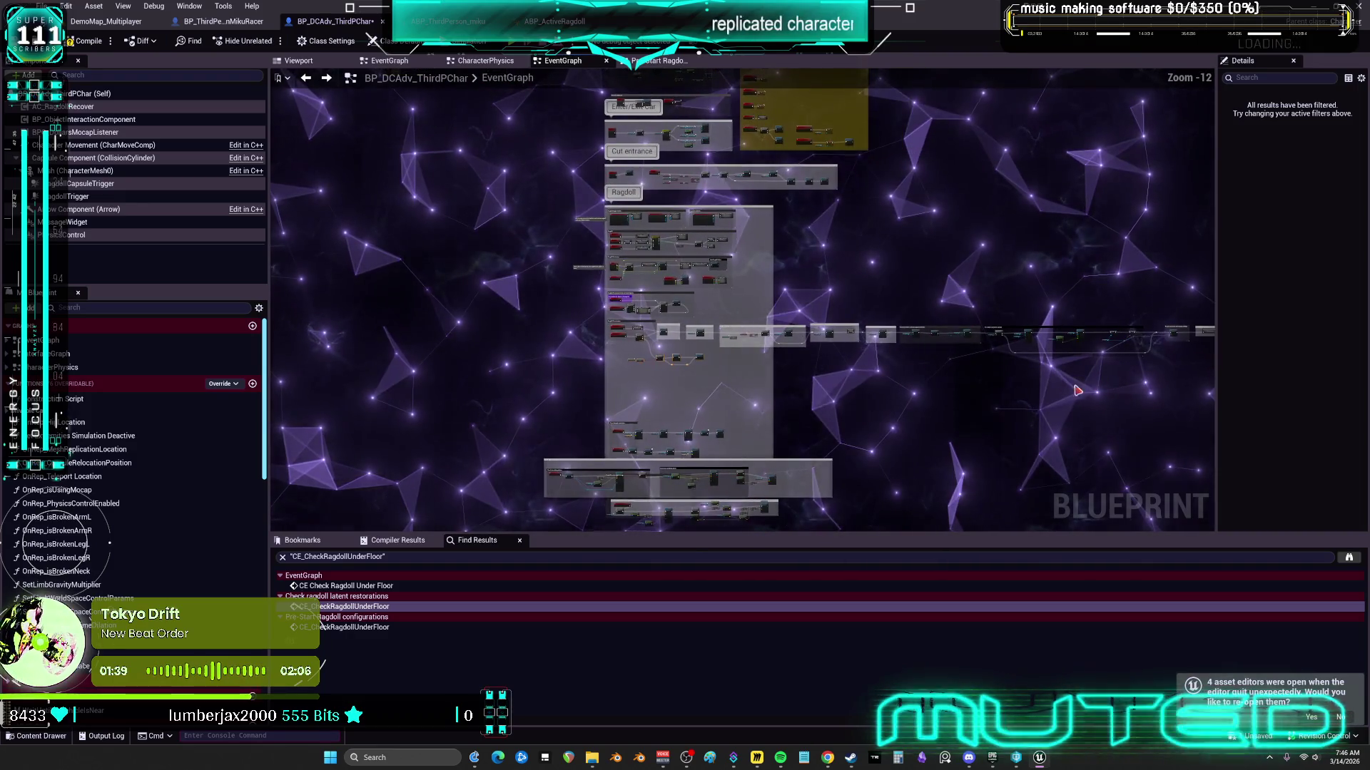
Step: Lower the expanded node row and move the small comment box down onto it
{"action": "left_click_drag", "start_coordinate": [931, 375], "coordinate": [744, 361]}
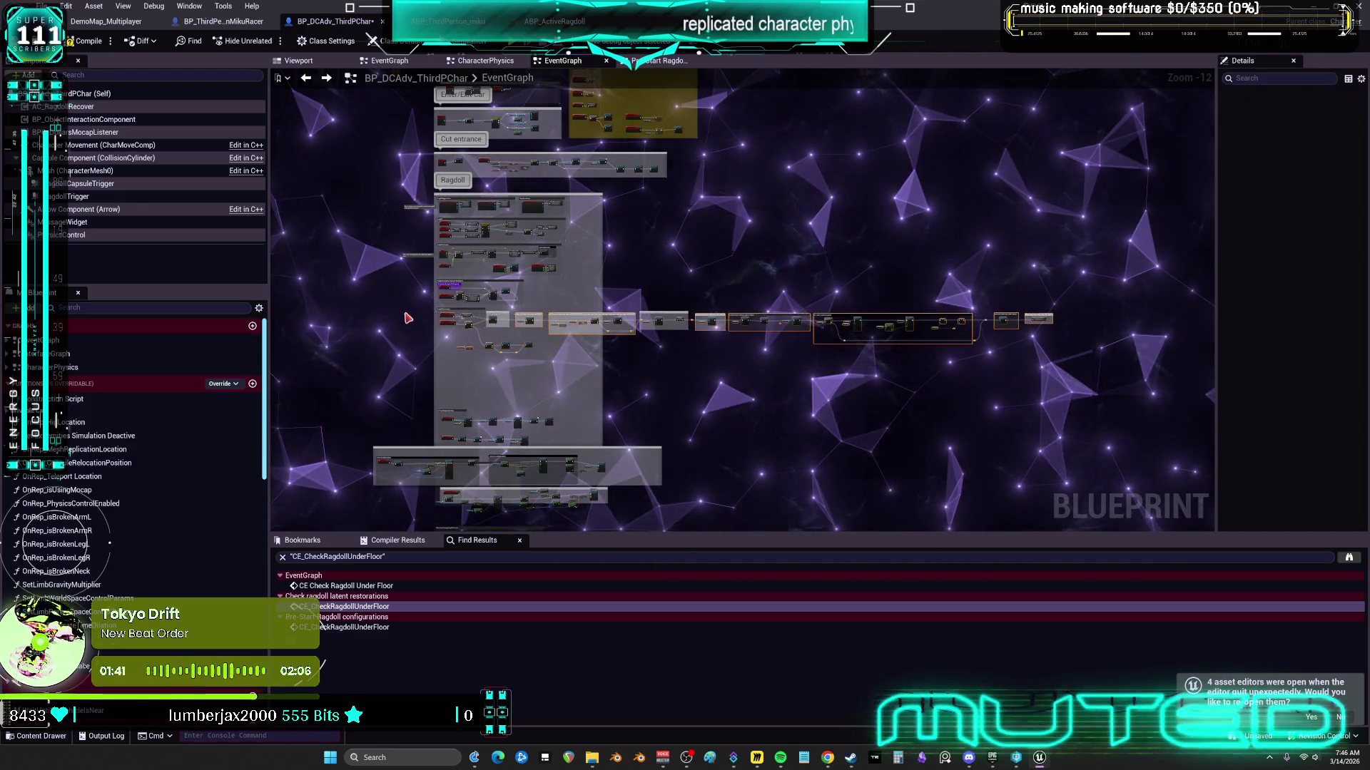
{"action": "left_click_drag", "start_coordinate": [498, 314], "coordinate": [498, 322]}
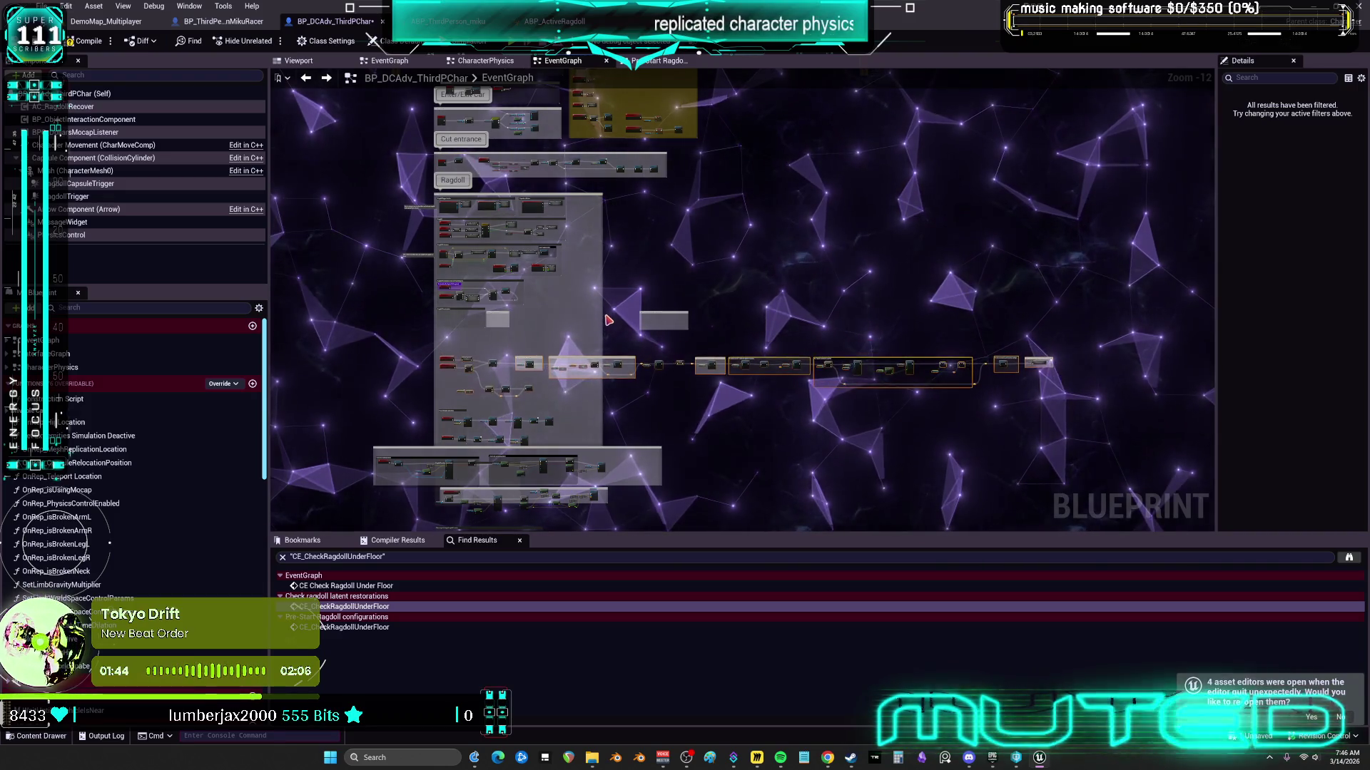
{"action": "left_click", "coordinate": [664, 320]}
{"action": "scroll", "coordinate": [642, 324], "scroll_direction": "up", "scroll_amount": 7}
{"action": "left_click_drag", "start_coordinate": [613, 355], "coordinate": [614, 484]}
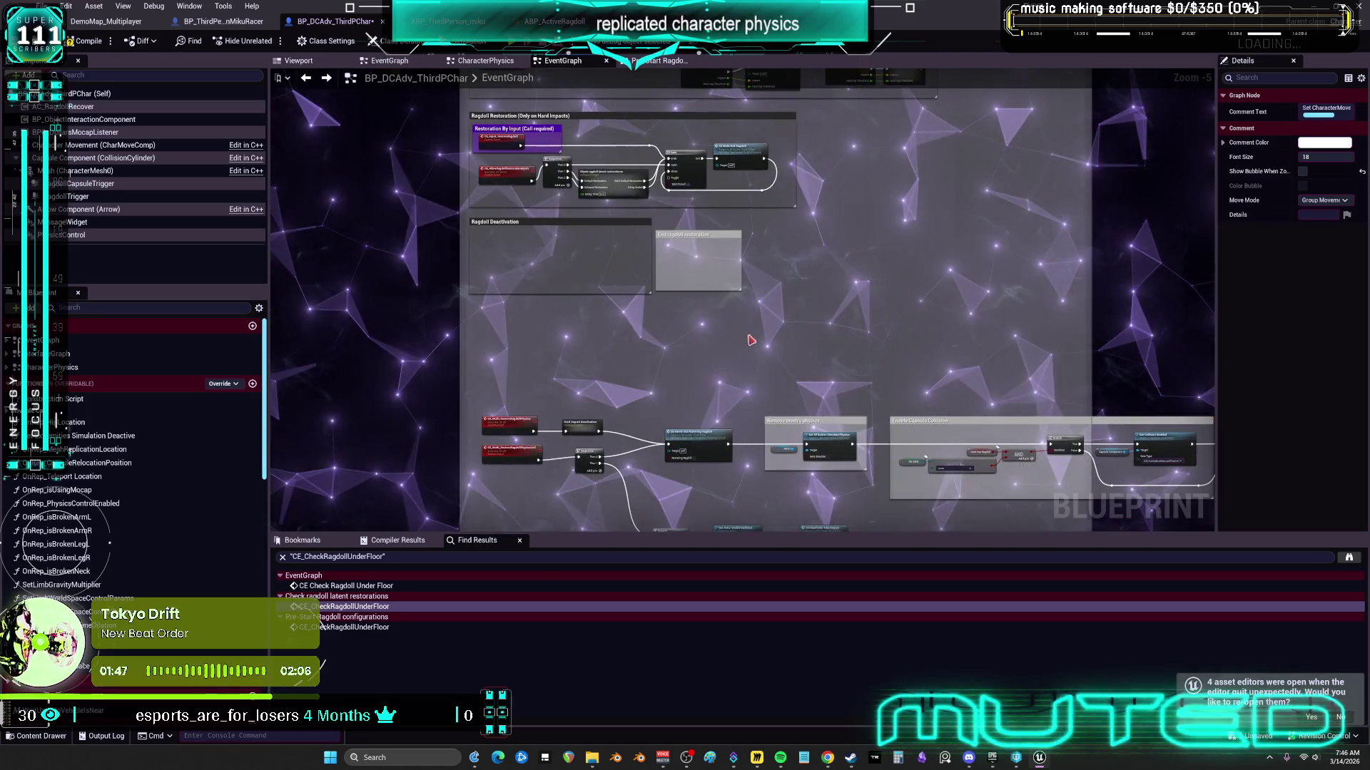
{"action": "left_click", "coordinate": [575, 249], "text": "ctrl"}
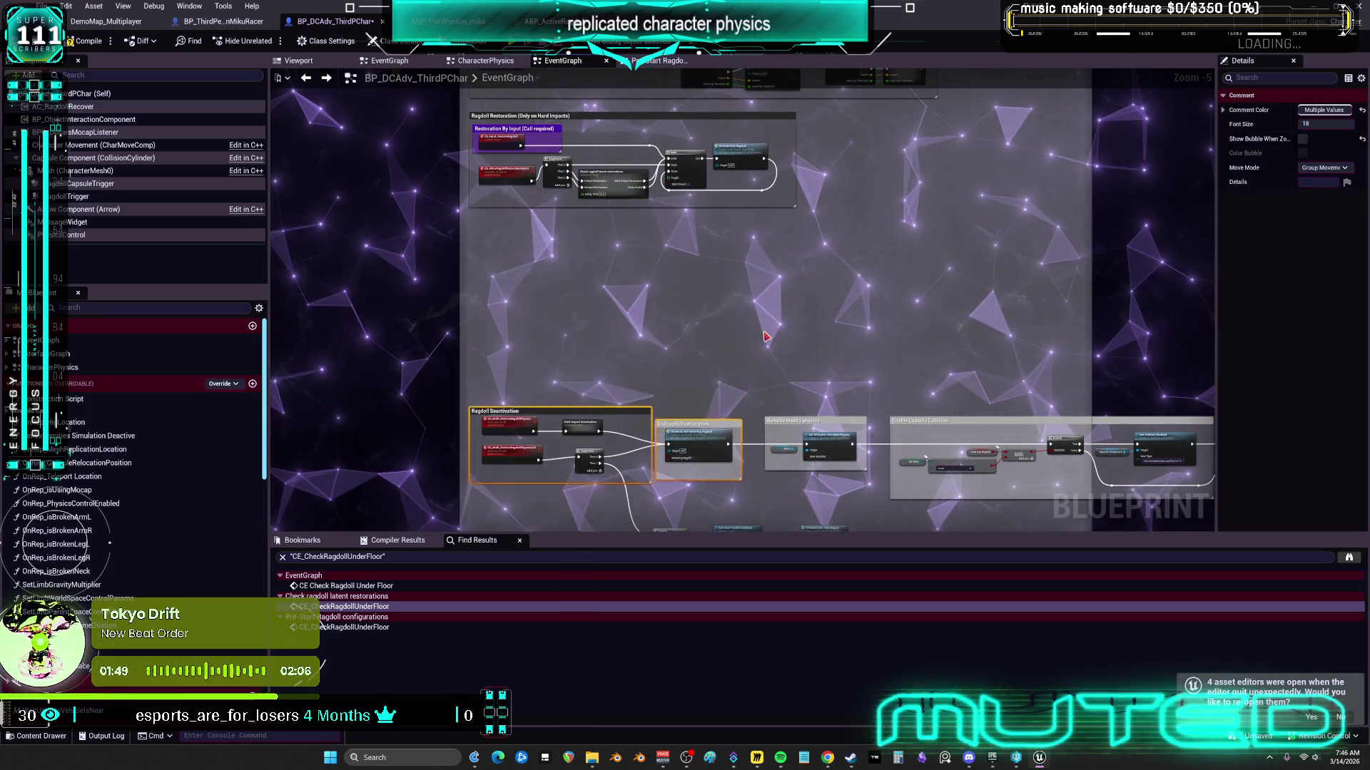
{"action": "scroll", "coordinate": [749, 335], "scroll_direction": "up", "scroll_amount": 3}
{"action": "left_click", "coordinate": [786, 239]}
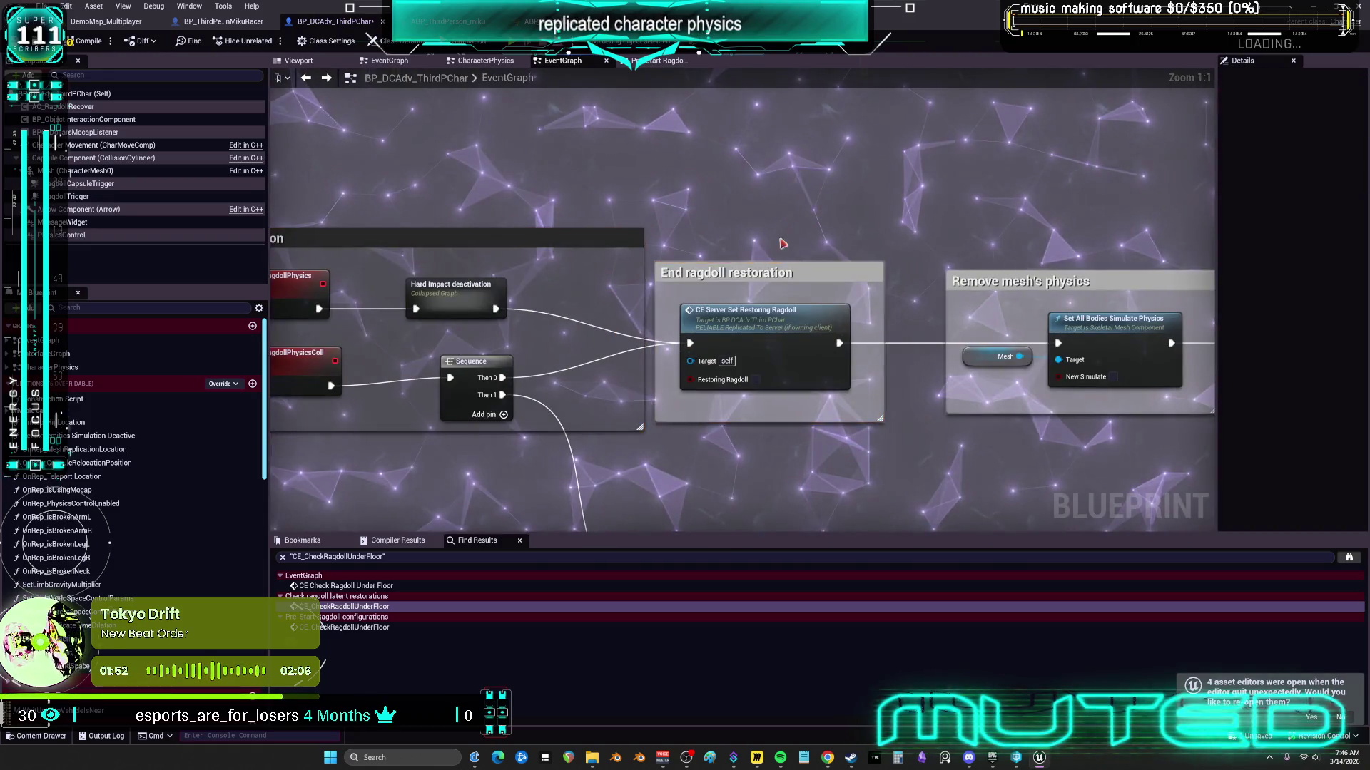
{"action": "scroll", "coordinate": [792, 275], "scroll_direction": "down", "scroll_amount": 3}
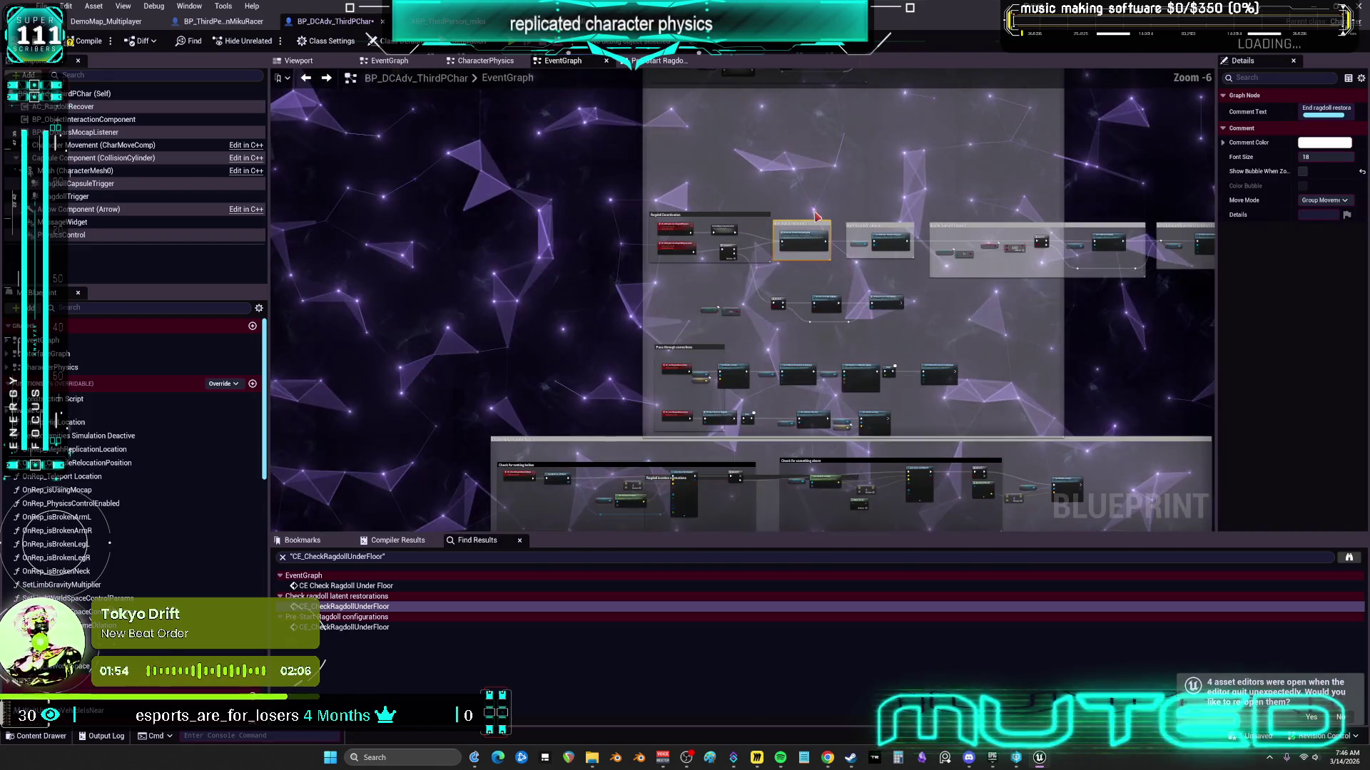
{"action": "scroll", "coordinate": [828, 224], "scroll_direction": "up", "scroll_amount": 2}
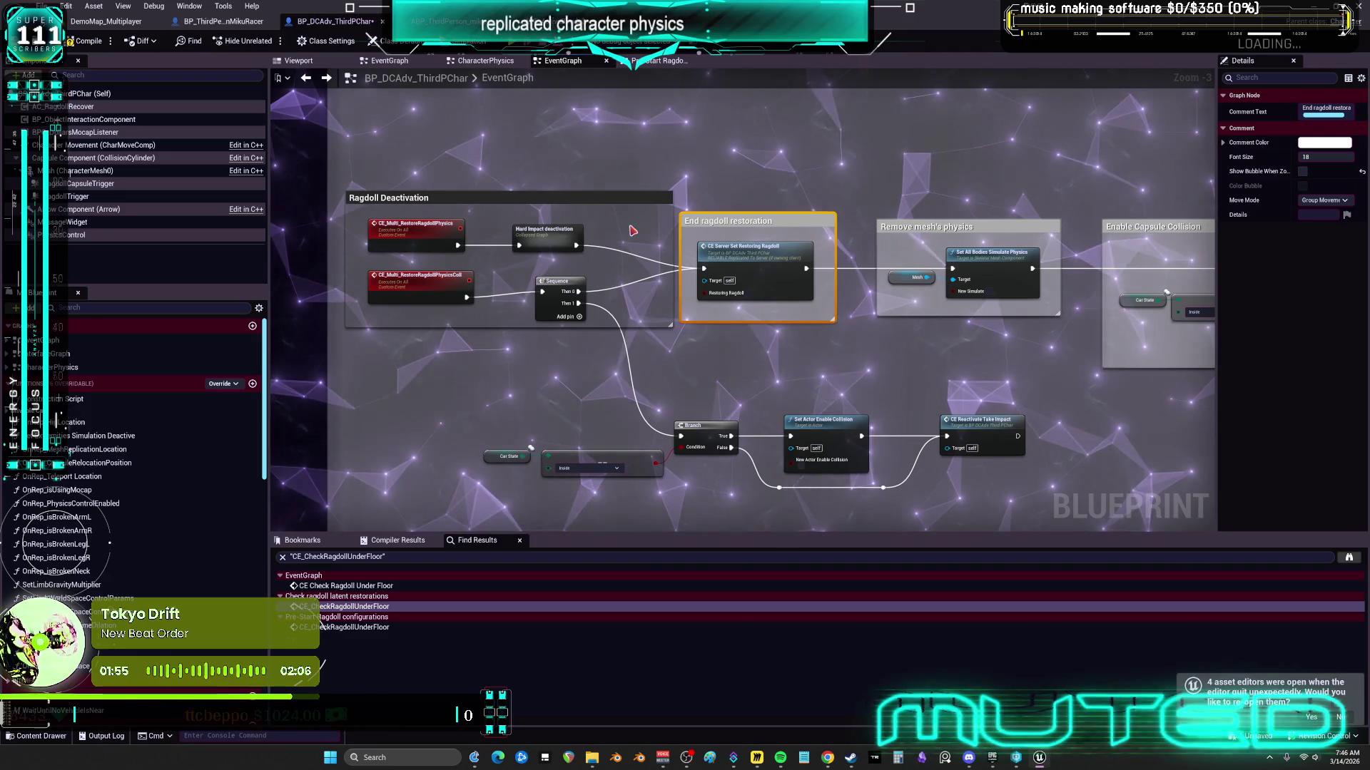
{"action": "scroll", "coordinate": [632, 231], "scroll_direction": "down", "scroll_amount": 1}
Step: Expand the Hard Impact deactivation node inline into its separate nodes
{"action": "left_click", "coordinate": [574, 235]}
{"action": "scroll", "coordinate": [578, 233], "scroll_direction": "up", "scroll_amount": 3}
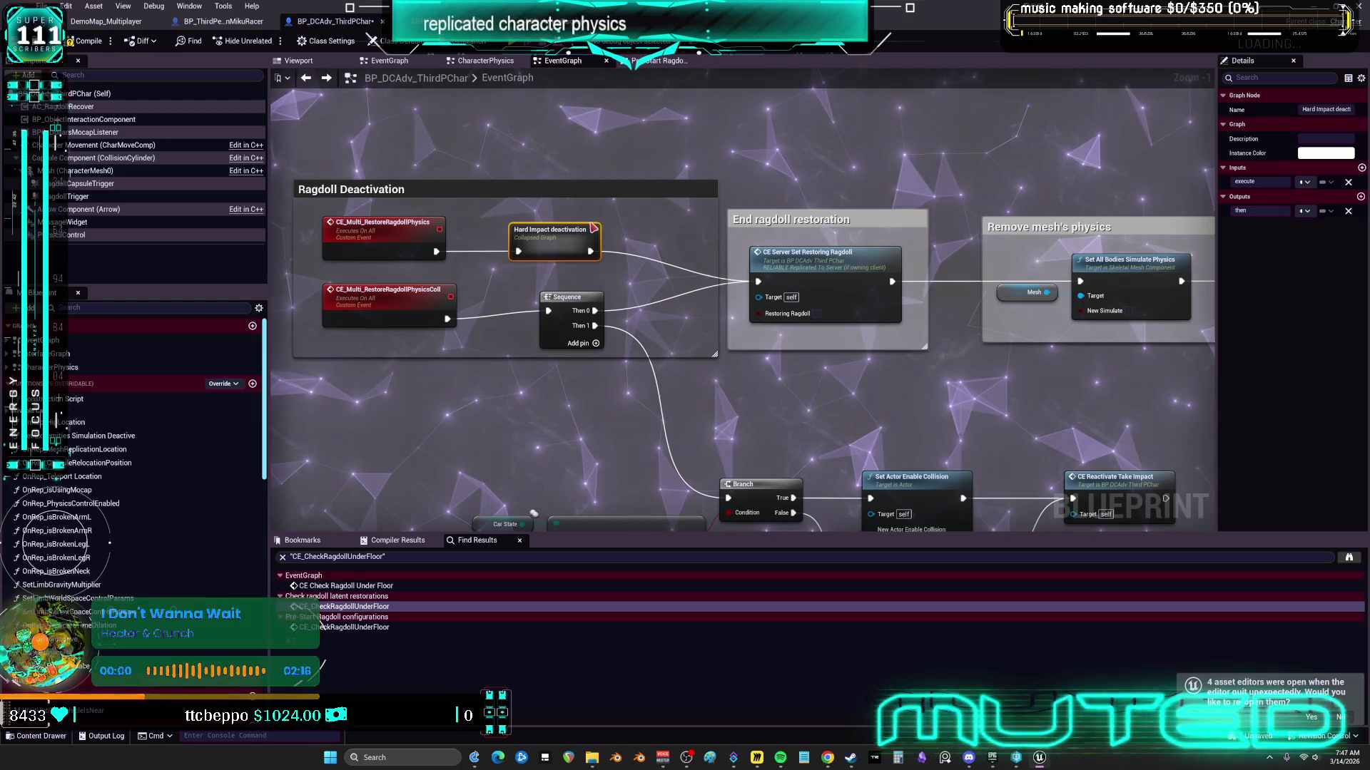
{"action": "scroll", "coordinate": [571, 212], "scroll_direction": "down", "scroll_amount": 8}
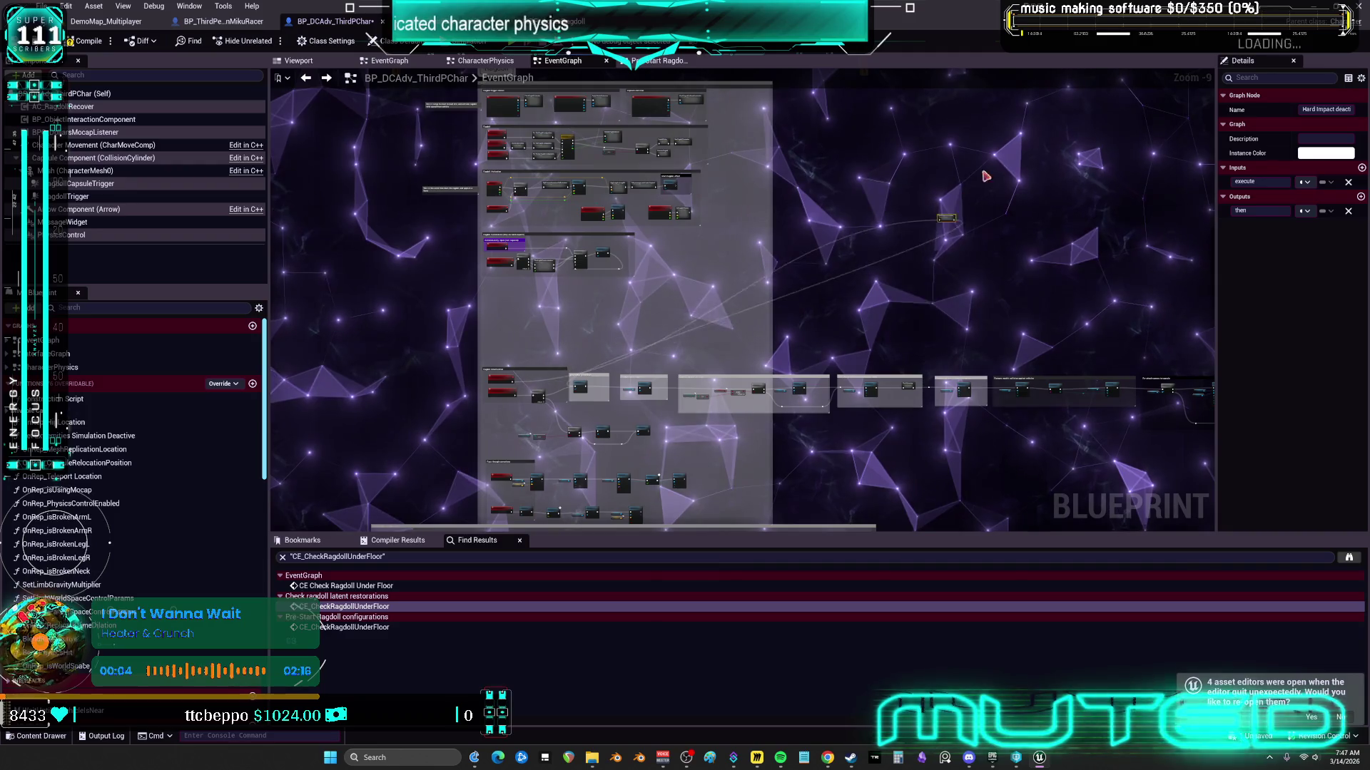
{"action": "scroll", "coordinate": [724, 244], "scroll_direction": "up", "scroll_amount": 4}
{"action": "right_click", "coordinate": [724, 248]}
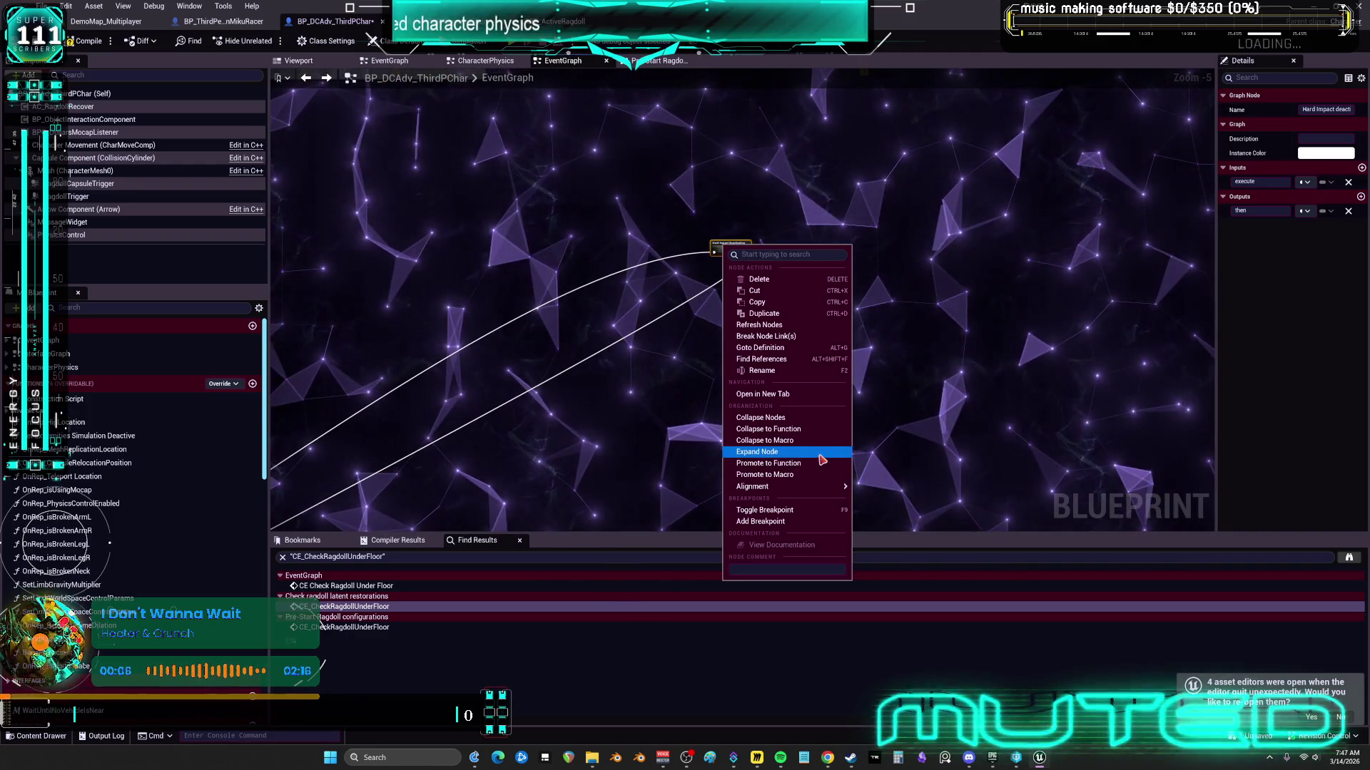
{"action": "left_click", "coordinate": [778, 451]}
{"action": "scroll", "coordinate": [828, 436], "scroll_direction": "down", "scroll_amount": 5}
{"action": "left_click_drag", "start_coordinate": [1021, 415], "coordinate": [1018, 346]}
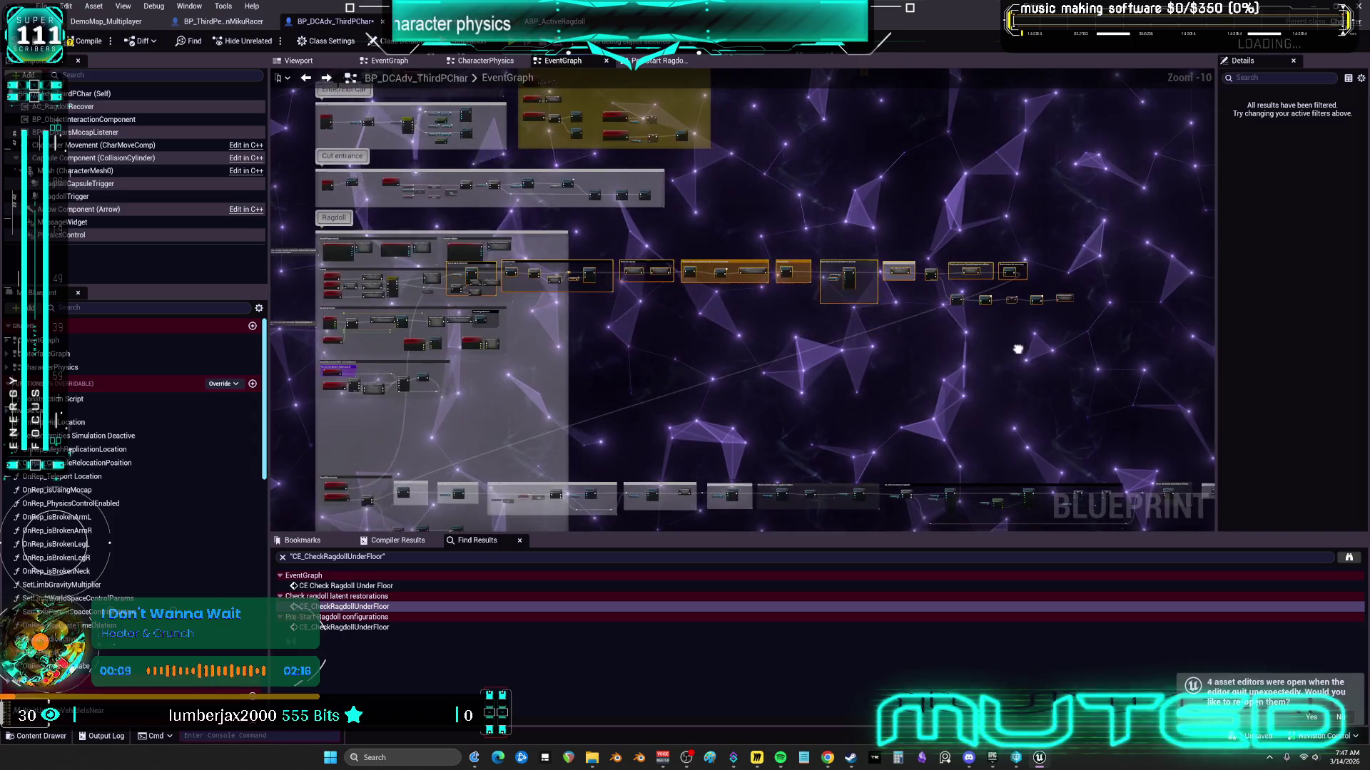
Step: Shift the expanded node row down-left, then place Branch and Deactive Ragdoll above the Detach mesh group
{"action": "mouse_move", "coordinate": [884, 343]}
{"action": "left_mouse_down"}
{"action": "mouse_move", "coordinate": [792, 414]}
{"action": "mouse_move", "coordinate": [679, 443]}
{"action": "left_mouse_up"}
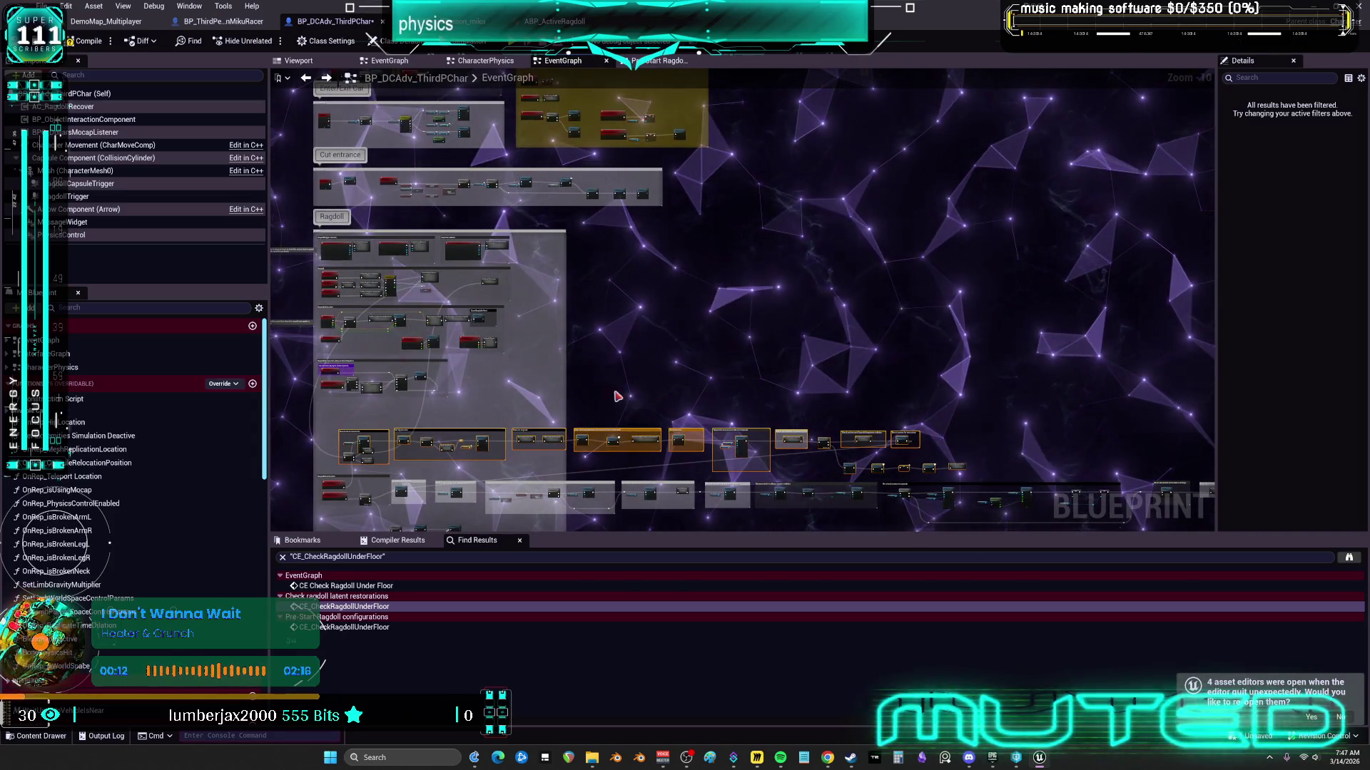
{"action": "scroll", "coordinate": [685, 446], "scroll_direction": "up", "scroll_amount": 8}
{"action": "mouse_move", "coordinate": [557, 444]}
{"action": "left_mouse_down"}
{"action": "mouse_move", "coordinate": [609, 390]}
{"action": "mouse_move", "coordinate": [573, 411]}
{"action": "mouse_move", "coordinate": [618, 310]}
{"action": "mouse_move", "coordinate": [611, 202]}
{"action": "mouse_move", "coordinate": [624, 228]}
{"action": "left_mouse_up"}
{"action": "left_click", "coordinate": [499, 281]}
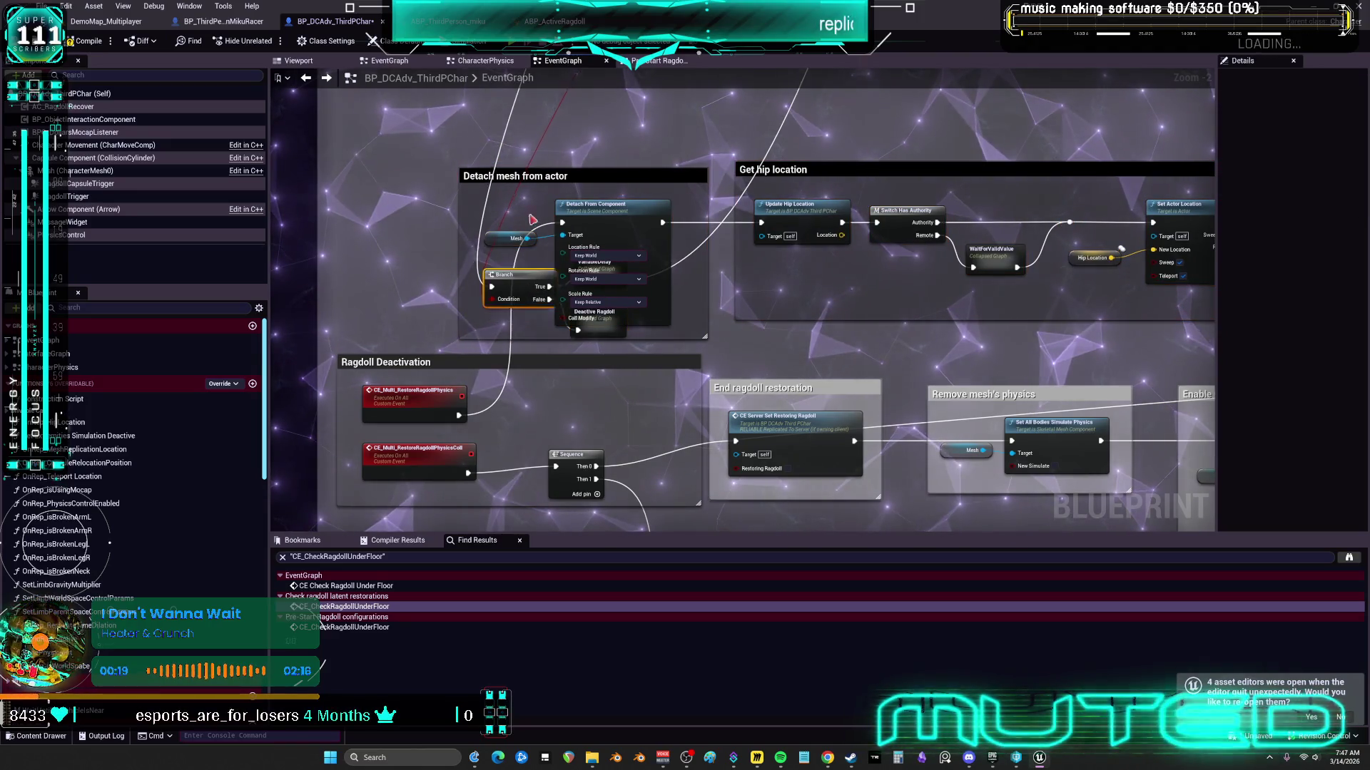
{"action": "left_click_drag", "start_coordinate": [521, 311], "coordinate": [541, 130]}
{"action": "left_click_drag", "start_coordinate": [614, 316], "coordinate": [630, 223]}
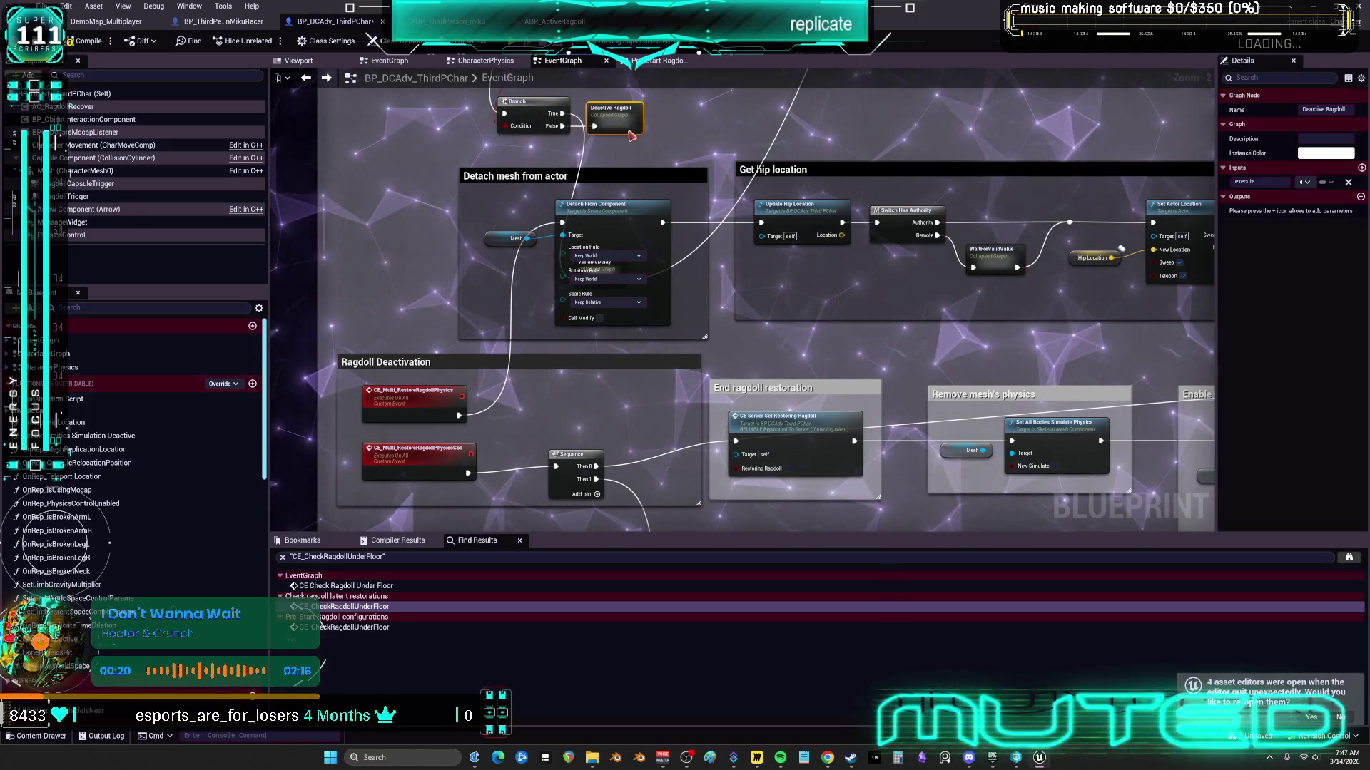
Step: Move VariableDelay beside Deactive Ragdoll and settle Detach From Component inside the Detach mesh from actor comment
{"action": "left_click_drag", "start_coordinate": [571, 295], "coordinate": [567, 423]}
{"action": "left_click_drag", "start_coordinate": [581, 352], "coordinate": [581, 304]}
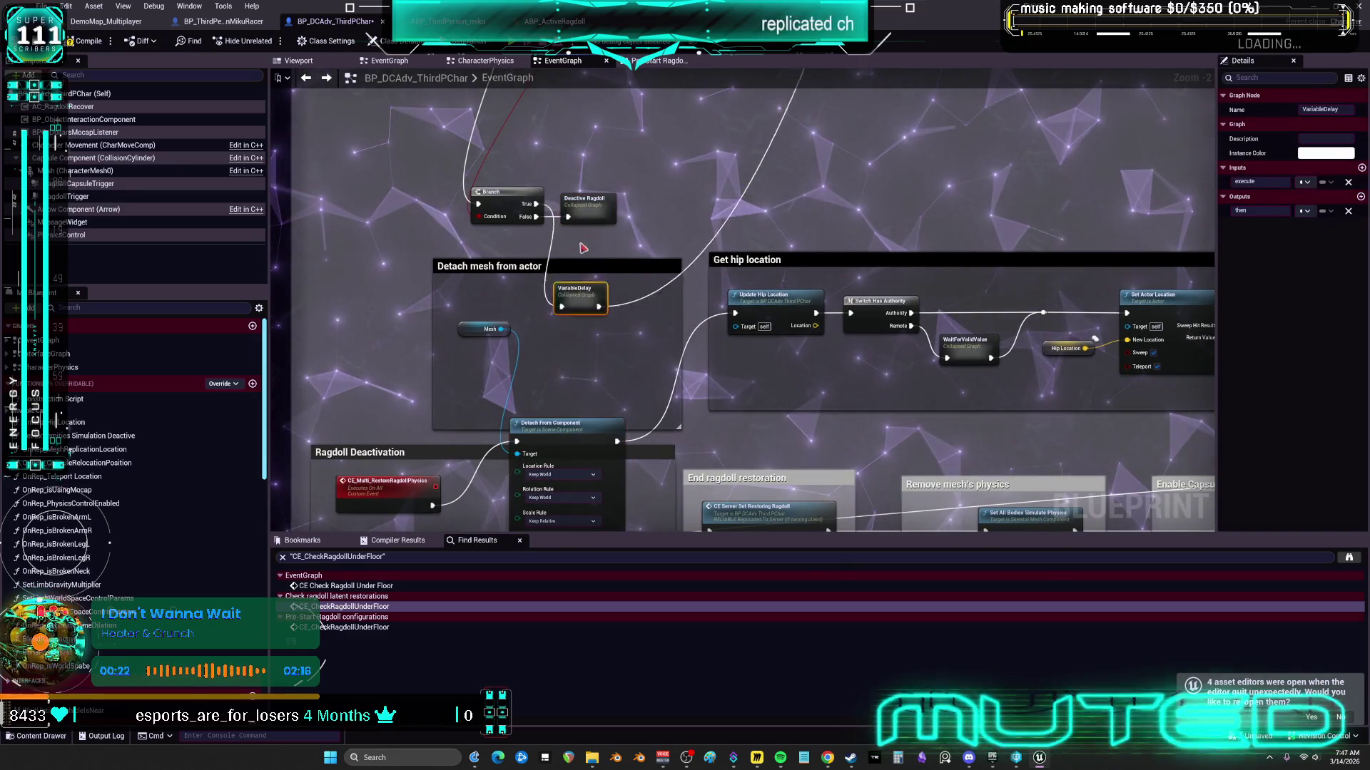
{"action": "left_click_drag", "start_coordinate": [592, 425], "coordinate": [595, 325]}
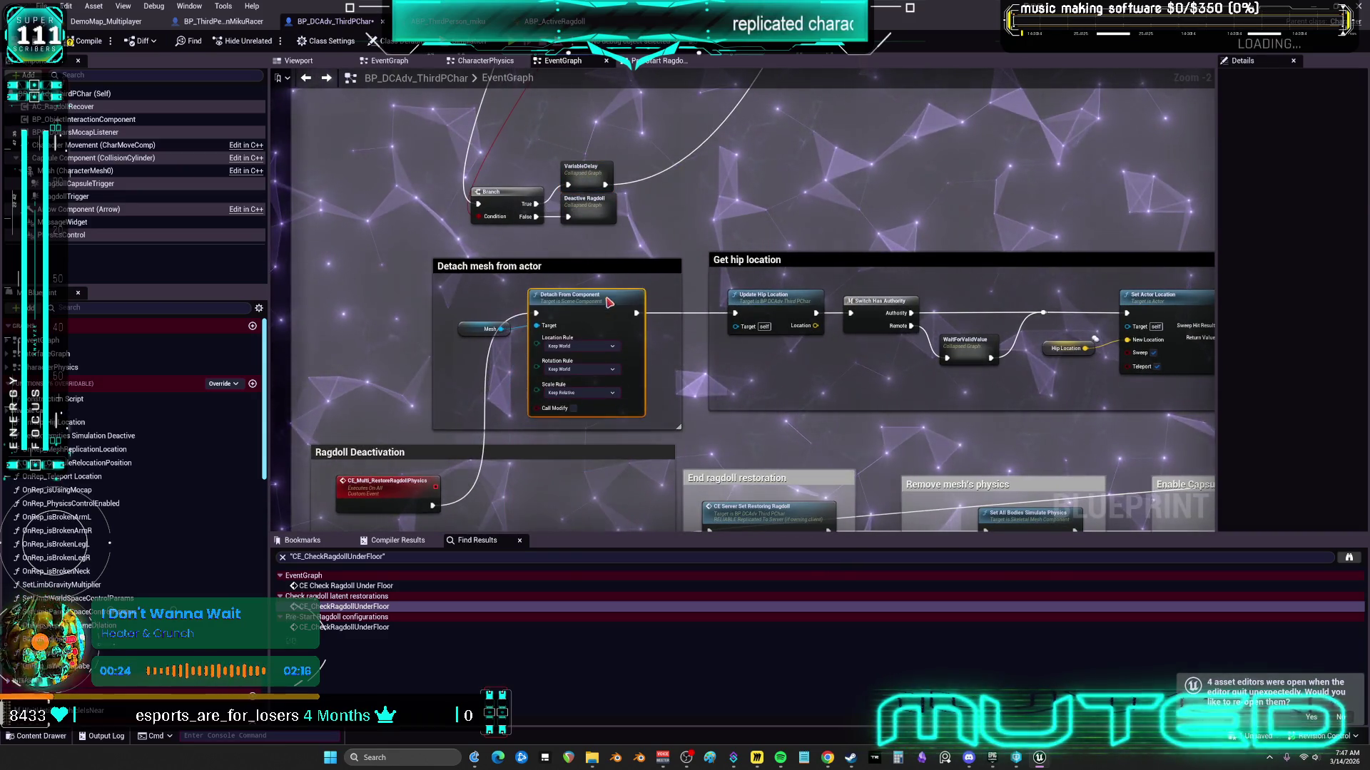
{"action": "left_click_drag", "start_coordinate": [628, 243], "coordinate": [605, 377]}
{"action": "mouse_move", "coordinate": [378, 266]}
{"action": "left_mouse_down"}
{"action": "mouse_move", "coordinate": [1000, 184]}
{"action": "mouse_move", "coordinate": [846, 435]}
{"action": "mouse_move", "coordinate": [910, 427]}
{"action": "left_mouse_up"}
{"action": "scroll", "coordinate": [916, 424], "scroll_direction": "down", "scroll_amount": 3}
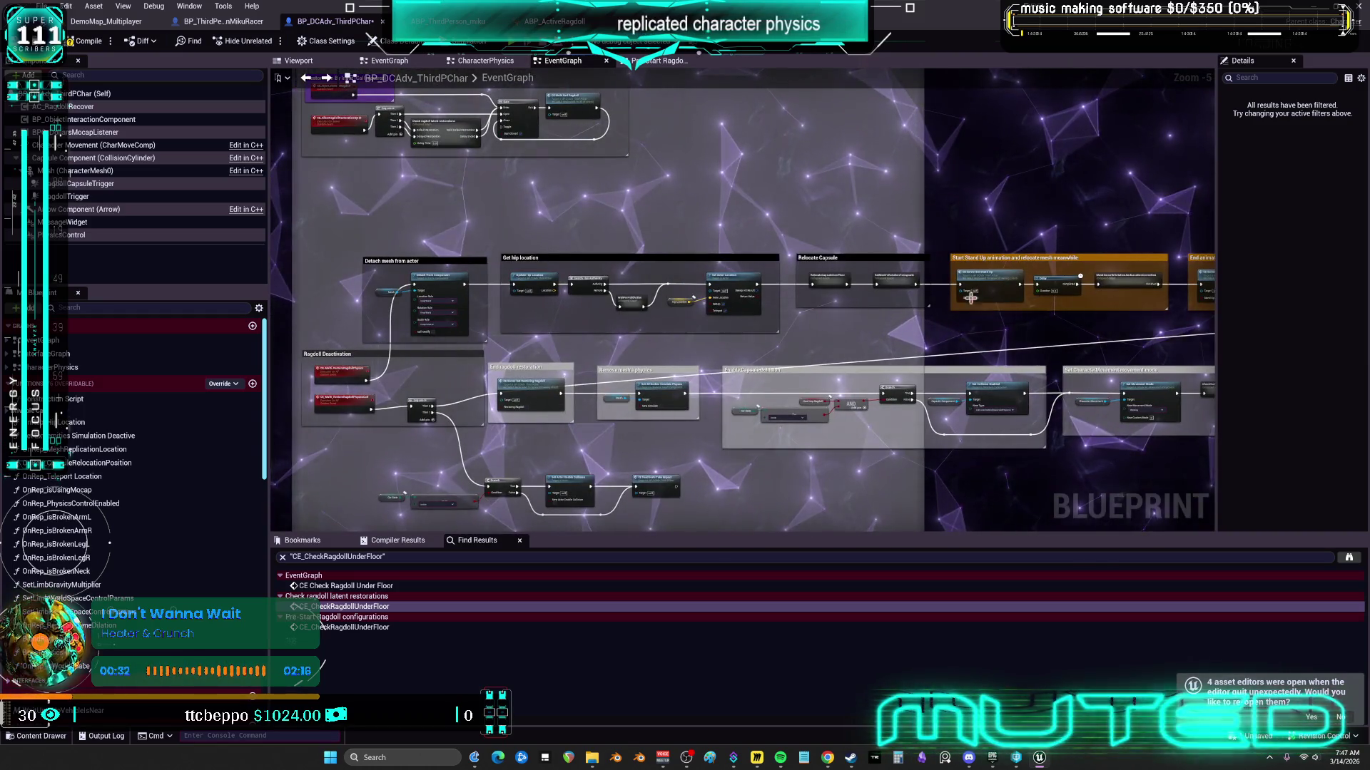
{"action": "scroll", "coordinate": [883, 292], "scroll_direction": "up", "scroll_amount": 5}
{"action": "scroll", "coordinate": [881, 300], "scroll_direction": "down", "scroll_amount": 7}
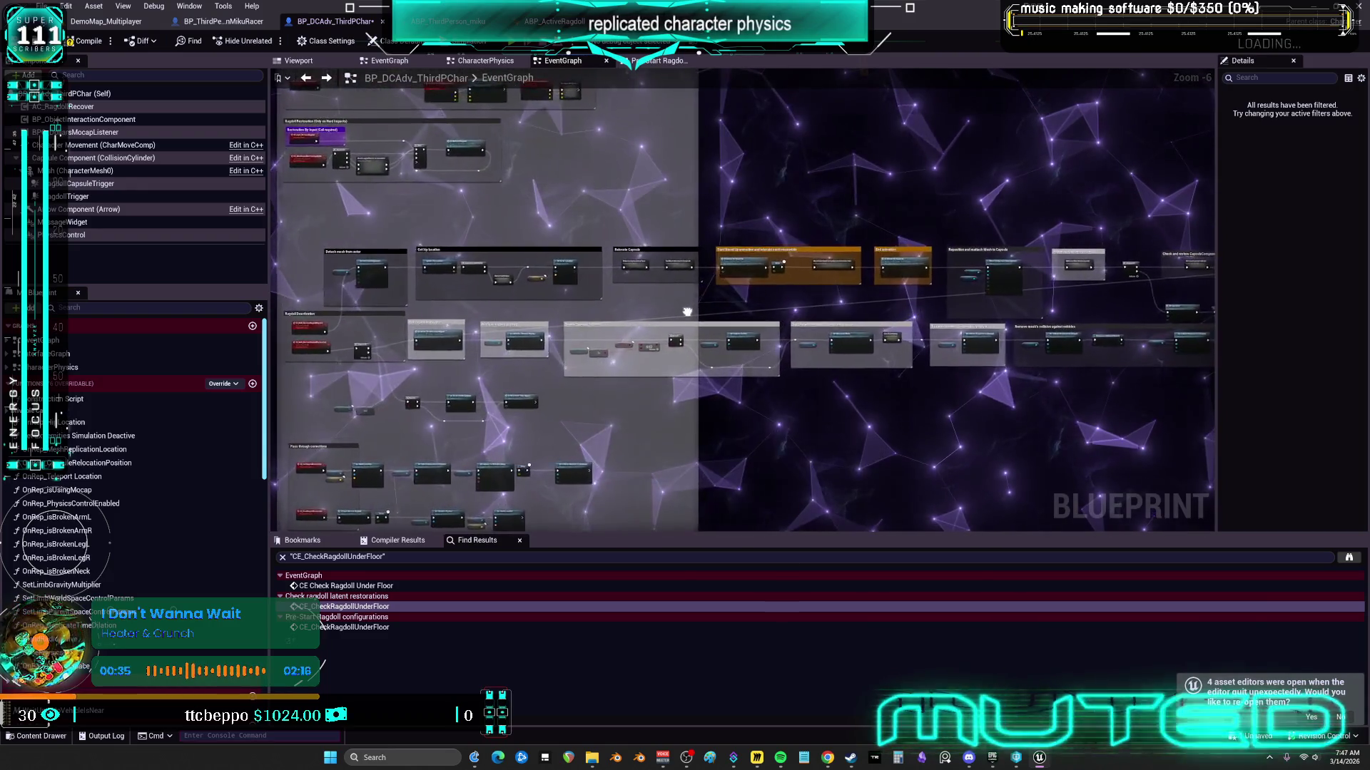
{"action": "scroll", "coordinate": [1027, 307], "scroll_direction": "up", "scroll_amount": 6}
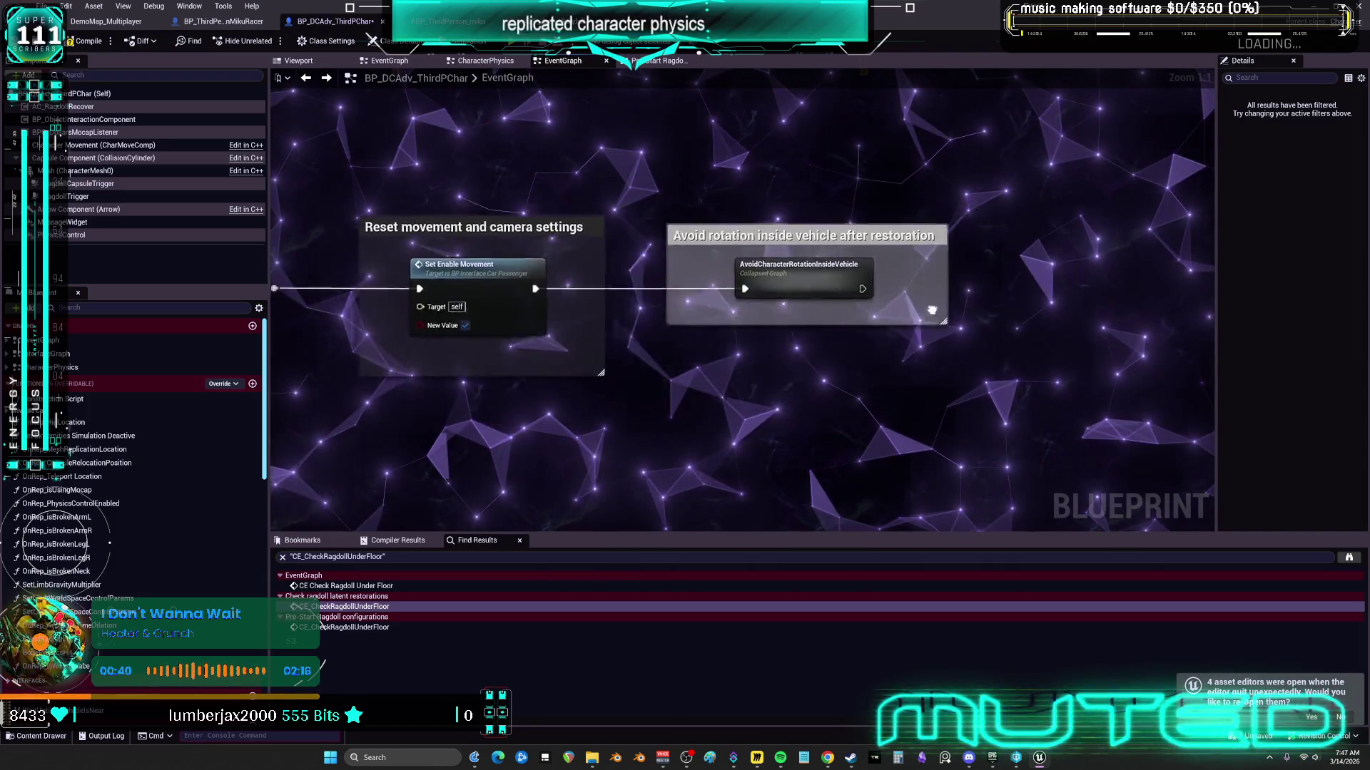
{"action": "left_click_drag", "start_coordinate": [1172, 326], "coordinate": [1136, 363]}
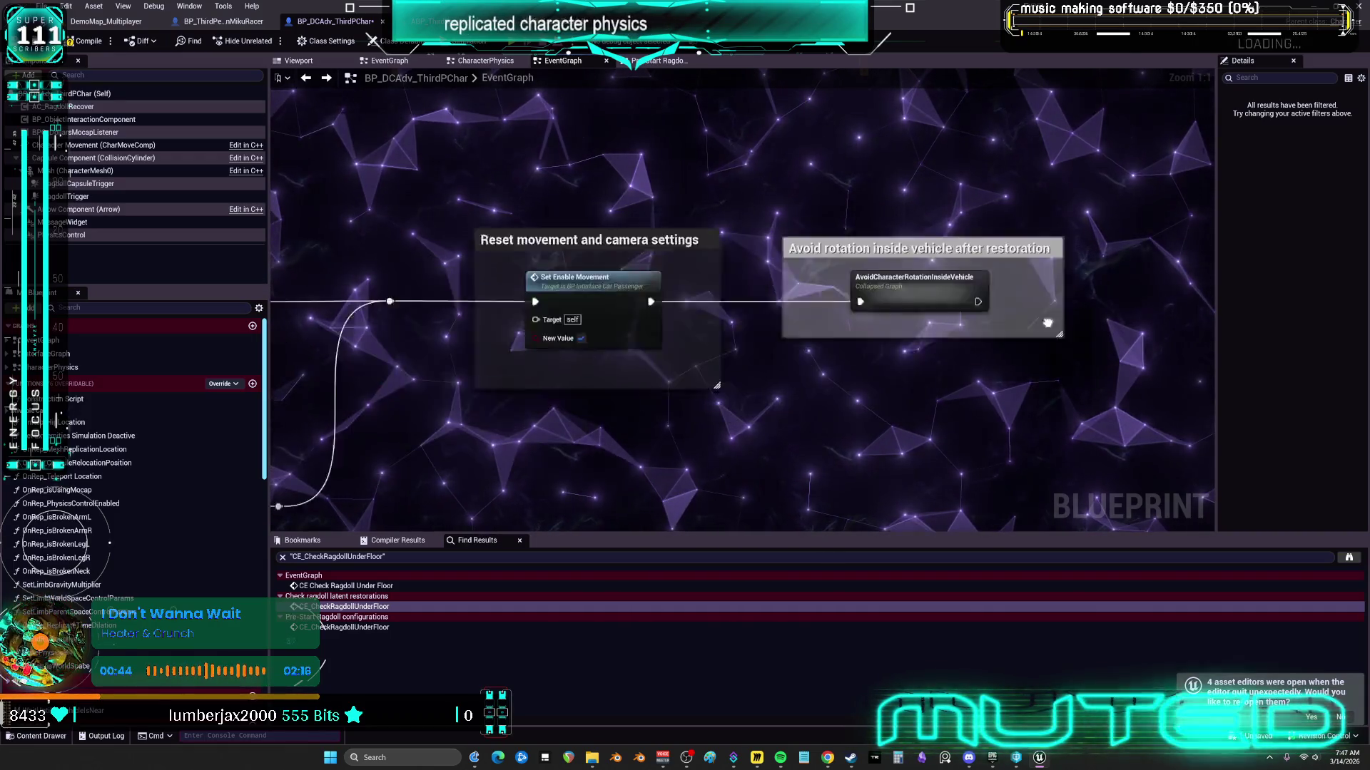
{"action": "mouse_move", "coordinate": [958, 299]}
{"action": "left_mouse_down"}
{"action": "mouse_move", "coordinate": [890, 357]}
{"action": "mouse_move", "coordinate": [1228, 400]}
{"action": "left_mouse_up"}
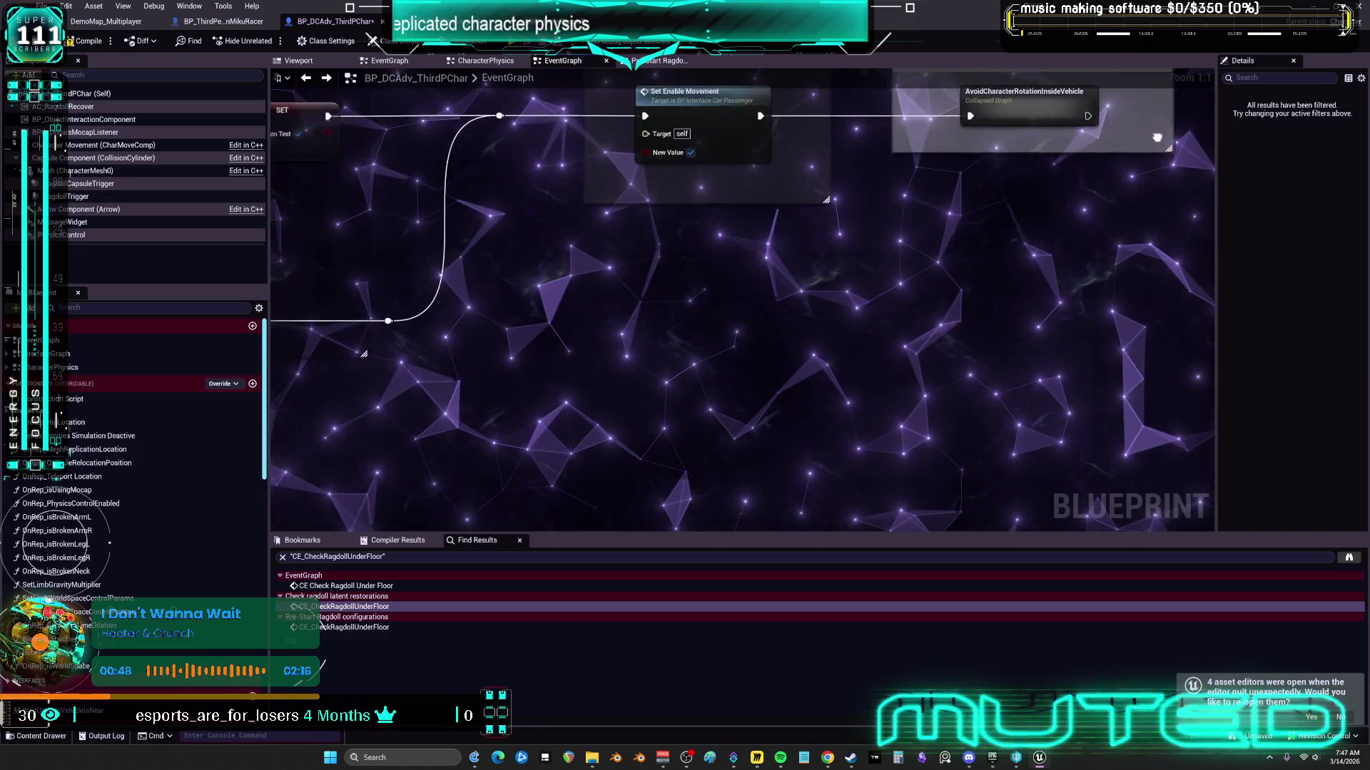
{"action": "left_click_drag", "start_coordinate": [1153, 137], "coordinate": [1262, 221]}
{"action": "mouse_move", "coordinate": [1123, 278]}
{"action": "left_mouse_down"}
{"action": "mouse_move", "coordinate": [963, 339]}
{"action": "mouse_move", "coordinate": [991, 348]}
{"action": "mouse_move", "coordinate": [878, 347]}
{"action": "mouse_move", "coordinate": [1112, 316]}
{"action": "mouse_move", "coordinate": [1139, 249]}
{"action": "mouse_move", "coordinate": [1212, 371]}
{"action": "mouse_move", "coordinate": [1019, 288]}
{"action": "mouse_move", "coordinate": [950, 364]}
{"action": "mouse_move", "coordinate": [1114, 355]}
{"action": "mouse_move", "coordinate": [1021, 303]}
{"action": "mouse_move", "coordinate": [944, 363]}
{"action": "mouse_move", "coordinate": [1184, 367]}
{"action": "mouse_move", "coordinate": [1115, 303]}
{"action": "mouse_move", "coordinate": [907, 359]}
{"action": "mouse_move", "coordinate": [912, 344]}
{"action": "mouse_move", "coordinate": [979, 340]}
{"action": "mouse_move", "coordinate": [1126, 364]}
{"action": "mouse_move", "coordinate": [1035, 303]}
{"action": "mouse_move", "coordinate": [953, 381]}
{"action": "mouse_move", "coordinate": [1211, 374]}
{"action": "mouse_move", "coordinate": [1213, 346]}
{"action": "mouse_move", "coordinate": [931, 316]}
{"action": "mouse_move", "coordinate": [1074, 386]}
{"action": "mouse_move", "coordinate": [1164, 261]}
{"action": "mouse_move", "coordinate": [949, 312]}
{"action": "mouse_move", "coordinate": [1057, 358]}
{"action": "left_mouse_up"}
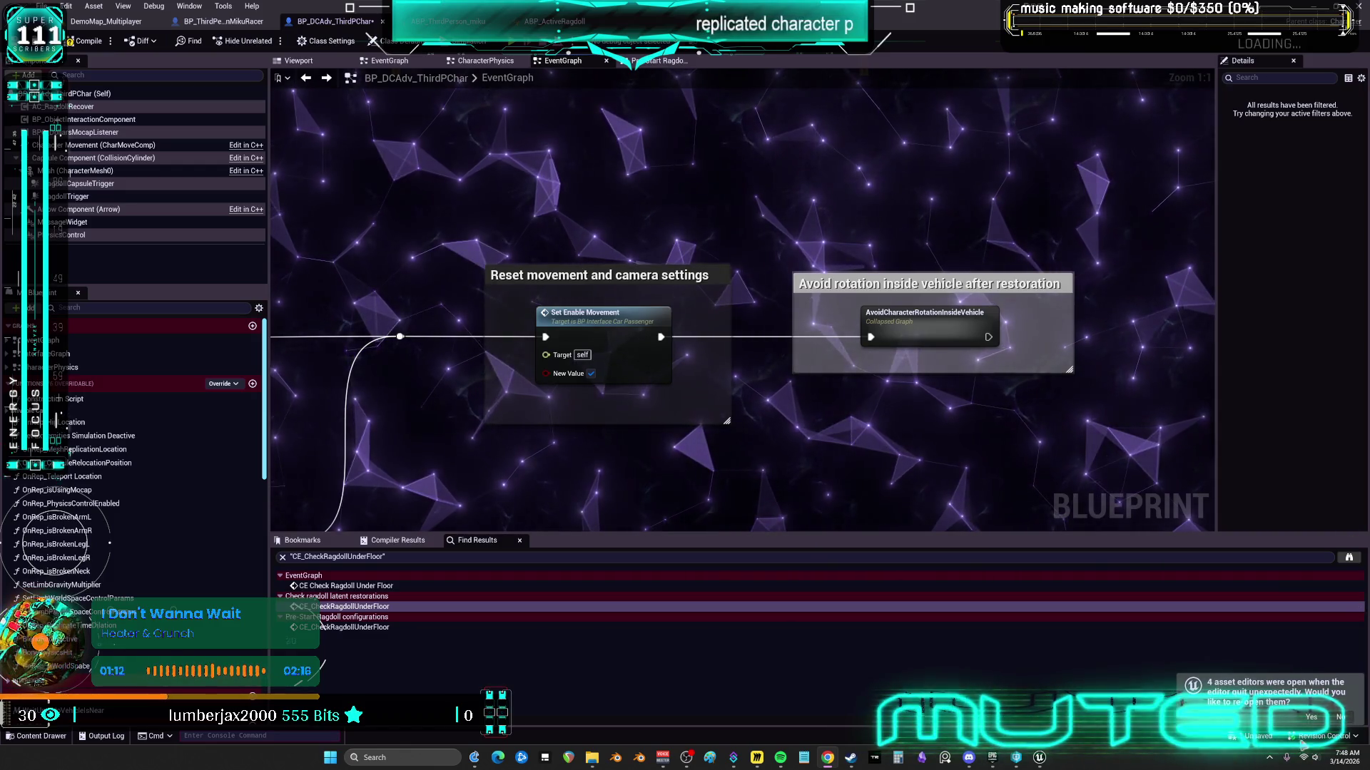
{"action": "mouse_move", "coordinate": [1346, 766]}
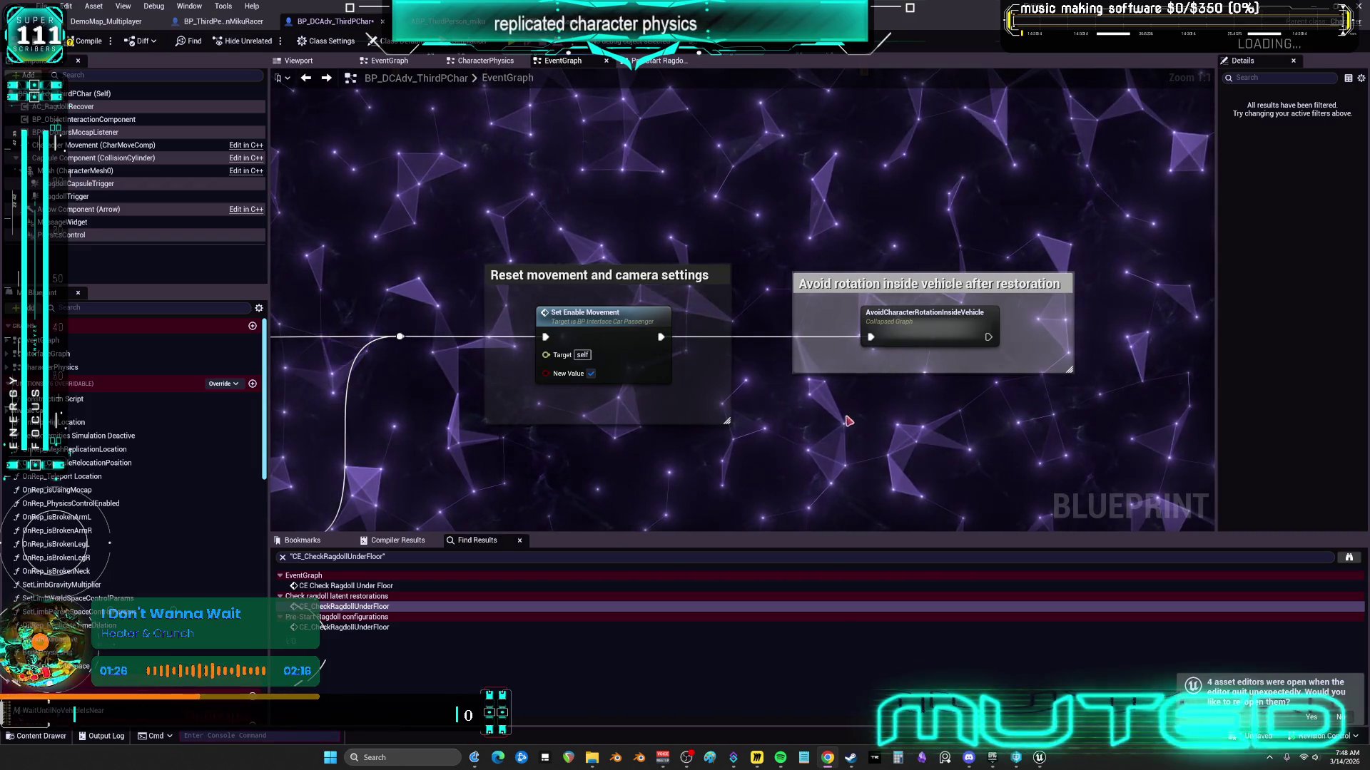
Step: Move AvoidCharacterRotationInsideVehicle to open space, expand it inline, and shift its nodes toward their comment
{"action": "right_click", "coordinate": [607, 306]}
{"action": "scroll", "coordinate": [823, 311], "scroll_direction": "down", "scroll_amount": 3}
{"action": "left_click_drag", "start_coordinate": [592, 295], "coordinate": [978, 294]}
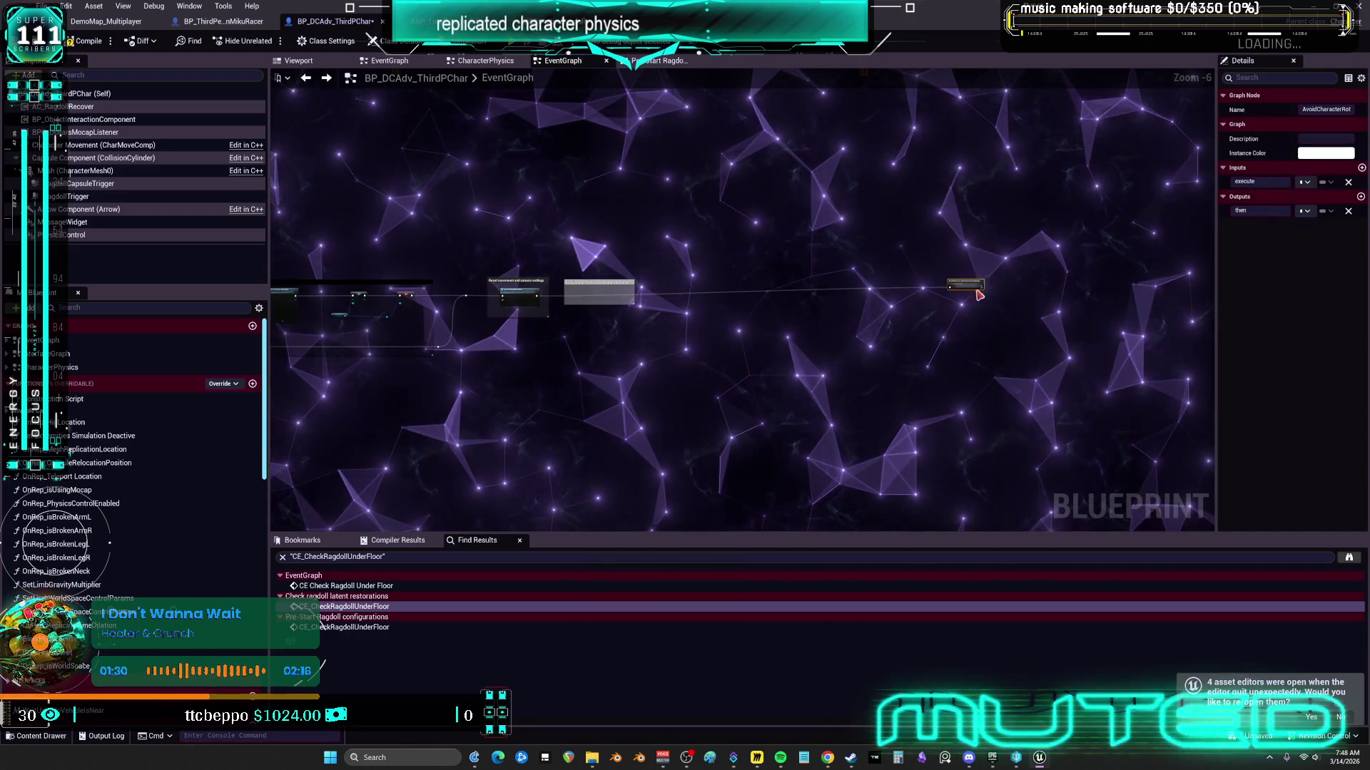
{"action": "scroll", "coordinate": [650, 309], "scroll_direction": "up", "scroll_amount": 1}
{"action": "right_click", "coordinate": [647, 288]}
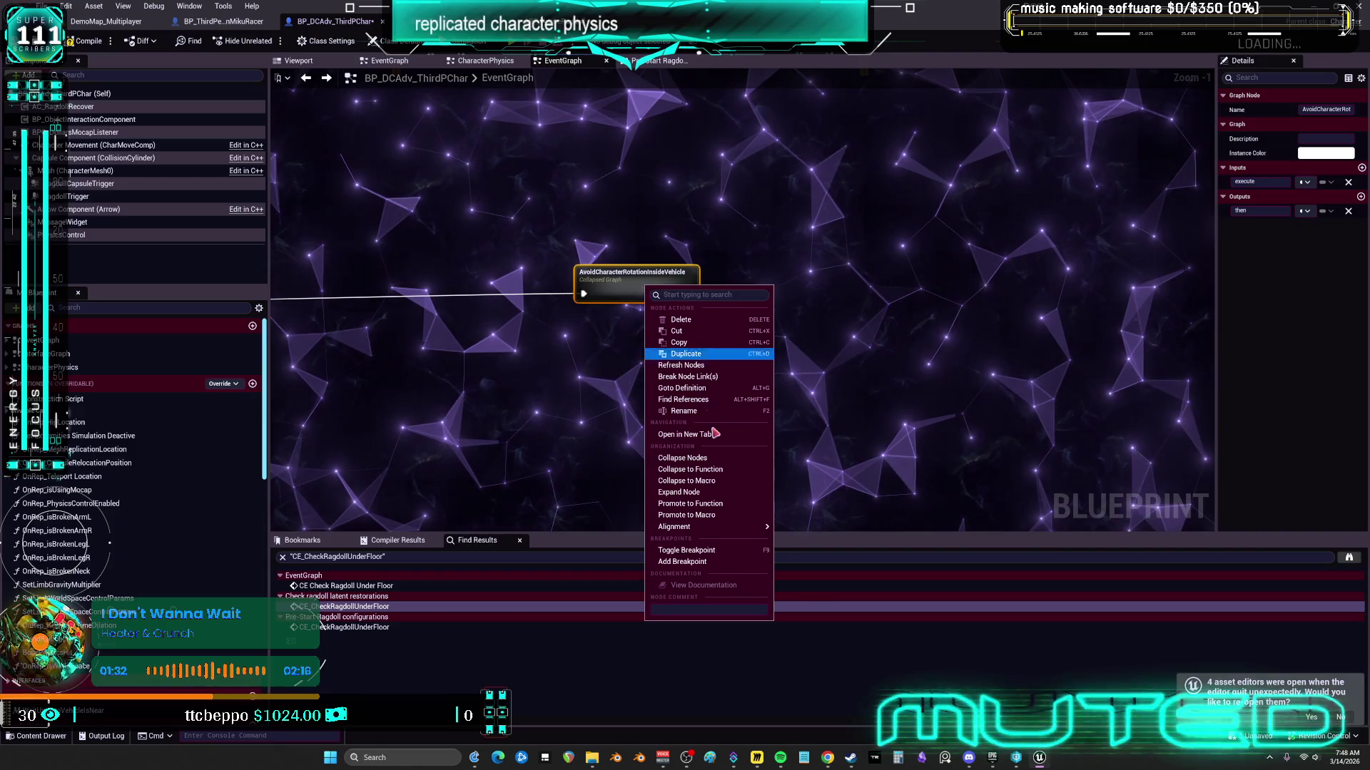
{"action": "left_click", "coordinate": [716, 492]}
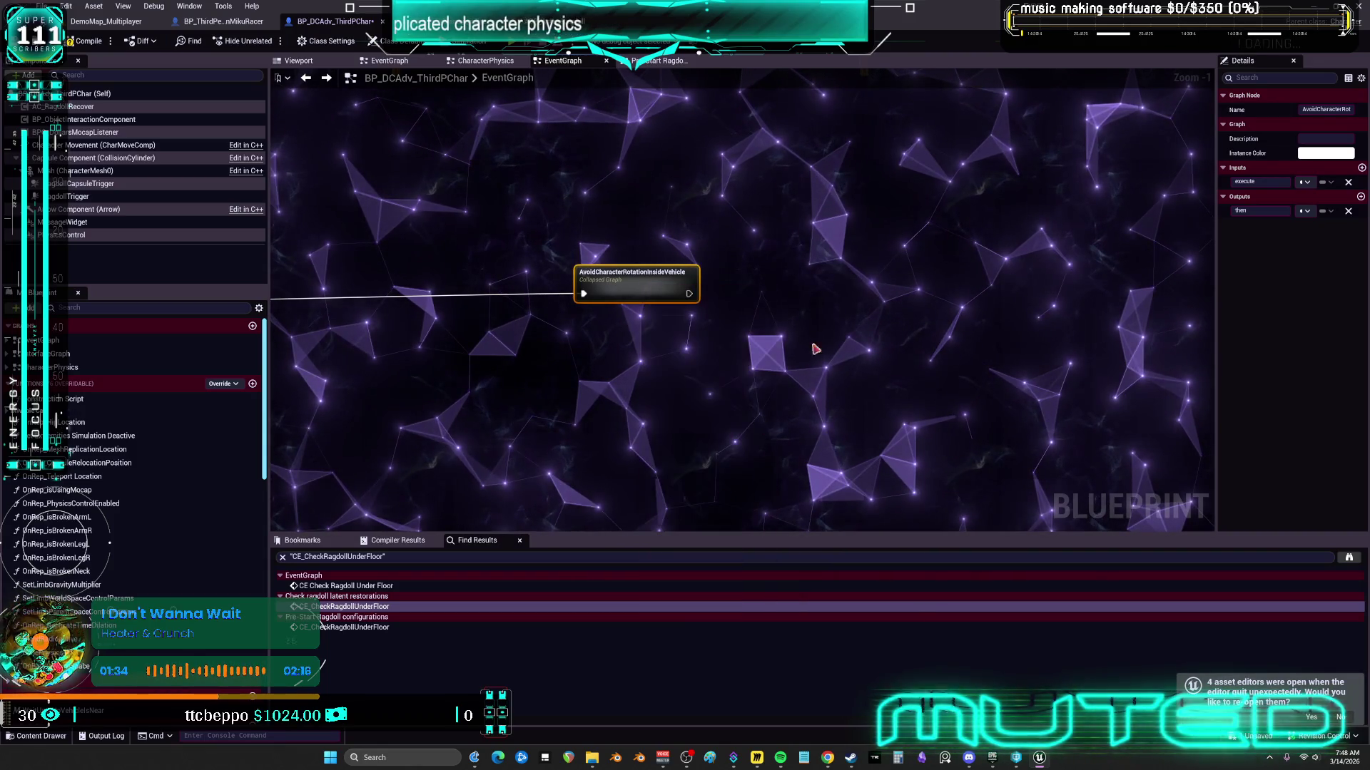
{"action": "scroll", "coordinate": [897, 348], "scroll_direction": "down", "scroll_amount": 4}
{"action": "mouse_move", "coordinate": [1027, 241]}
{"action": "left_mouse_down"}
{"action": "mouse_move", "coordinate": [899, 286]}
{"action": "mouse_move", "coordinate": [530, 289]}
{"action": "left_mouse_up"}
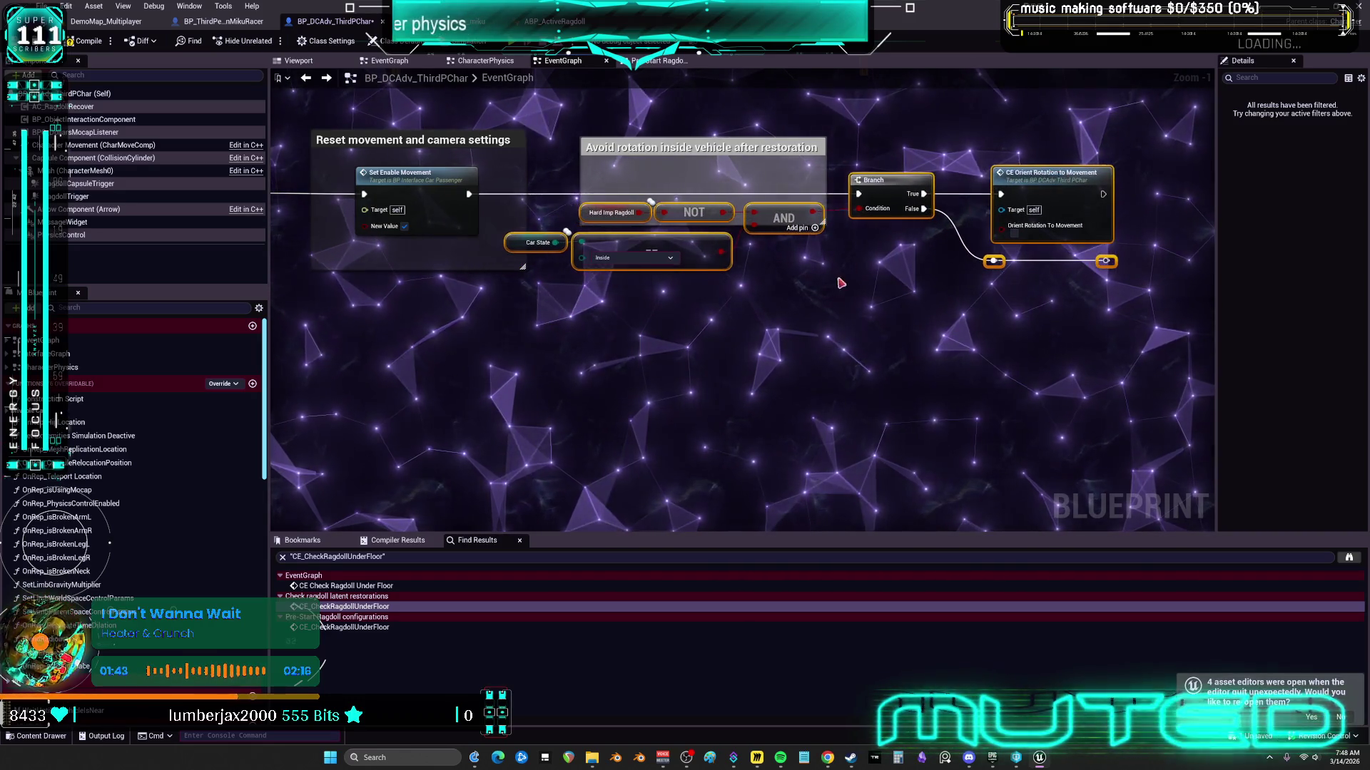
Step: Raise the CheckForRestorationError node and pan to the capsule collision and camera reset comments
{"action": "left_click_drag", "start_coordinate": [848, 276], "coordinate": [763, 270]}
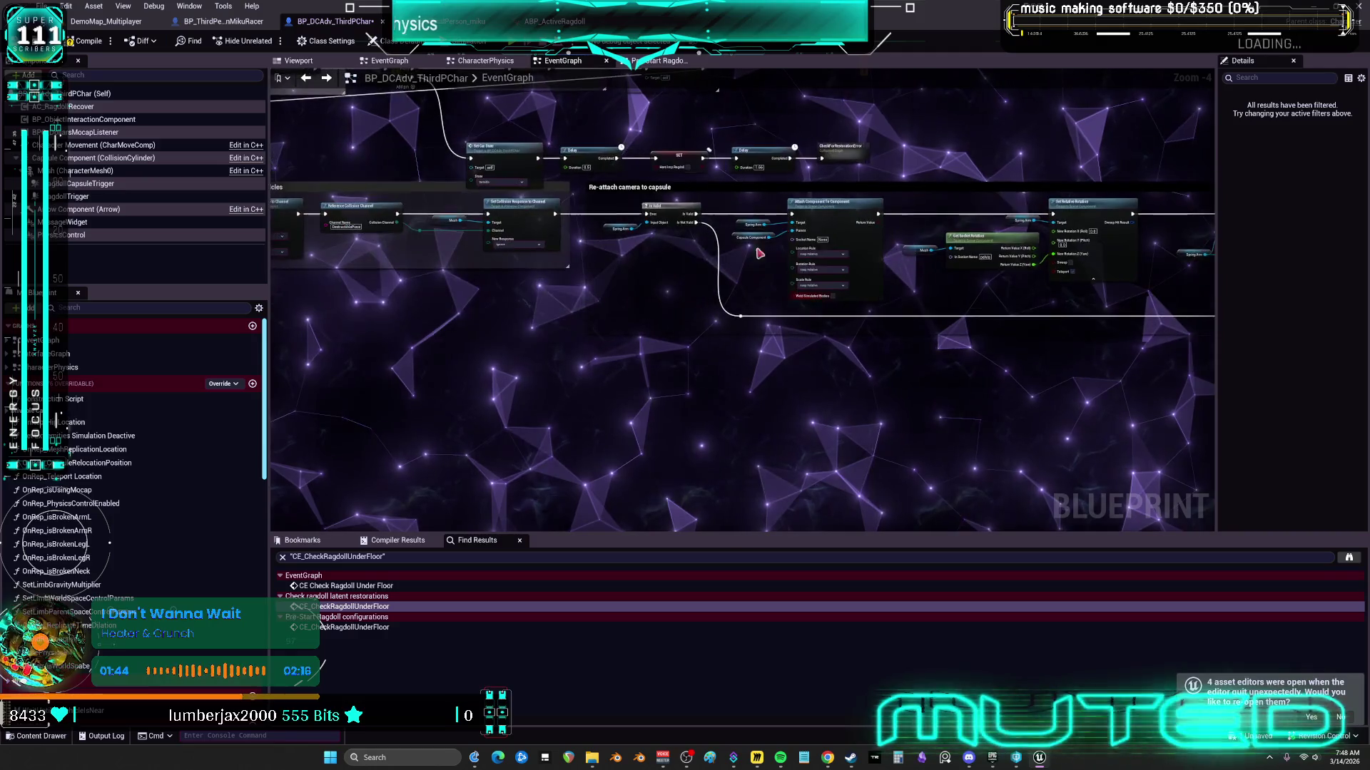
{"action": "mouse_move", "coordinate": [693, 405]}
{"action": "left_mouse_down"}
{"action": "mouse_move", "coordinate": [886, 158]}
{"action": "mouse_move", "coordinate": [670, 369]}
{"action": "left_mouse_up"}
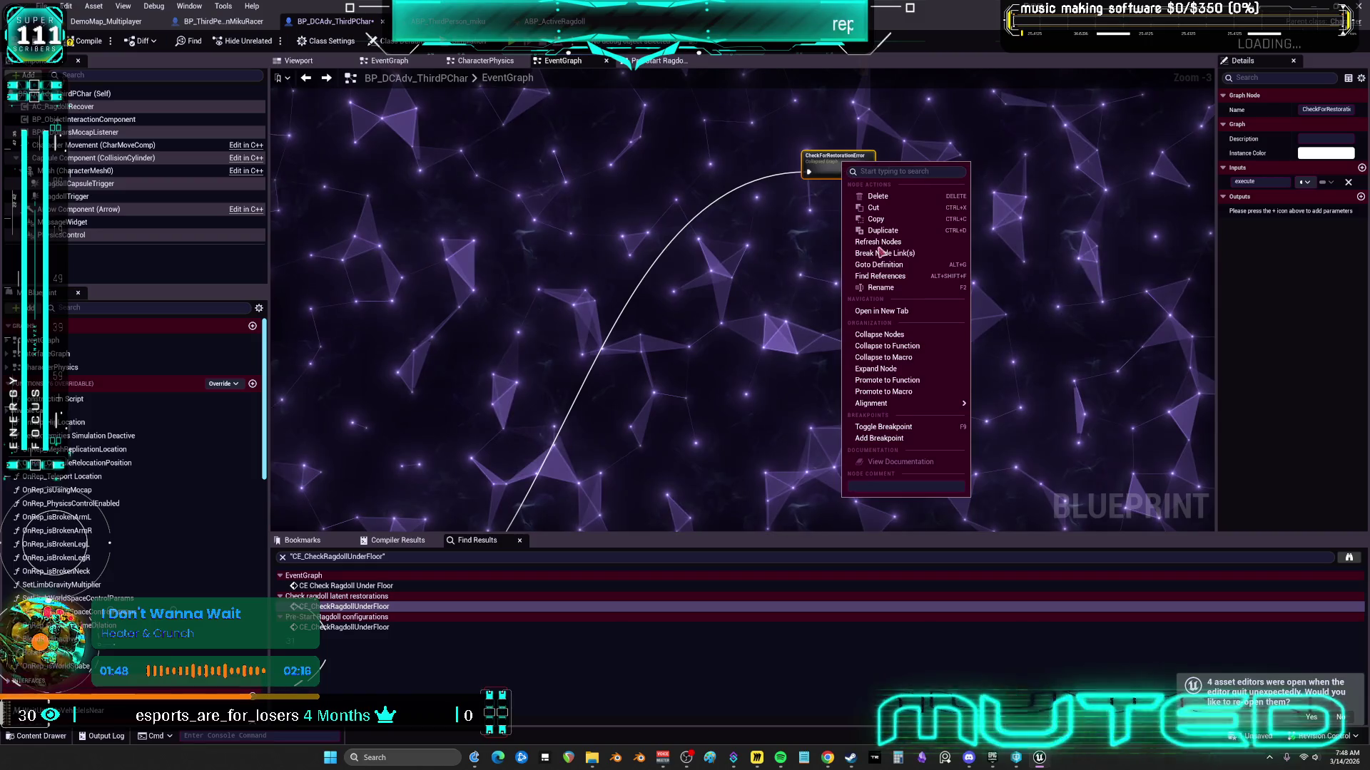
{"action": "left_click", "coordinate": [891, 366]}
{"action": "scroll", "coordinate": [891, 367], "scroll_direction": "down", "scroll_amount": 4}
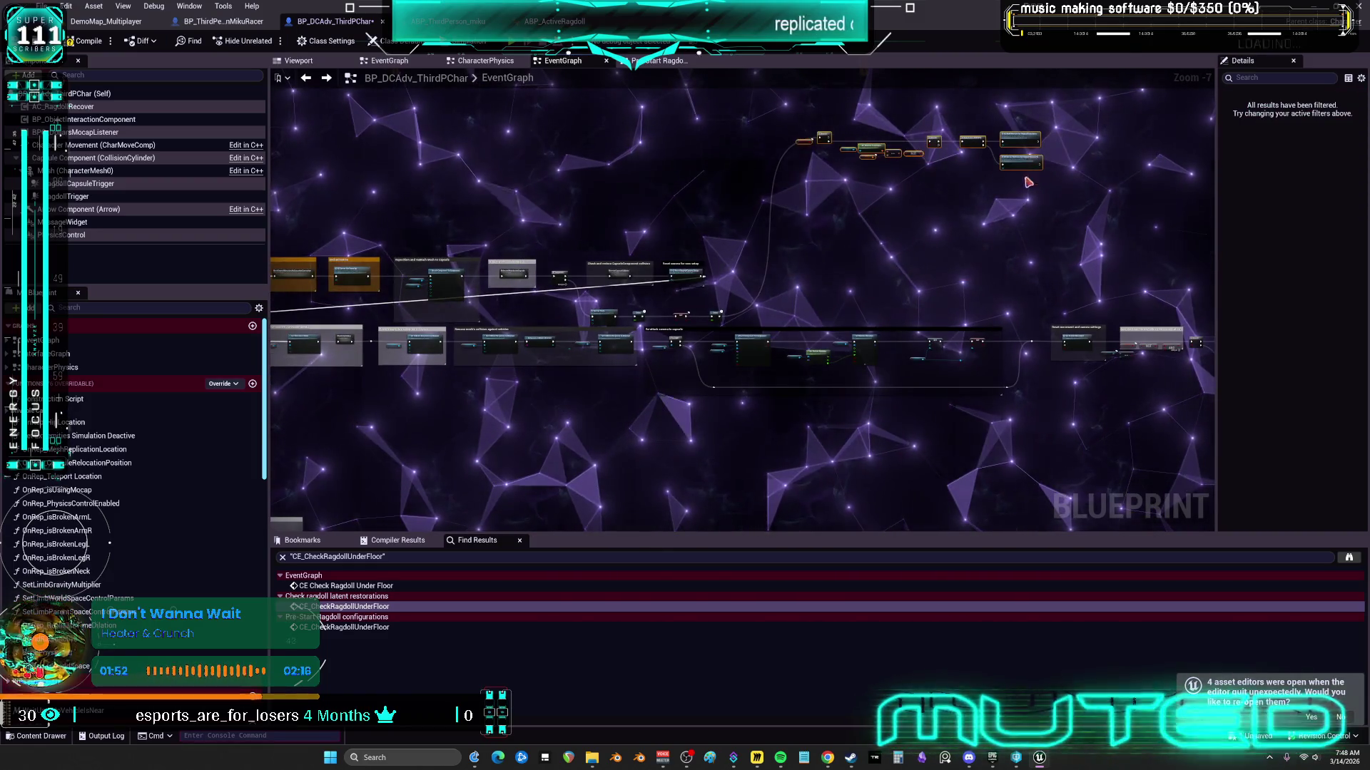
{"action": "scroll", "coordinate": [989, 312], "scroll_direction": "up", "scroll_amount": 5}
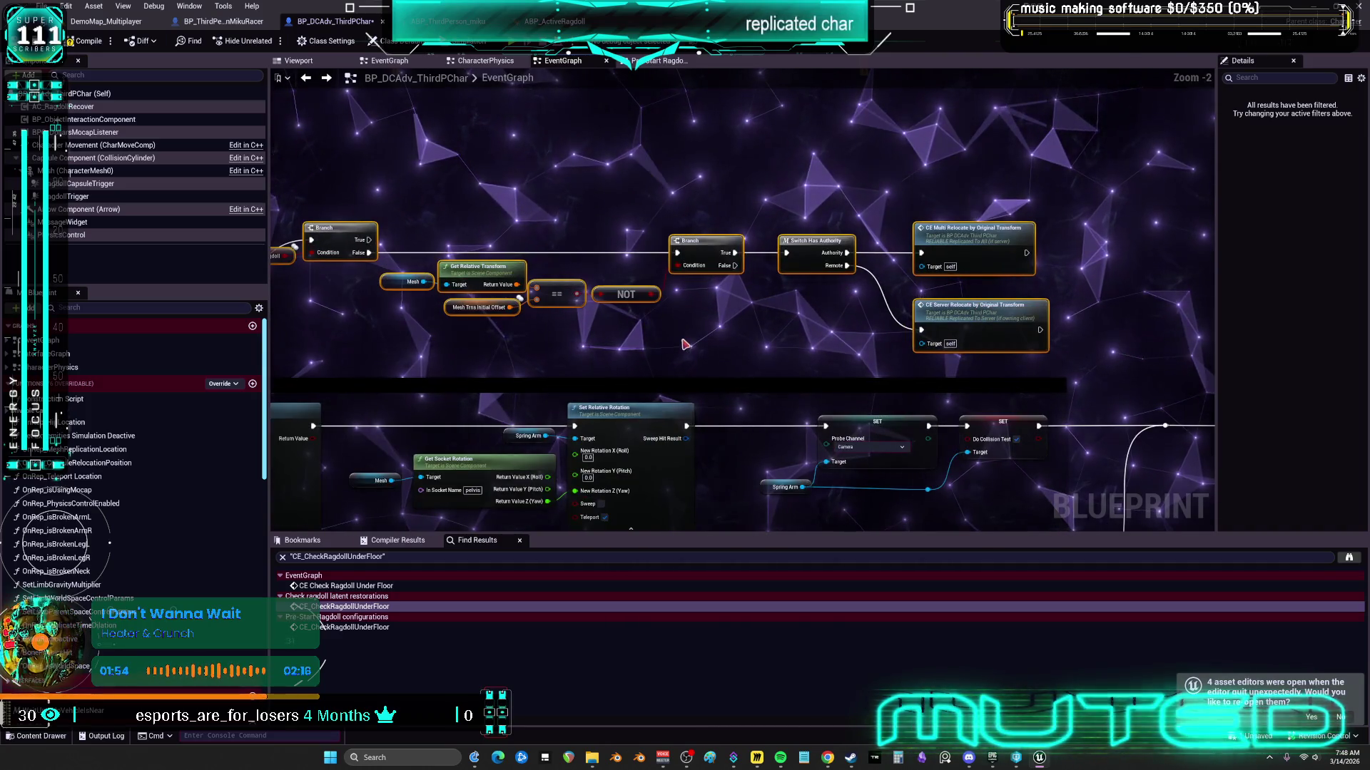
{"action": "mouse_move", "coordinate": [946, 308]}
{"action": "left_mouse_down"}
{"action": "mouse_move", "coordinate": [663, 410]}
{"action": "mouse_move", "coordinate": [670, 270]}
{"action": "left_mouse_up"}
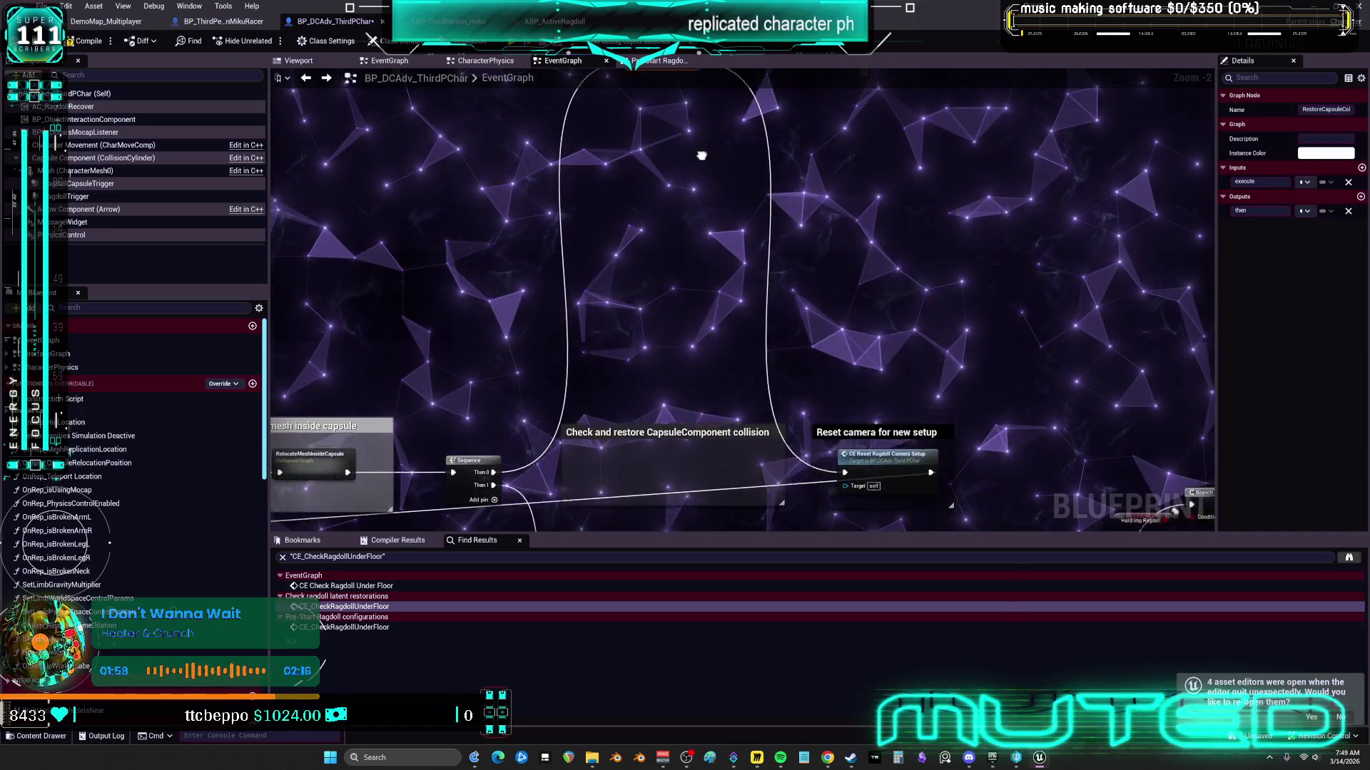
Step: Expand the RestoreCapsuleCollision collapsed node inline into its inner nodes
{"action": "right_click", "coordinate": [646, 259]}
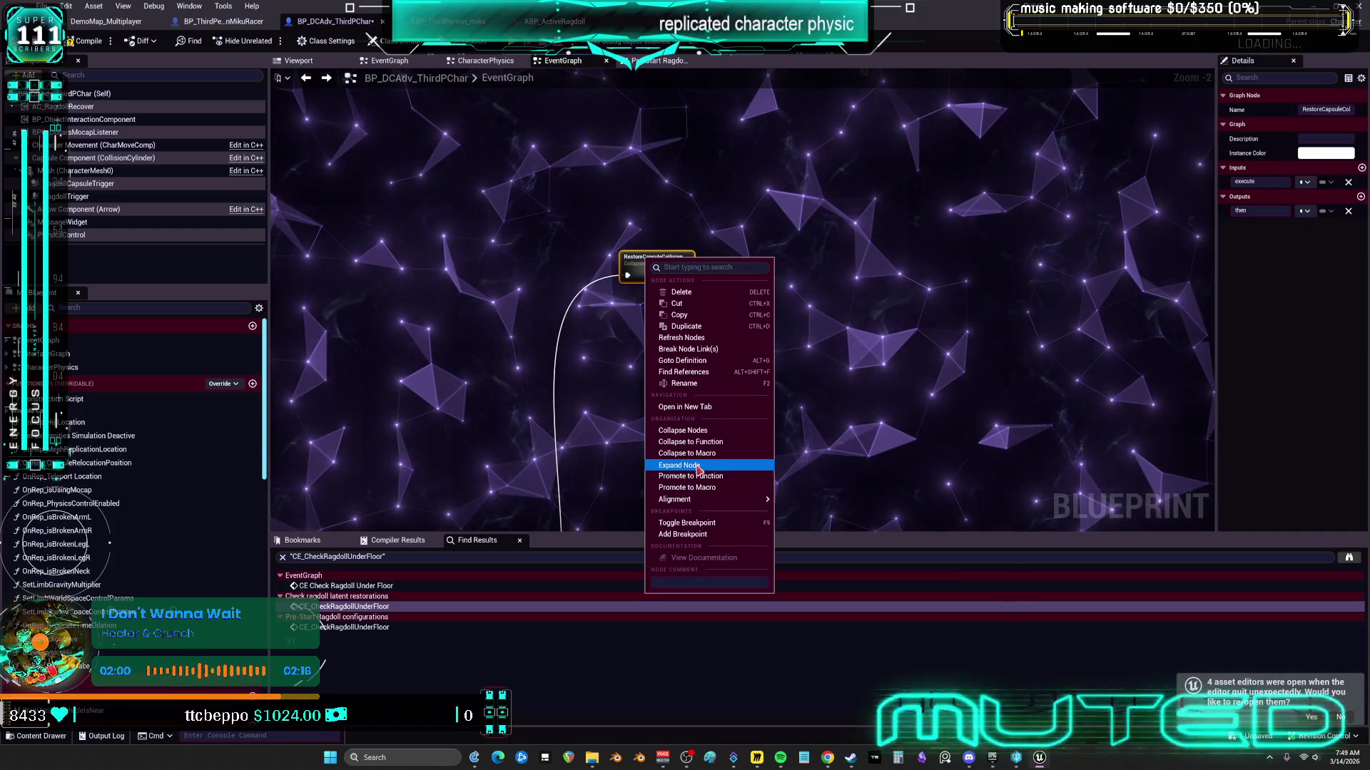
{"action": "left_click", "coordinate": [698, 465]}
{"action": "scroll", "coordinate": [659, 305], "scroll_direction": "down", "scroll_amount": 2}
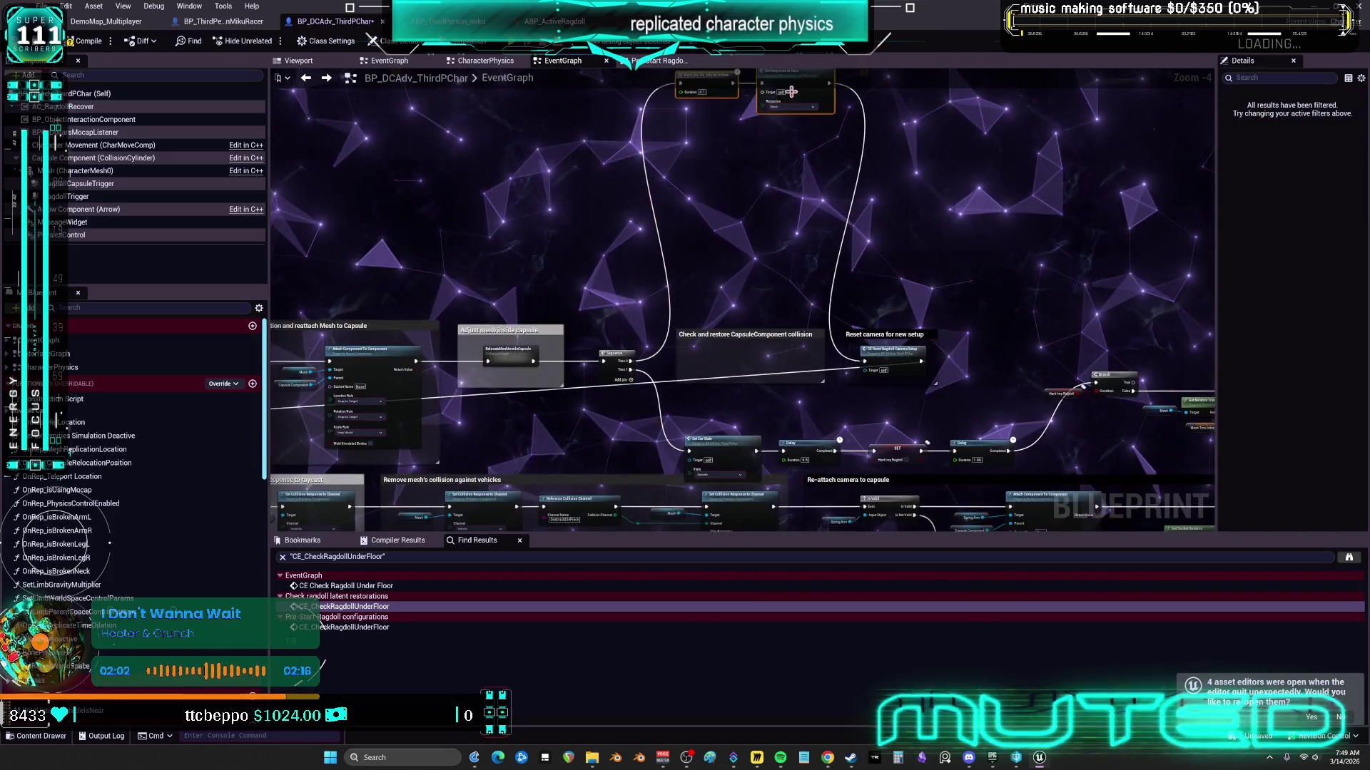
{"action": "scroll", "coordinate": [797, 271], "scroll_direction": "up", "scroll_amount": 2}
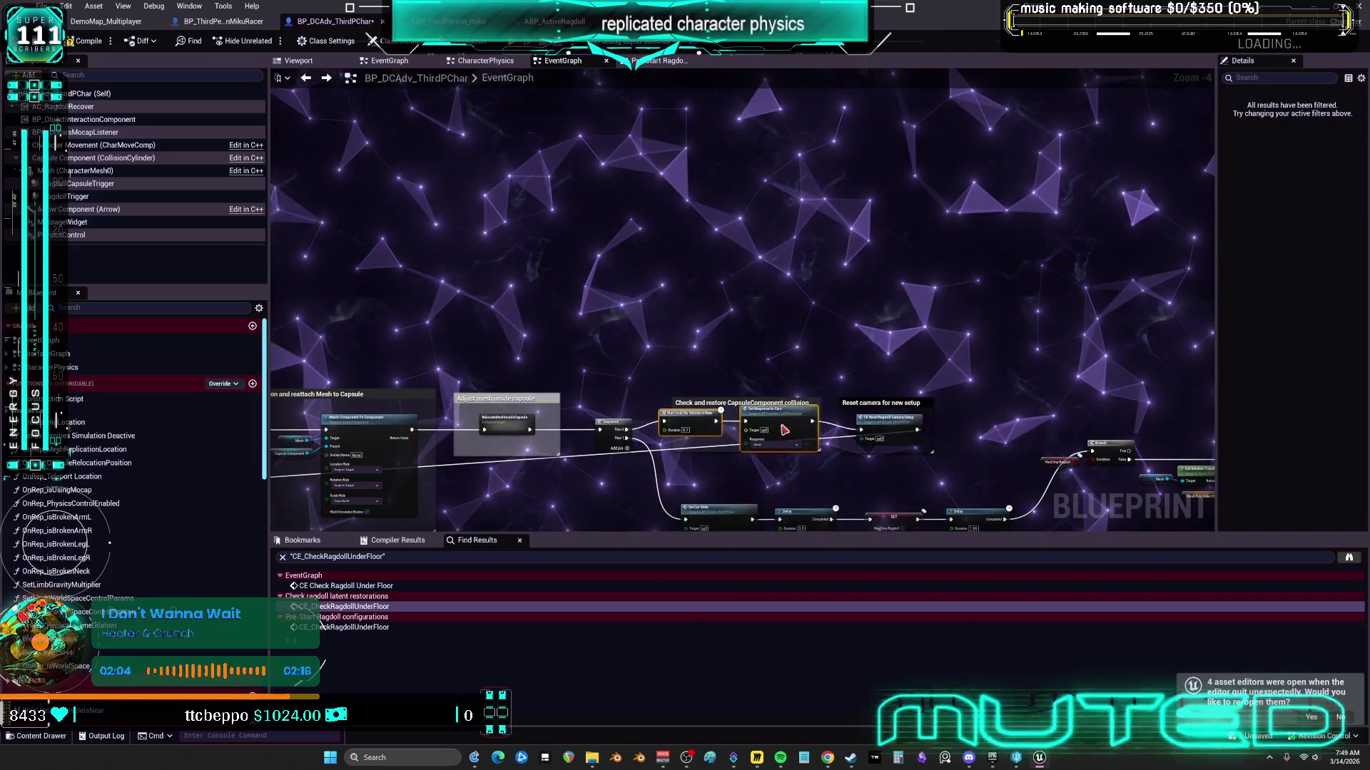
Step: Lift RelocateMeshInsideCapsule above the Adjust mesh inside capsule comment and expand it inline
{"action": "left_click", "coordinate": [471, 396]}
{"action": "scroll", "coordinate": [470, 396], "scroll_direction": "up", "scroll_amount": 4}
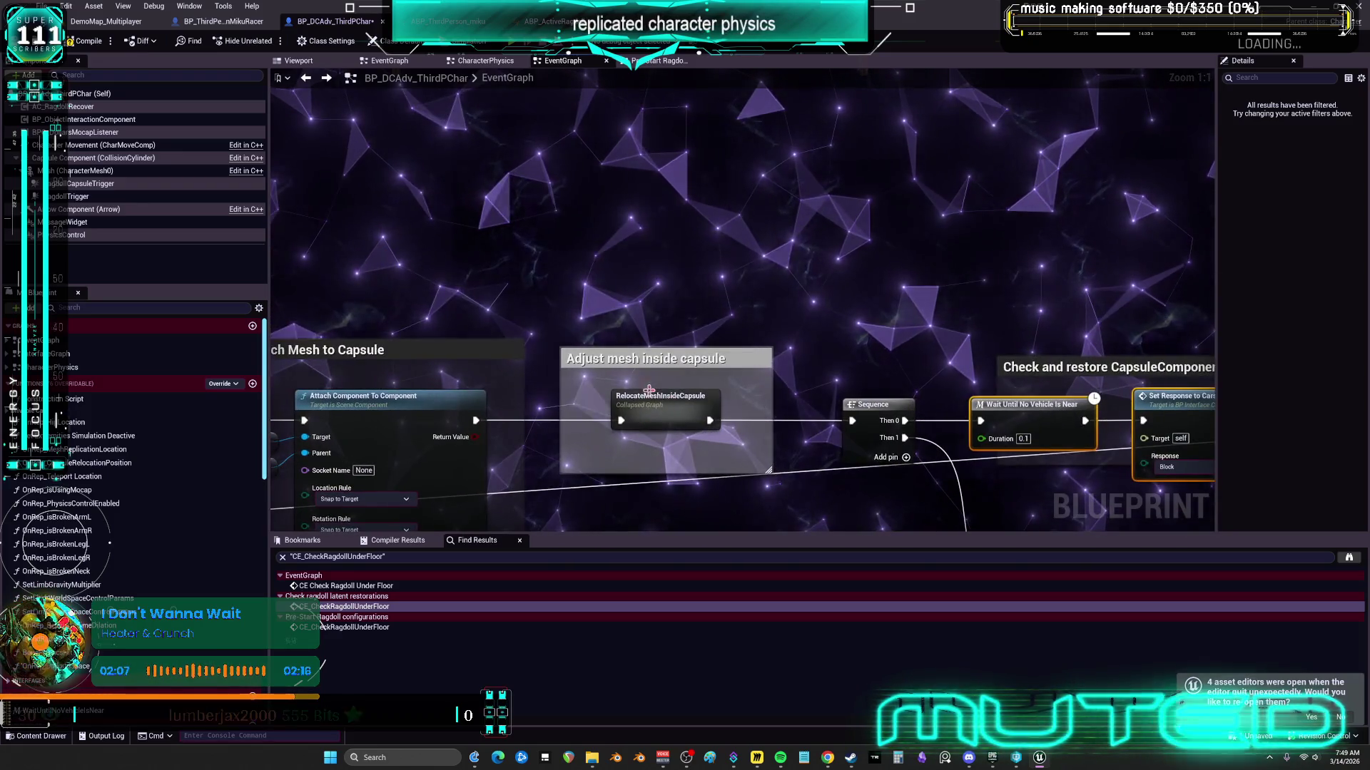
{"action": "mouse_move", "coordinate": [660, 428]}
{"action": "left_mouse_down"}
{"action": "mouse_move", "coordinate": [672, 448]}
{"action": "mouse_move", "coordinate": [688, 208]}
{"action": "left_mouse_up"}
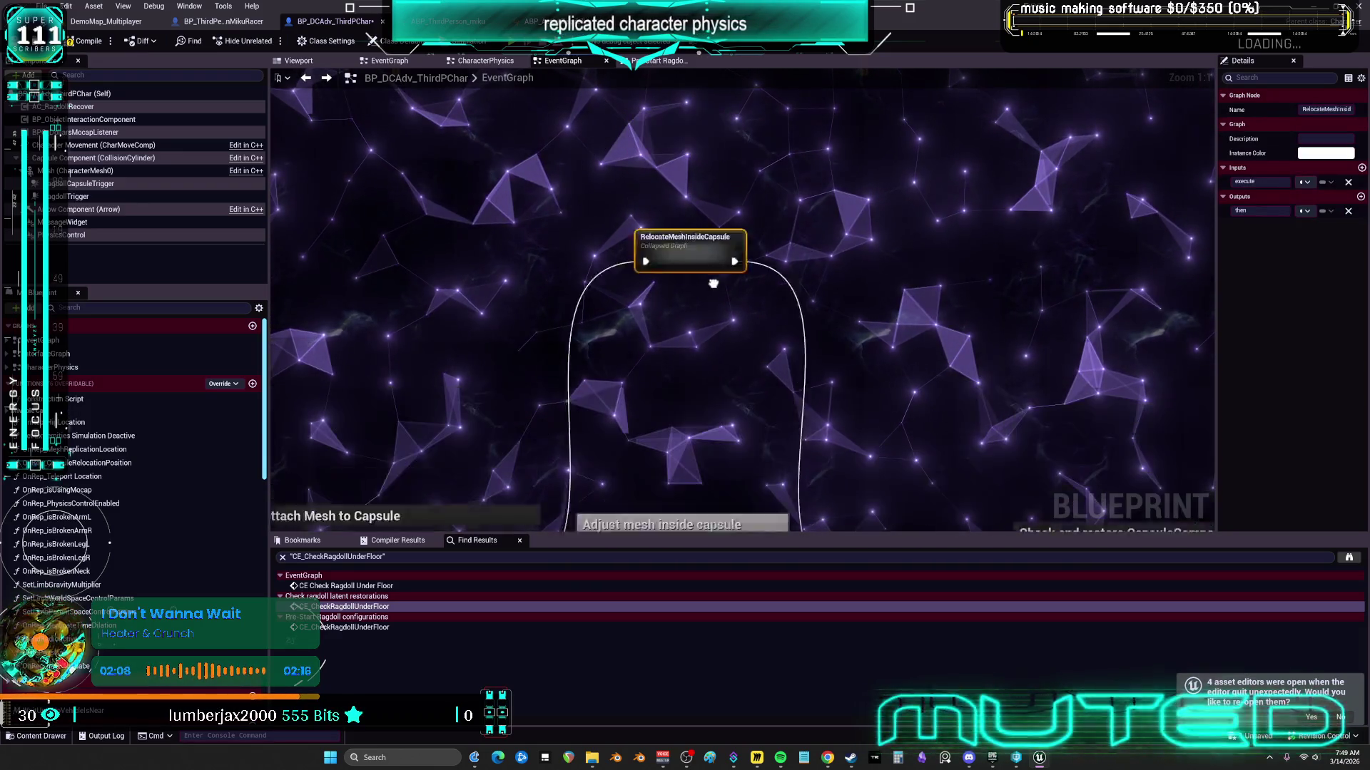
{"action": "right_click", "coordinate": [687, 226]}
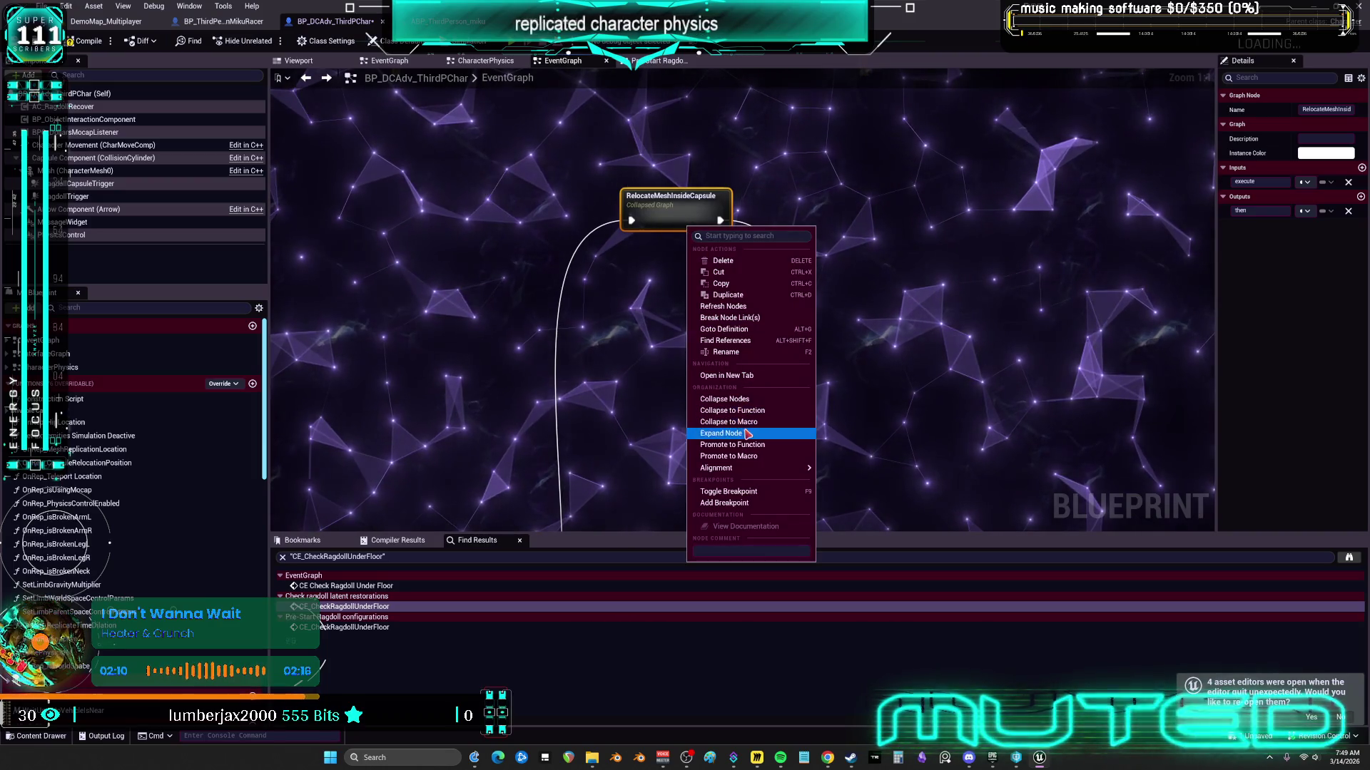
{"action": "left_click", "coordinate": [746, 433]}
{"action": "scroll", "coordinate": [809, 385], "scroll_direction": "down", "scroll_amount": 8}
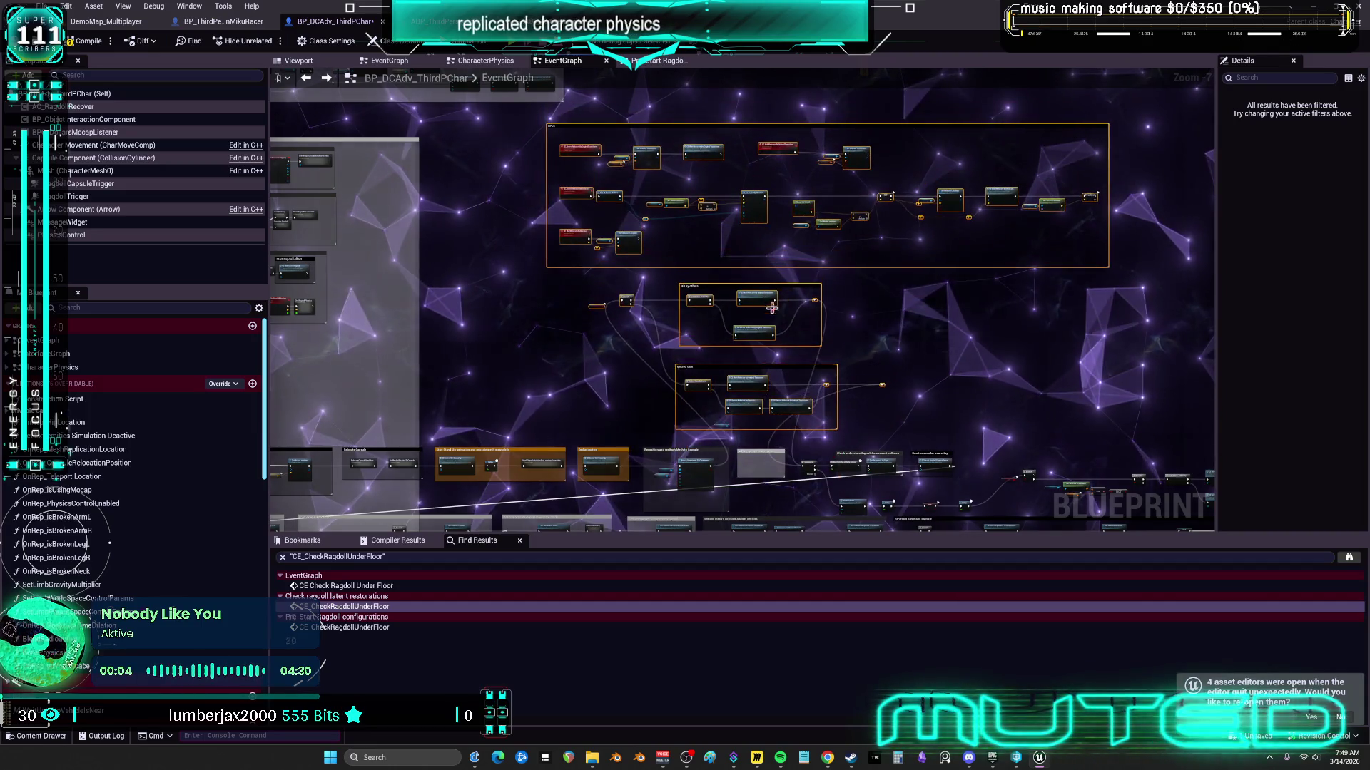
Step: Pan to the Line Trace By Channel nodes and inspect the MeshSmoothRotationAndLocationCorrection collapsed graph
{"action": "scroll", "coordinate": [778, 292], "scroll_direction": "up", "scroll_amount": 4}
{"action": "scroll", "coordinate": [784, 311], "scroll_direction": "down", "scroll_amount": 4}
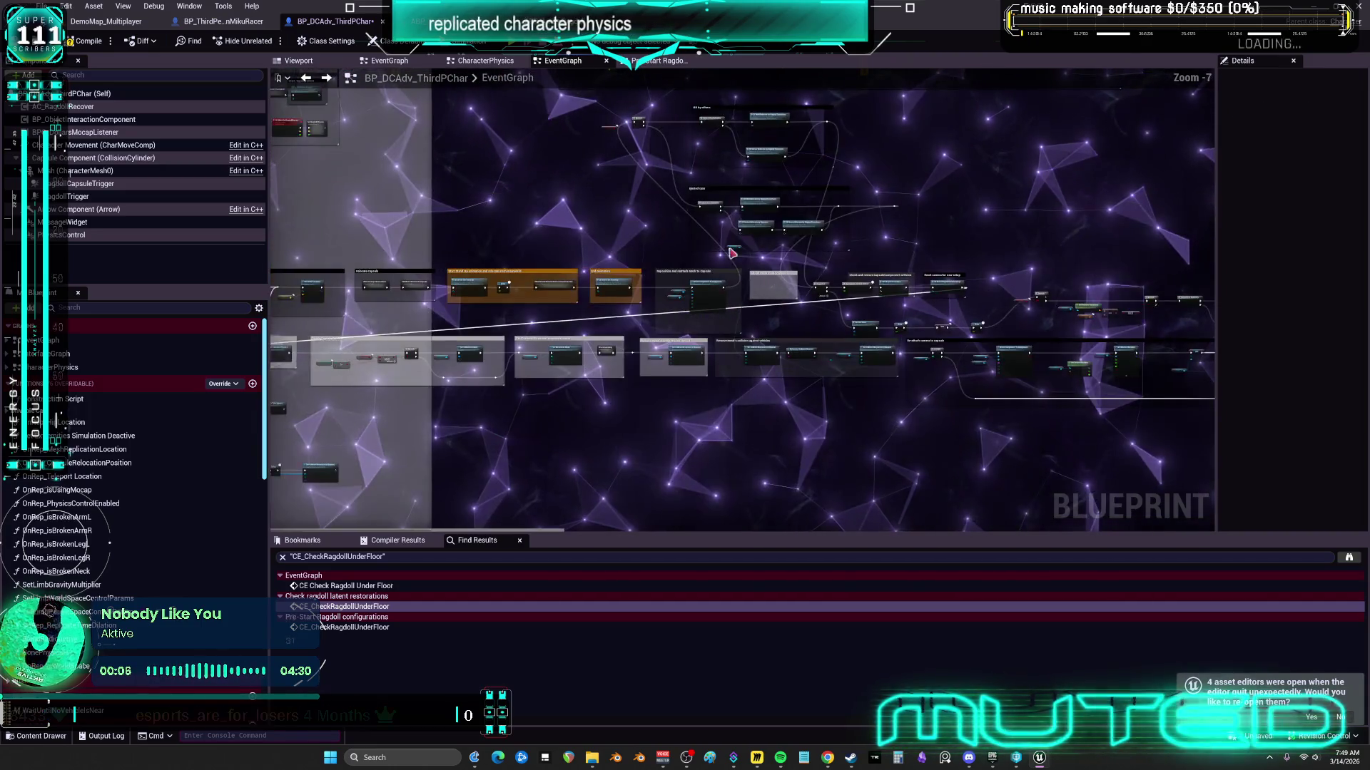
{"action": "scroll", "coordinate": [568, 277], "scroll_direction": "up", "scroll_amount": 4}
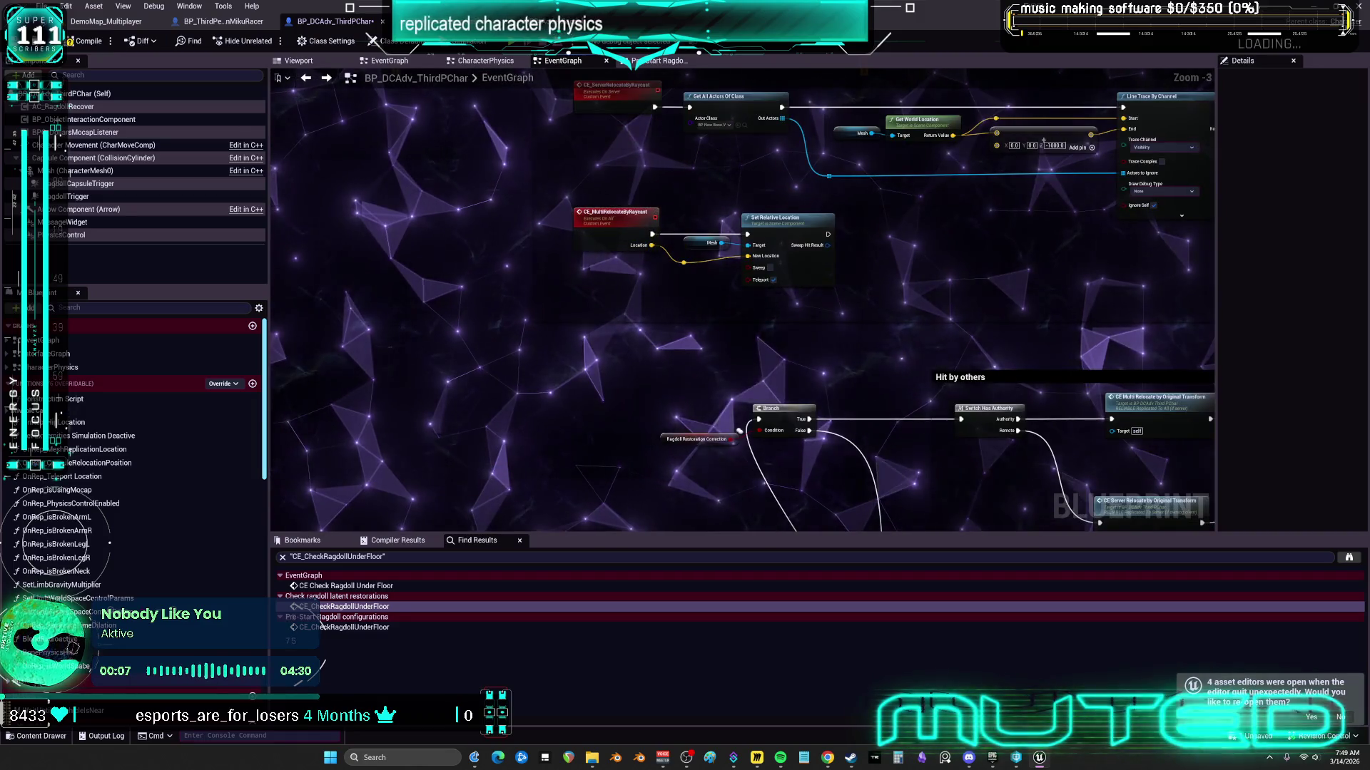
{"action": "left_click_drag", "start_coordinate": [742, 349], "coordinate": [138, 352]}
{"action": "scroll", "coordinate": [702, 251], "scroll_direction": "down", "scroll_amount": 2}
{"action": "scroll", "coordinate": [702, 251], "scroll_direction": "up", "scroll_amount": 3}
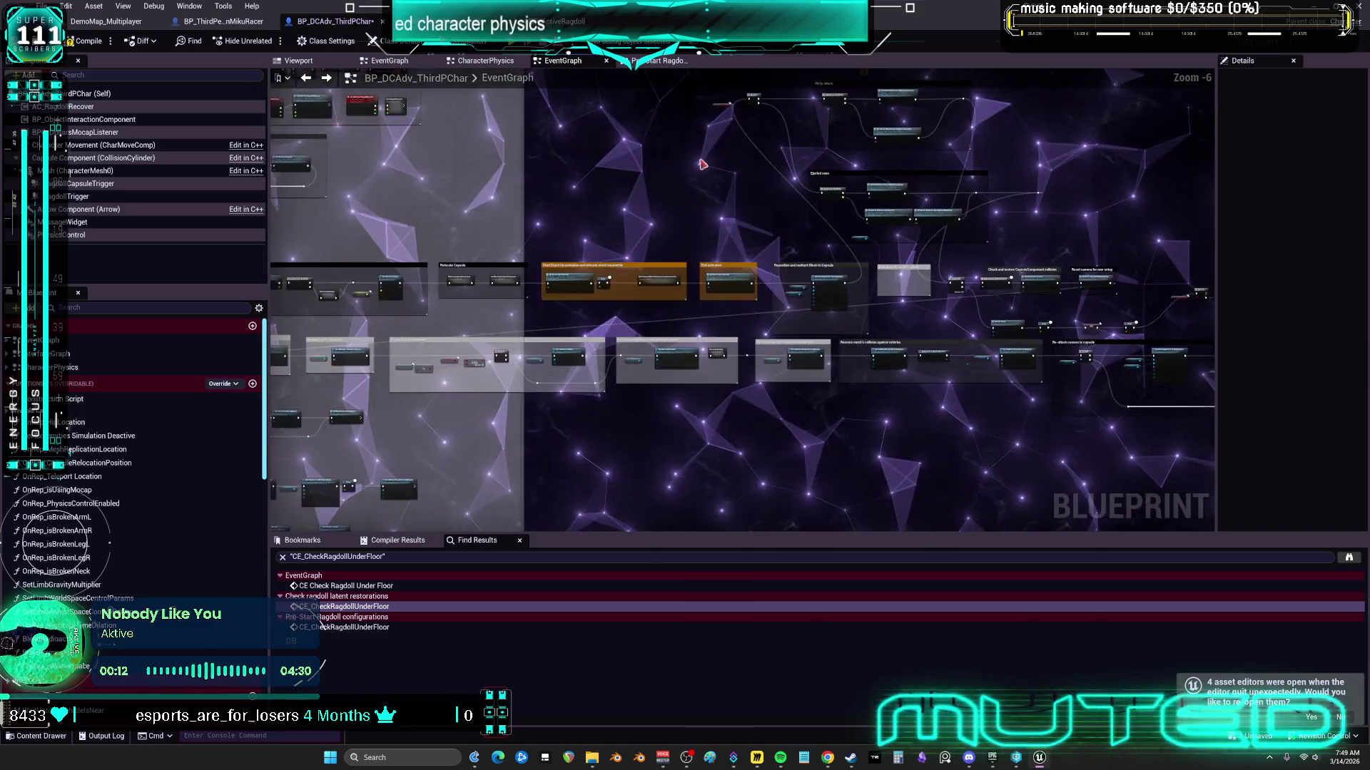
{"action": "double_click", "coordinate": [589, 349]}
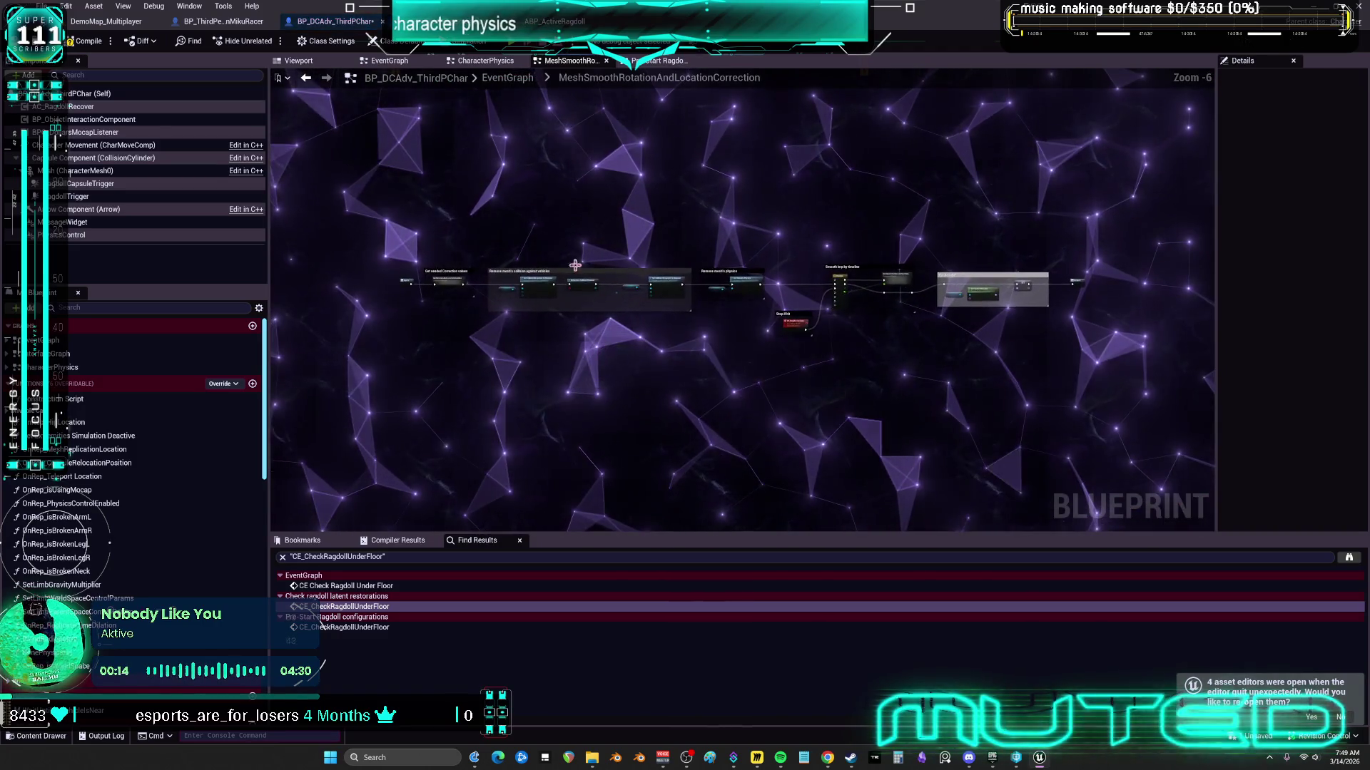
{"action": "key", "text": "alt+Left"}
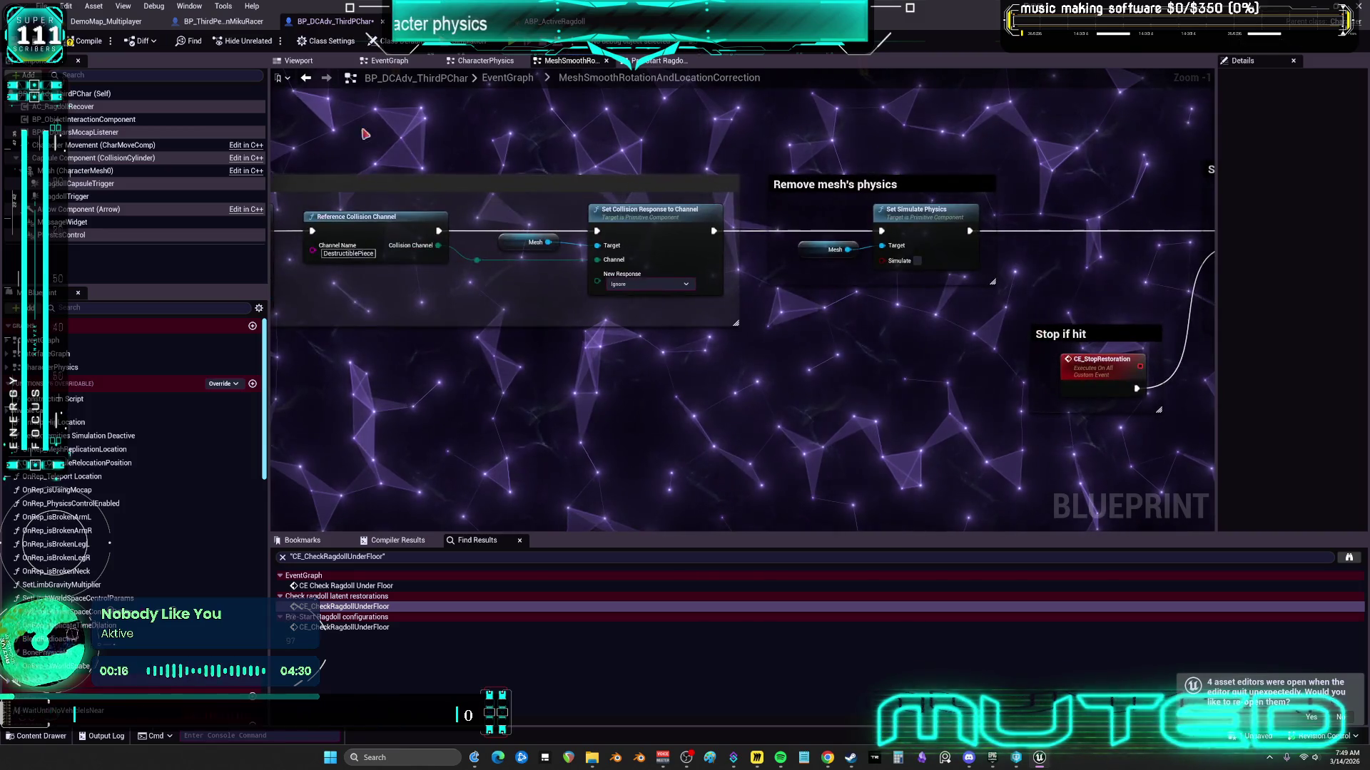
Step: Nudge a selected node group left, inspect the CheckSwimming graph, and call up its node actions
{"action": "scroll", "coordinate": [917, 266], "scroll_direction": "down", "scroll_amount": 6}
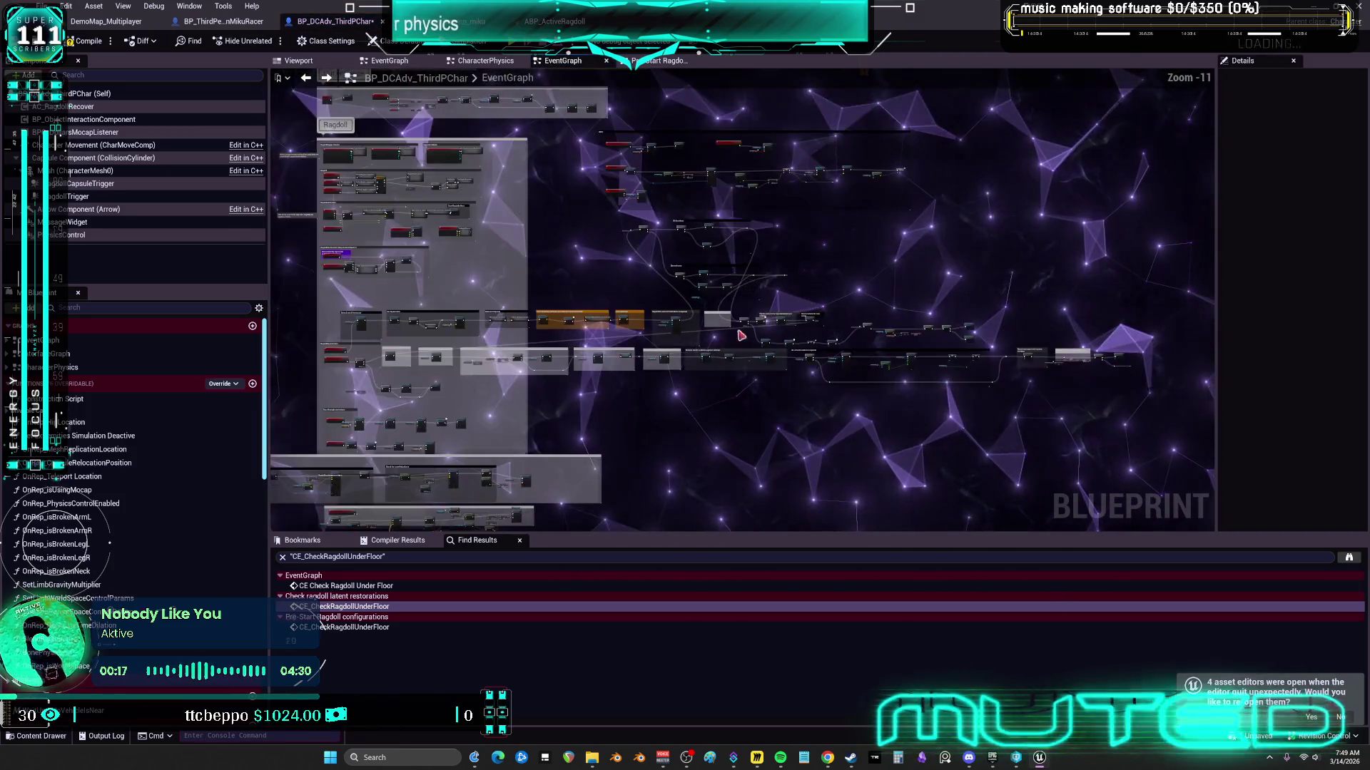
{"action": "scroll", "coordinate": [856, 285], "scroll_direction": "down", "scroll_amount": 2}
{"action": "mouse_move", "coordinate": [810, 296]}
{"action": "left_mouse_down"}
{"action": "mouse_move", "coordinate": [627, 214]}
{"action": "mouse_move", "coordinate": [575, 170]}
{"action": "mouse_move", "coordinate": [569, 138]}
{"action": "left_mouse_up"}
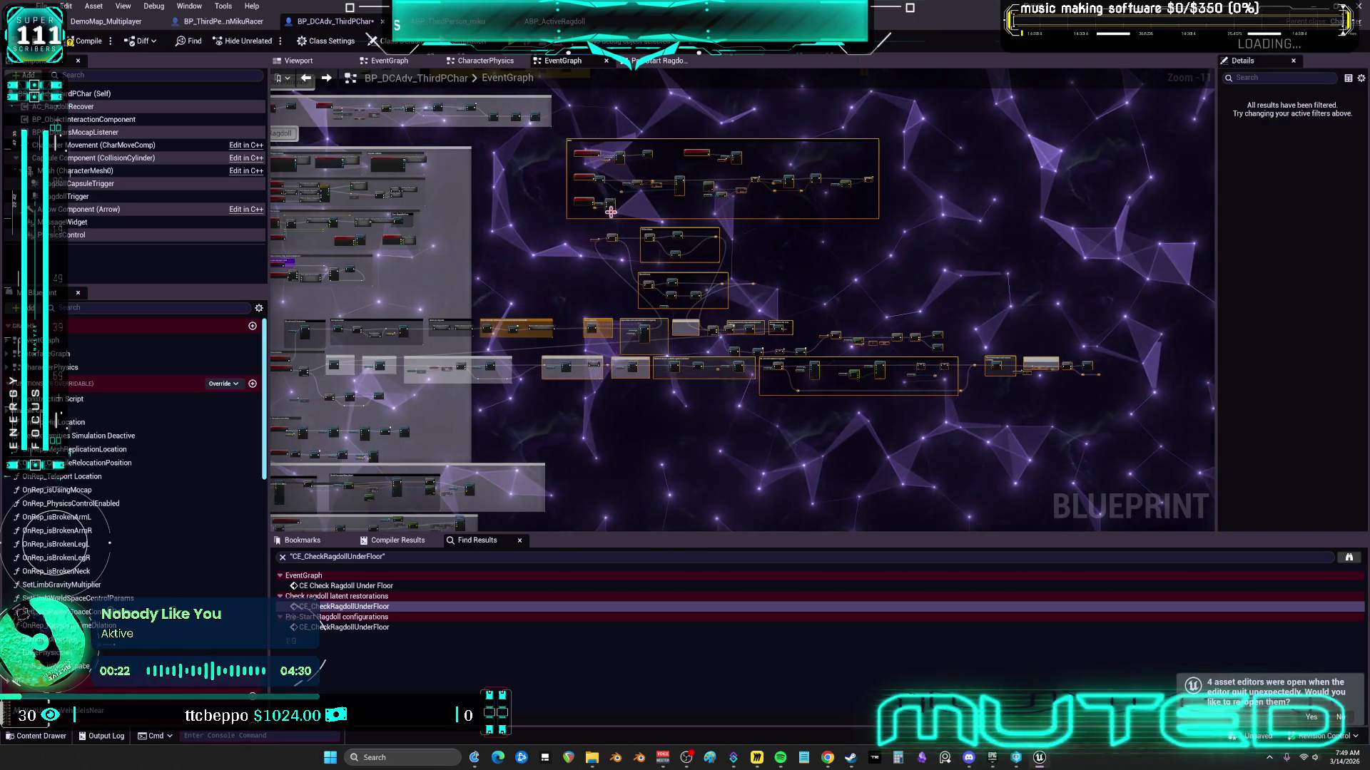
{"action": "scroll", "coordinate": [645, 432], "scroll_direction": "up", "scroll_amount": 4}
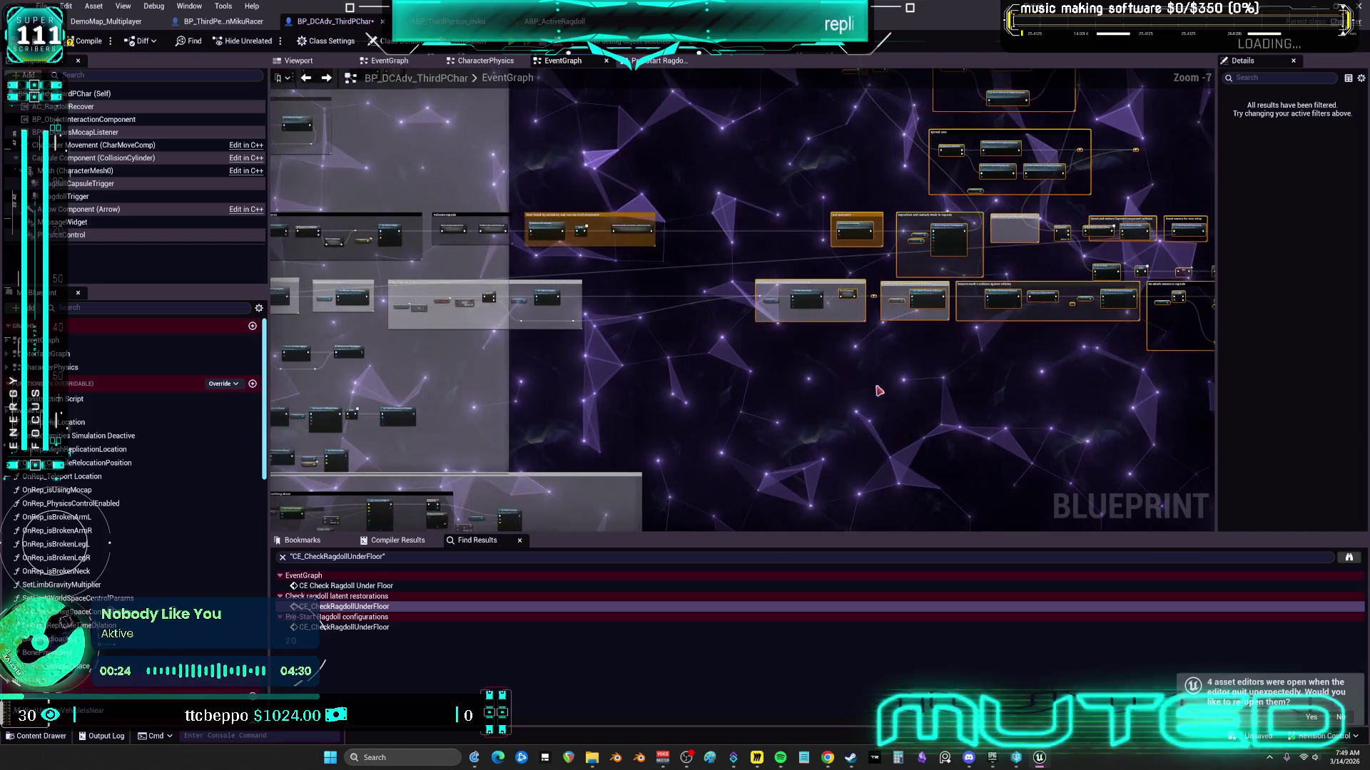
{"action": "left_click_drag", "start_coordinate": [795, 307], "coordinate": [759, 307]}
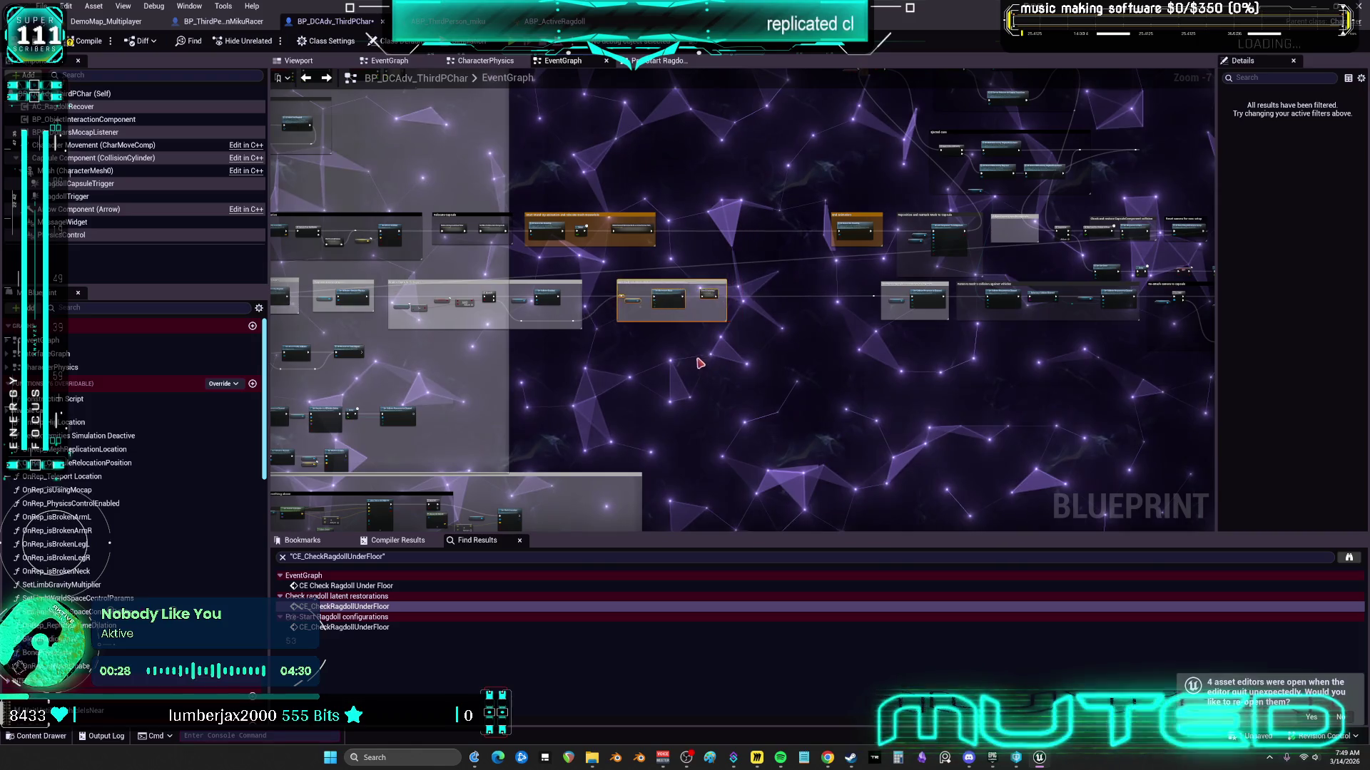
{"action": "double_click", "coordinate": [677, 299]}
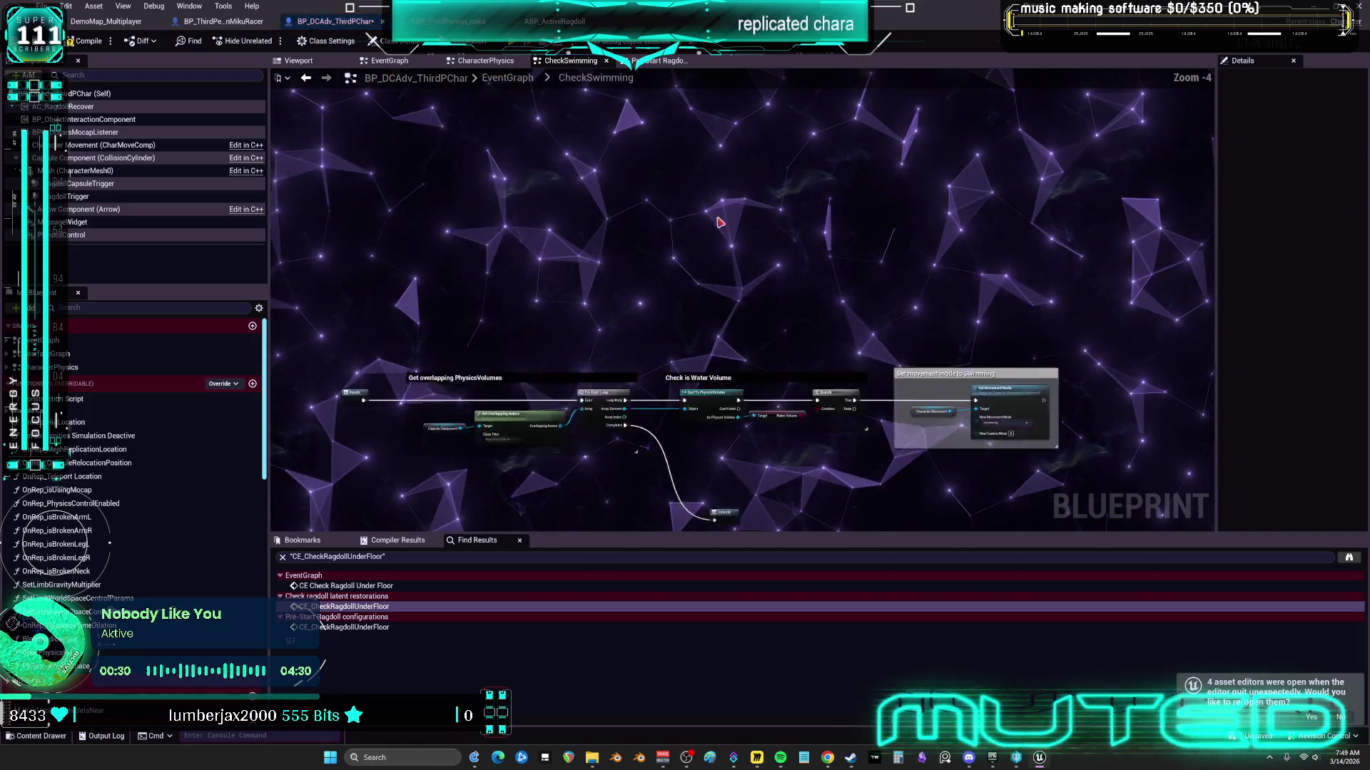
{"action": "left_click", "coordinate": [305, 80]}
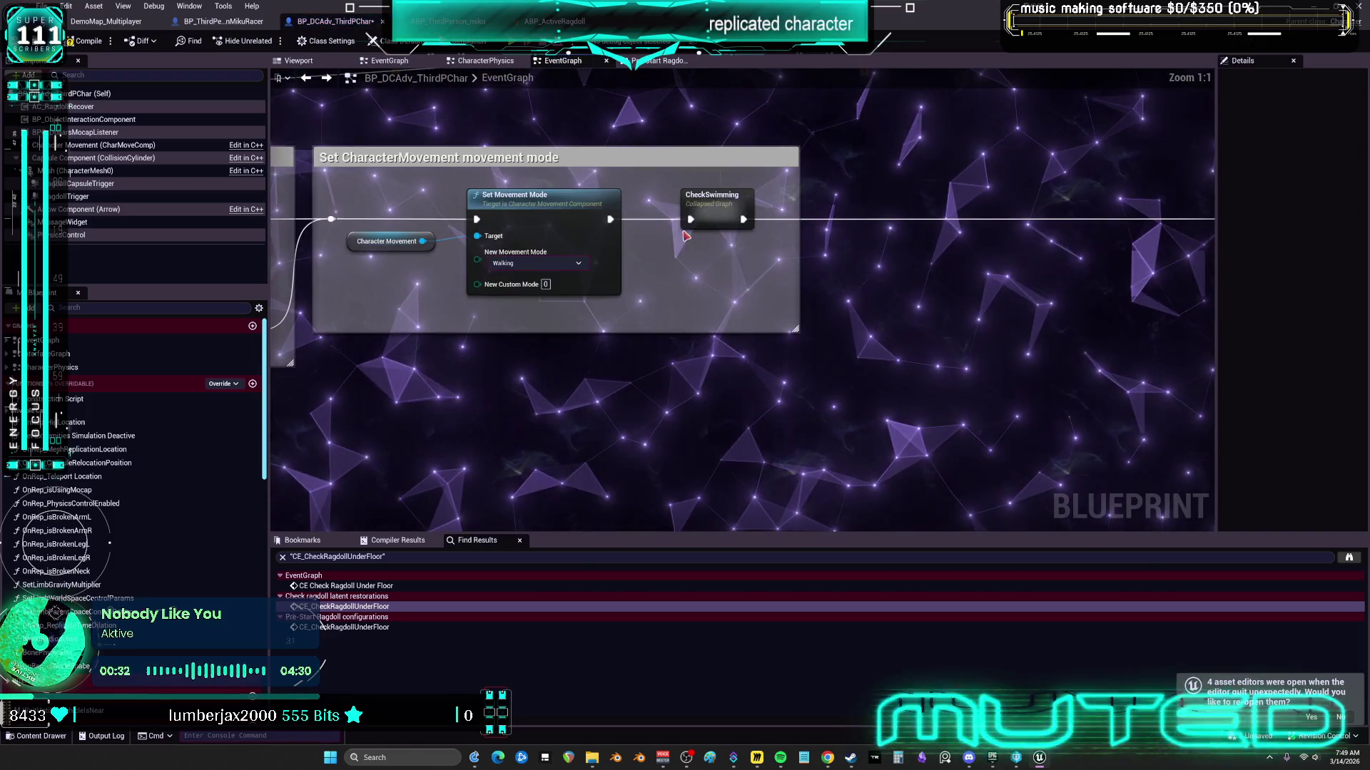
{"action": "right_click", "coordinate": [712, 214]}
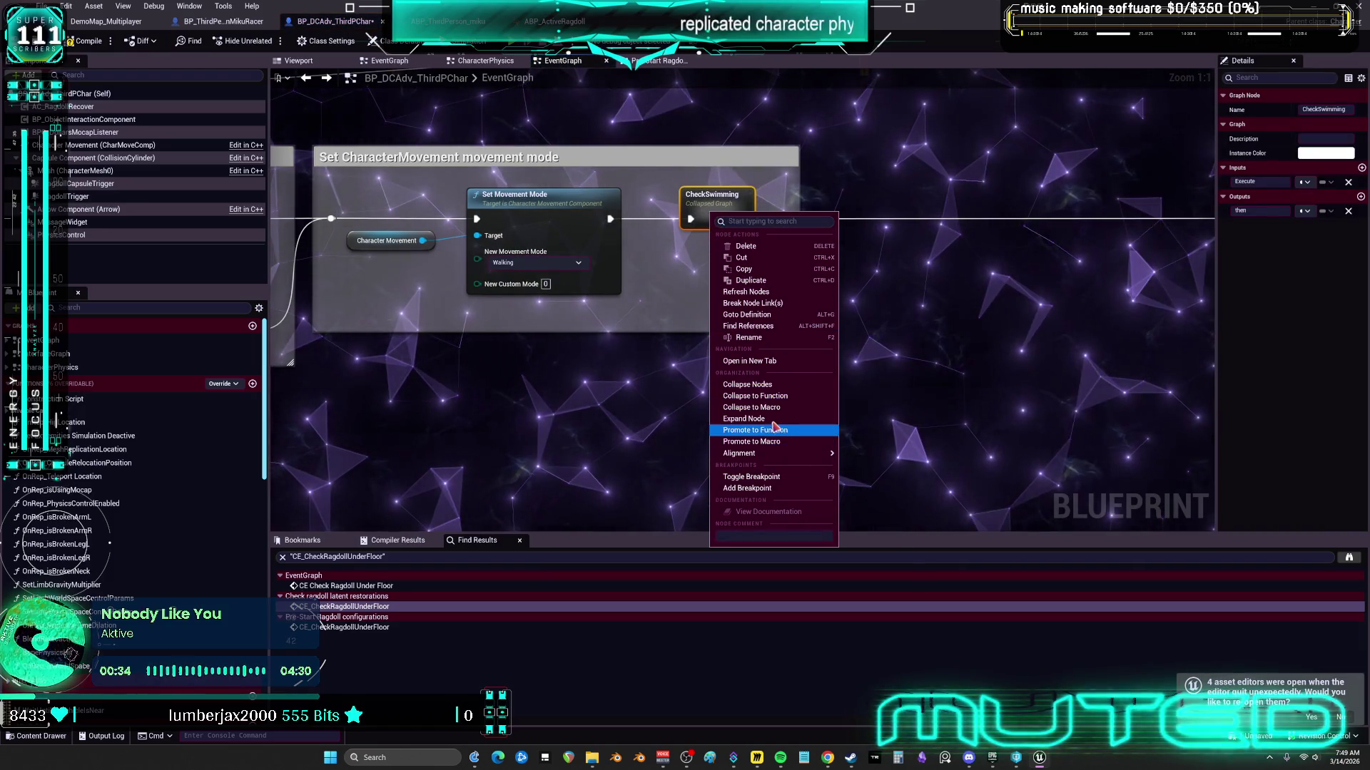
Step: Expand CheckSwimming inline and deselect its new overlap, water-volume and swimming-mode groups
{"action": "scroll", "coordinate": [775, 427], "scroll_direction": "down", "scroll_amount": 2}
{"action": "scroll", "coordinate": [846, 343], "scroll_direction": "down", "scroll_amount": 2}
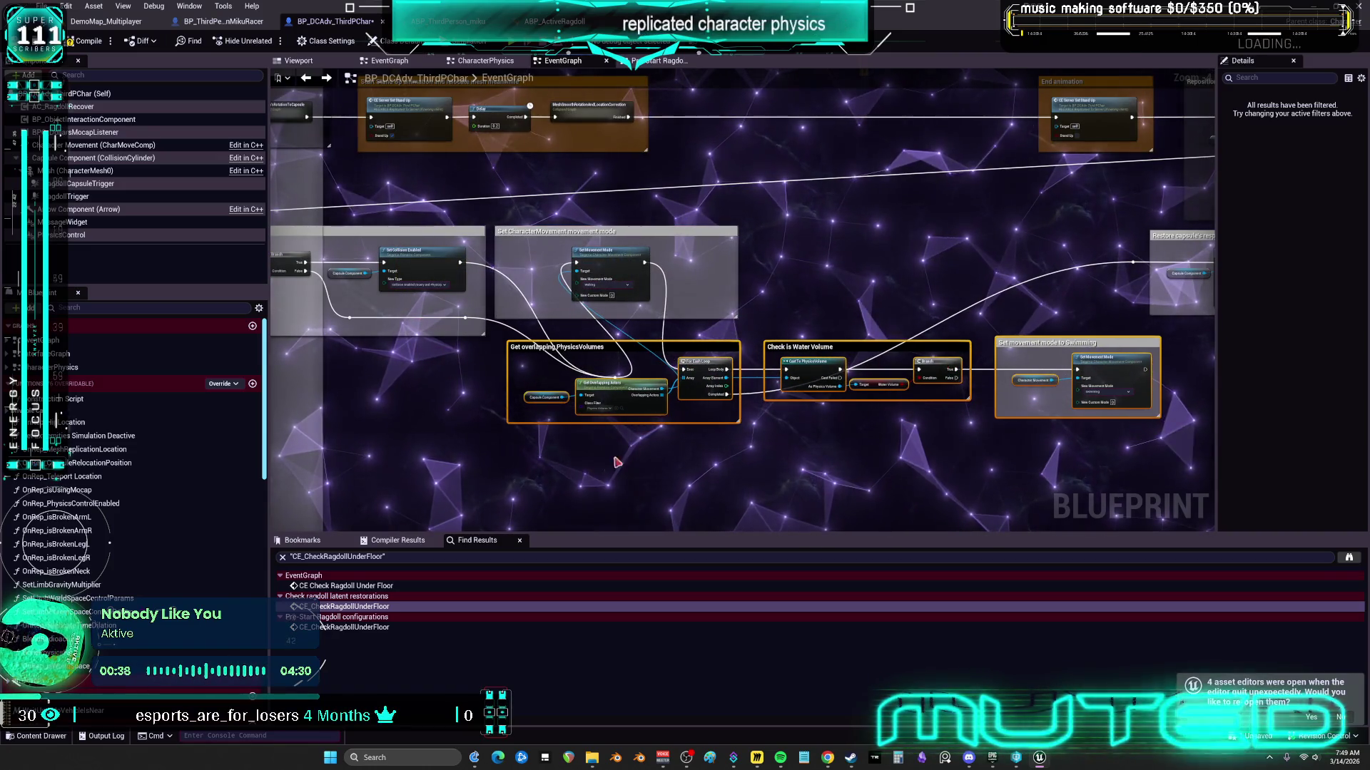
{"action": "left_click", "coordinate": [630, 445]}
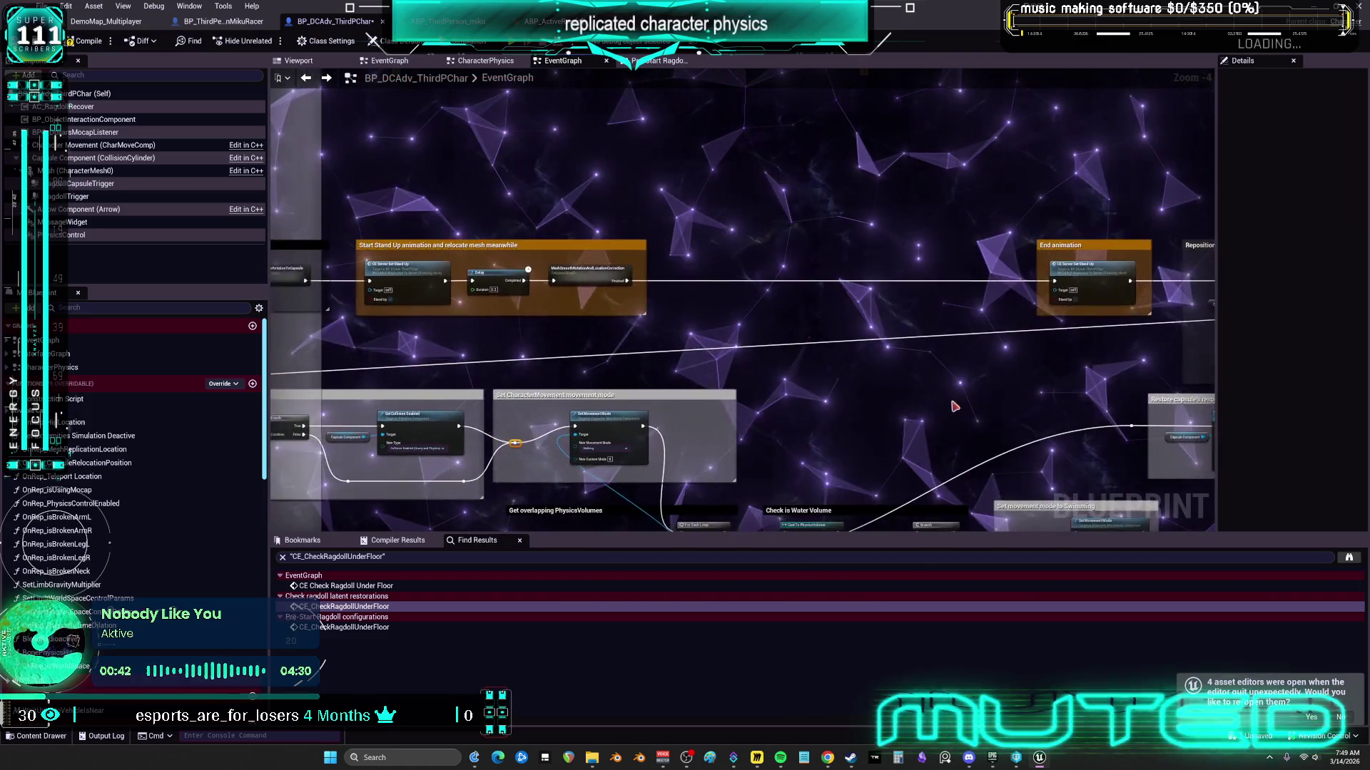
{"action": "scroll", "coordinate": [915, 262], "scroll_direction": "up", "scroll_amount": 2}
{"action": "scroll", "coordinate": [782, 294], "scroll_direction": "down", "scroll_amount": 2}
Step: Select the MeshSmoothRotationAndLocationCorrection collapsed node and call up its actions
{"action": "left_click", "coordinate": [783, 295]}
{"action": "scroll", "coordinate": [670, 464], "scroll_direction": "down", "scroll_amount": 3}
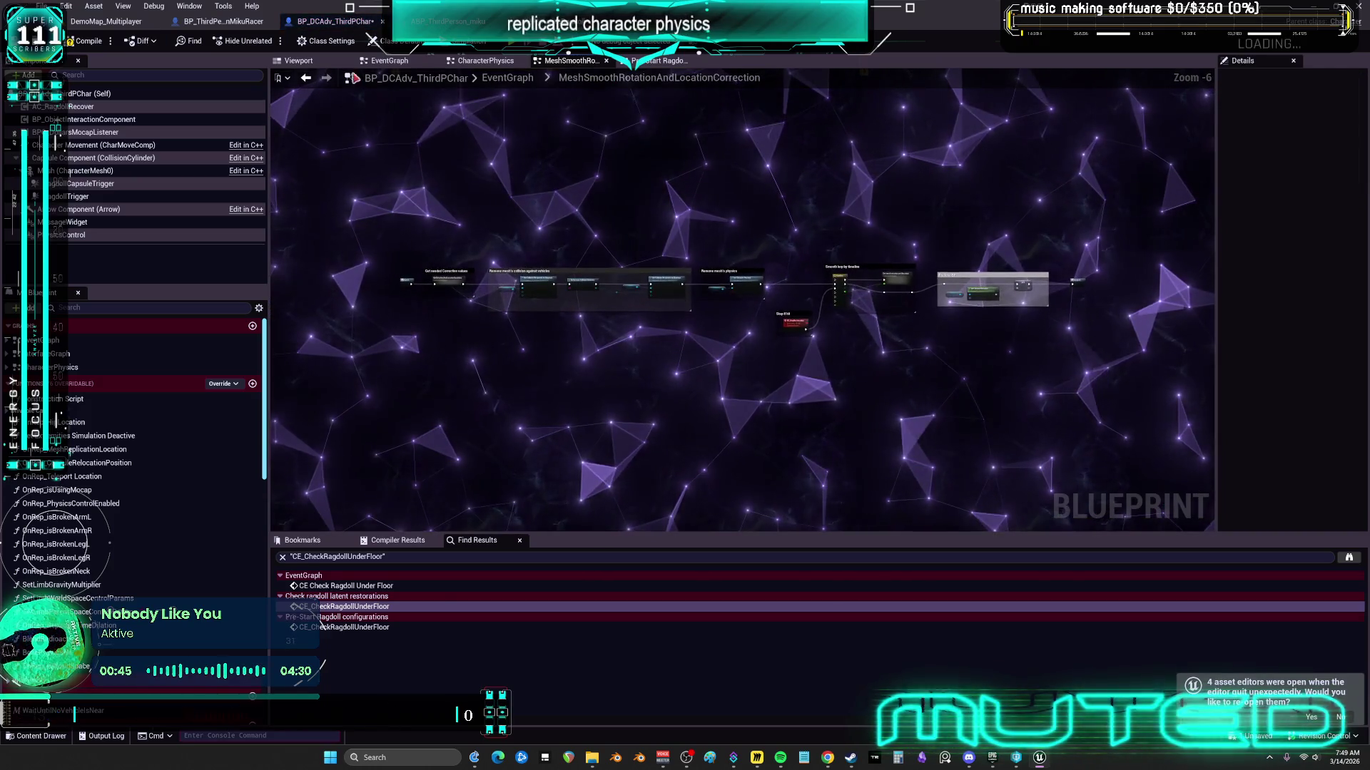
{"action": "left_click", "coordinate": [710, 306]}
{"action": "left_click", "coordinate": [588, 309]}
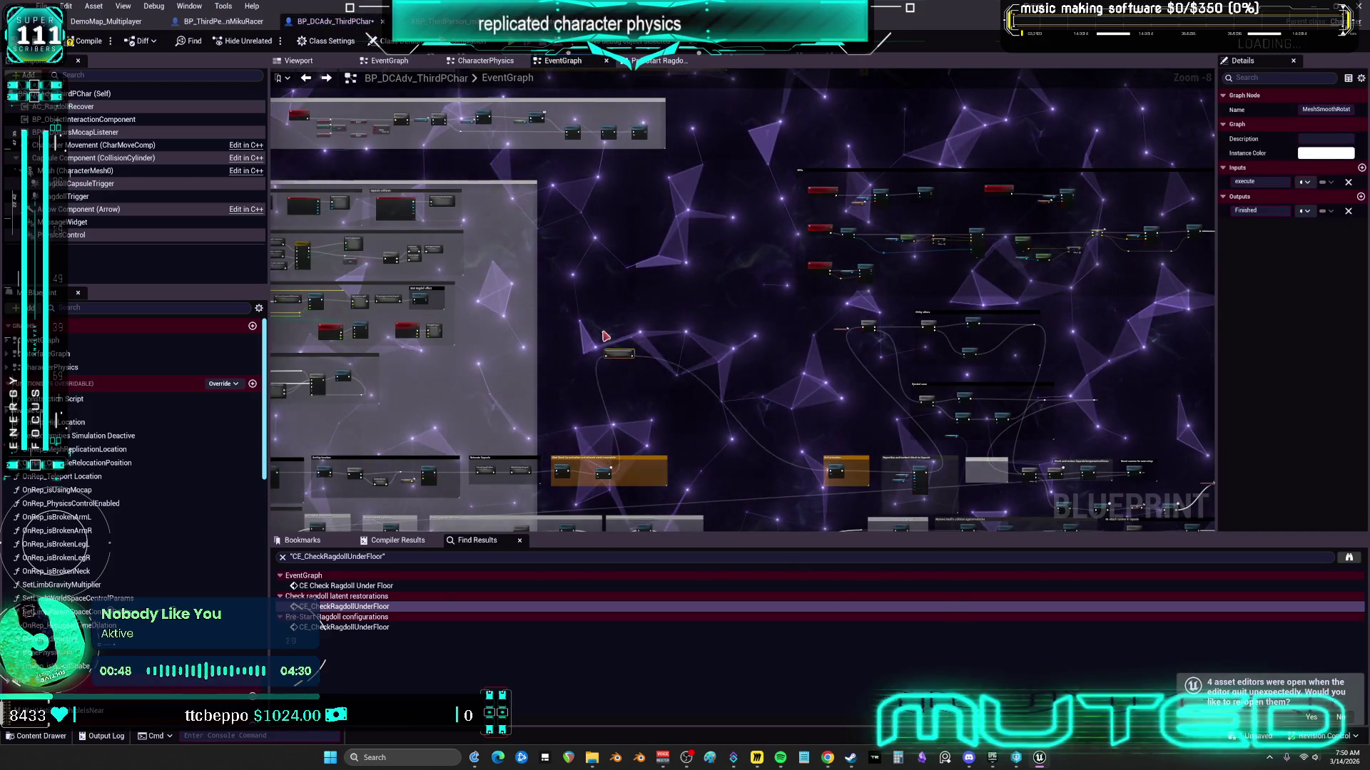
{"action": "right_click", "coordinate": [587, 312]}
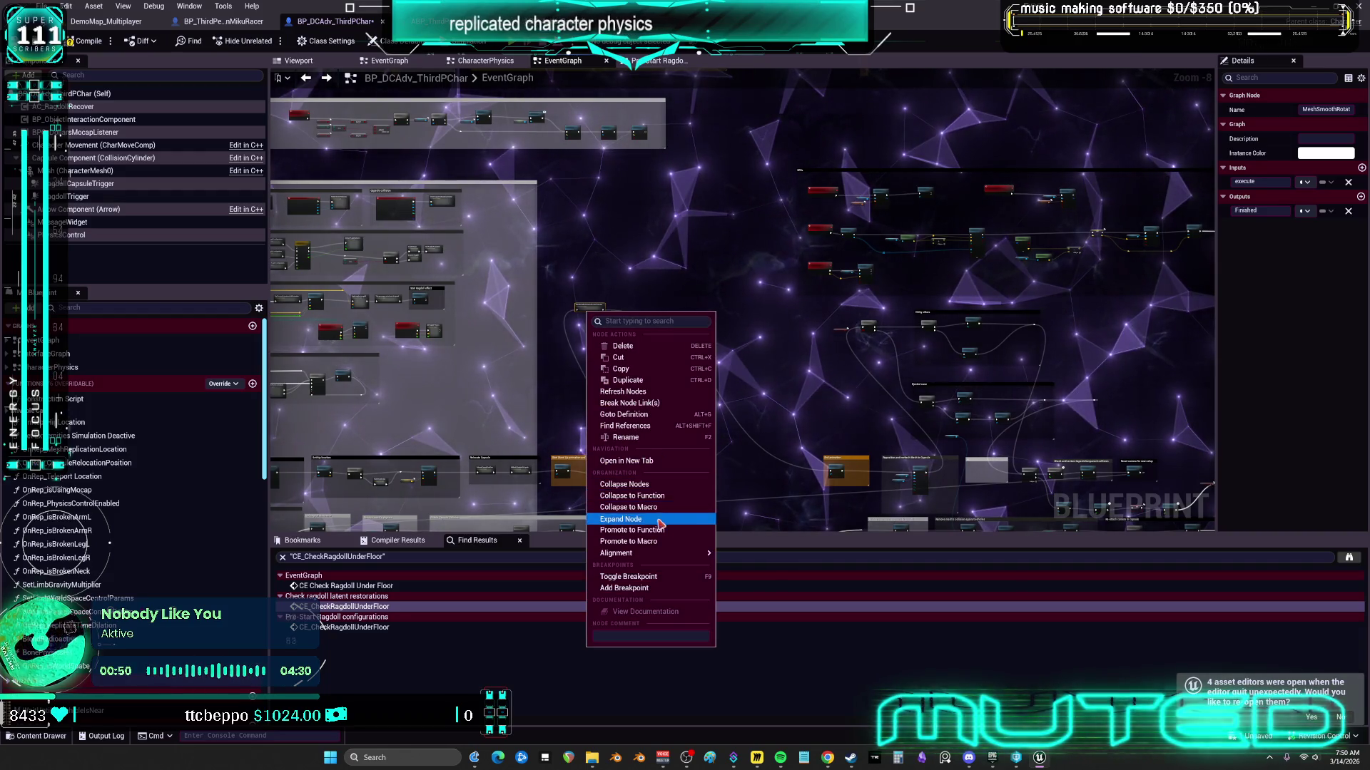
{"action": "left_click", "coordinate": [660, 520]}
{"action": "mouse_move", "coordinate": [659, 306]}
{"action": "left_mouse_down"}
{"action": "mouse_move", "coordinate": [725, 389]}
{"action": "mouse_move", "coordinate": [785, 330]}
{"action": "left_mouse_up"}
{"action": "left_click_drag", "start_coordinate": [667, 325], "coordinate": [624, 334]}
{"action": "scroll", "coordinate": [835, 361], "scroll_direction": "up", "scroll_amount": 4}
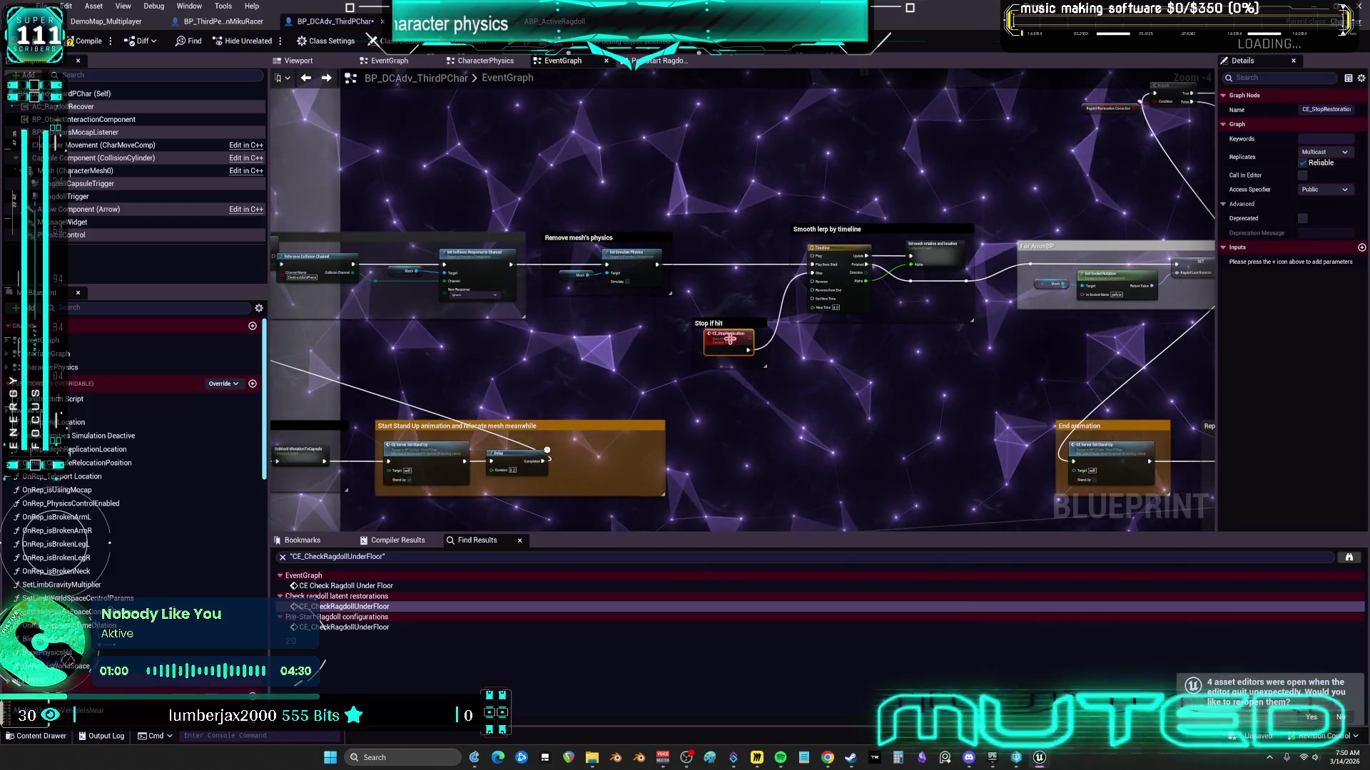
{"action": "left_click_drag", "start_coordinate": [729, 335], "coordinate": [629, 330]}
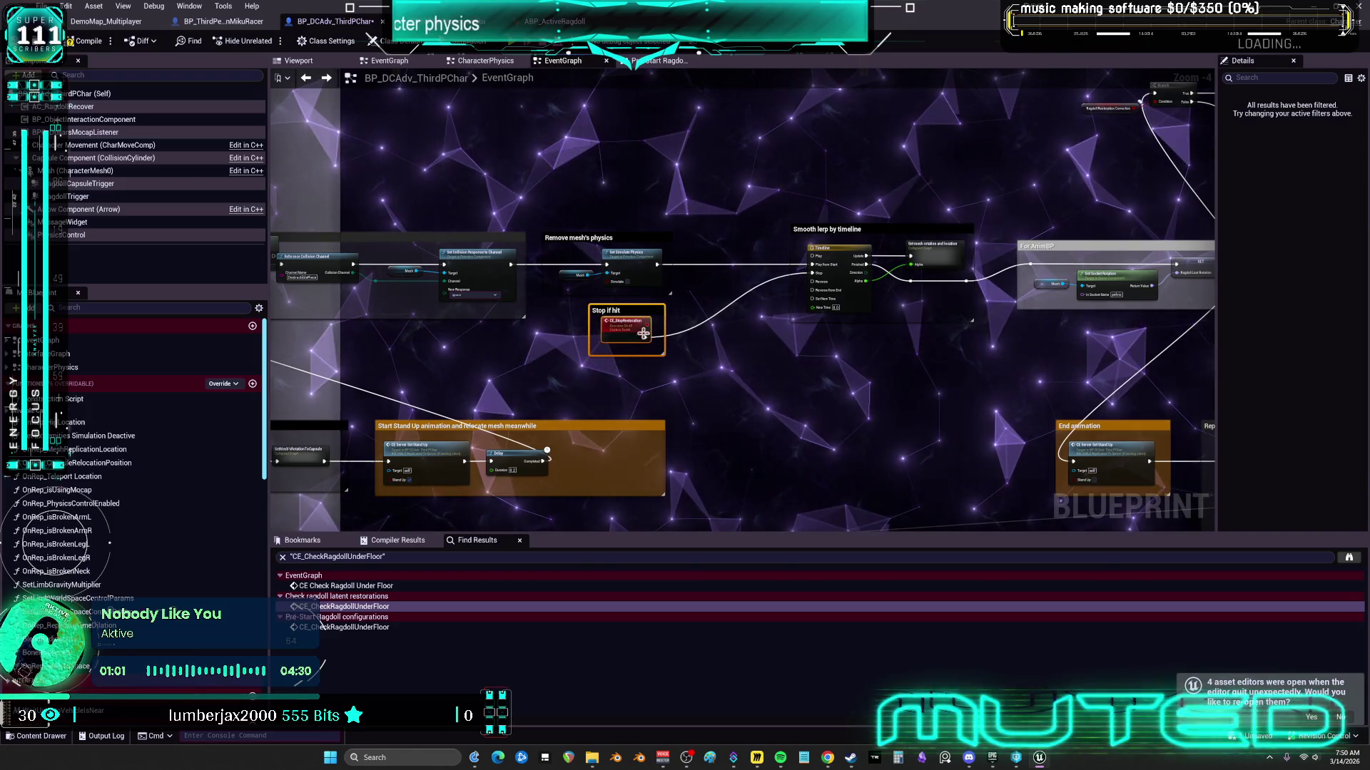
{"action": "left_click_drag", "start_coordinate": [809, 222], "coordinate": [797, 223]}
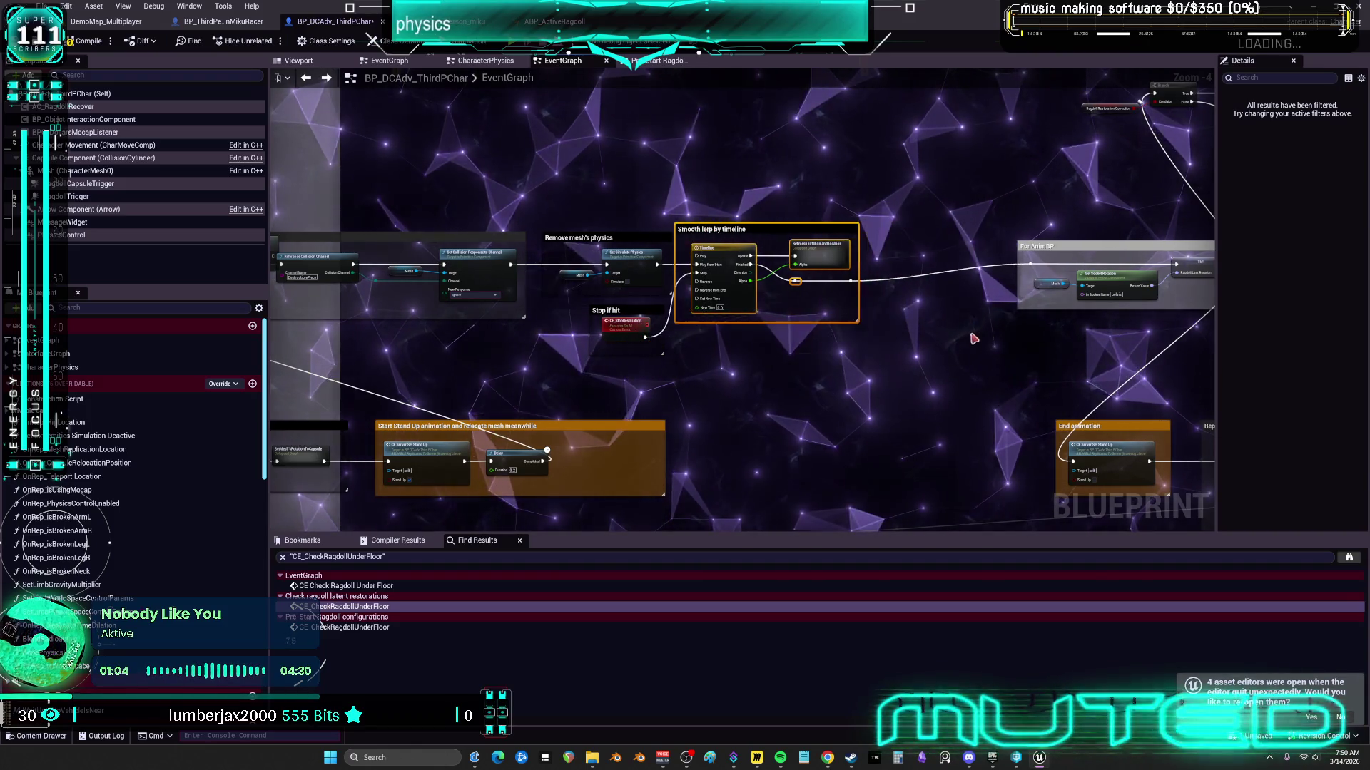
{"action": "left_click_drag", "start_coordinate": [981, 338], "coordinate": [689, 345]}
{"action": "left_click_drag", "start_coordinate": [706, 212], "coordinate": [614, 214]}
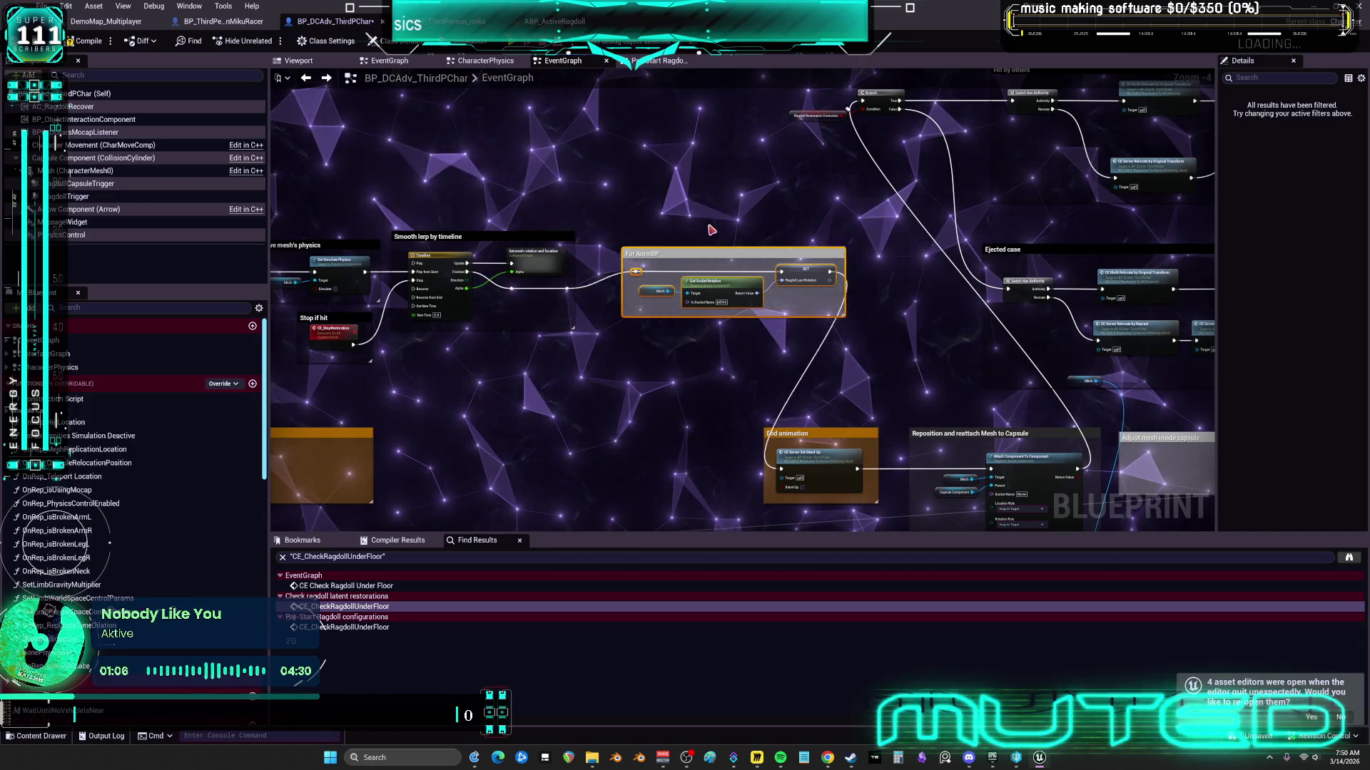
{"action": "mouse_move", "coordinate": [285, 349]}
{"action": "left_mouse_down"}
{"action": "mouse_move", "coordinate": [822, 317]}
{"action": "mouse_move", "coordinate": [829, 385]}
{"action": "left_mouse_up"}
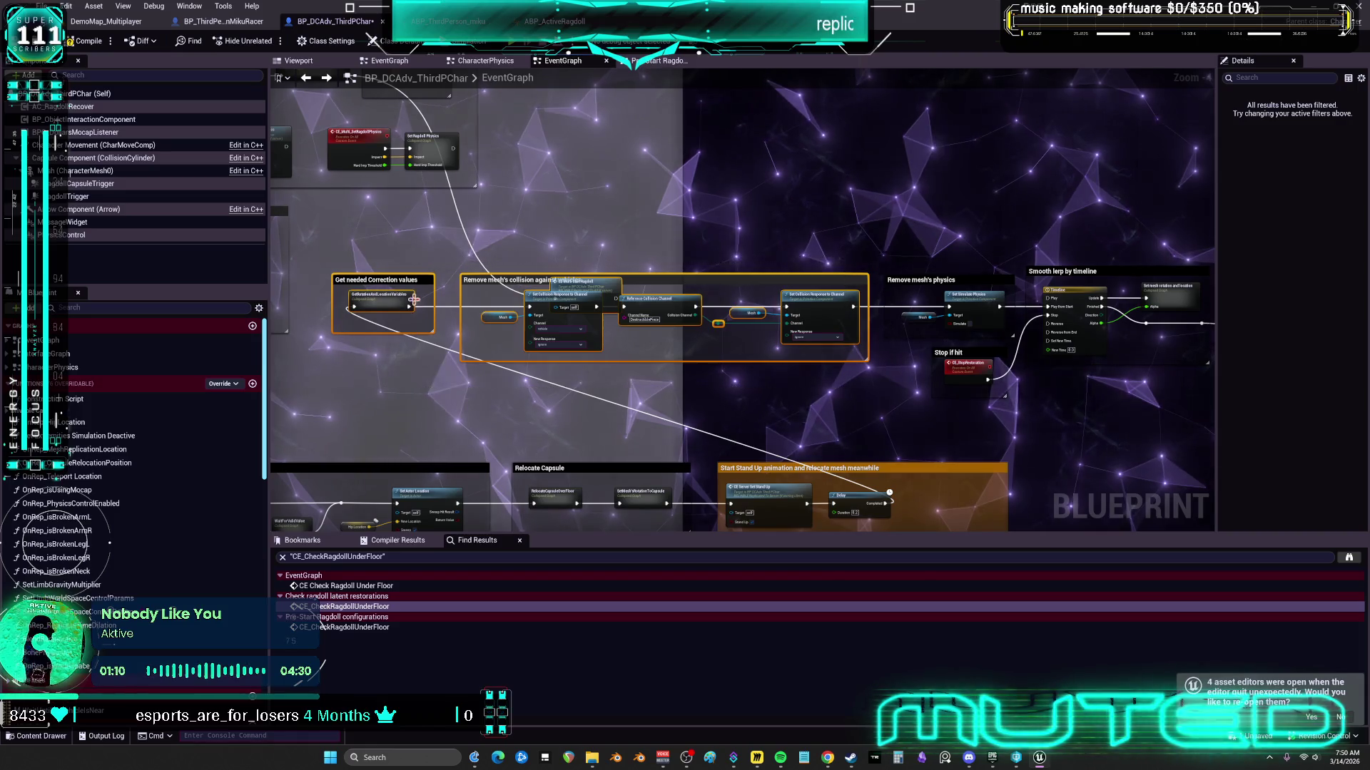
{"action": "left_click_drag", "start_coordinate": [793, 187], "coordinate": [706, 295]}
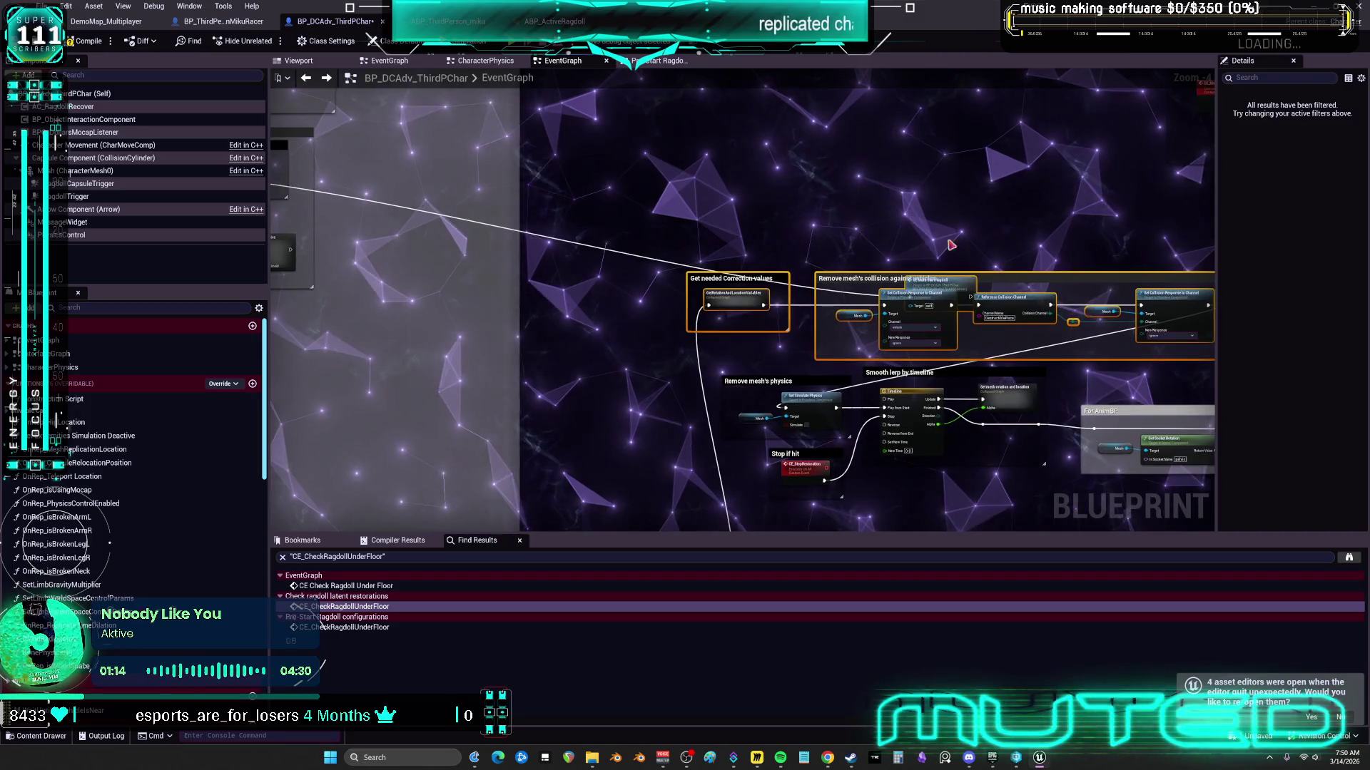
{"action": "scroll", "coordinate": [941, 237], "scroll_direction": "up", "scroll_amount": 3}
{"action": "scroll", "coordinate": [698, 151], "scroll_direction": "down", "scroll_amount": 4}
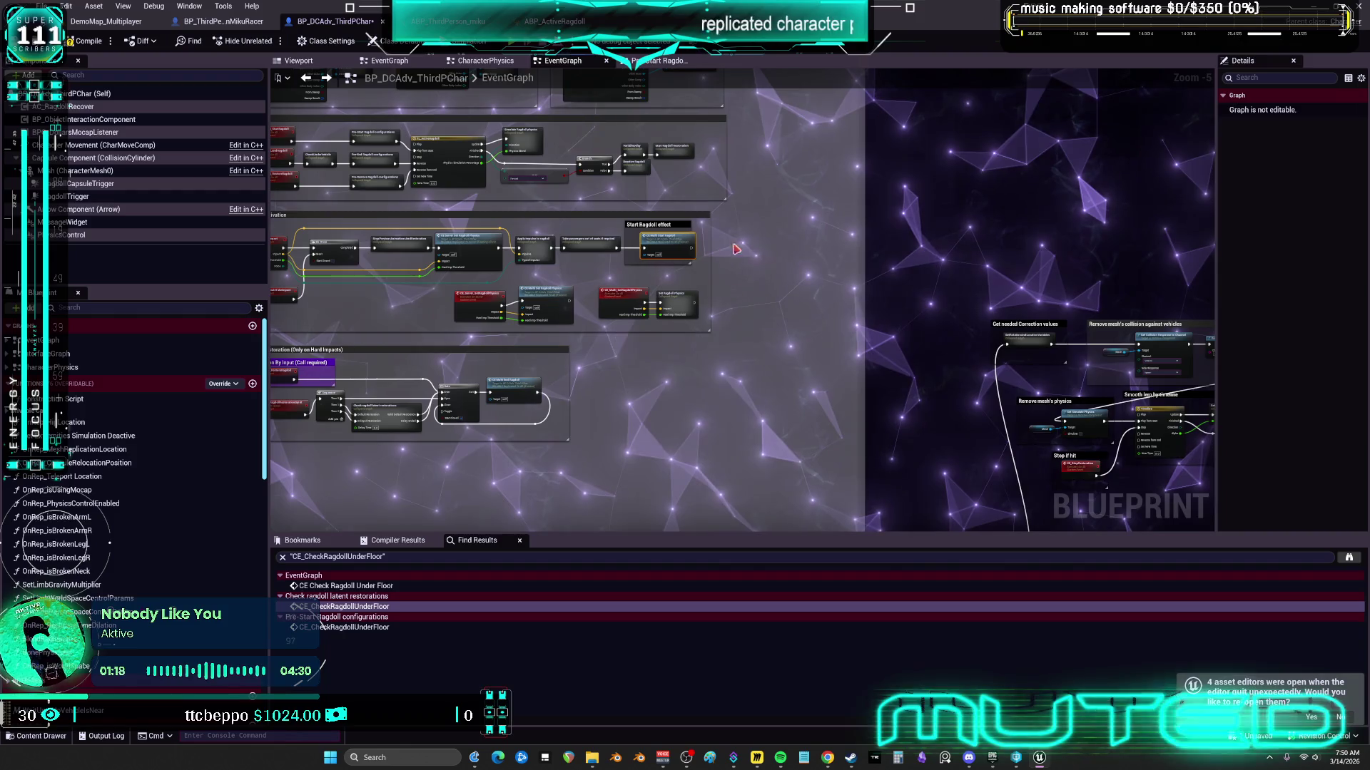
{"action": "scroll", "coordinate": [555, 202], "scroll_direction": "down", "scroll_amount": 4}
{"action": "scroll", "coordinate": [833, 351], "scroll_direction": "up", "scroll_amount": 10}
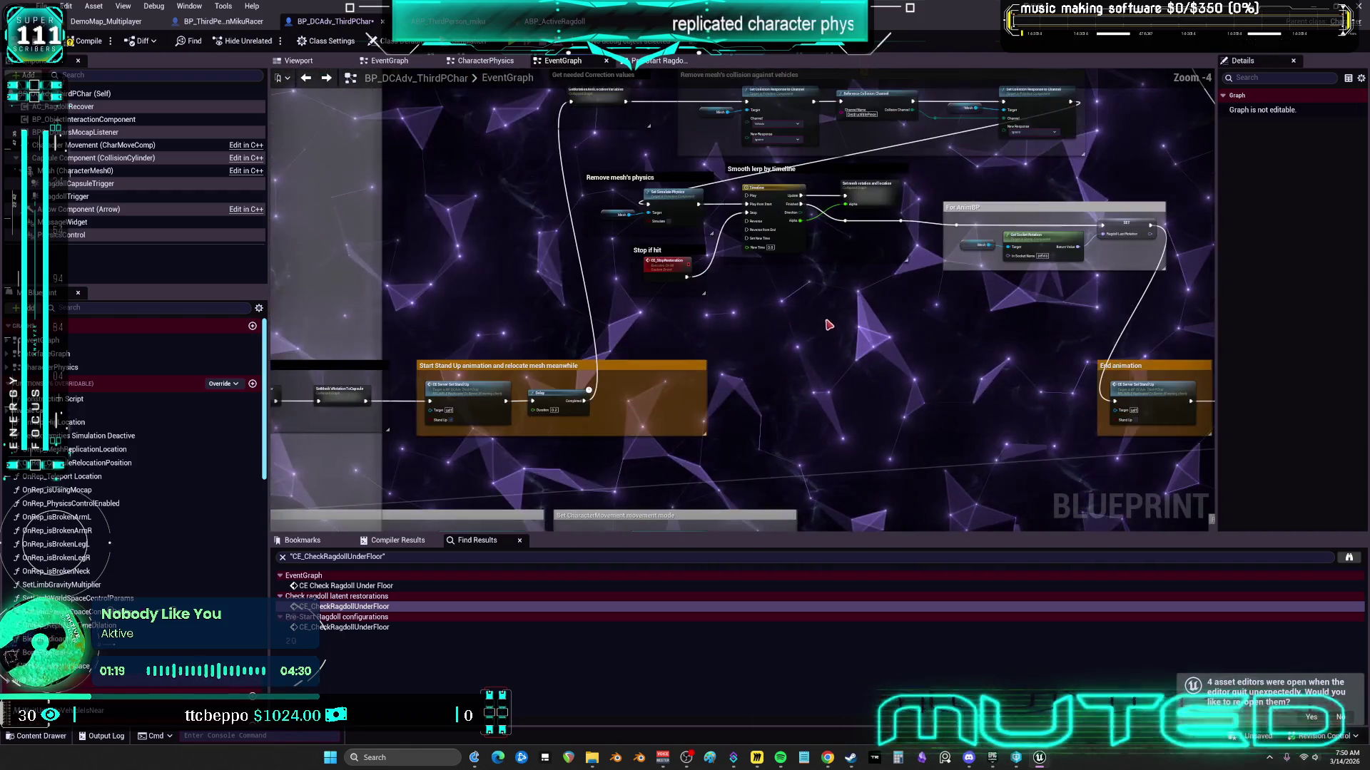
{"action": "double_click", "coordinate": [794, 305]}
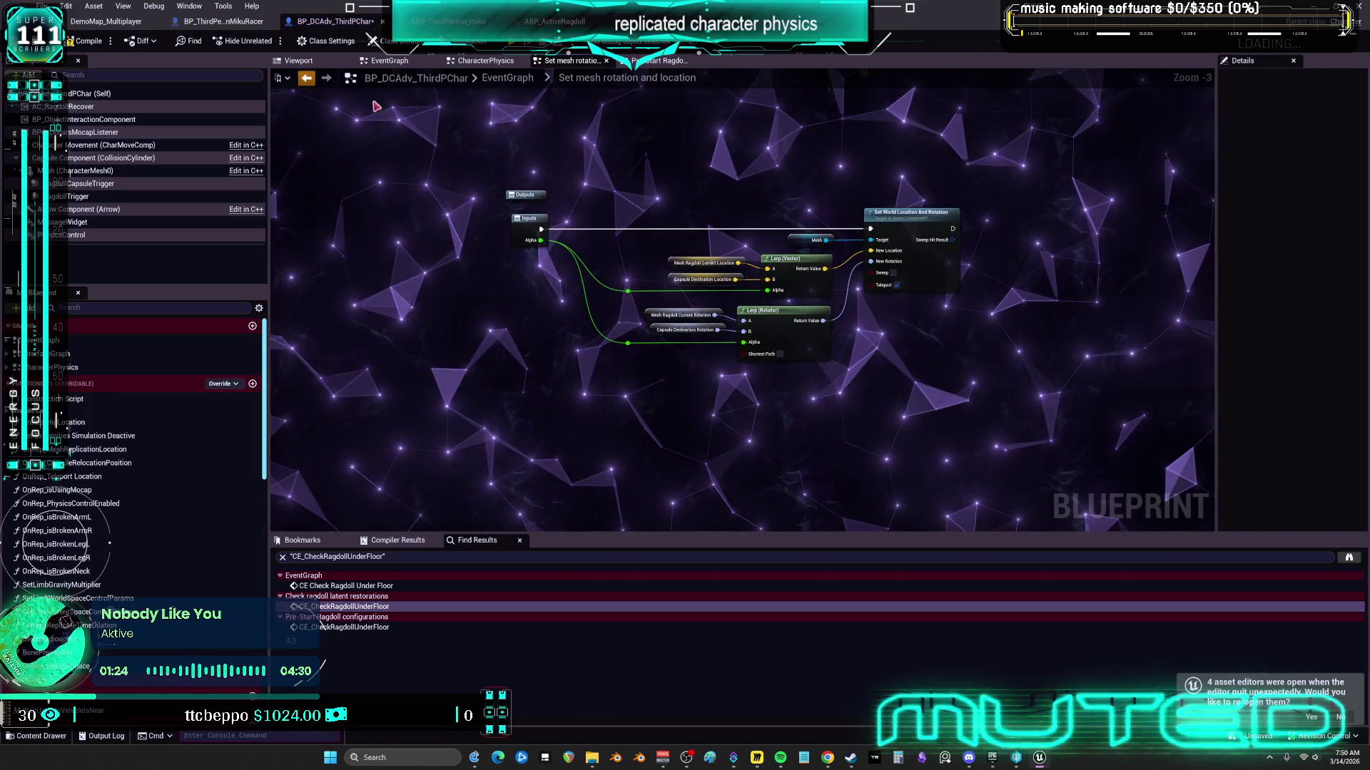
Step: Expand the Set mesh rotation and location node inline, then open GetRotationAndLocationVariables
{"action": "left_click", "coordinate": [306, 78]}
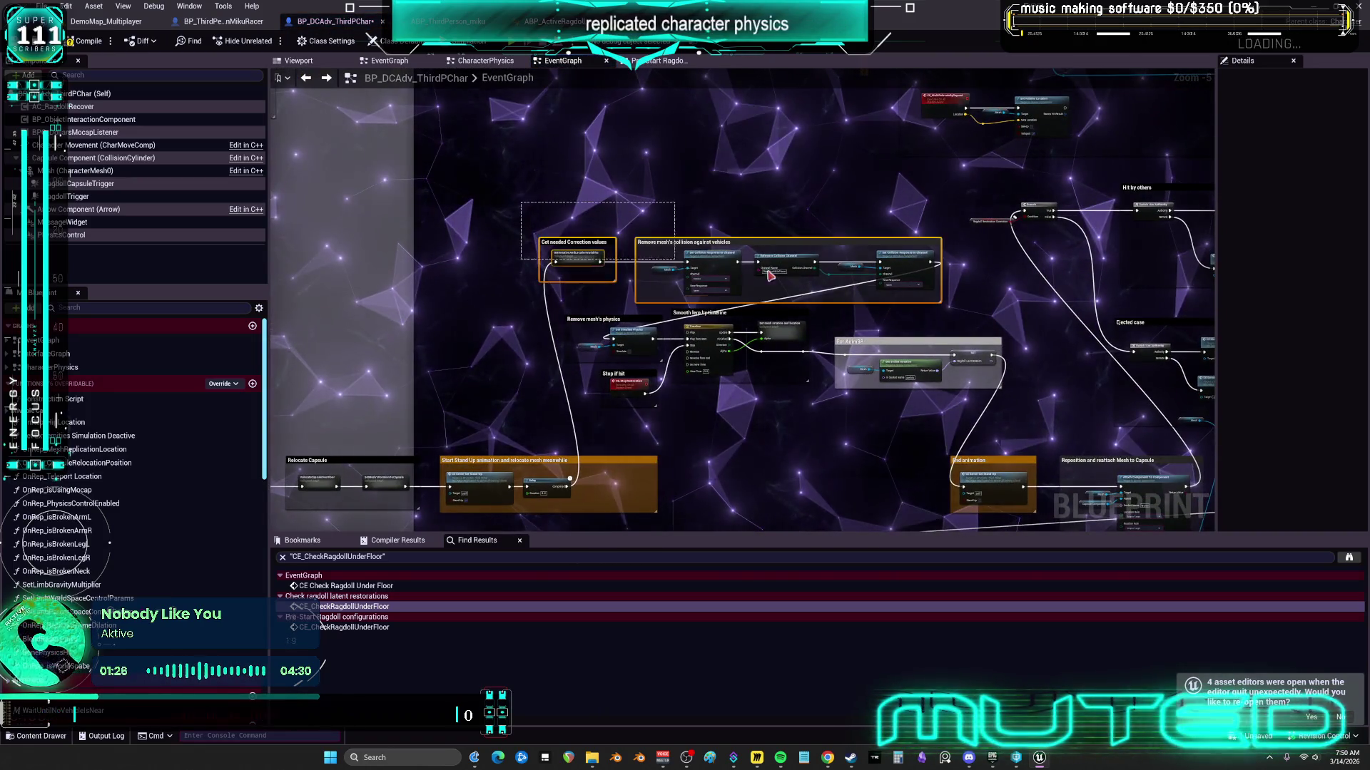
{"action": "scroll", "coordinate": [770, 315], "scroll_direction": "up", "scroll_amount": 5}
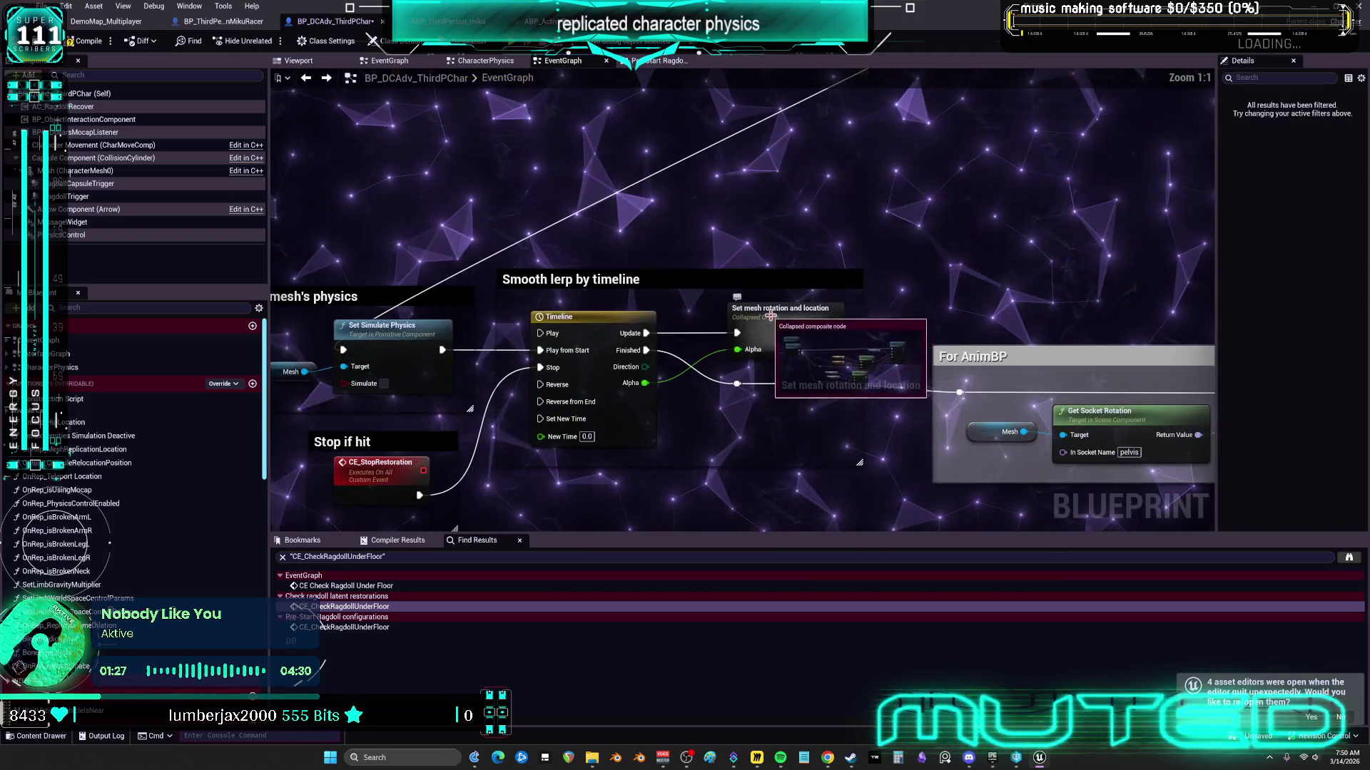
{"action": "right_click", "coordinate": [771, 315]}
{"action": "key", "text": "Escape"}
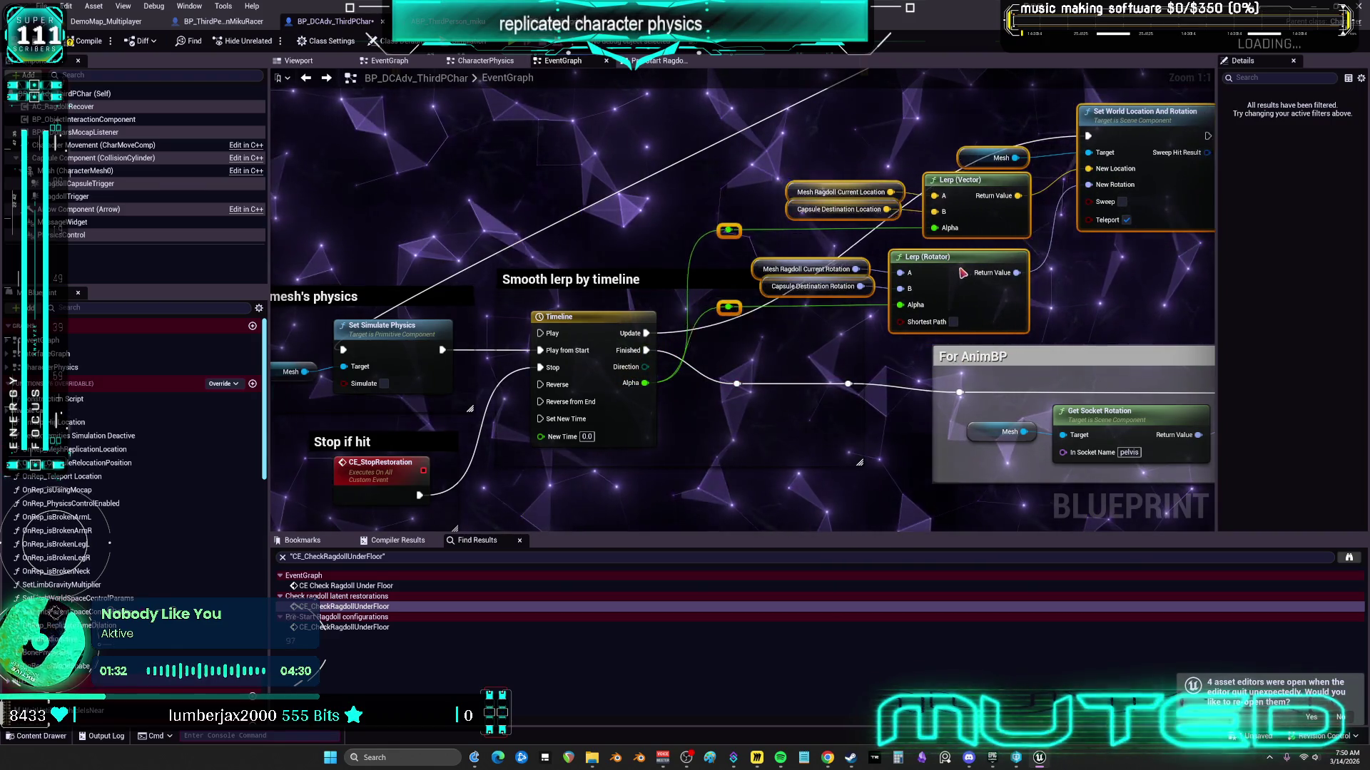
{"action": "left_click_drag", "start_coordinate": [979, 268], "coordinate": [851, 334]}
{"action": "double_click", "coordinate": [734, 278]}
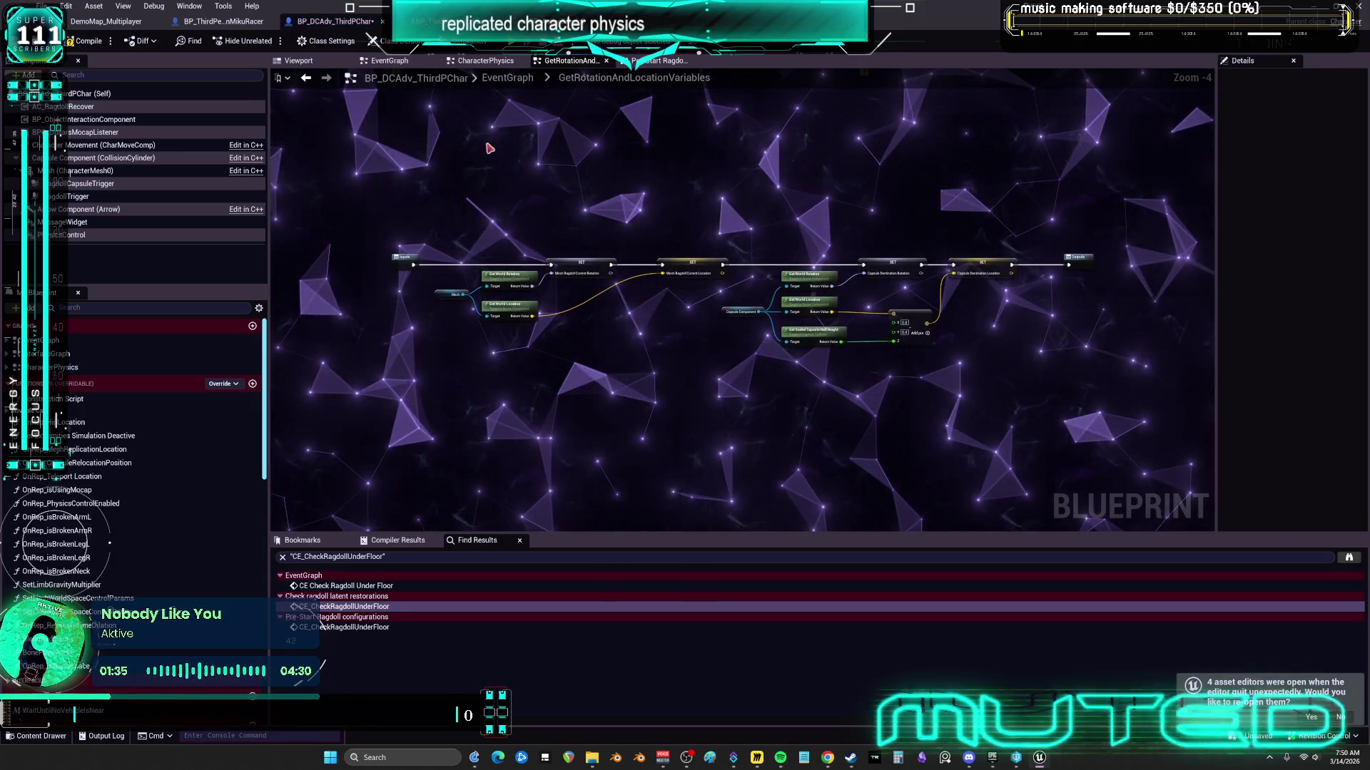
Step: Expand GetRotationAndLocationVariables inside the Get needed Correction values comment and select its nodes
{"action": "left_click", "coordinate": [306, 78]}
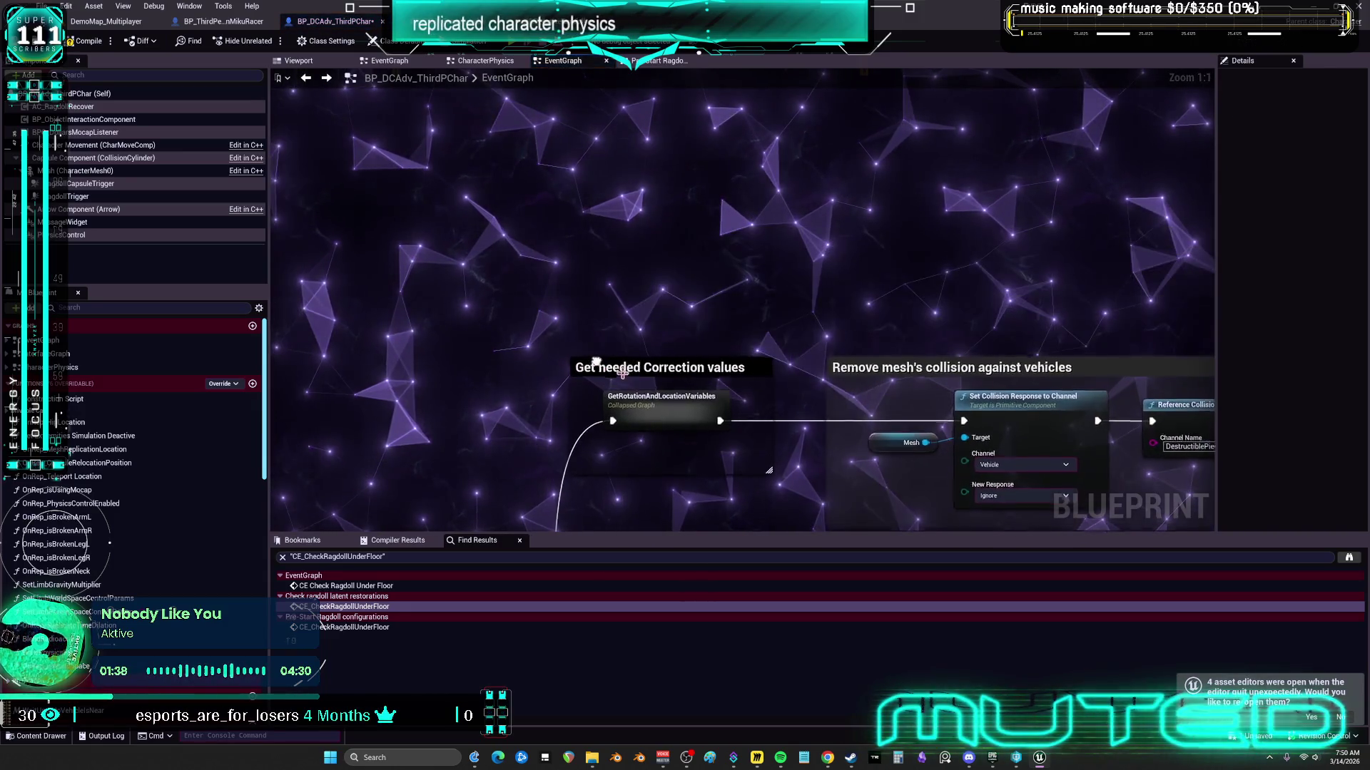
{"action": "scroll", "coordinate": [435, 453], "scroll_direction": "down", "scroll_amount": 3}
{"action": "left_click", "coordinate": [577, 428]}
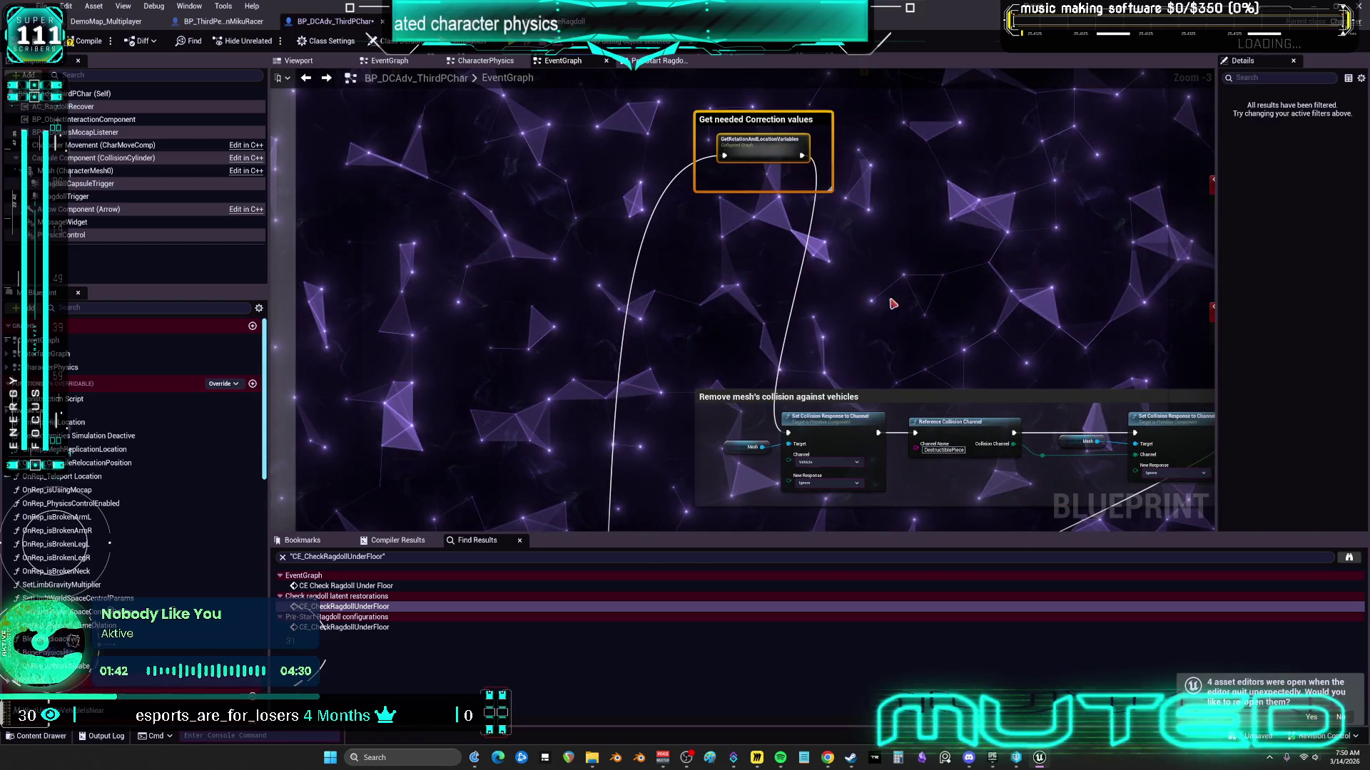
{"action": "scroll", "coordinate": [877, 314], "scroll_direction": "down", "scroll_amount": 2}
{"action": "left_click_drag", "start_coordinate": [914, 277], "coordinate": [582, 191]}
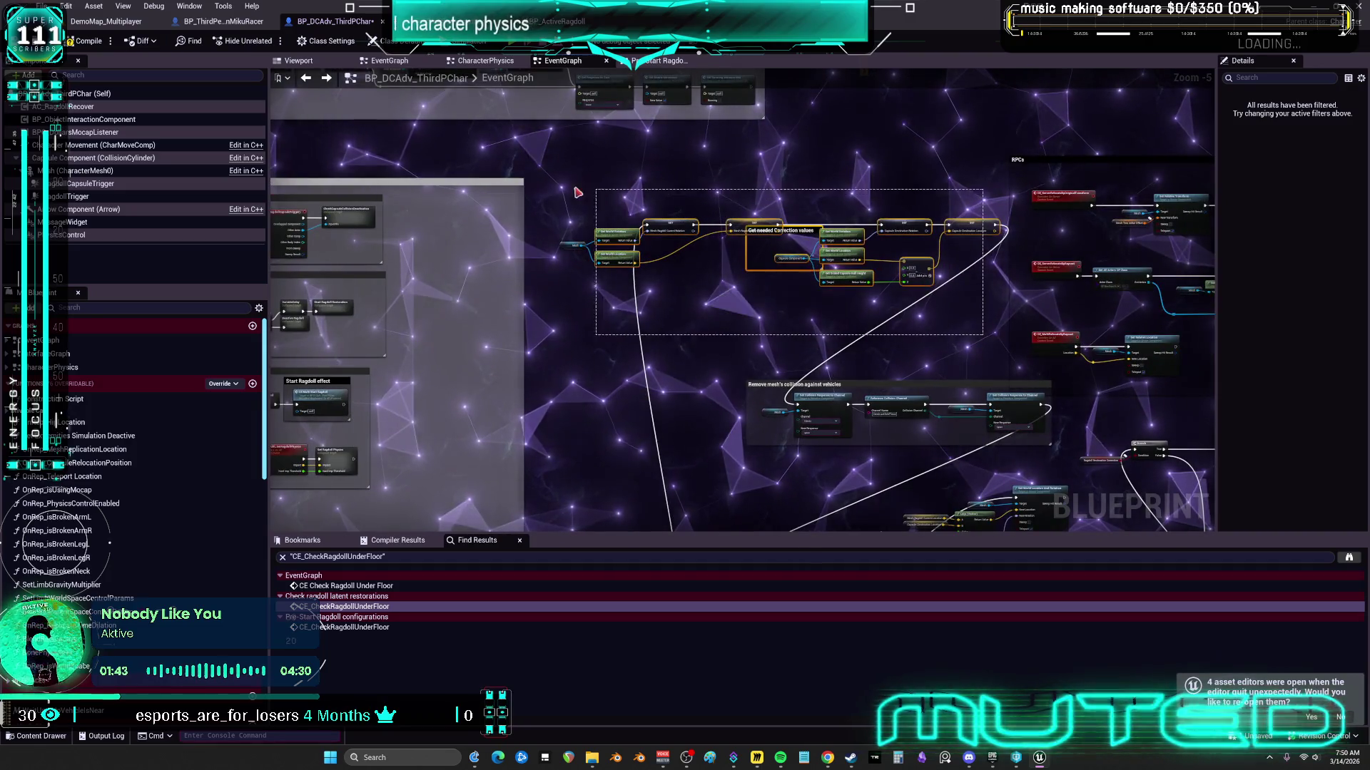
{"action": "scroll", "coordinate": [842, 273], "scroll_direction": "down", "scroll_amount": 4}
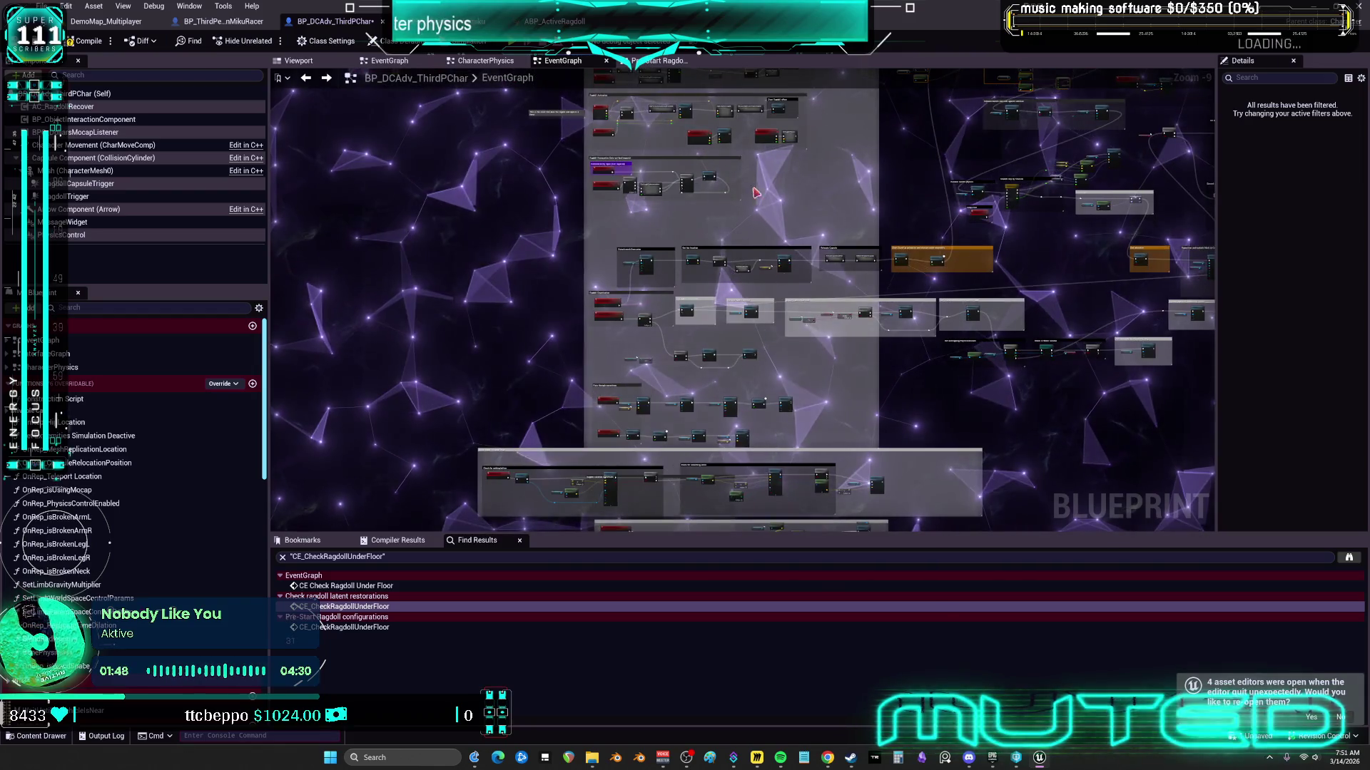
{"action": "scroll", "coordinate": [835, 277], "scroll_direction": "down", "scroll_amount": 3}
{"action": "scroll", "coordinate": [760, 229], "scroll_direction": "up", "scroll_amount": 11}
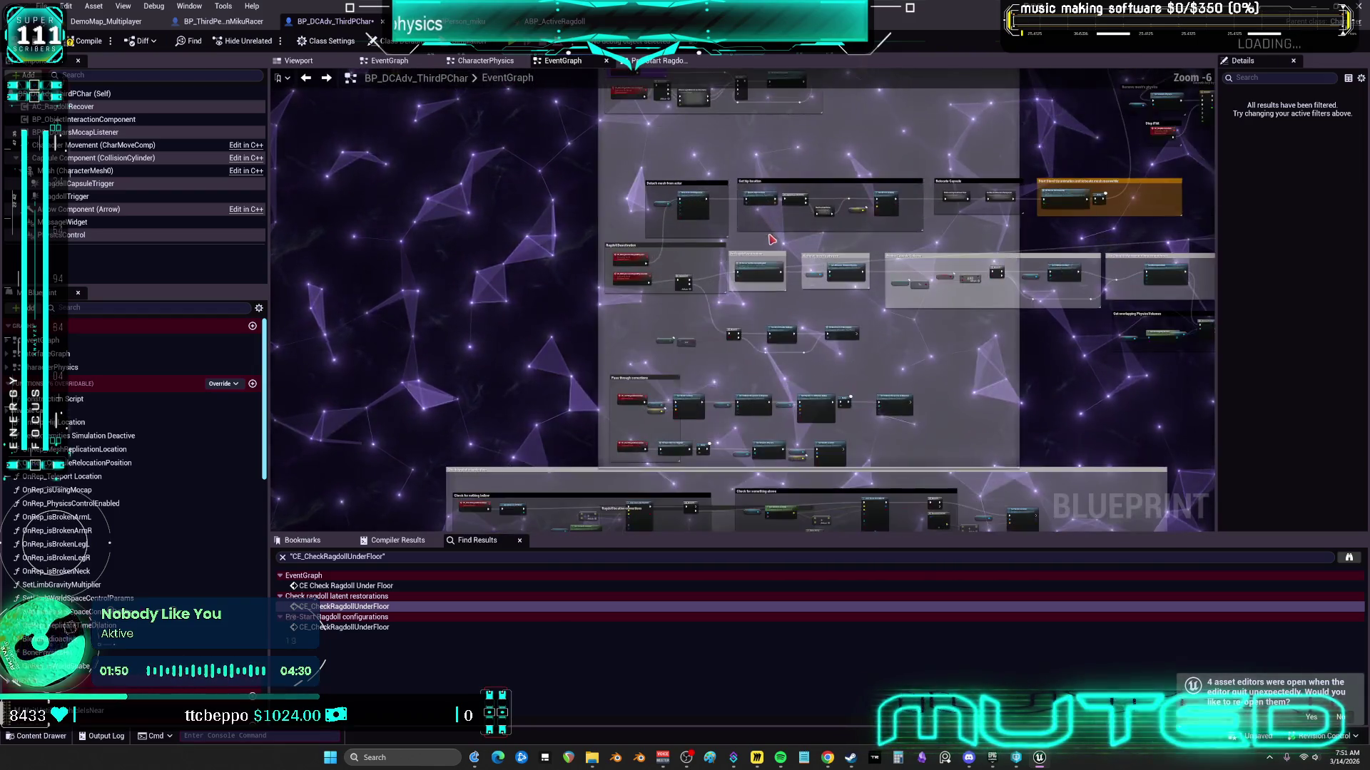
{"action": "left_click_drag", "start_coordinate": [836, 206], "coordinate": [735, 329]}
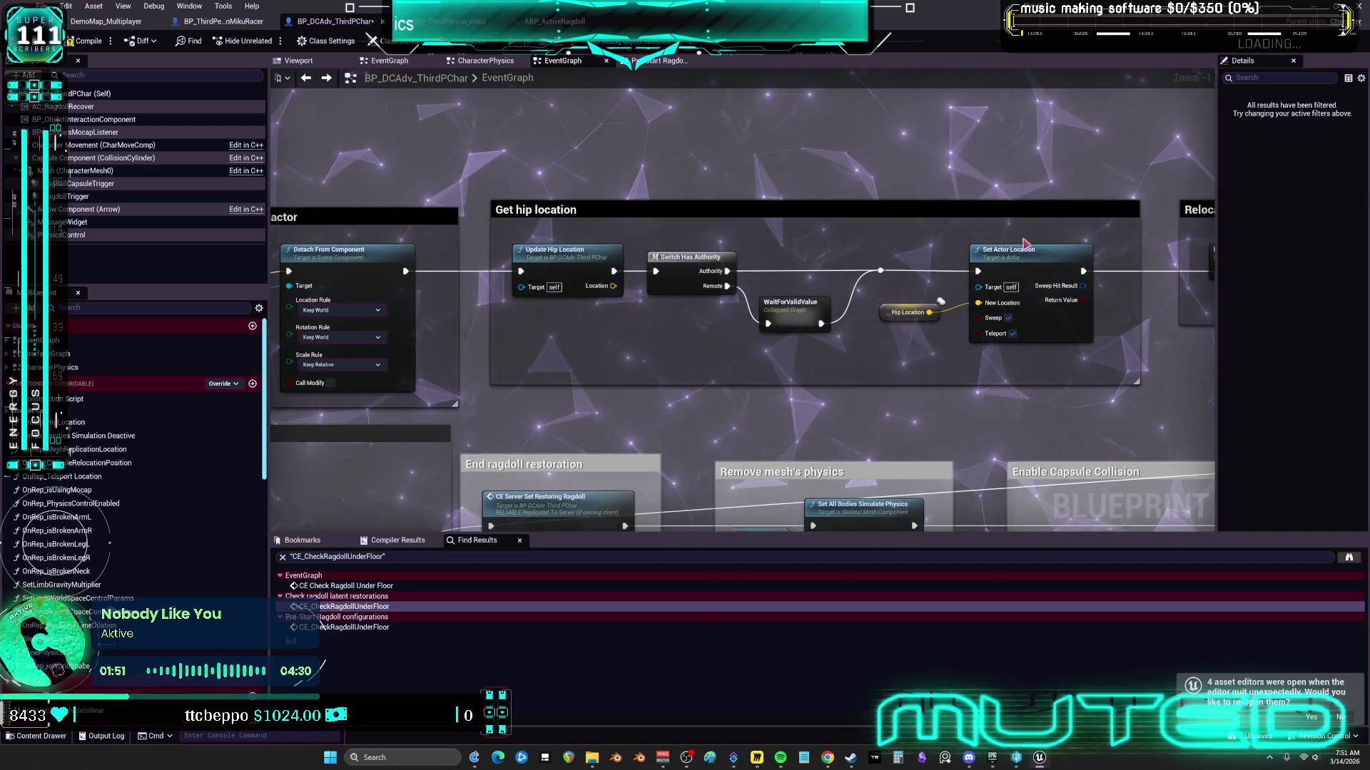
Step: Inspect WaitForValidValue, then expand it inline into its branch, delay and nearly-zero check nodes
{"action": "double_click", "coordinate": [586, 270]}
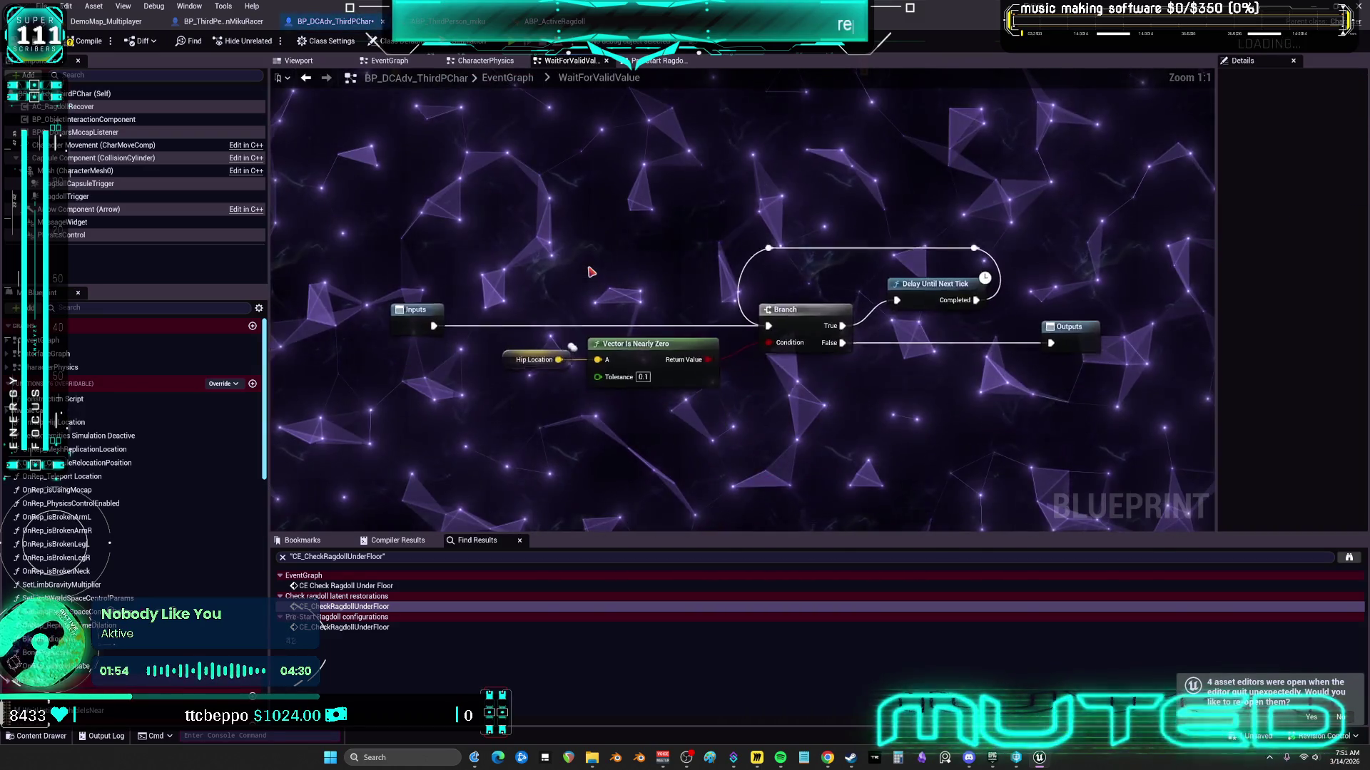
{"action": "left_click", "coordinate": [306, 80]}
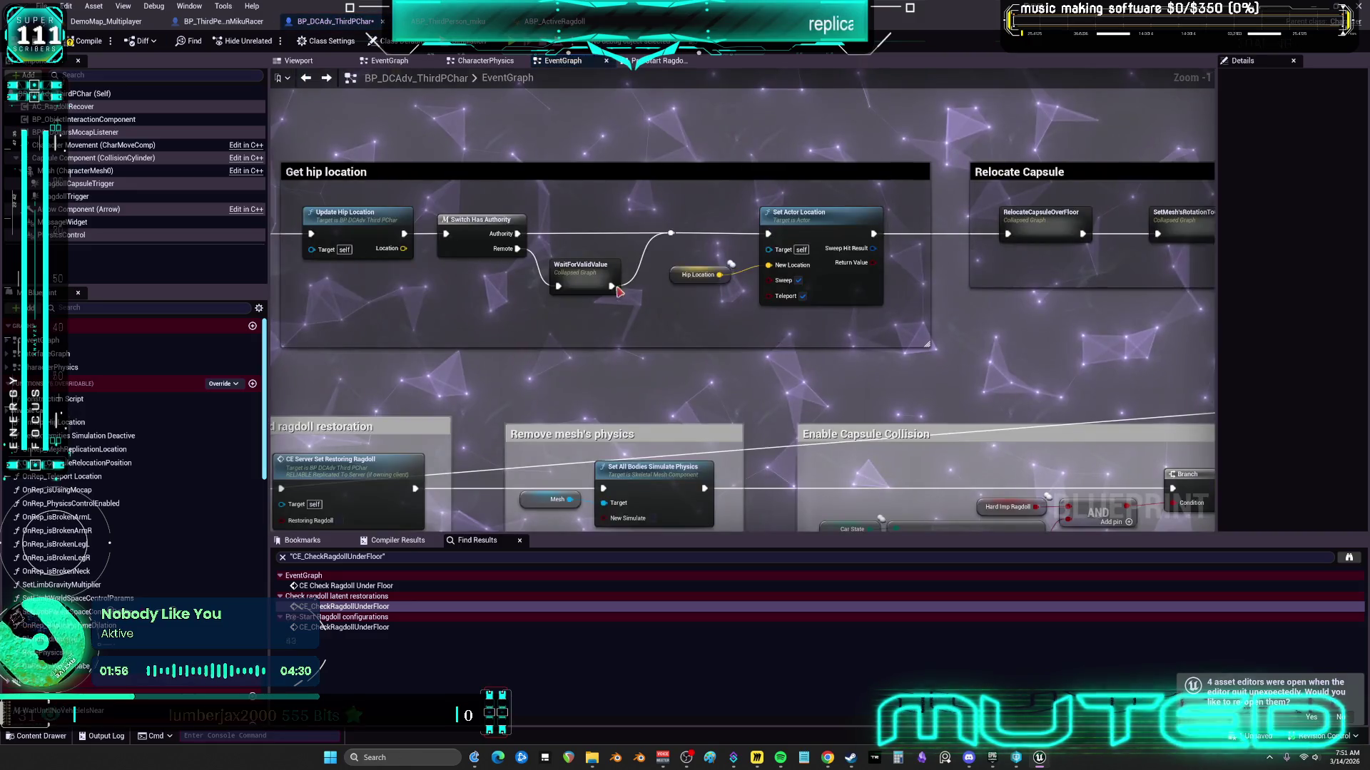
{"action": "right_click", "coordinate": [591, 275]}
{"action": "left_click", "coordinate": [663, 482]}
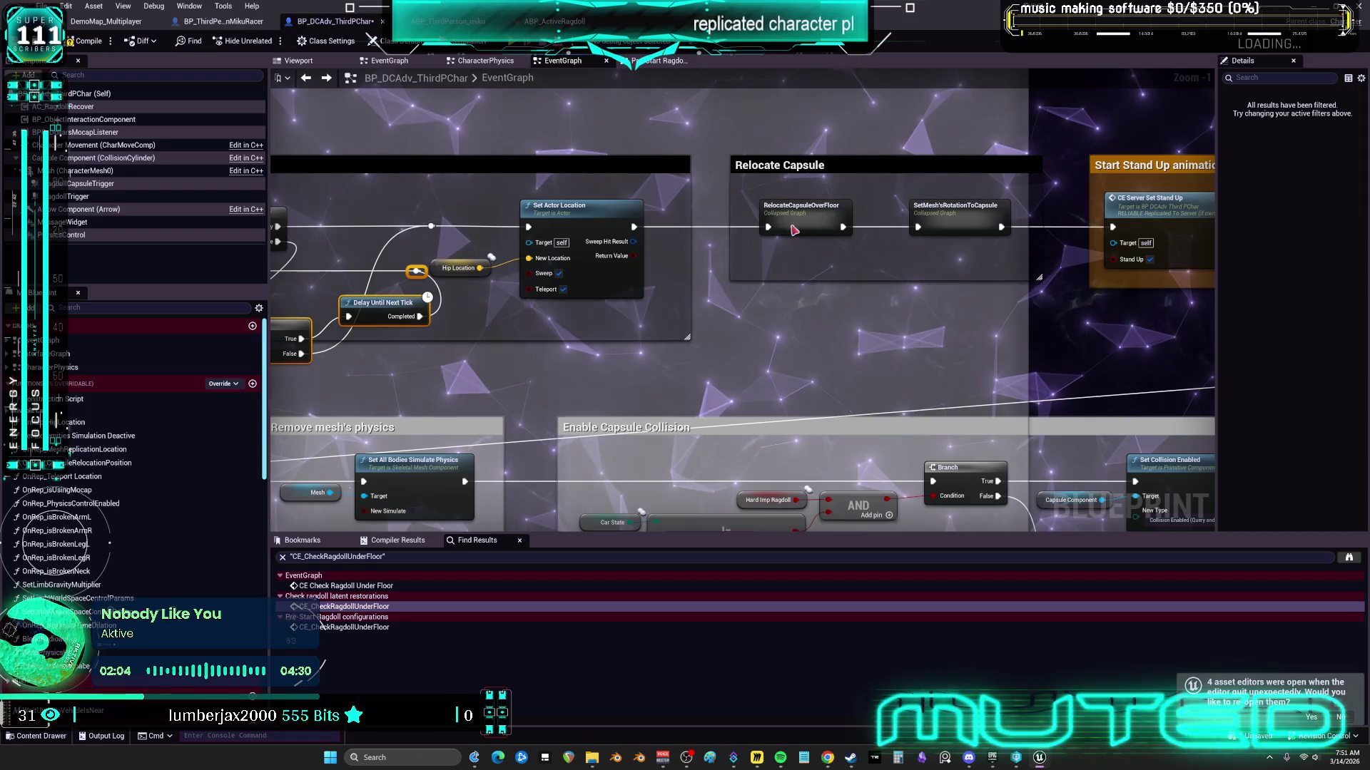
Step: Peek into the RelocateCapsuleOverFloor collapsed graph and return to the EventGraph
{"action": "double_click", "coordinate": [794, 229]}
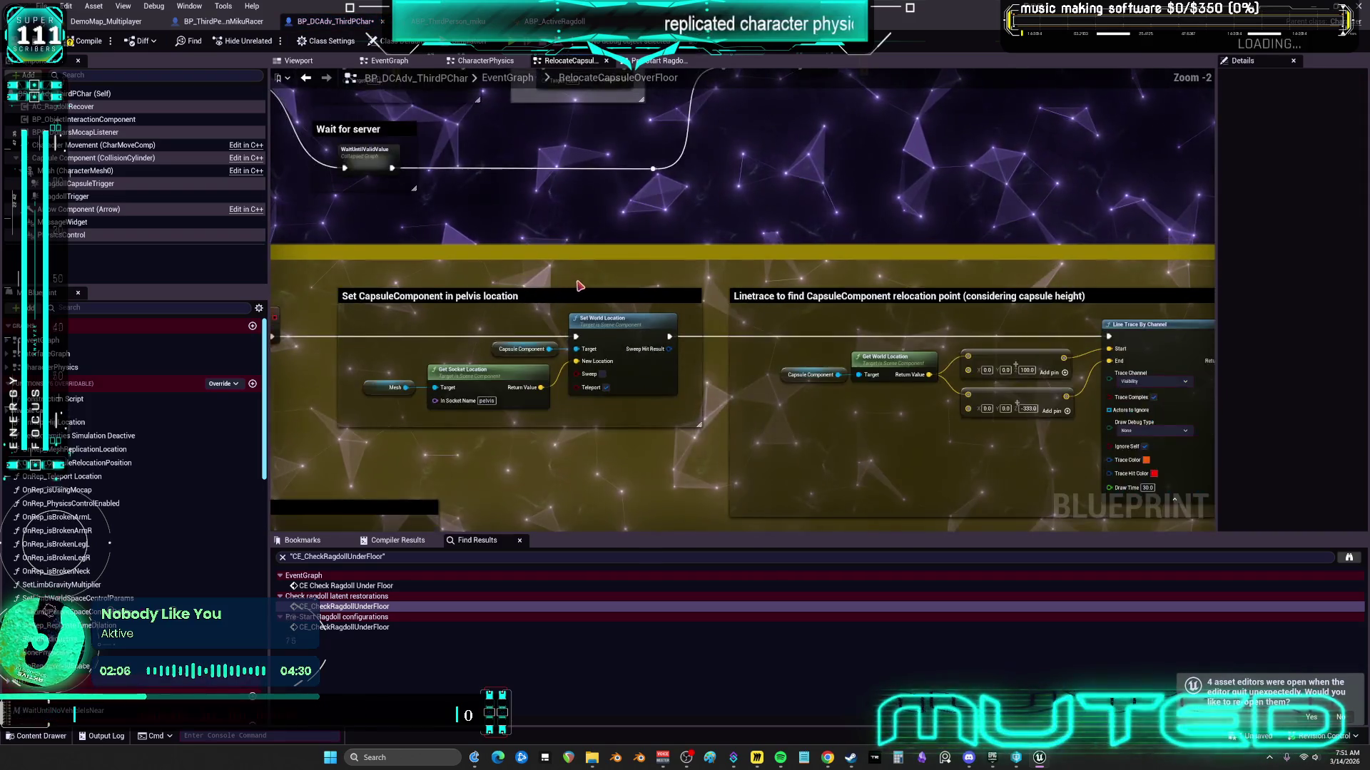
{"action": "key", "text": "alt+Left"}
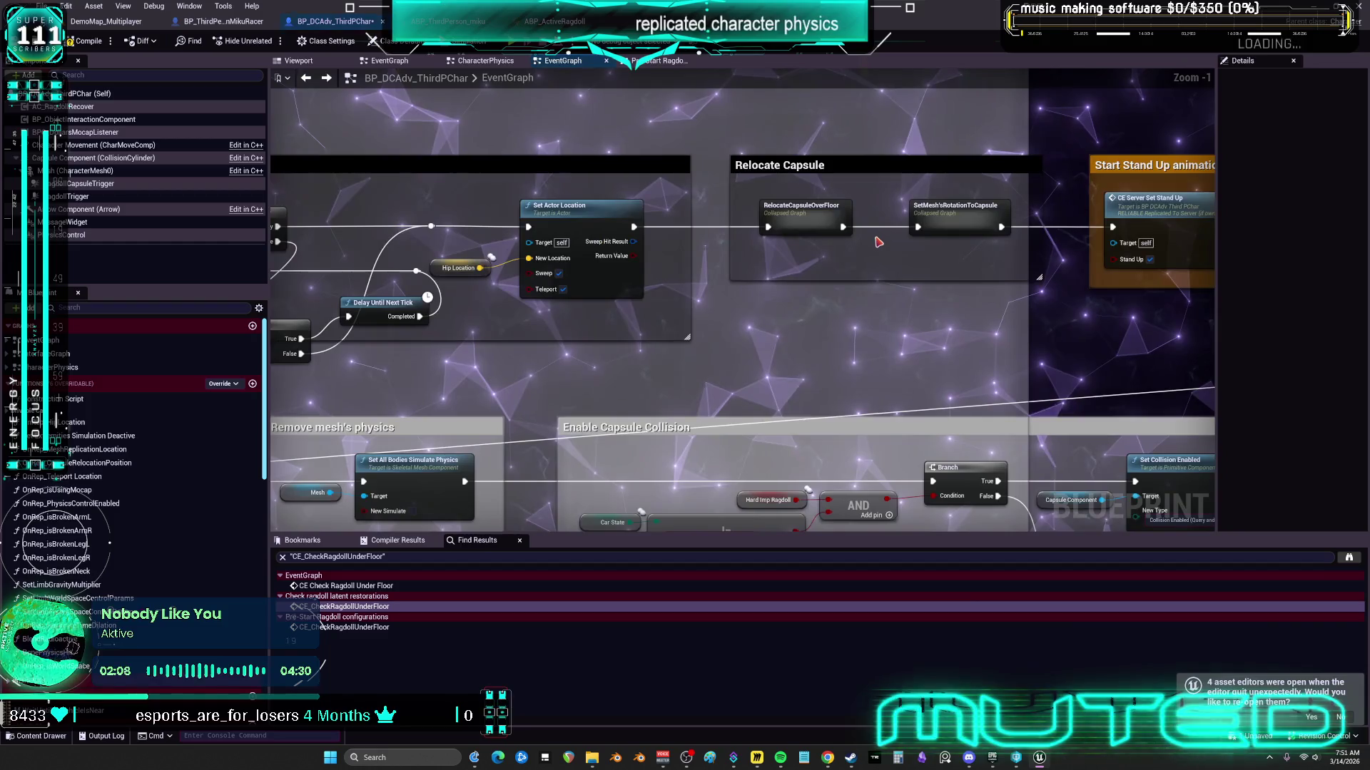
{"action": "scroll", "coordinate": [597, 233], "scroll_direction": "down", "scroll_amount": 3}
{"action": "scroll", "coordinate": [598, 233], "scroll_direction": "up", "scroll_amount": 3}
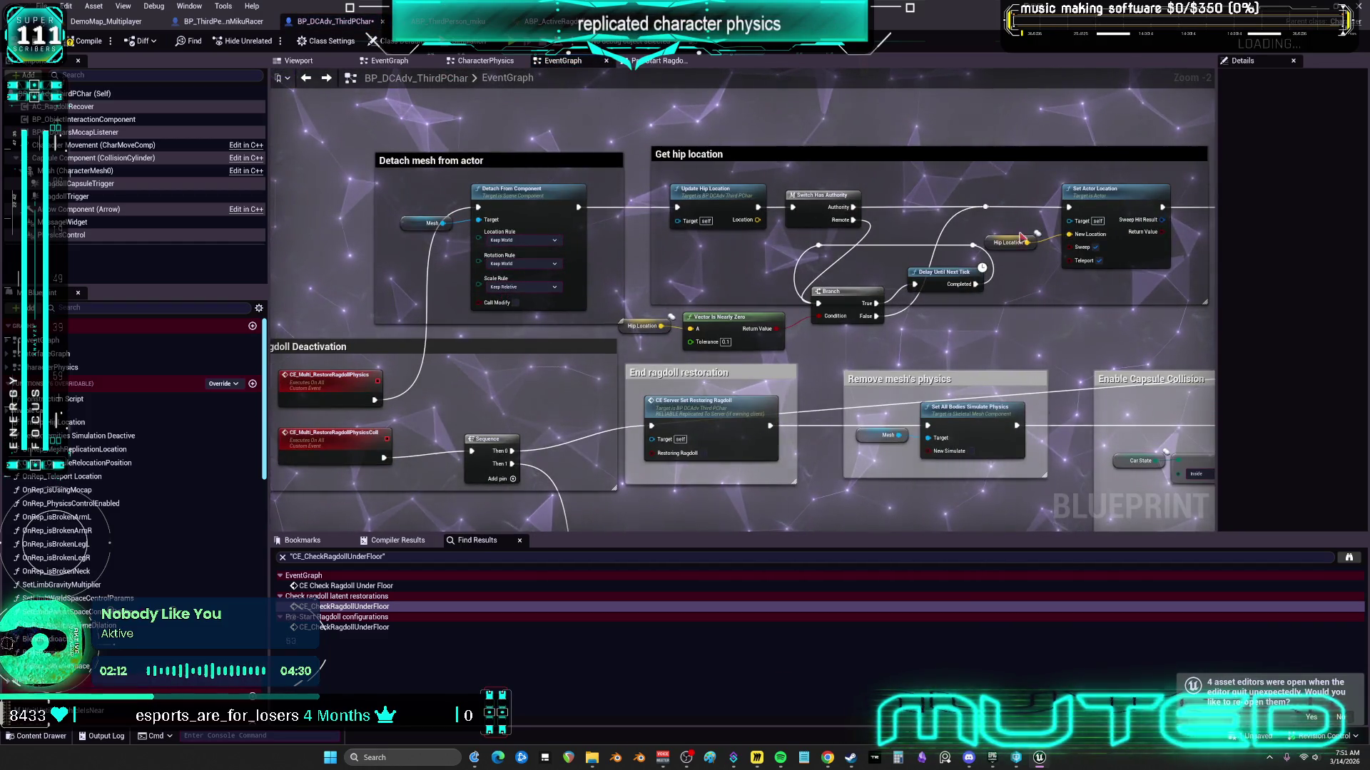
{"action": "scroll", "coordinate": [745, 198], "scroll_direction": "down", "scroll_amount": 5}
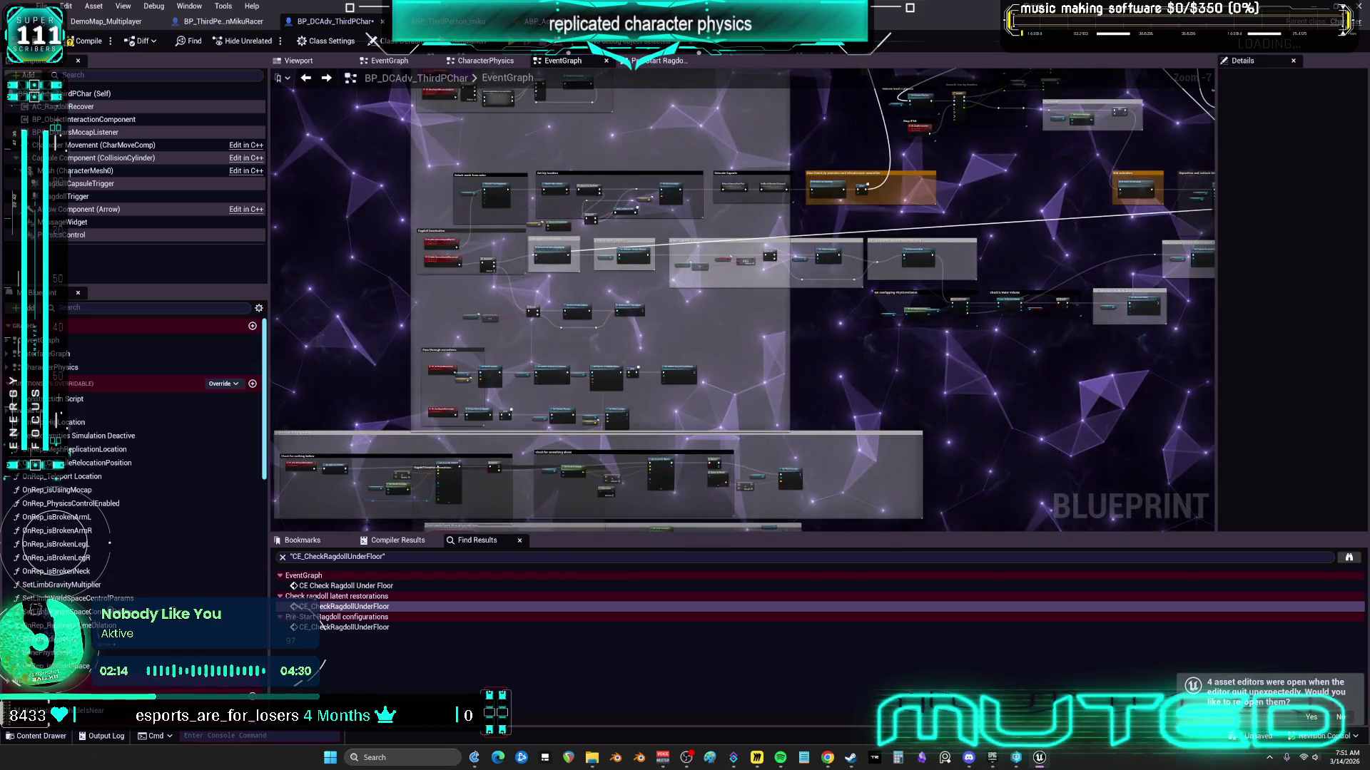
{"action": "scroll", "coordinate": [885, 333], "scroll_direction": "down", "scroll_amount": 5}
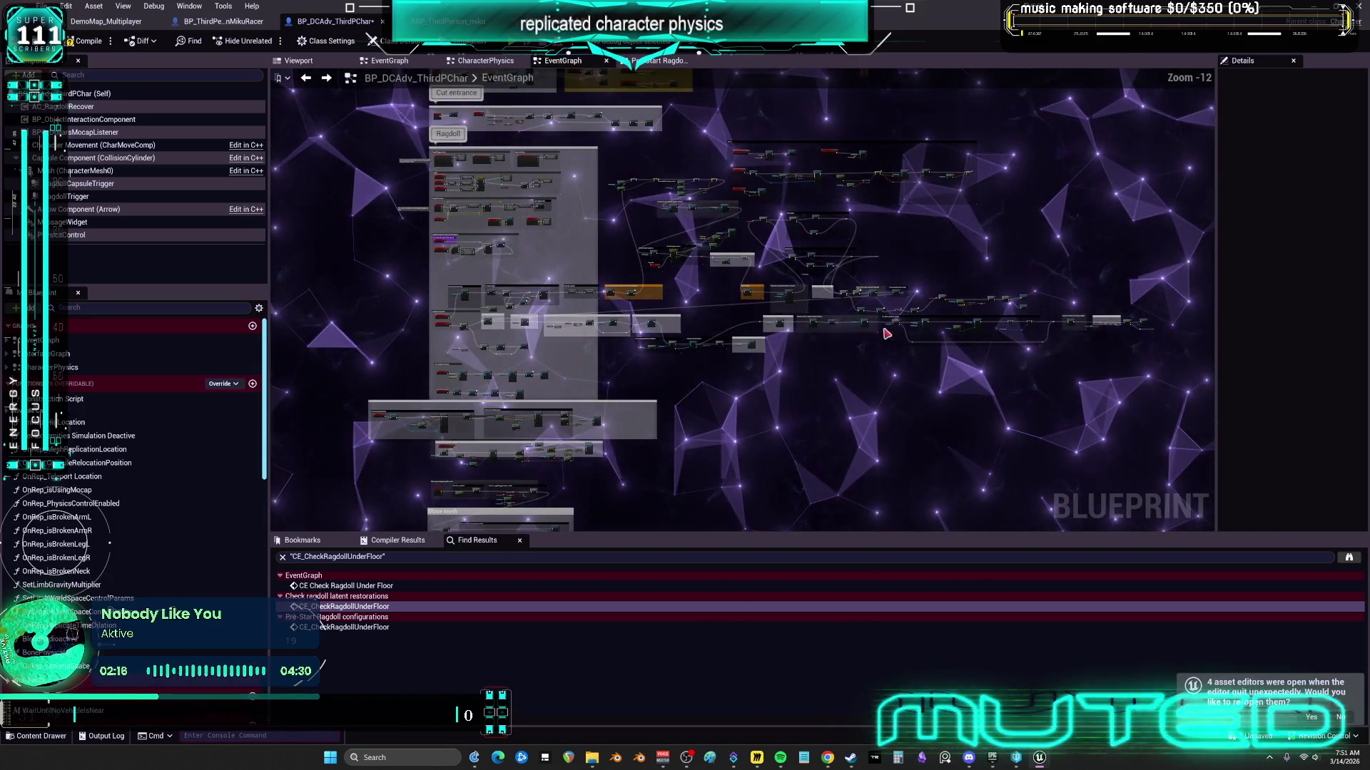
{"action": "scroll", "coordinate": [582, 225], "scroll_direction": "up", "scroll_amount": 2}
Step: Pan the EventGraph toward the Begin Play and EventTick area
{"action": "left_click_drag", "start_coordinate": [583, 225], "coordinate": [644, 338]}
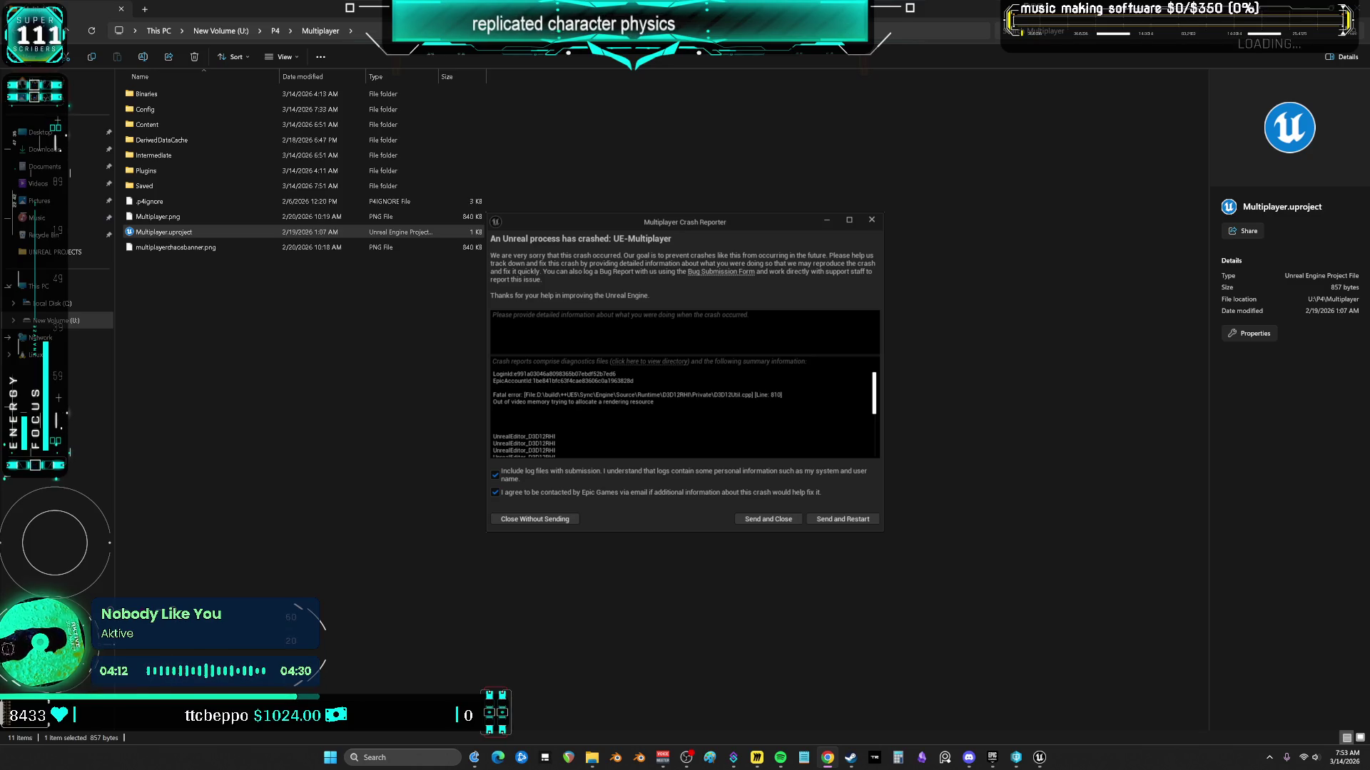
Step: Close the crash report without sending and launch Unreal Engine 5.7.4
{"action": "left_click", "coordinate": [563, 521]}
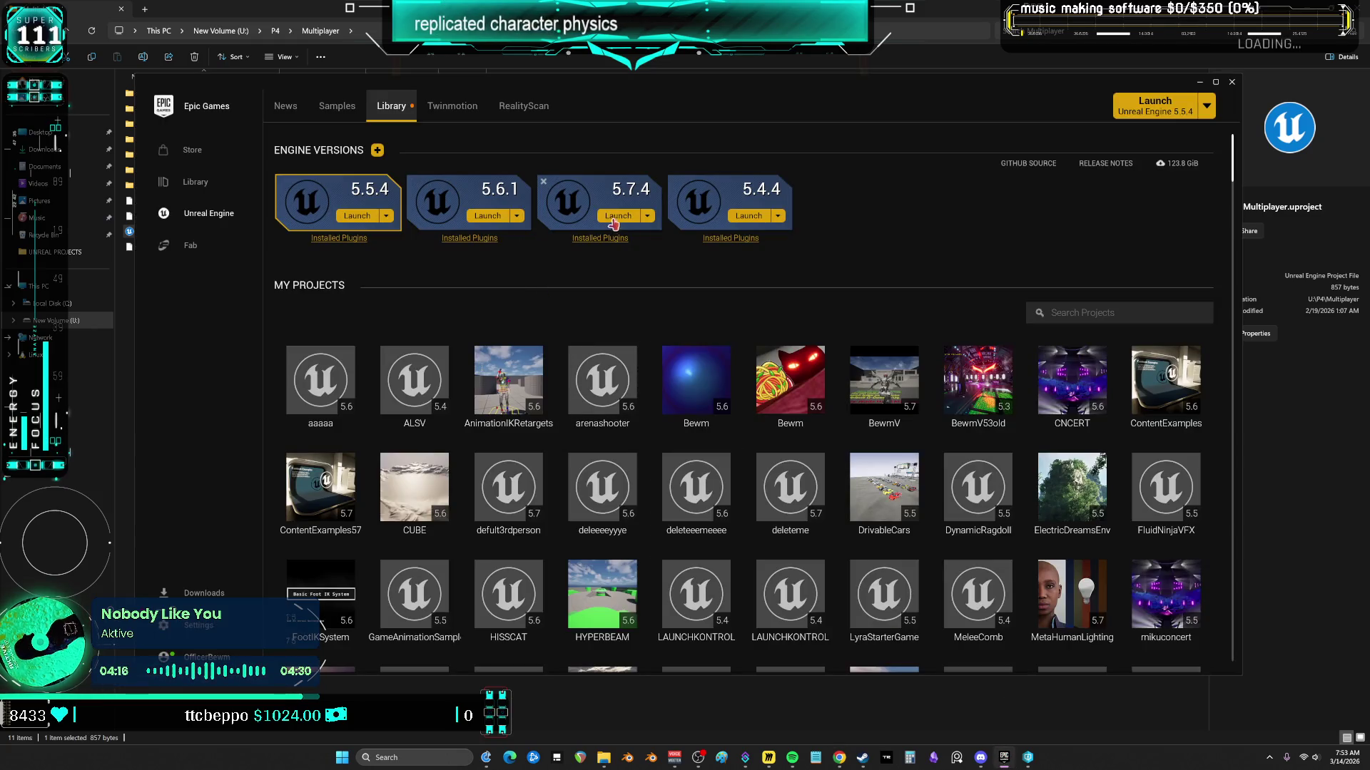
{"action": "left_click", "coordinate": [615, 216]}
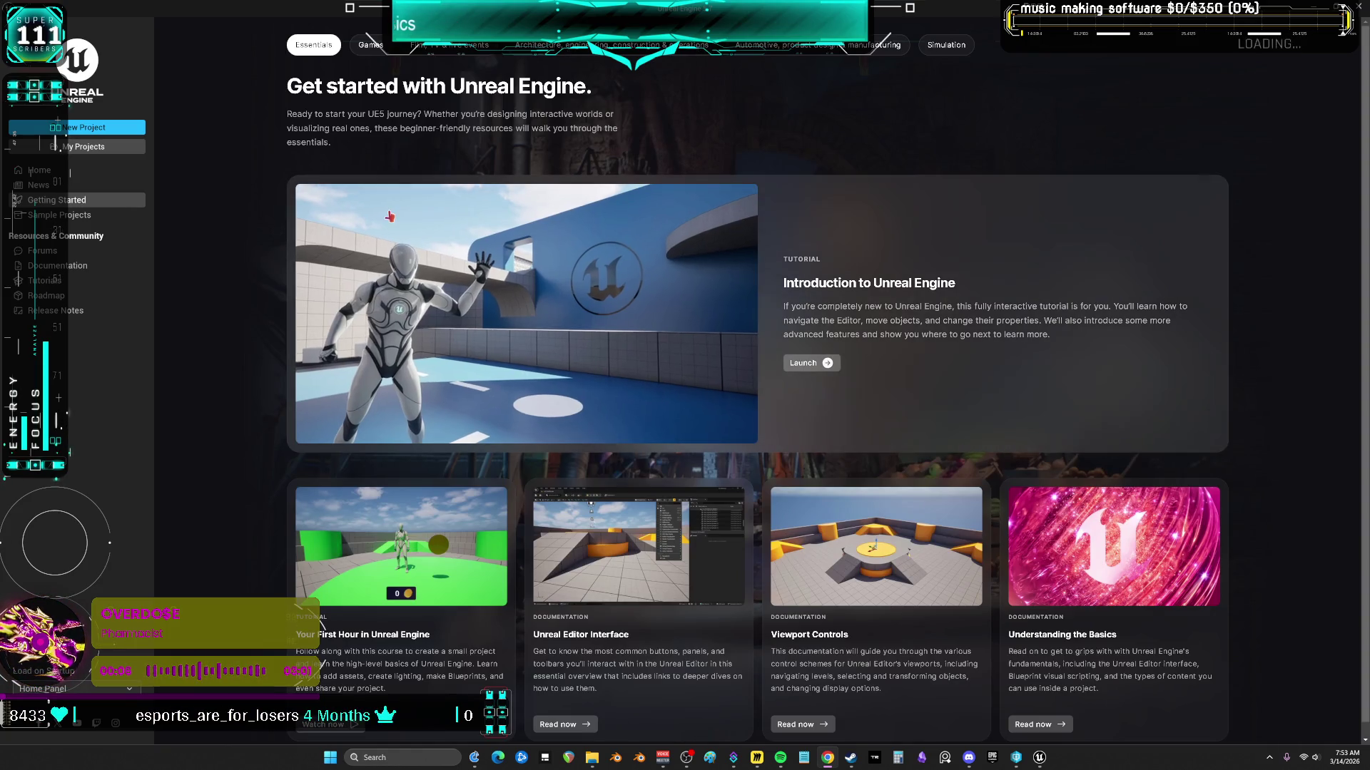
Step: Browse from My Projects to Multiplayer.uproject and open it in Unreal Engine 5
{"action": "left_click", "coordinate": [93, 150]}
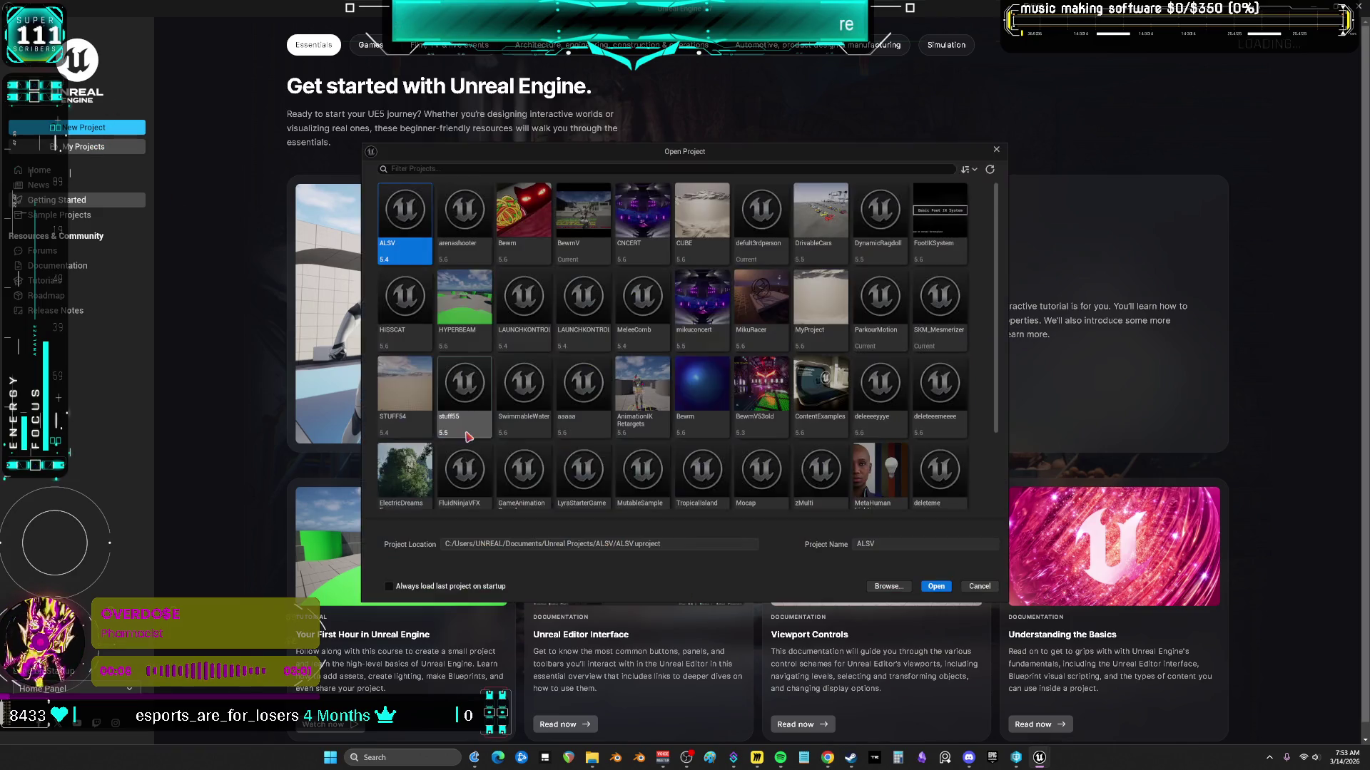
{"action": "left_click", "coordinate": [888, 586]}
{"action": "left_click", "coordinate": [476, 285]}
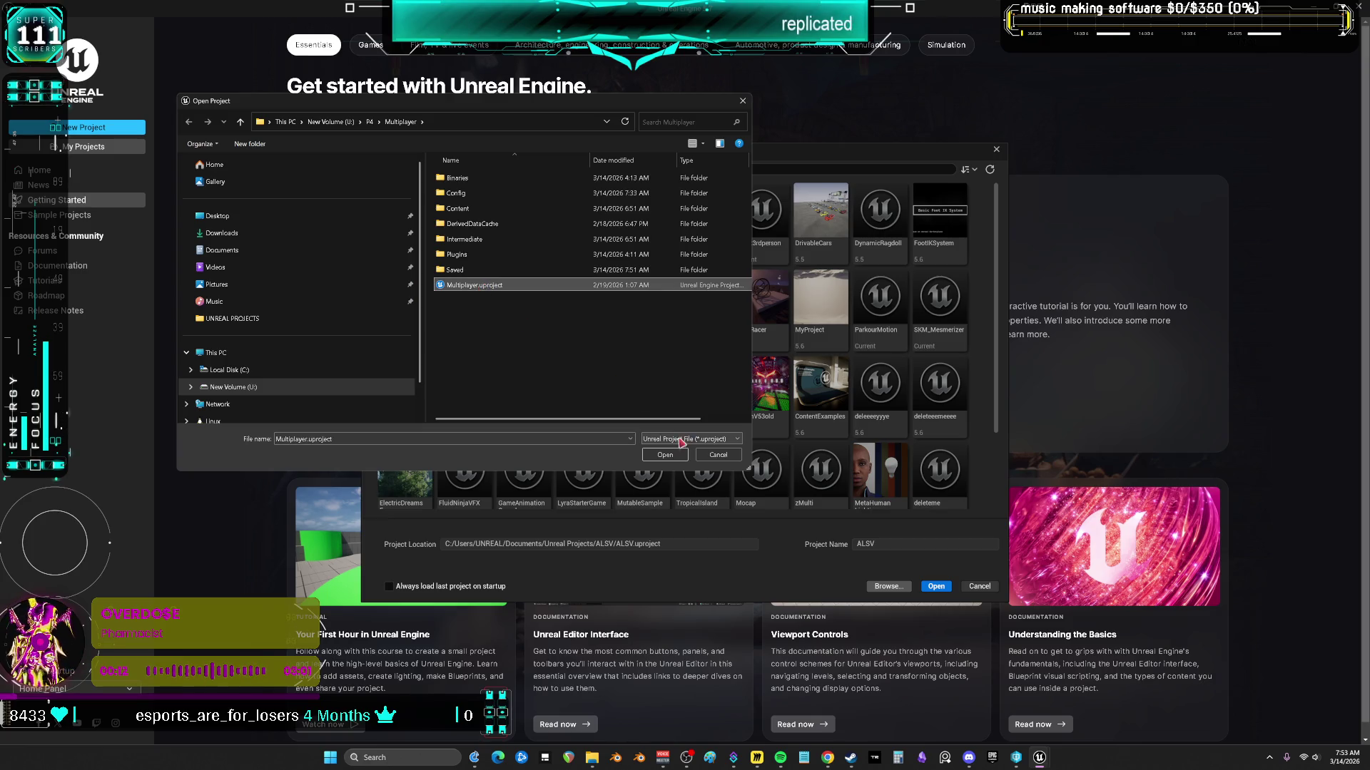
{"action": "left_click", "coordinate": [663, 454]}
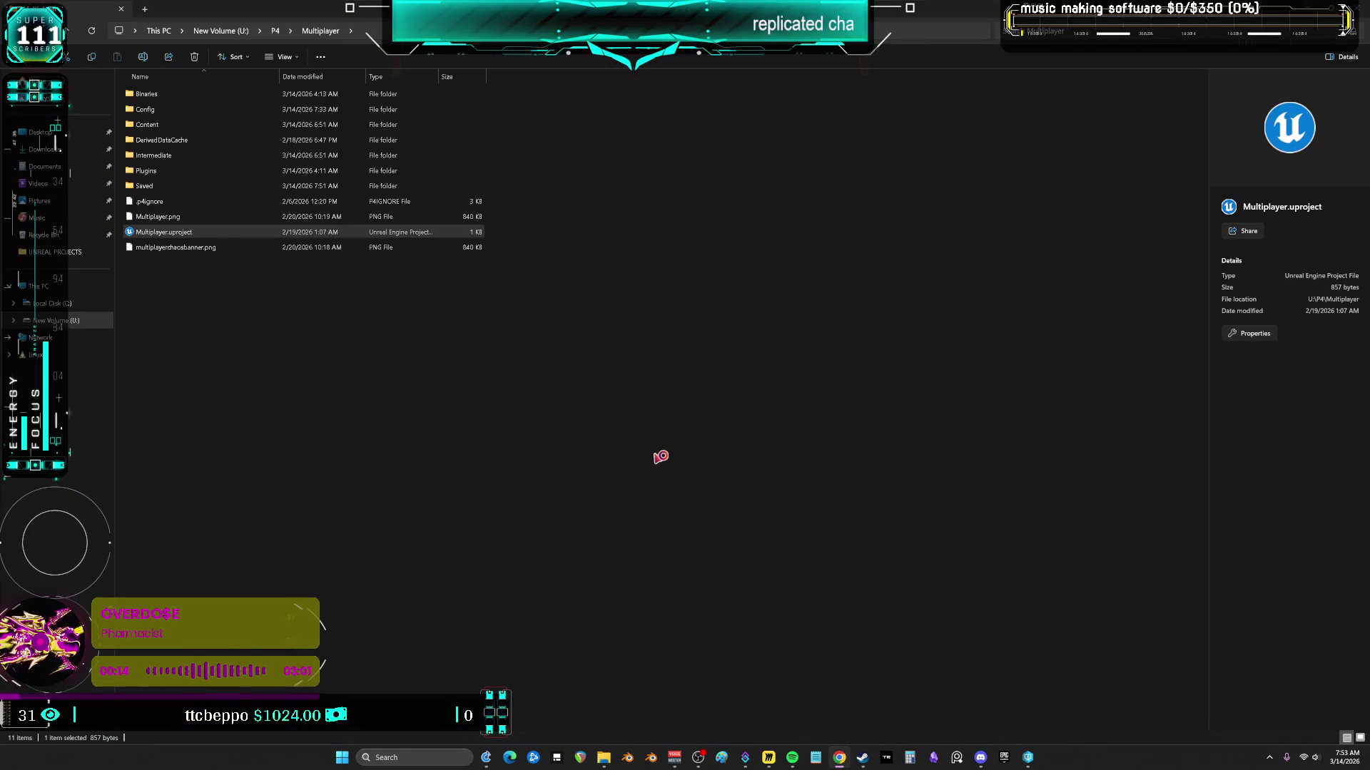
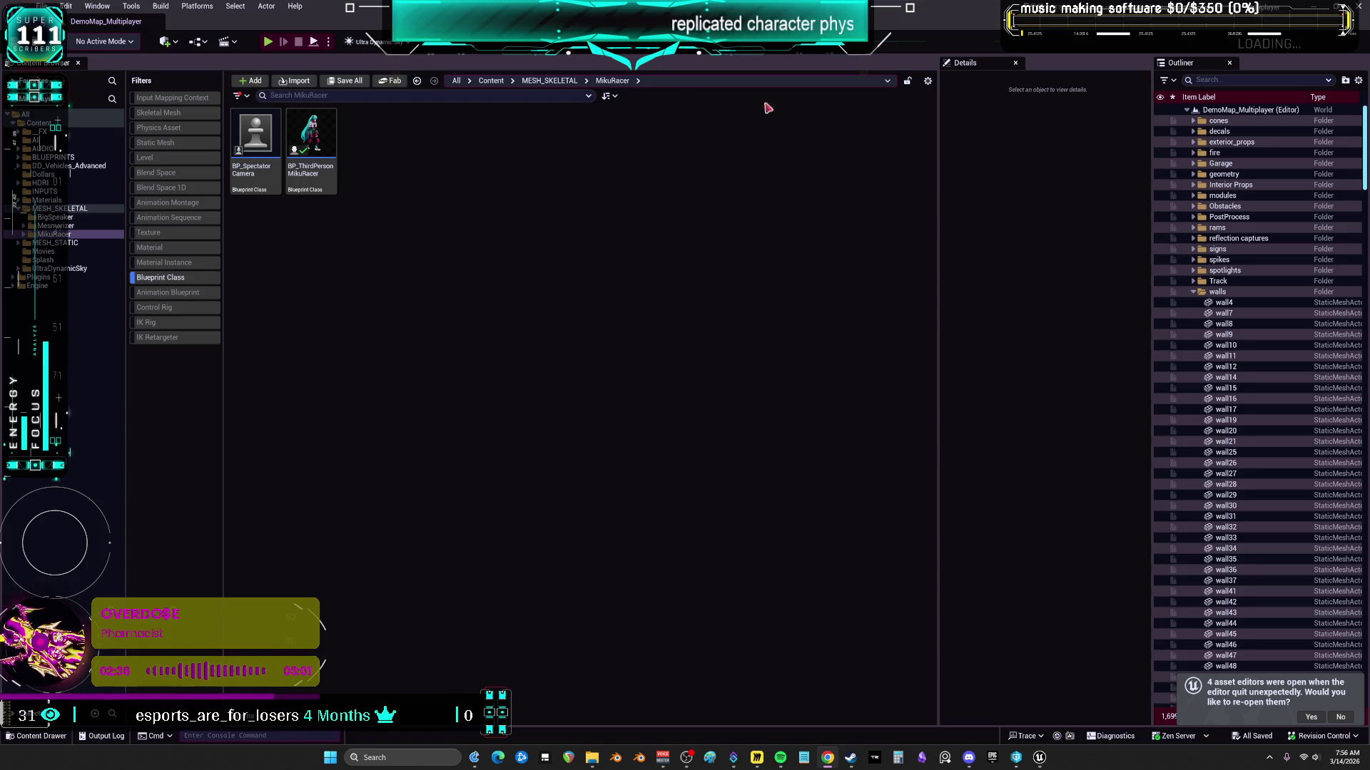
Step: Open the BP_ThirdPersonMikuRacer blueprint from the Content Browser
{"action": "left_click", "coordinate": [311, 139]}
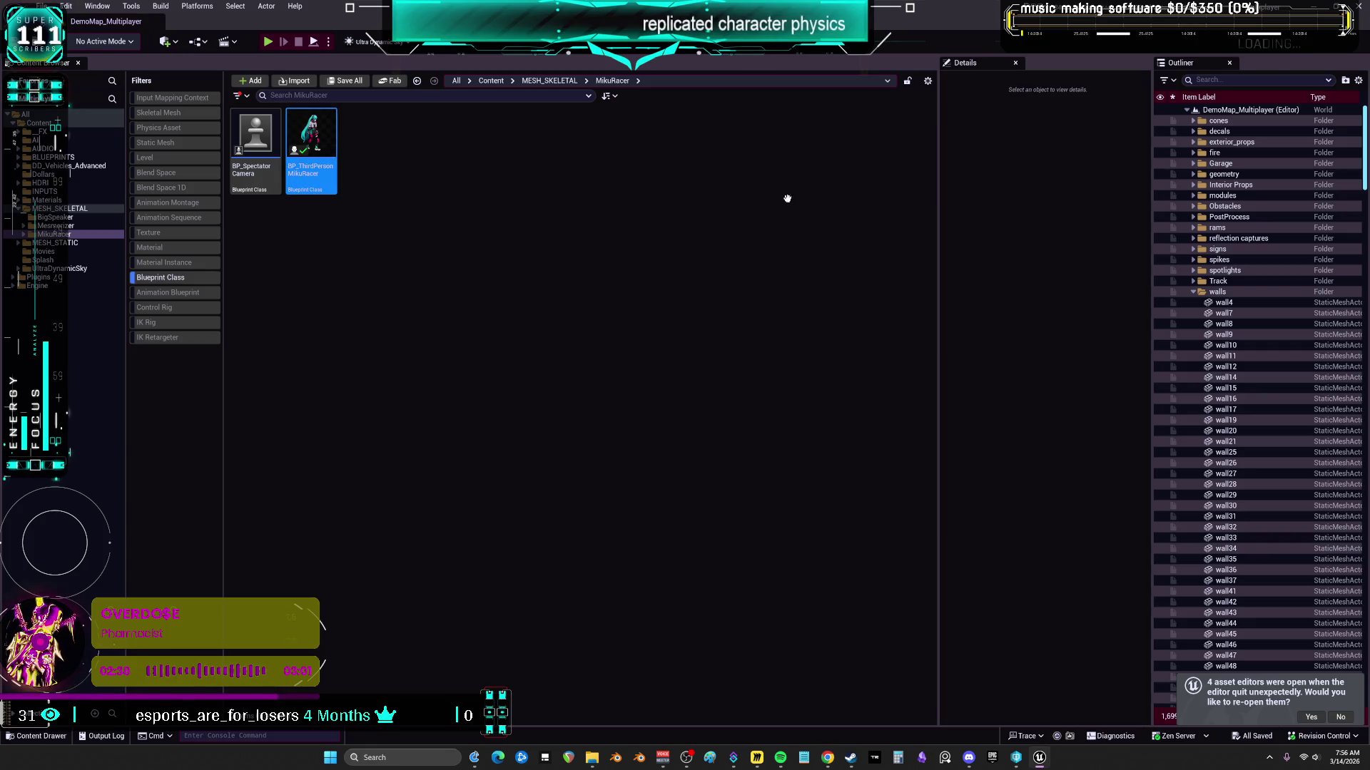
{"action": "double_click", "coordinate": [311, 139]}
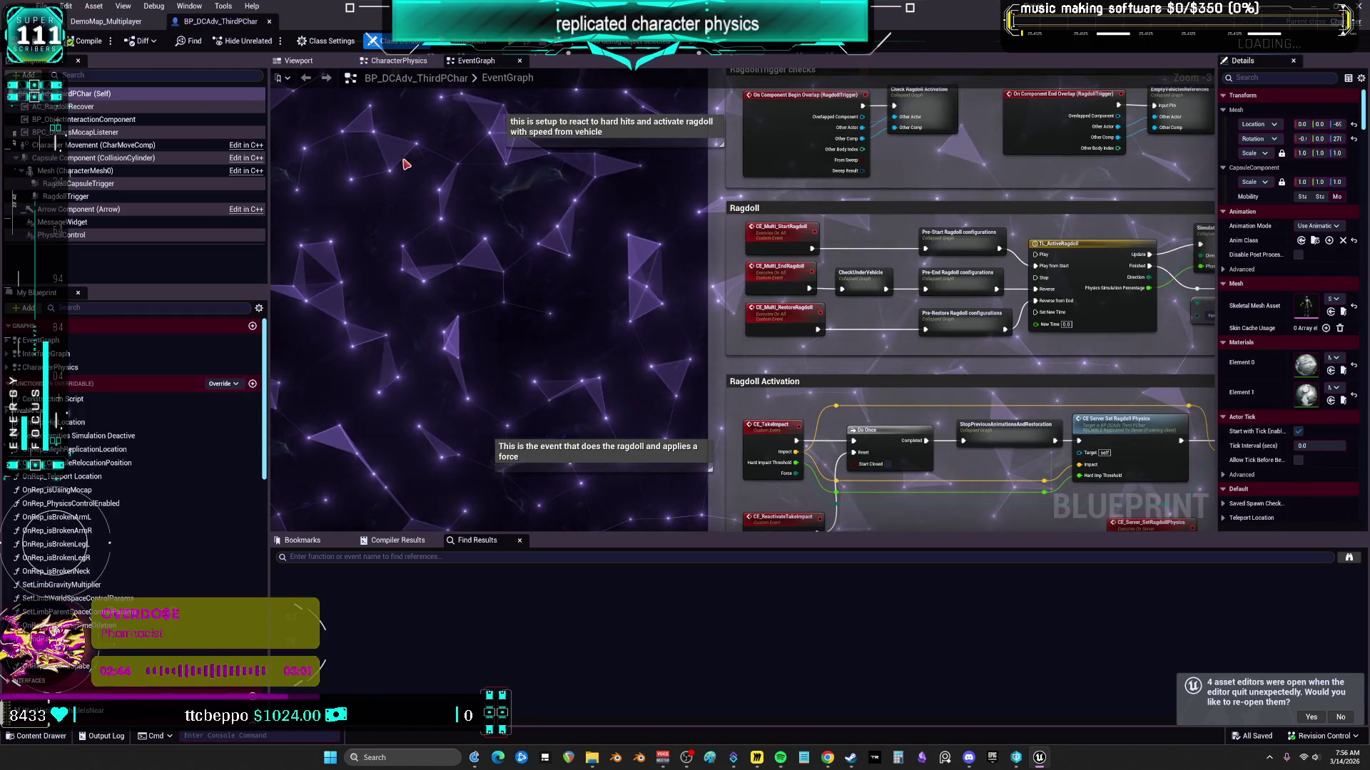
Step: Zoom around the EventGraph and select the IA_PressWASD input event node
{"action": "scroll", "coordinate": [406, 165], "scroll_direction": "down", "scroll_amount": 2}
{"action": "scroll", "coordinate": [405, 164], "scroll_direction": "down", "scroll_amount": 2}
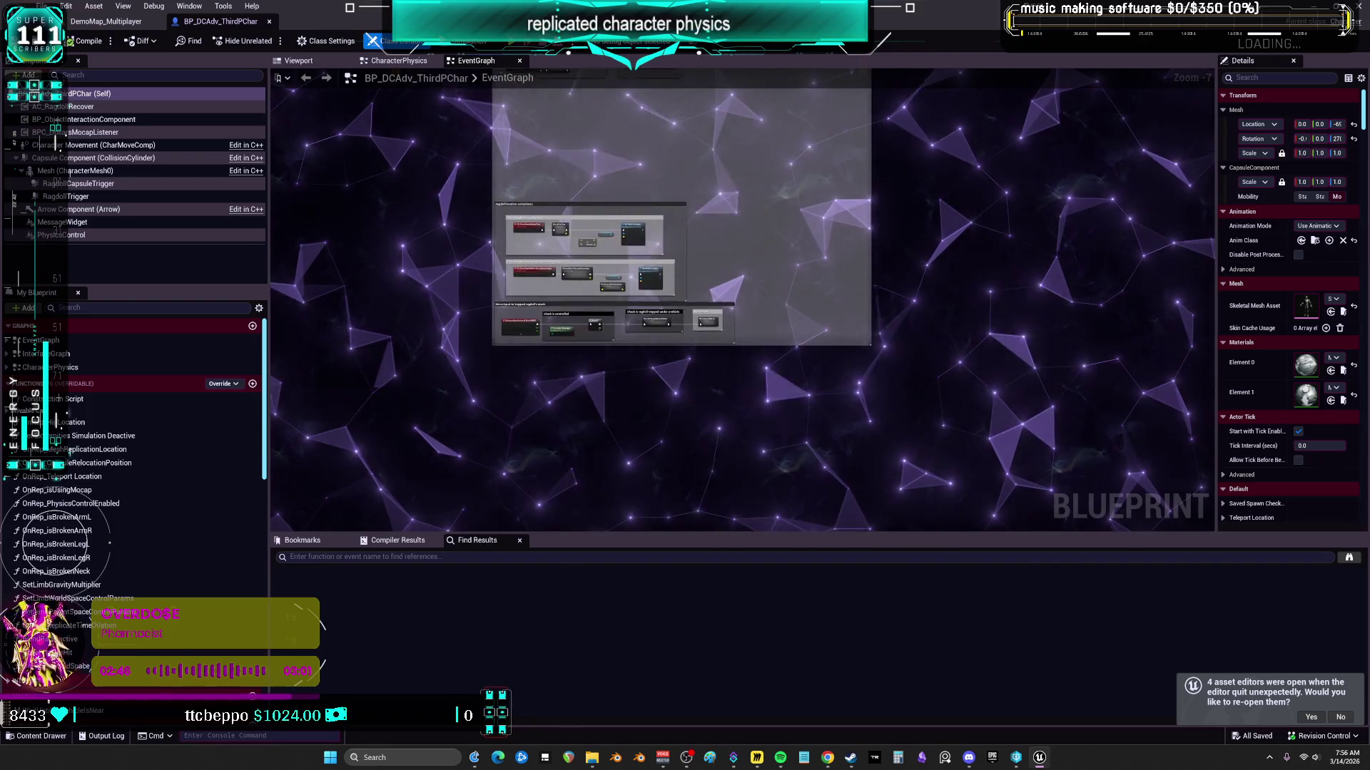
{"action": "scroll", "coordinate": [488, 251], "scroll_direction": "up", "scroll_amount": 6}
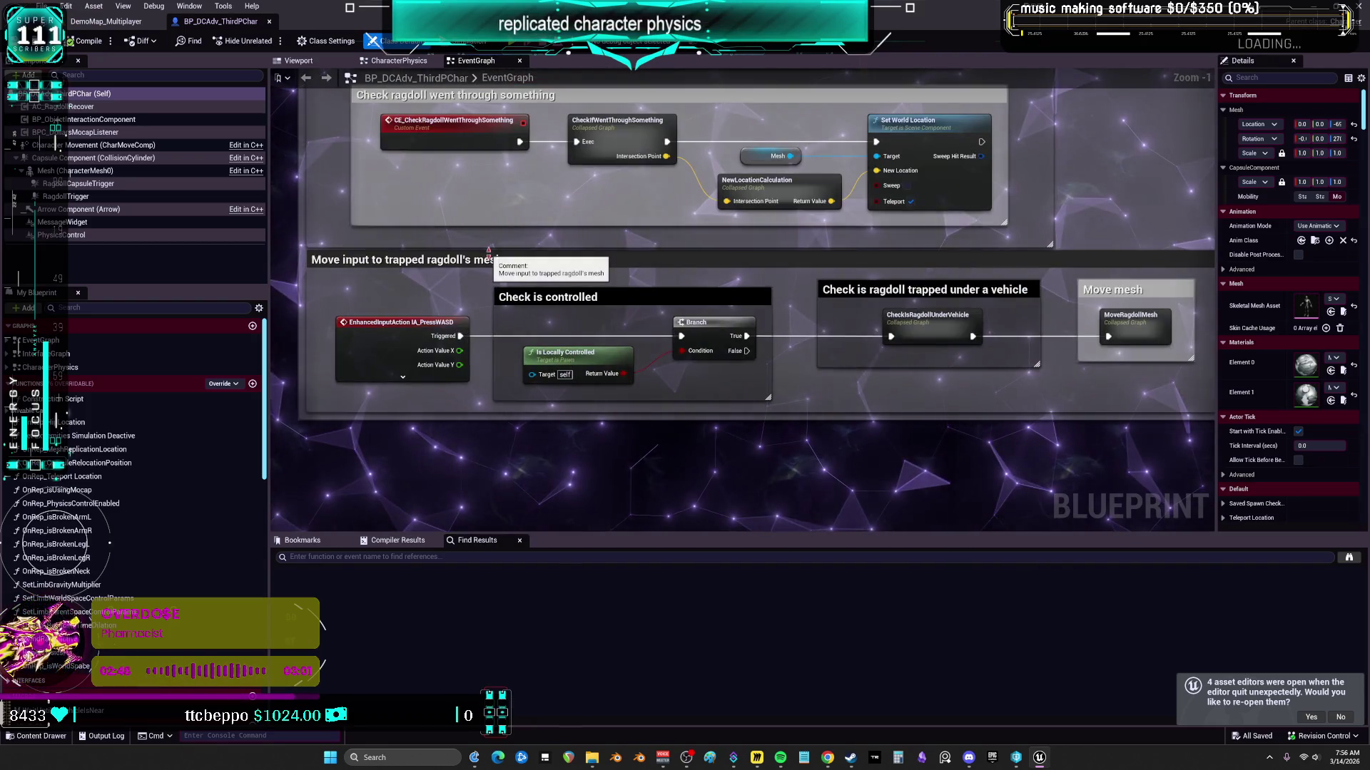
{"action": "left_click", "coordinate": [381, 339]}
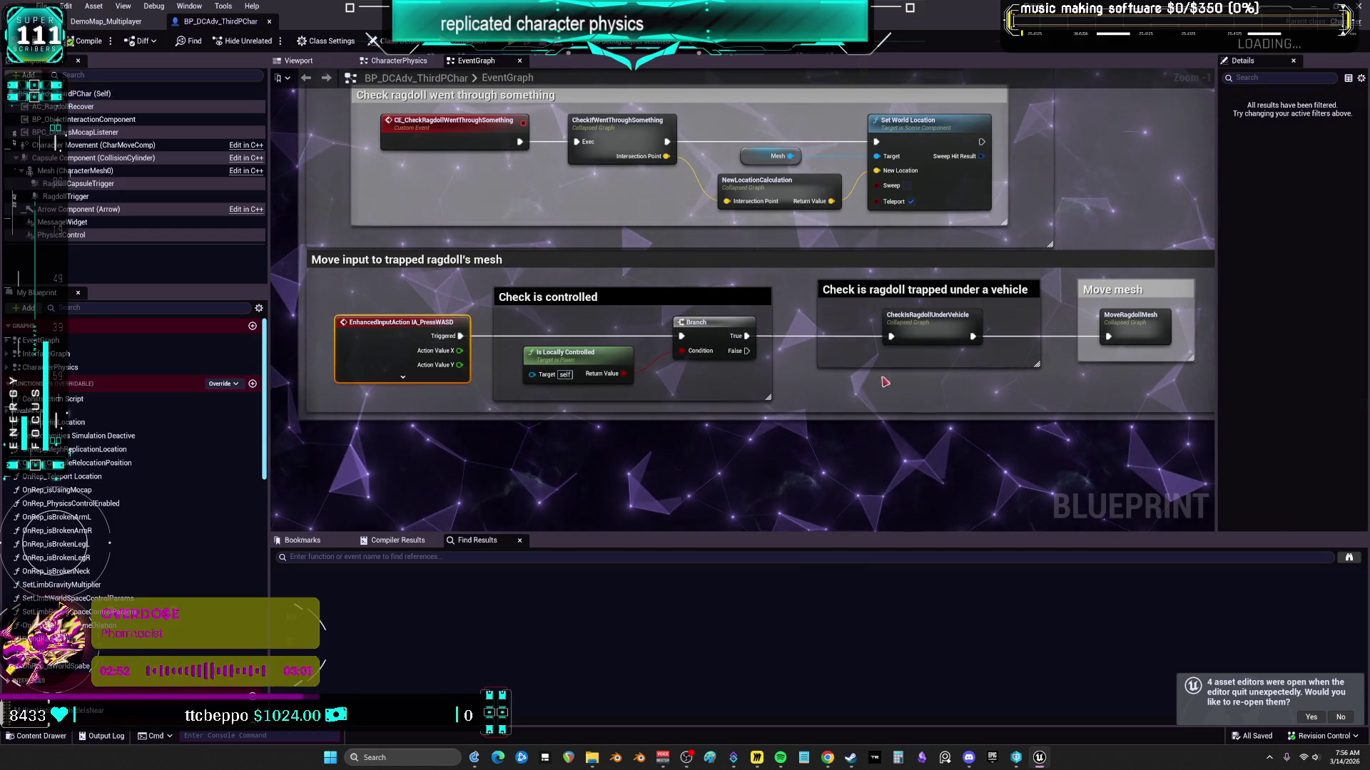
{"action": "scroll", "coordinate": [950, 362], "scroll_direction": "down", "scroll_amount": 2}
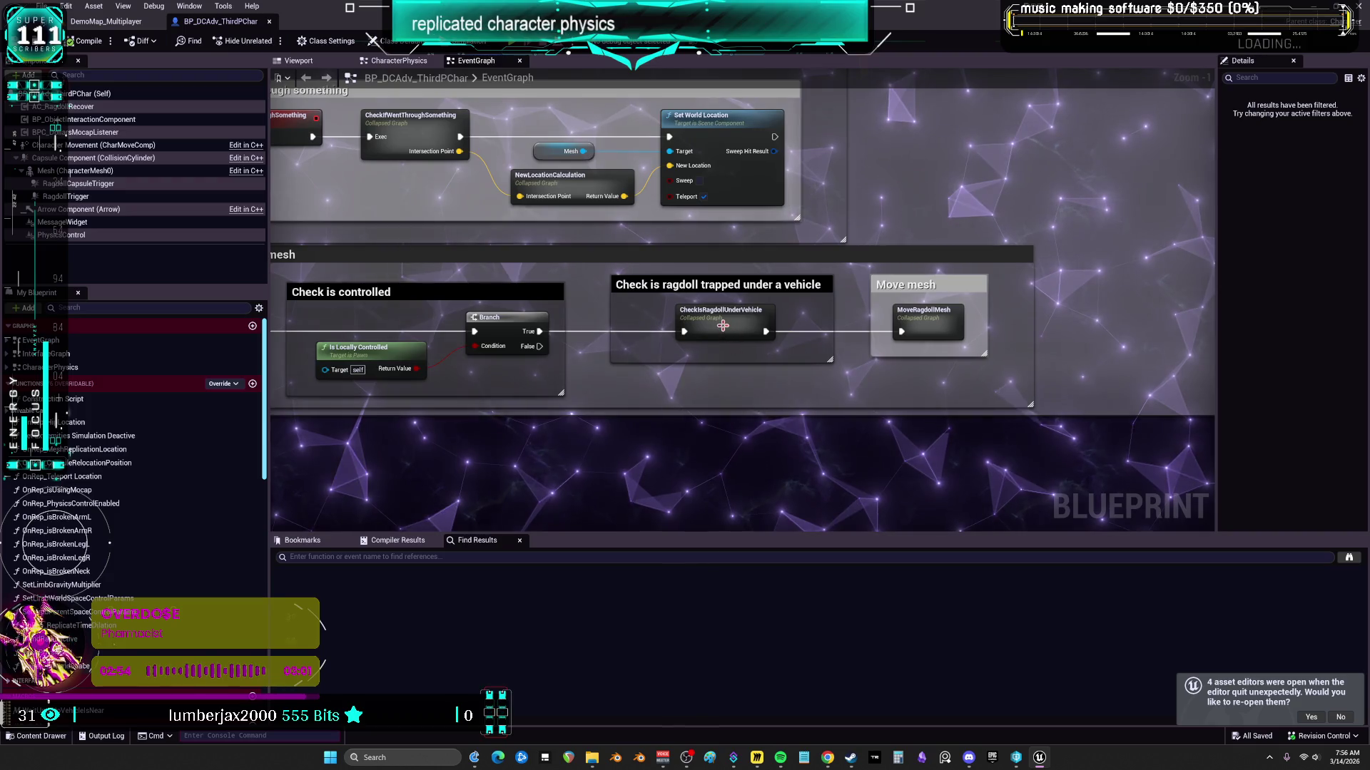
{"action": "scroll", "coordinate": [723, 325], "scroll_direction": "down", "scroll_amount": 1}
{"action": "scroll", "coordinate": [723, 325], "scroll_direction": "up", "scroll_amount": 2}
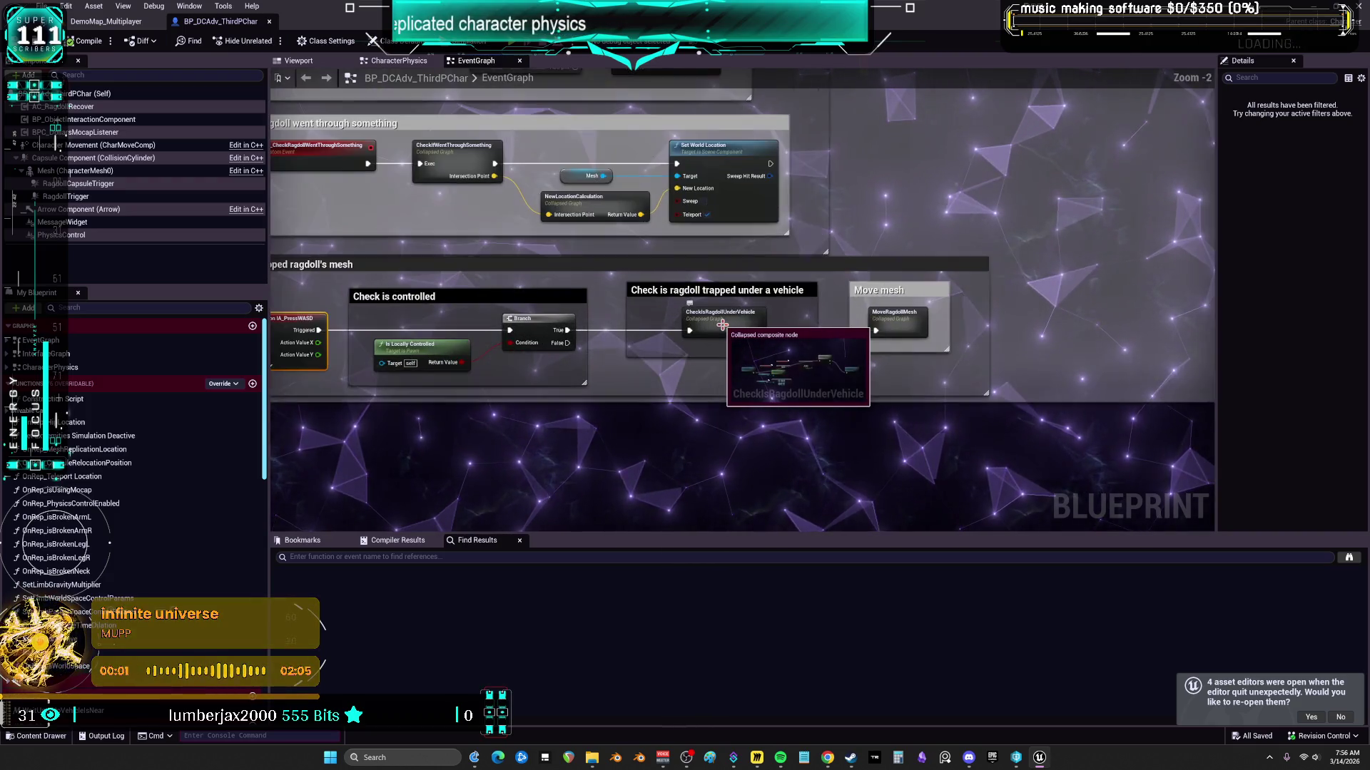
Step: Inspect the CheckIsRagdollUnderVehicle and MoveRagdollMesh collapsed graphs, returning to the EventGraph after each
{"action": "left_click", "coordinate": [724, 328]}
{"action": "double_click", "coordinate": [725, 329]}
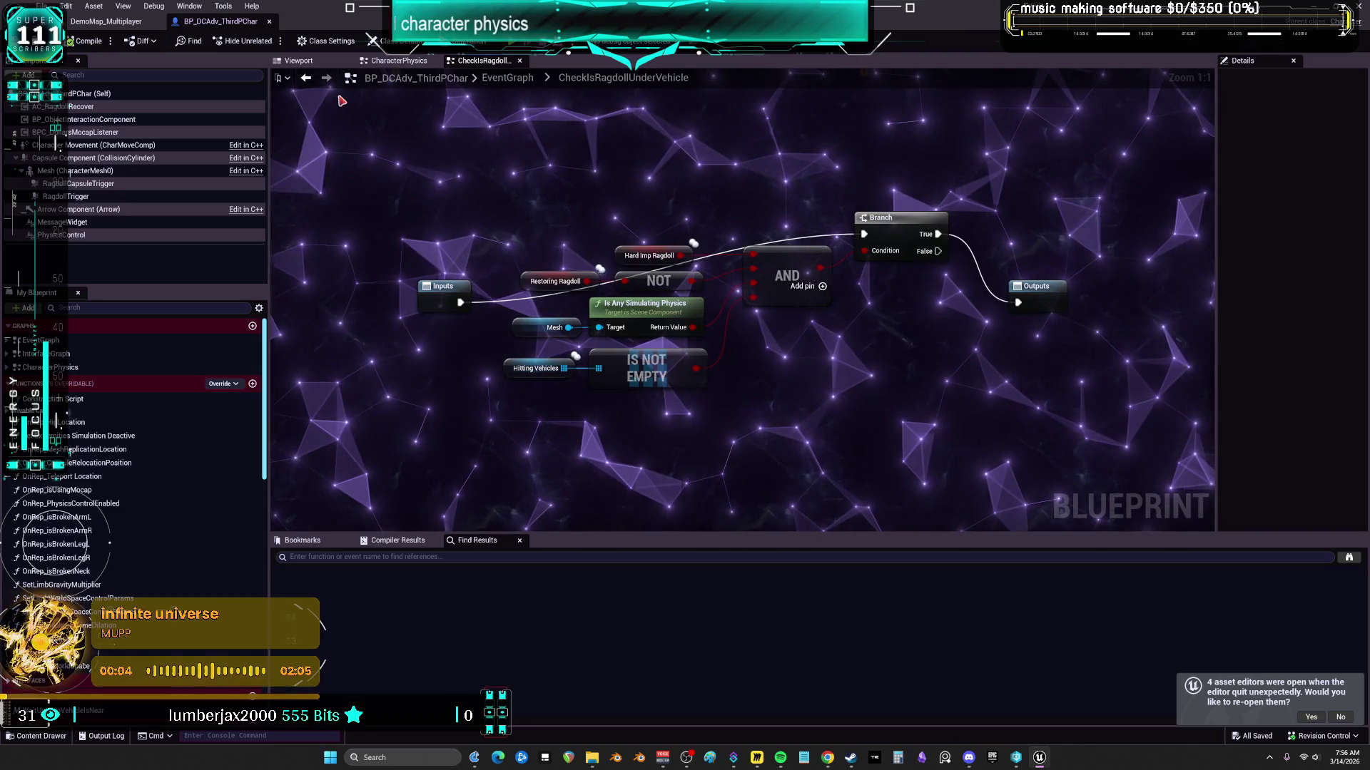
{"action": "left_click", "coordinate": [306, 80]}
{"action": "double_click", "coordinate": [904, 327]}
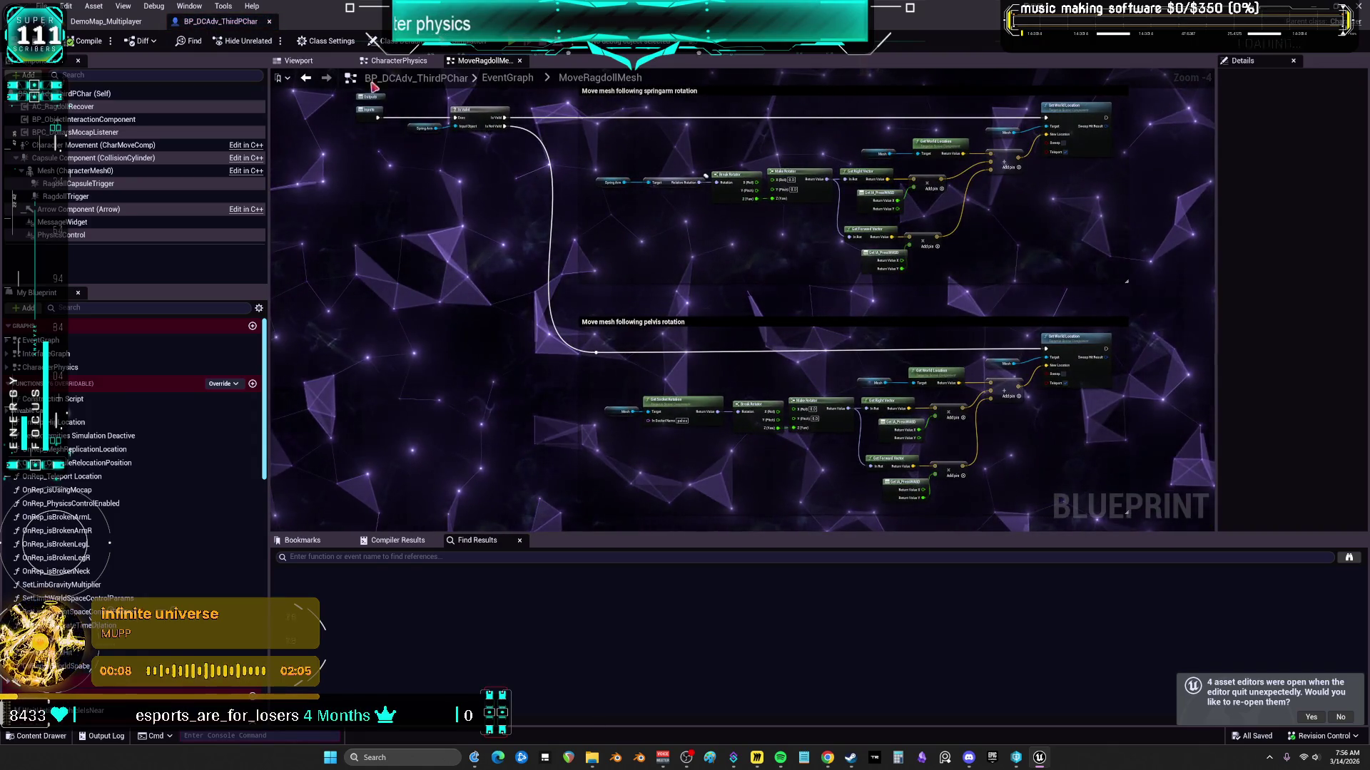
{"action": "left_click", "coordinate": [308, 78]}
Step: Expand MoveRagdollMesh in place and move its springarm and pelvis sections right and down
{"action": "right_click", "coordinate": [903, 328]}
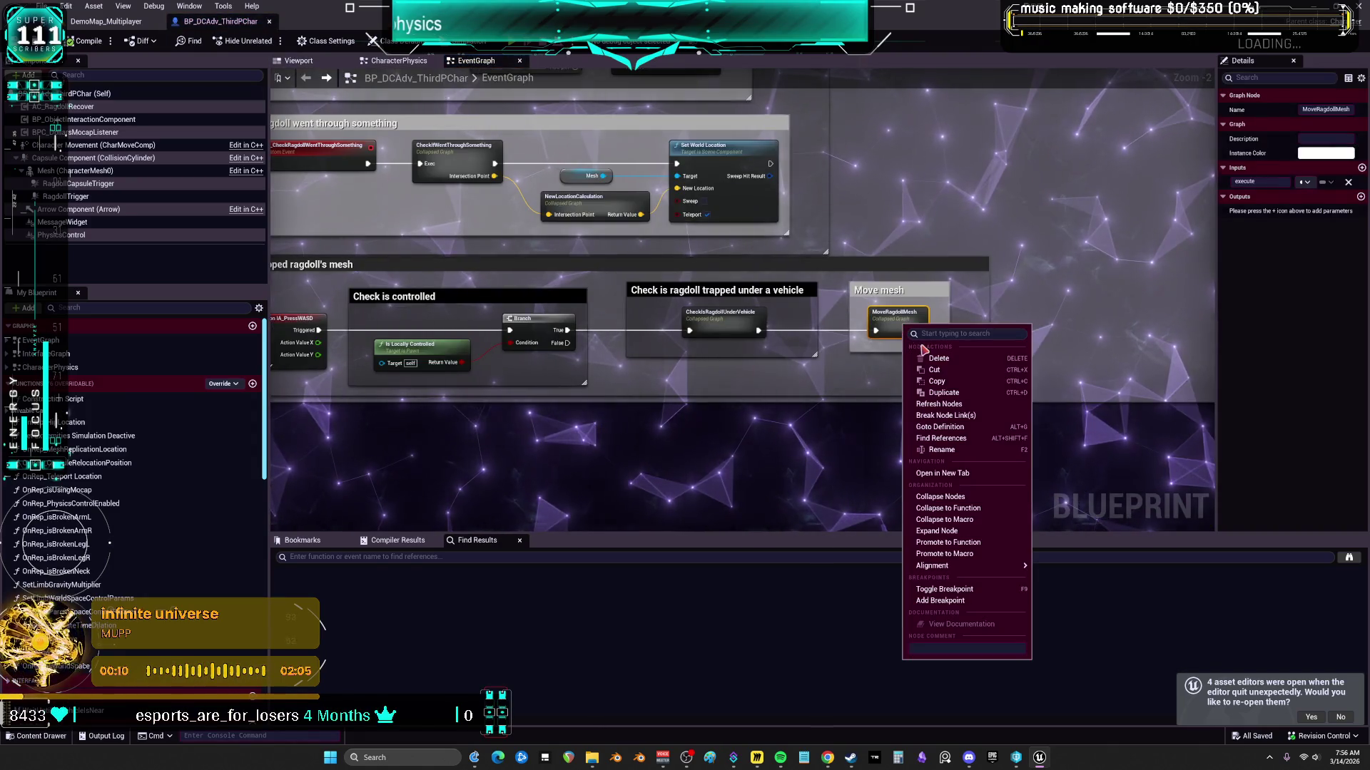
{"action": "left_click", "coordinate": [980, 538]}
{"action": "scroll", "coordinate": [632, 328], "scroll_direction": "down", "scroll_amount": 3}
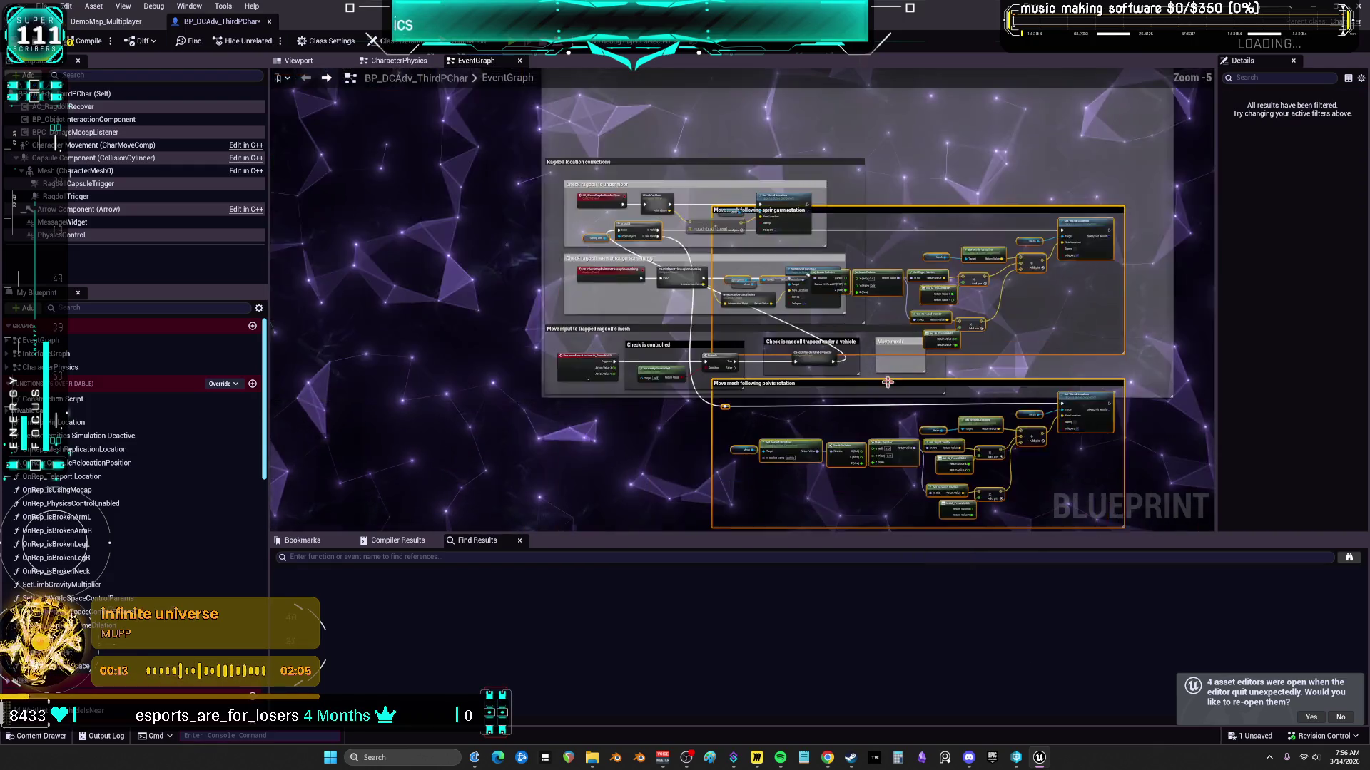
{"action": "left_click_drag", "start_coordinate": [632, 328], "coordinate": [892, 394]}
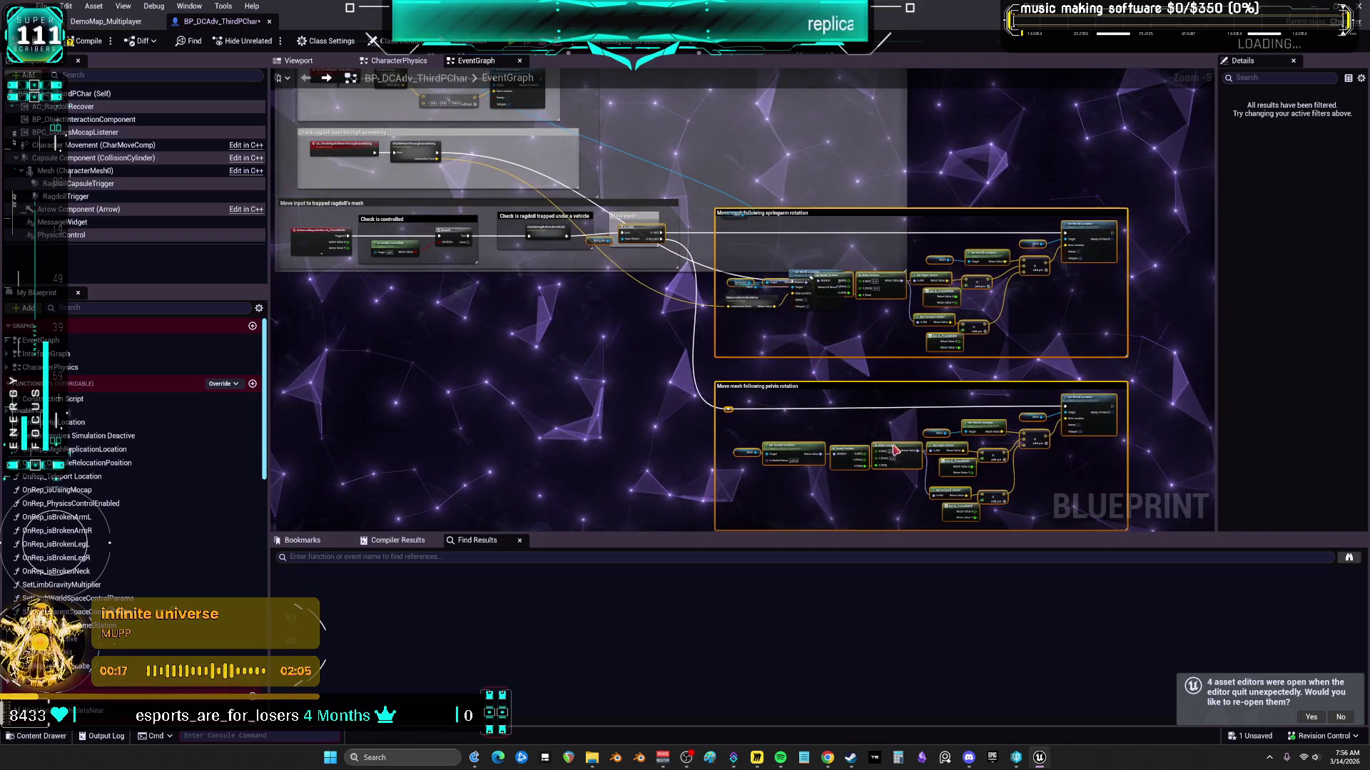
{"action": "scroll", "coordinate": [765, 336], "scroll_direction": "up", "scroll_amount": 4}
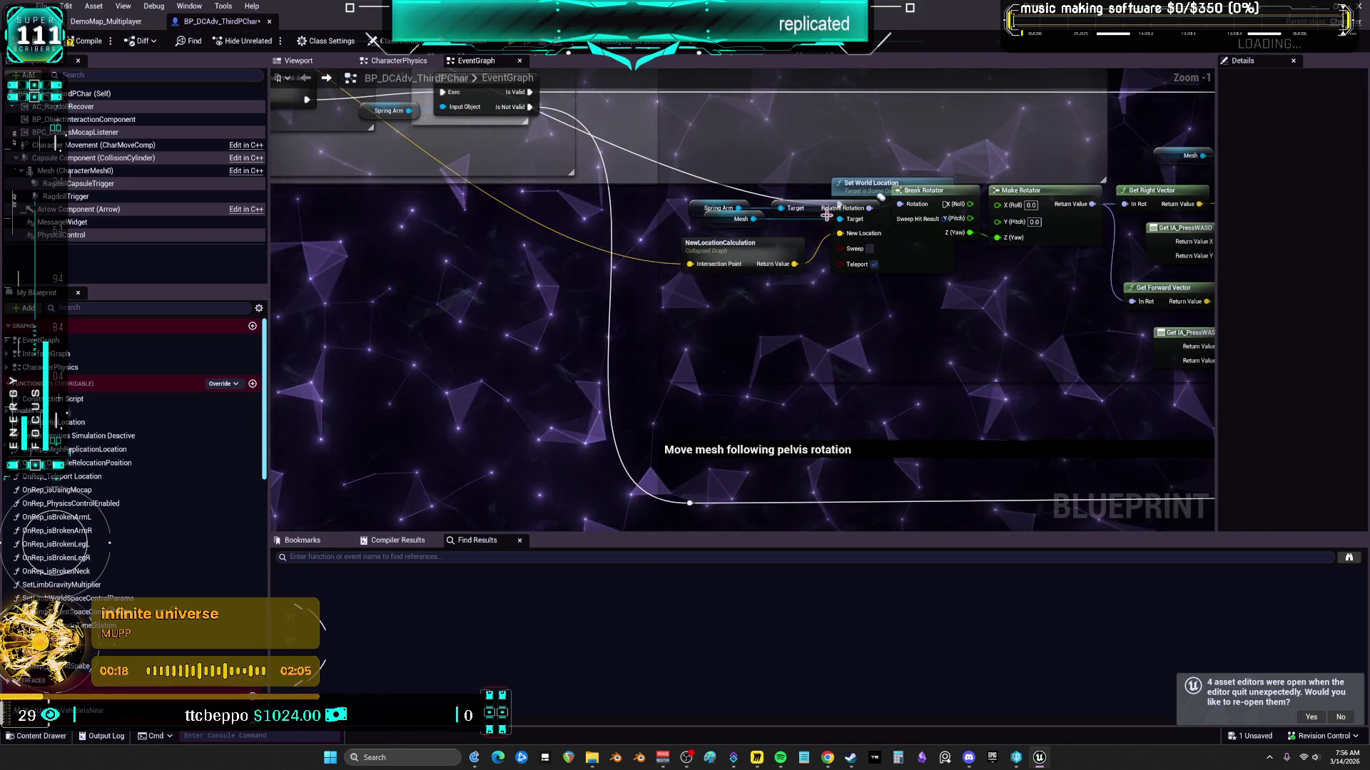
Step: Put Set World Location in the springarm section, NewLocationCalculation beside it, and Mesh left of Is Valid
{"action": "mouse_move", "coordinate": [834, 354]}
{"action": "left_mouse_down"}
{"action": "mouse_move", "coordinate": [716, 238]}
{"action": "mouse_move", "coordinate": [1053, 296]}
{"action": "left_mouse_up"}
{"action": "scroll", "coordinate": [716, 237], "scroll_direction": "down", "scroll_amount": 2}
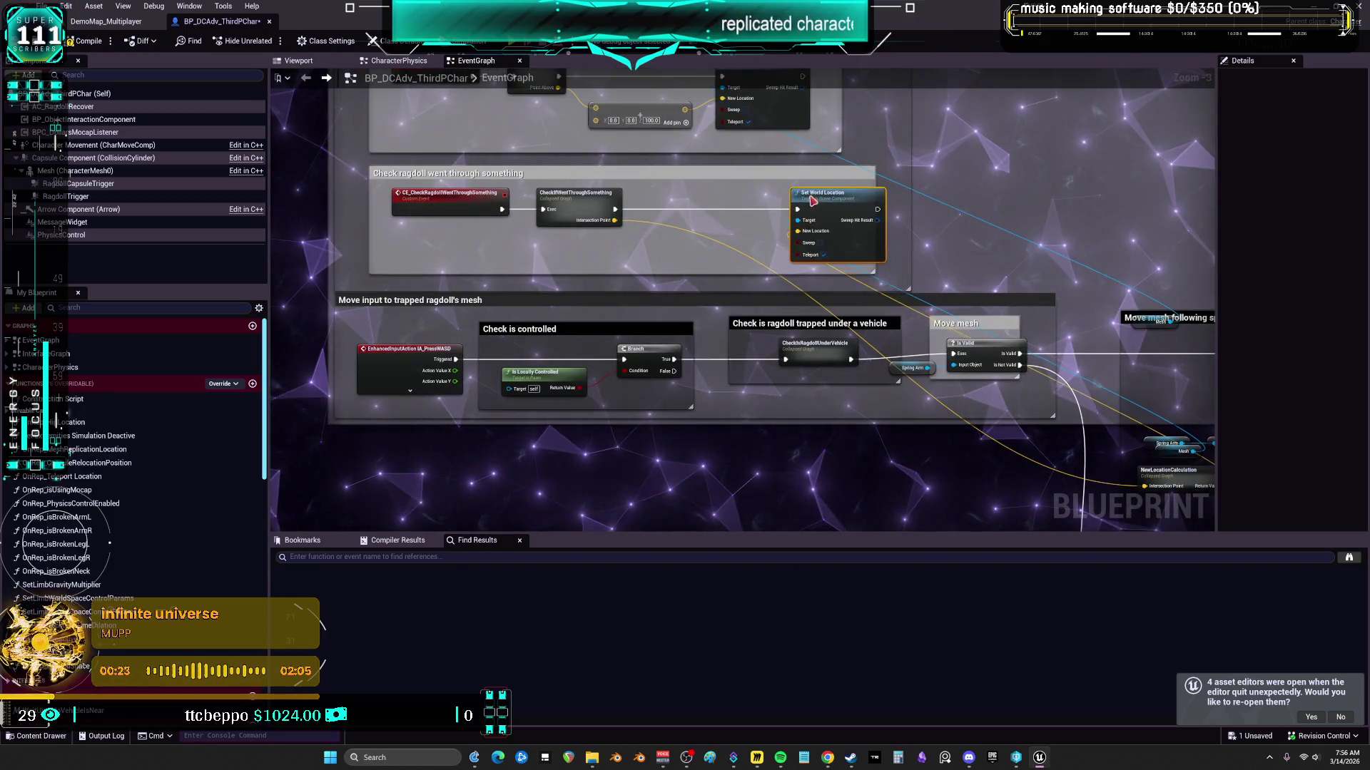
{"action": "left_click_drag", "start_coordinate": [995, 409], "coordinate": [579, 202]}
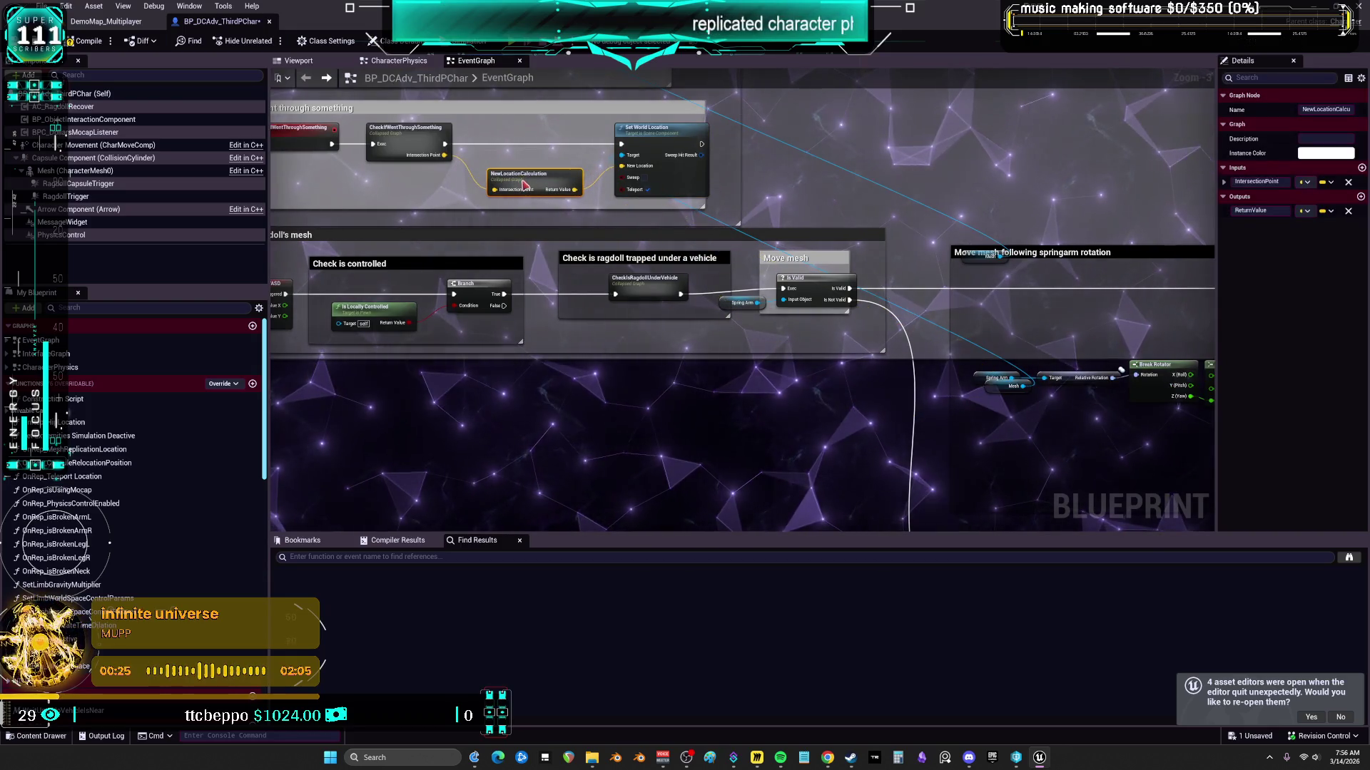
{"action": "left_click_drag", "start_coordinate": [997, 392], "coordinate": [706, 297]}
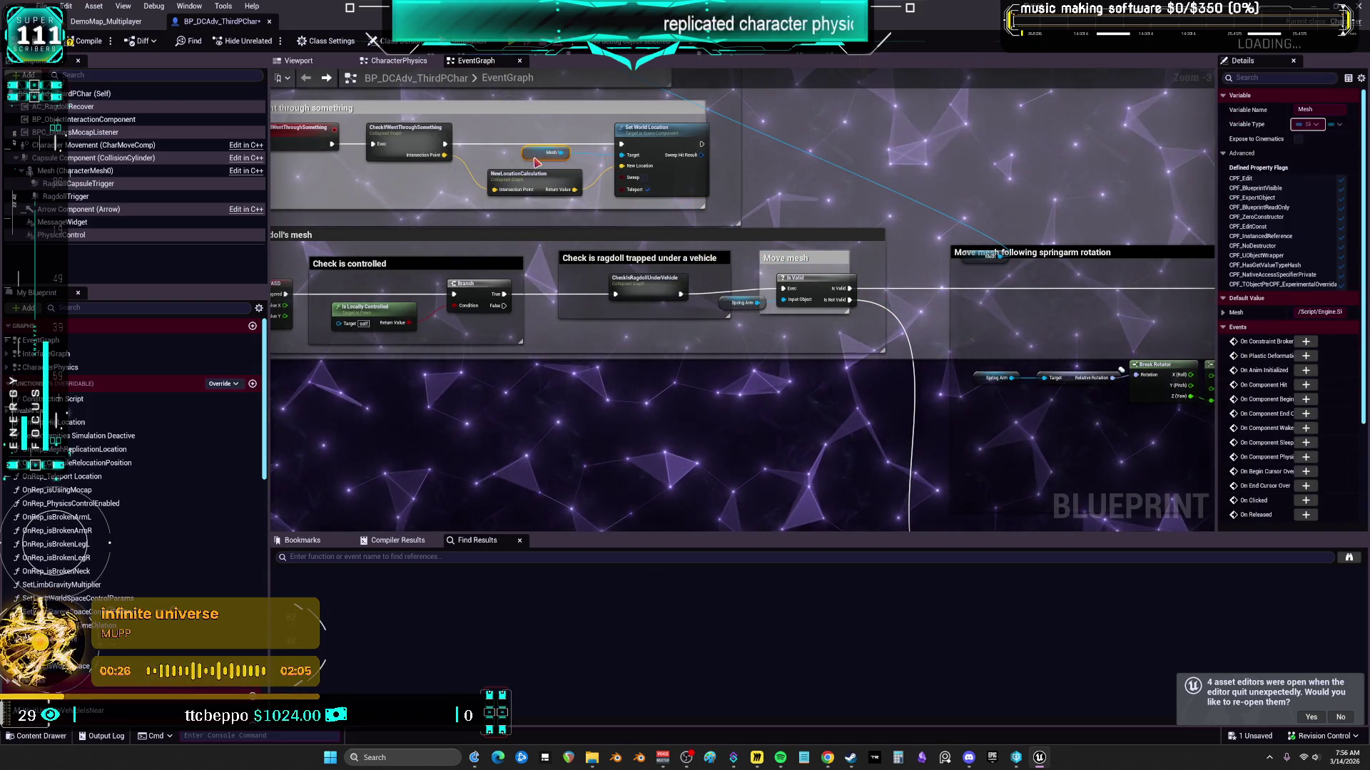
Step: Select both mesh rotation comment boxes, then right-click the CheckIsRagdollUnderVehicle node
{"action": "mouse_move", "coordinate": [868, 255]}
{"action": "left_mouse_down"}
{"action": "mouse_move", "coordinate": [450, 146]}
{"action": "mouse_move", "coordinate": [286, 140]}
{"action": "mouse_move", "coordinate": [271, 71]}
{"action": "left_mouse_up"}
{"action": "scroll", "coordinate": [599, 274], "scroll_direction": "down", "scroll_amount": 3}
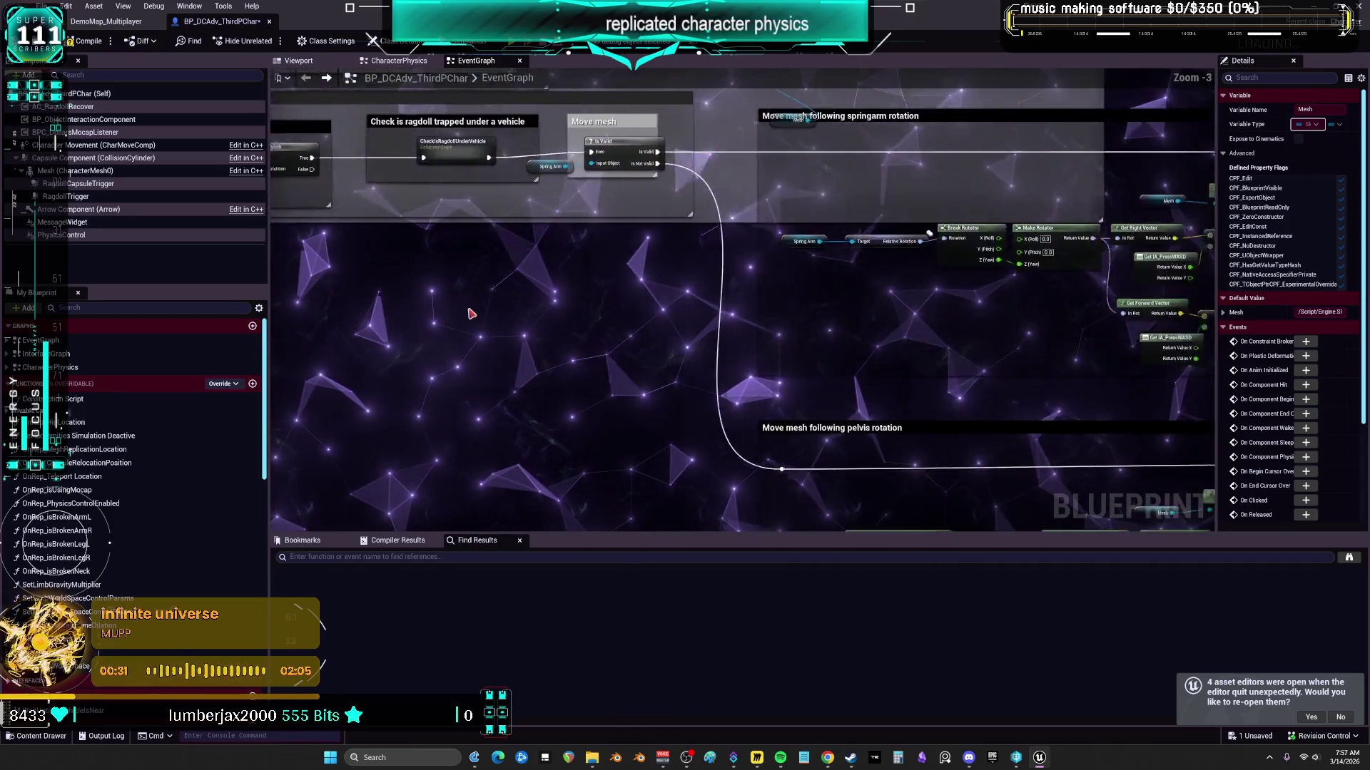
{"action": "left_click_drag", "start_coordinate": [610, 246], "coordinate": [568, 218]}
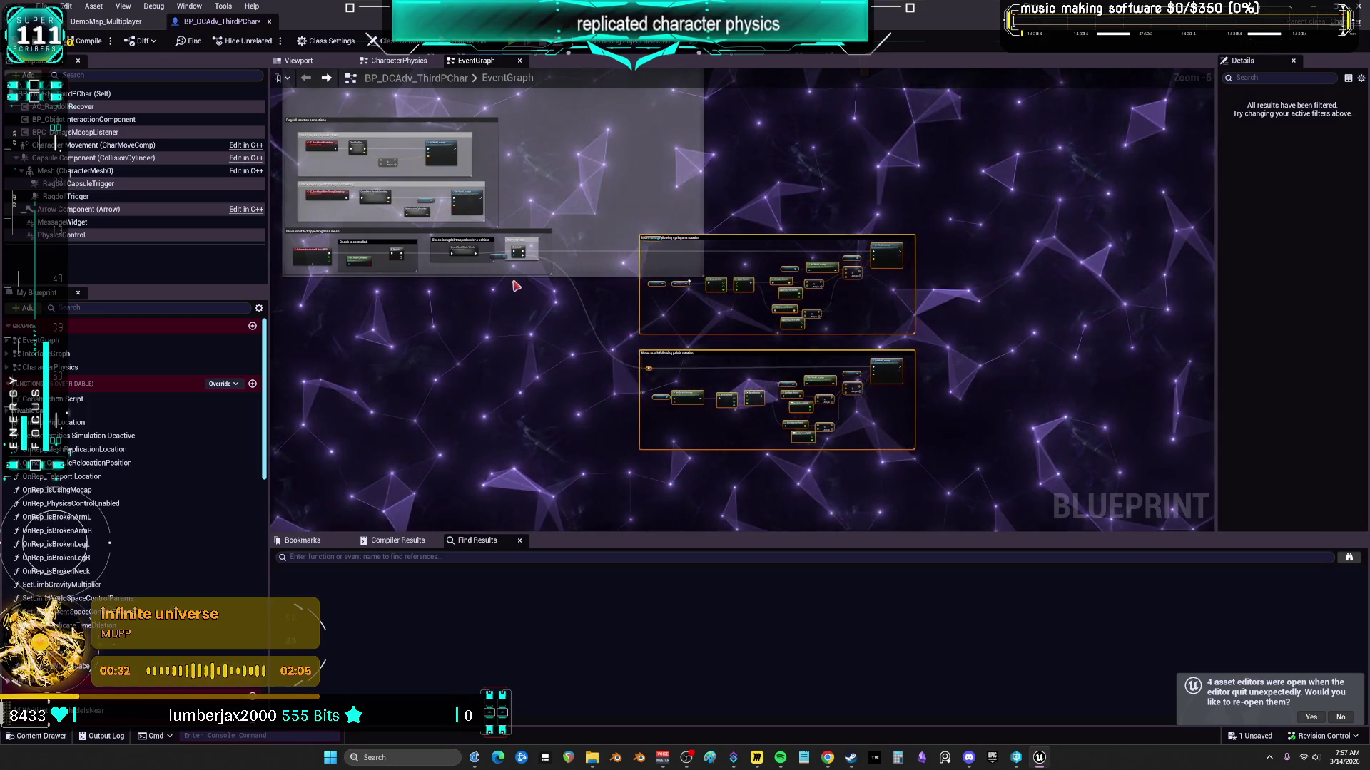
{"action": "scroll", "coordinate": [516, 285], "scroll_direction": "up", "scroll_amount": 4}
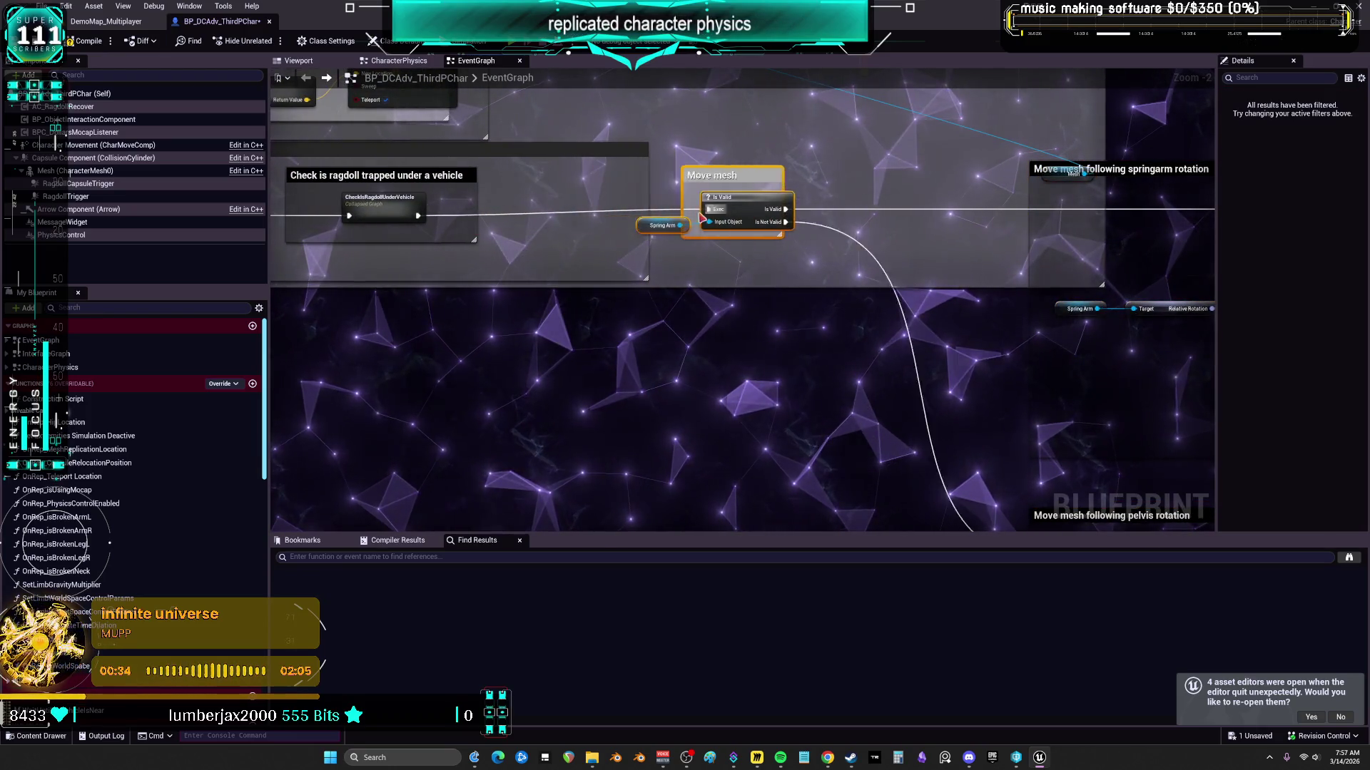
{"action": "right_click", "coordinate": [762, 176]}
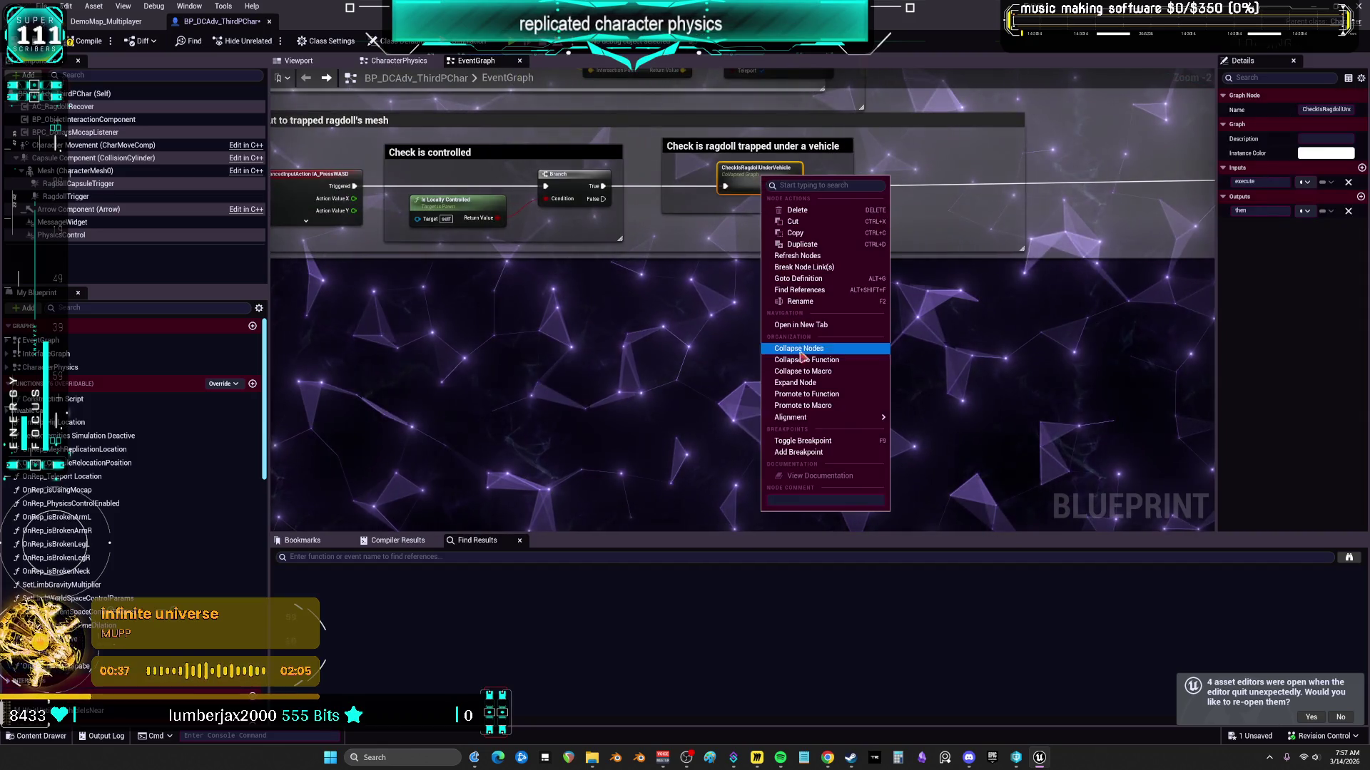
Step: Expand CheckIsRagdollUnderVehicle in place and bring the floor and went-through-something checks into view
{"action": "left_click", "coordinate": [804, 386]}
{"action": "scroll", "coordinate": [801, 382], "scroll_direction": "down", "scroll_amount": 2}
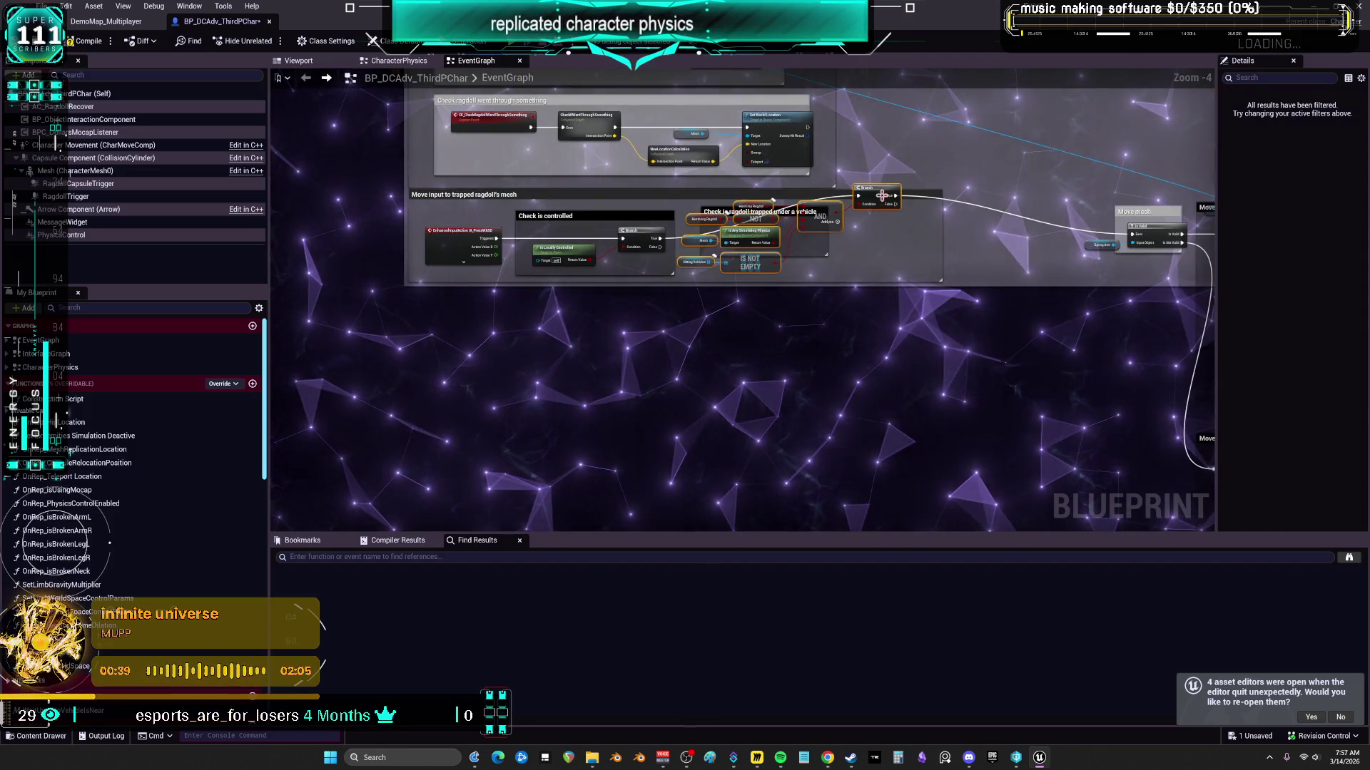
{"action": "scroll", "coordinate": [790, 314], "scroll_direction": "down", "scroll_amount": 2}
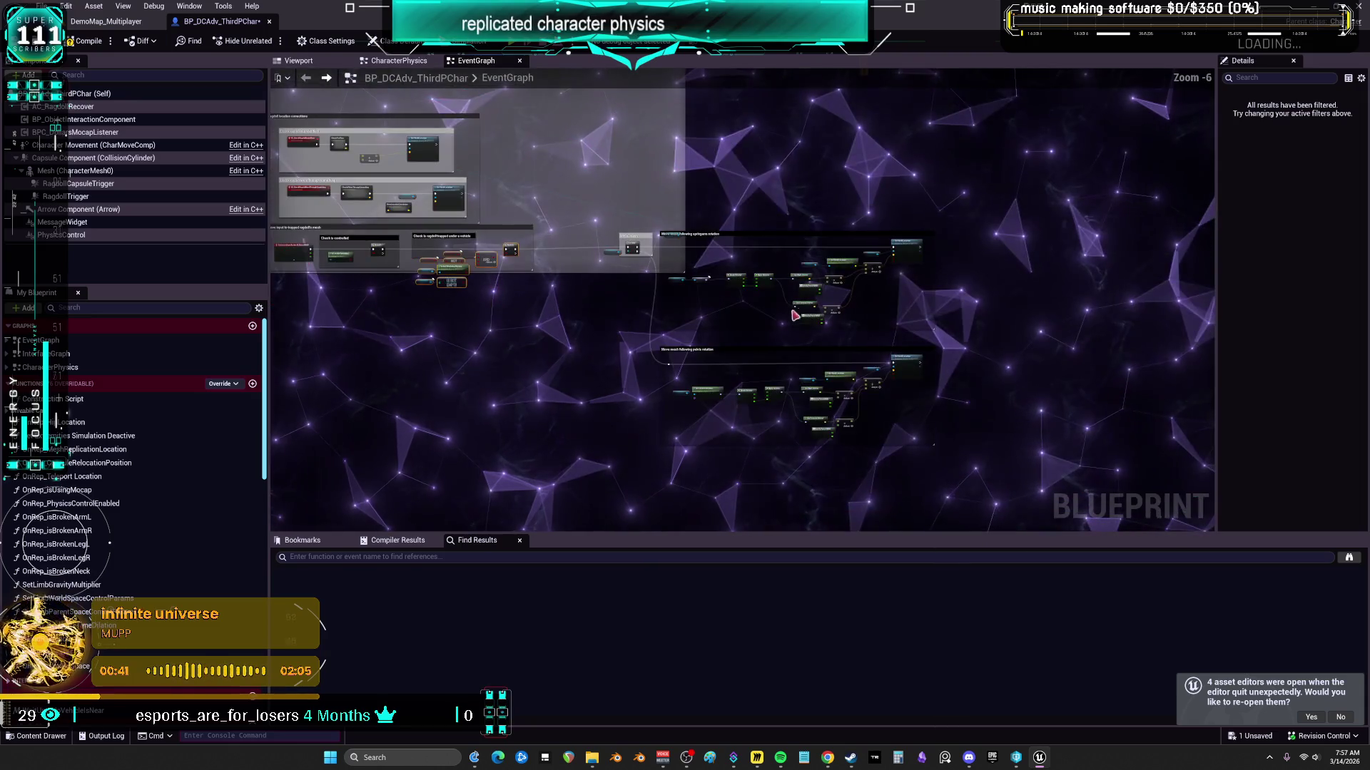
{"action": "scroll", "coordinate": [638, 220], "scroll_direction": "up", "scroll_amount": 3}
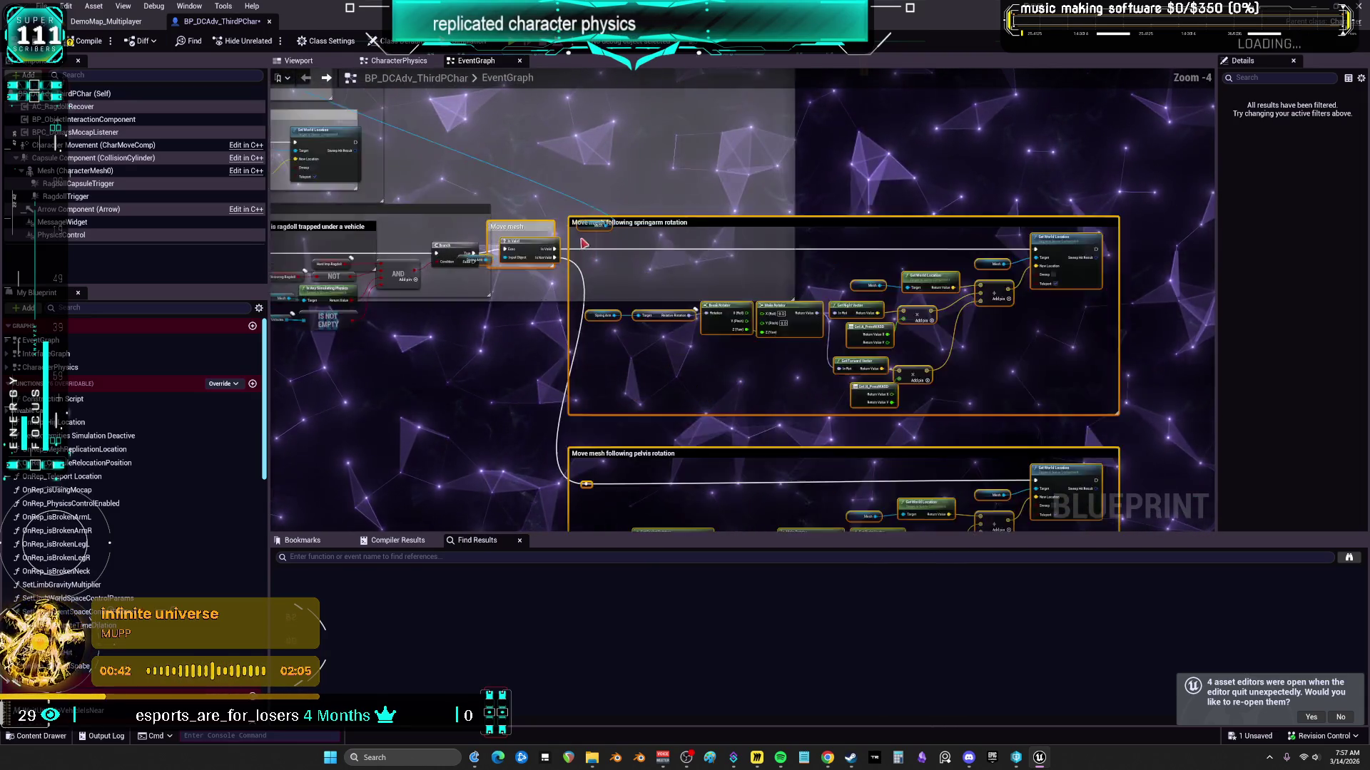
{"action": "left_click", "coordinate": [694, 274]}
{"action": "left_click_drag", "start_coordinate": [599, 232], "coordinate": [843, 376]}
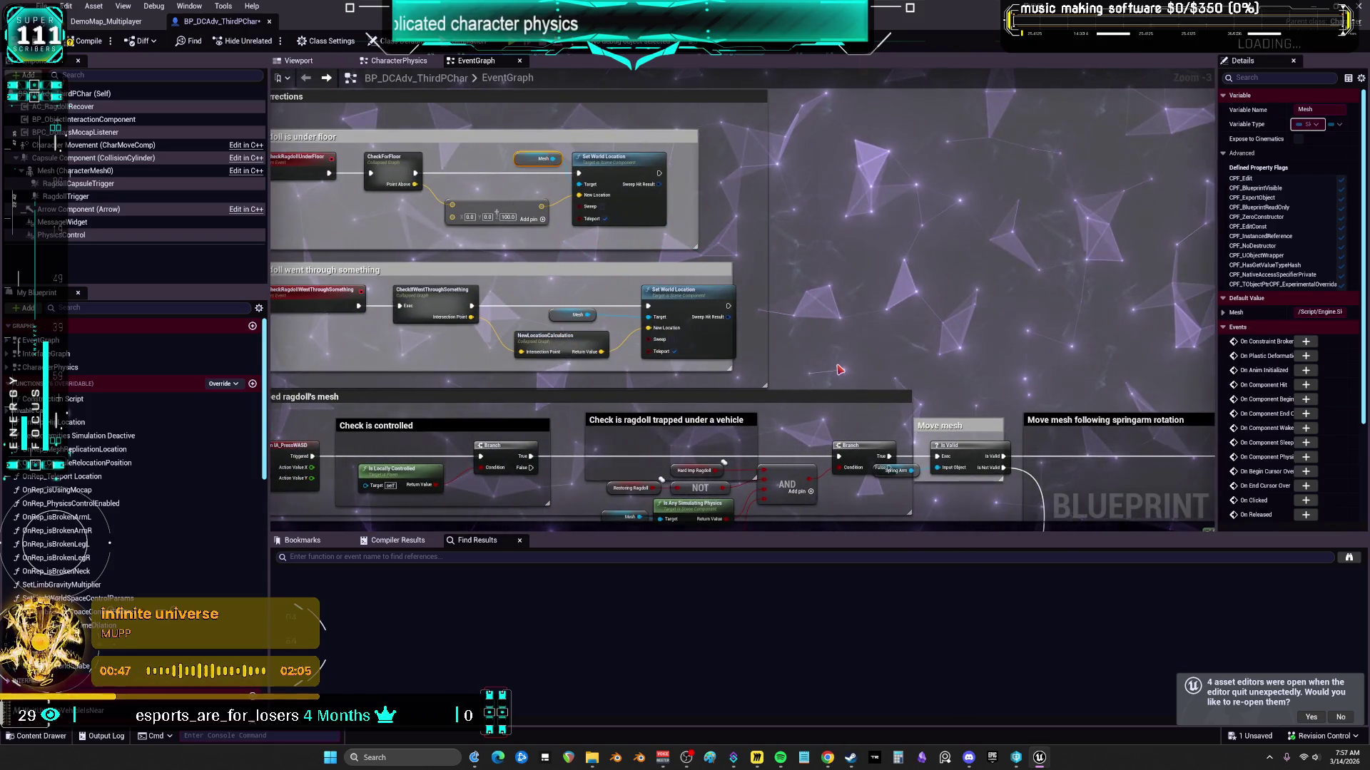
{"action": "scroll", "coordinate": [840, 370], "scroll_direction": "down", "scroll_amount": 1}
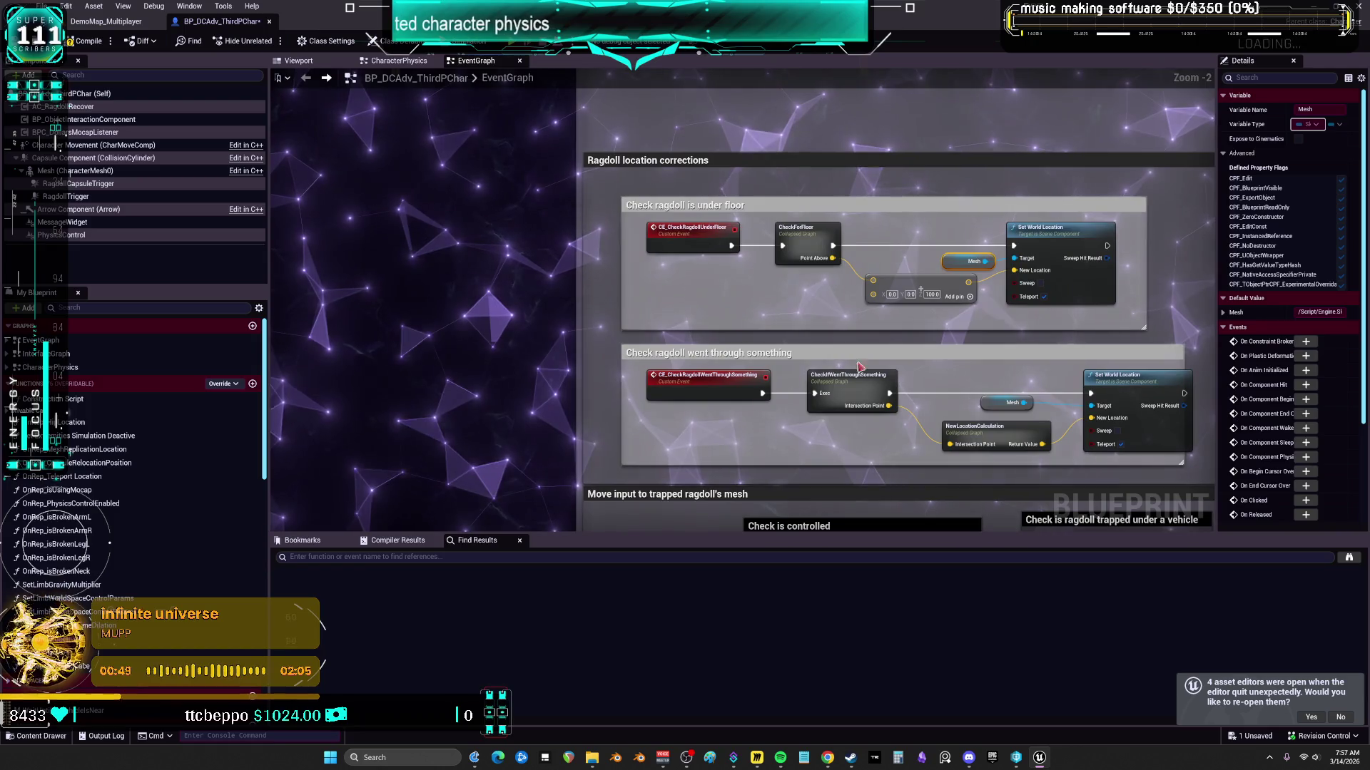
{"action": "scroll", "coordinate": [662, 130], "scroll_direction": "up", "scroll_amount": 1}
{"action": "scroll", "coordinate": [662, 129], "scroll_direction": "down", "scroll_amount": 3}
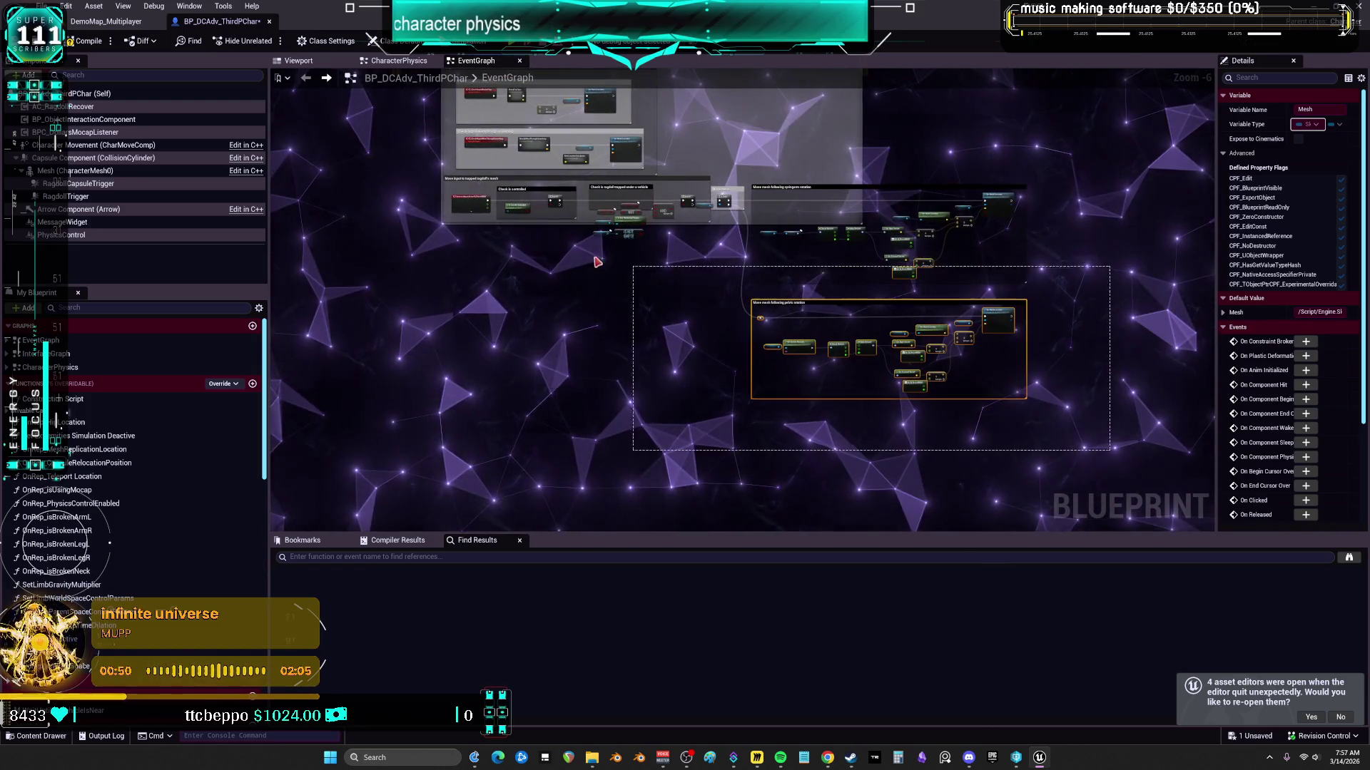
Step: Select the pelvis rotation section and move the selected comment group right, then nudge it slightly left
{"action": "left_click_drag", "start_coordinate": [422, 189], "coordinate": [422, 189]}
{"action": "scroll", "coordinate": [584, 385], "scroll_direction": "down", "scroll_amount": 4}
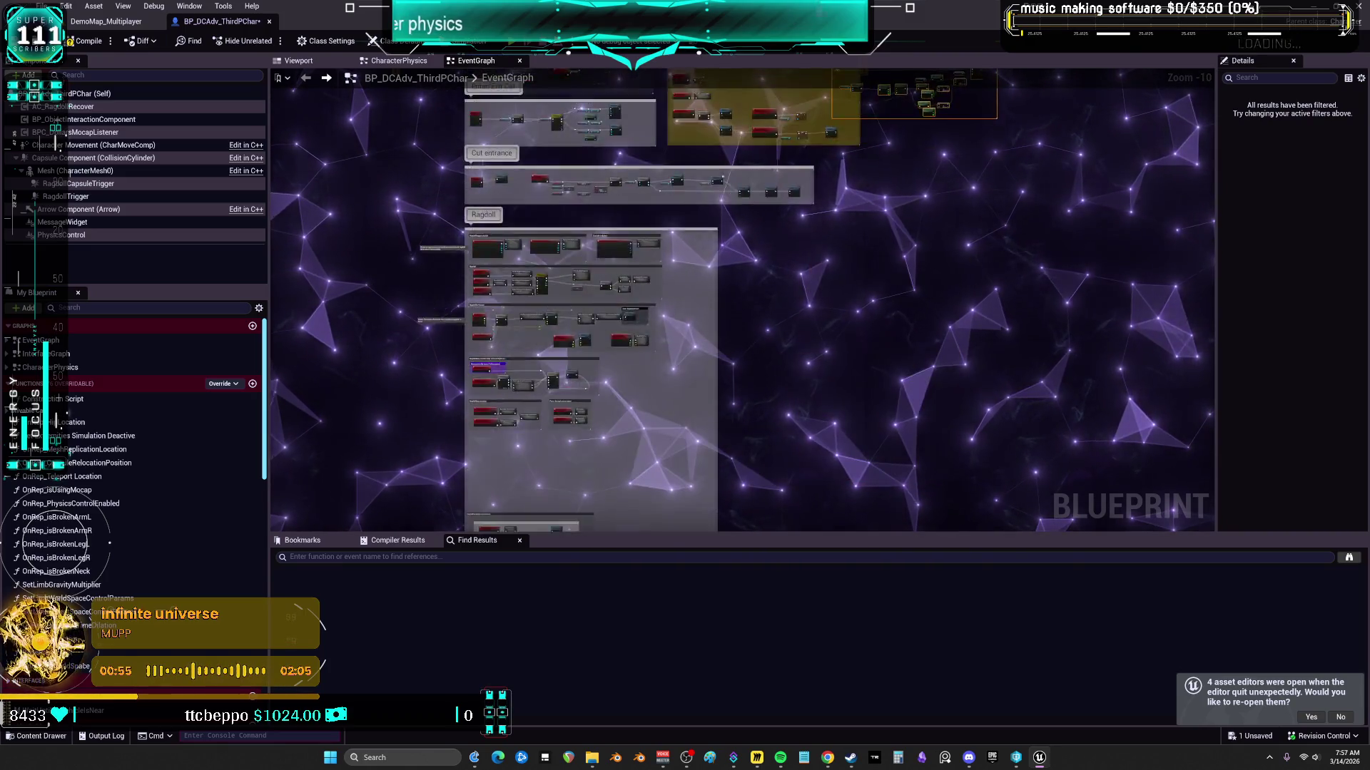
{"action": "left_click_drag", "start_coordinate": [835, 71], "coordinate": [835, 185]}
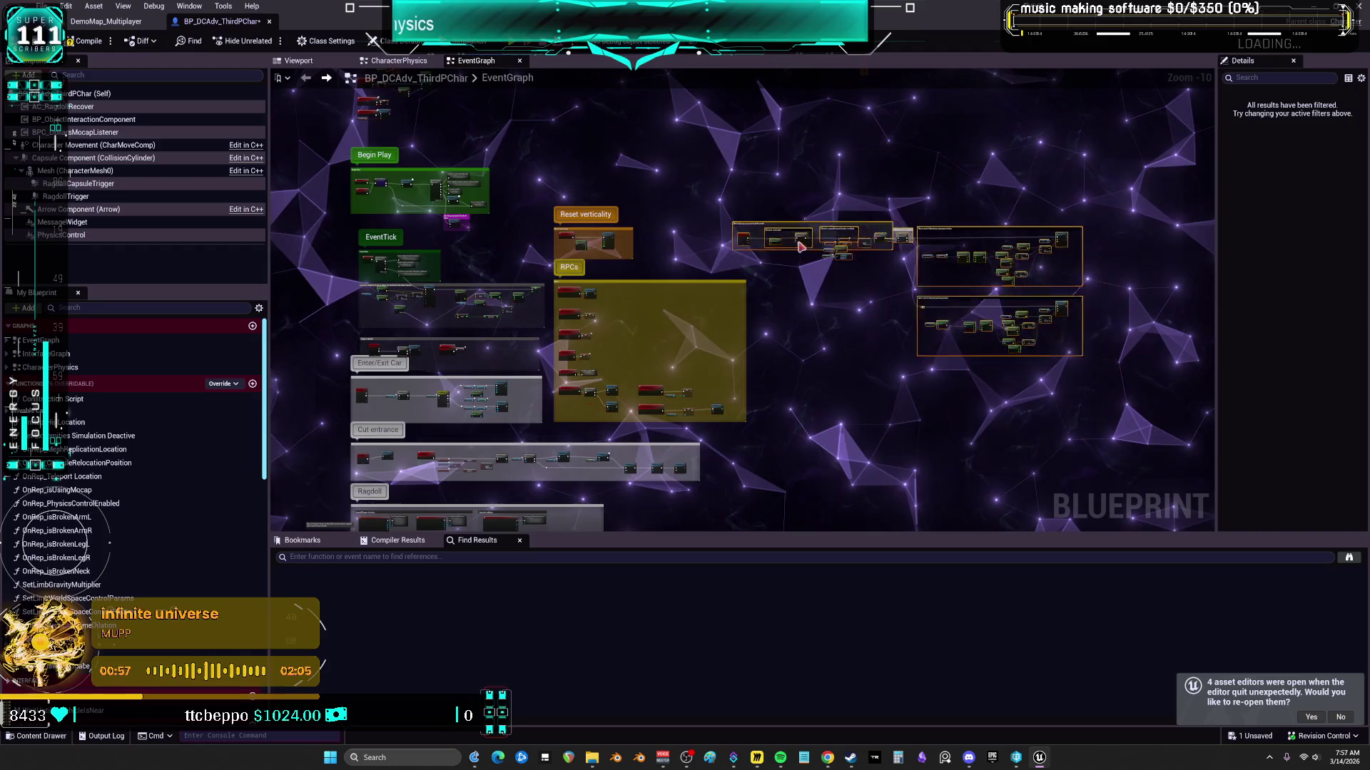
{"action": "left_click_drag", "start_coordinate": [442, 250], "coordinate": [922, 262]}
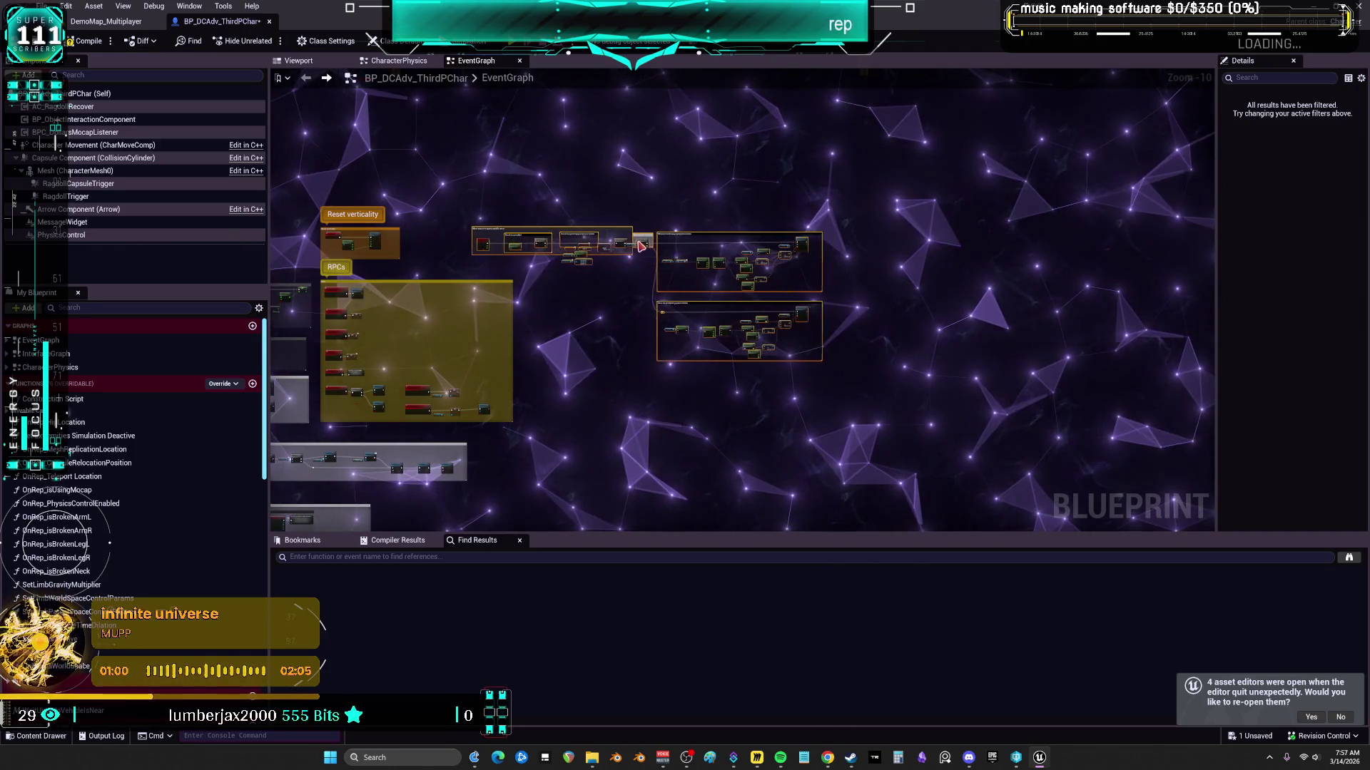
{"action": "left_click_drag", "start_coordinate": [581, 247], "coordinate": [579, 244]}
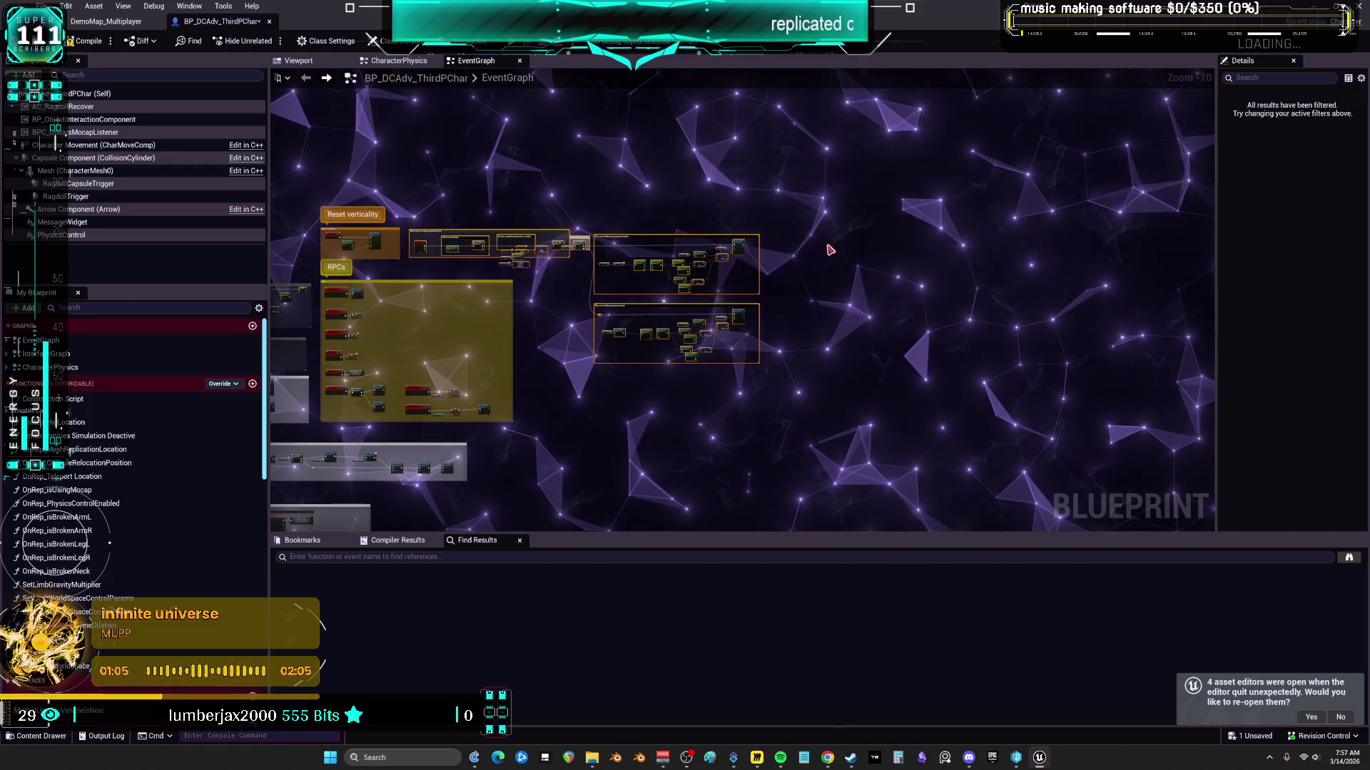
{"action": "scroll", "coordinate": [511, 265], "scroll_direction": "up", "scroll_amount": 4}
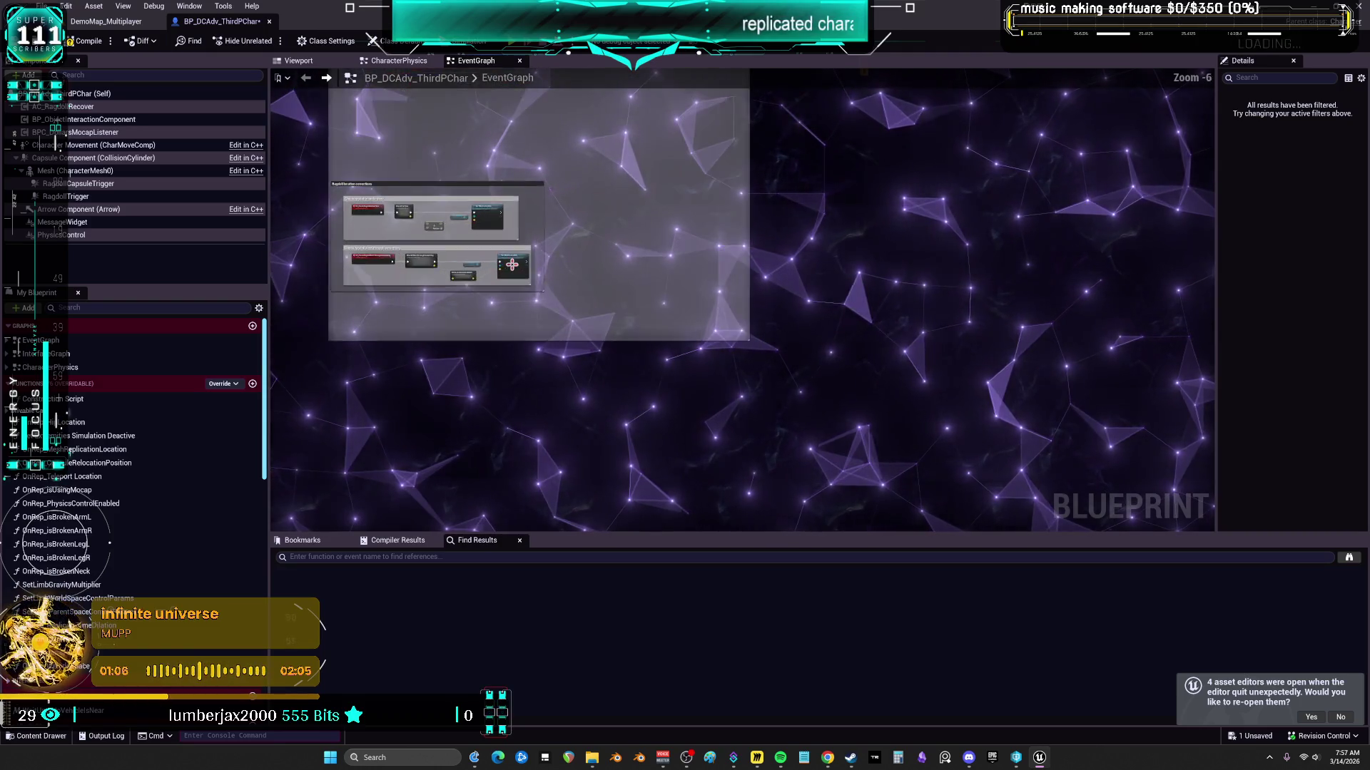
{"action": "scroll", "coordinate": [511, 265], "scroll_direction": "up", "scroll_amount": 2}
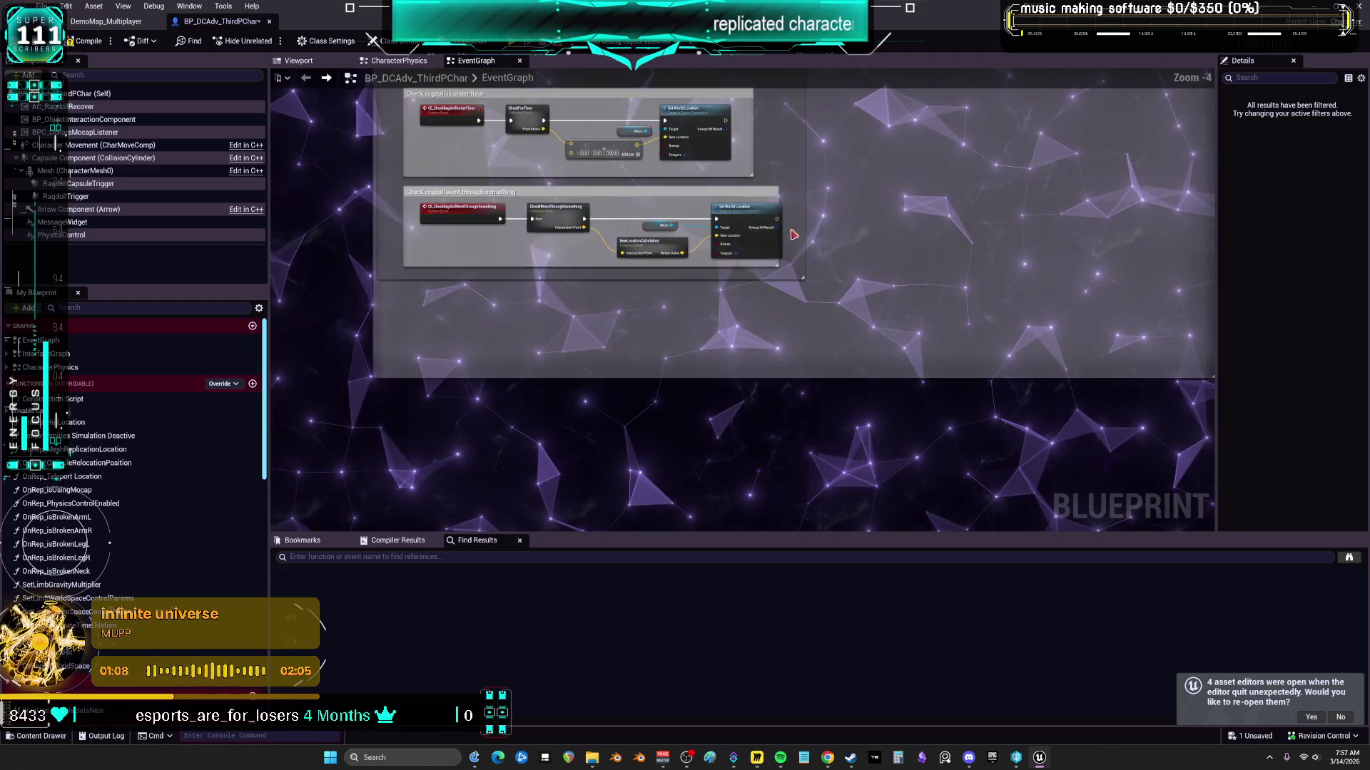
{"action": "scroll", "coordinate": [793, 238], "scroll_direction": "down", "scroll_amount": 2}
{"action": "scroll", "coordinate": [774, 248], "scroll_direction": "down", "scroll_amount": 2}
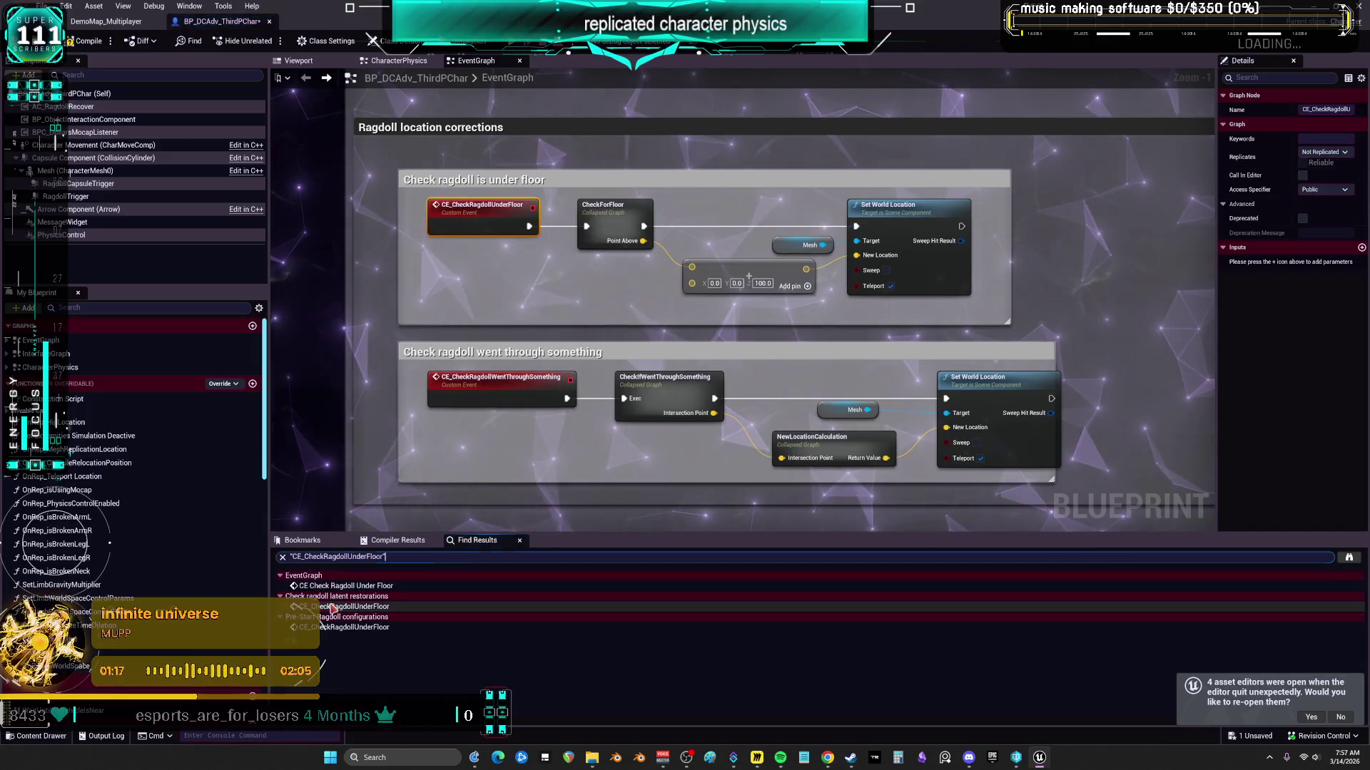
Step: Review the CE_CheckRagdollUnderFloor call sites from Find Results, then save the blueprint with Ctrl+S
{"action": "double_click", "coordinate": [342, 606]}
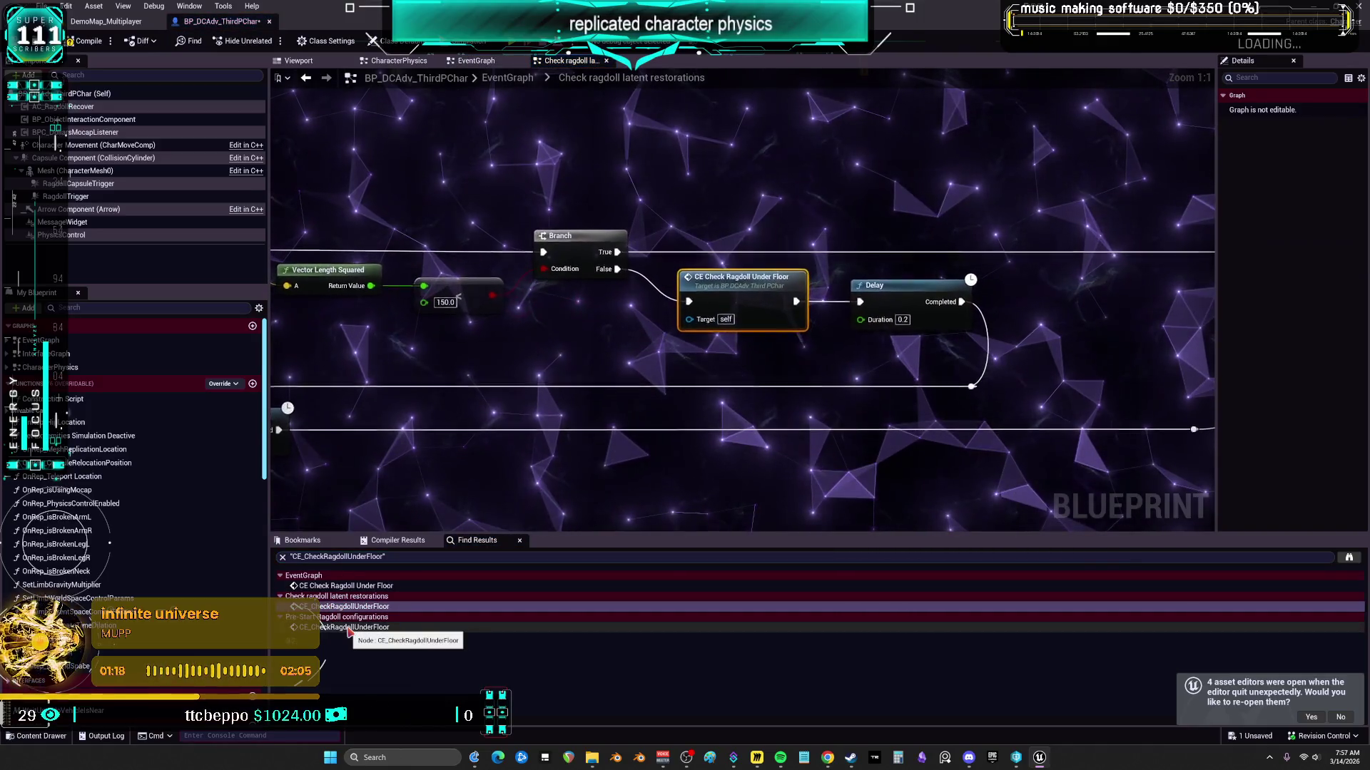
{"action": "double_click", "coordinate": [348, 628]}
{"action": "mouse_move", "coordinate": [636, 397]}
{"action": "left_mouse_down"}
{"action": "mouse_move", "coordinate": [696, 389]}
{"action": "mouse_move", "coordinate": [495, 394]}
{"action": "left_mouse_up"}
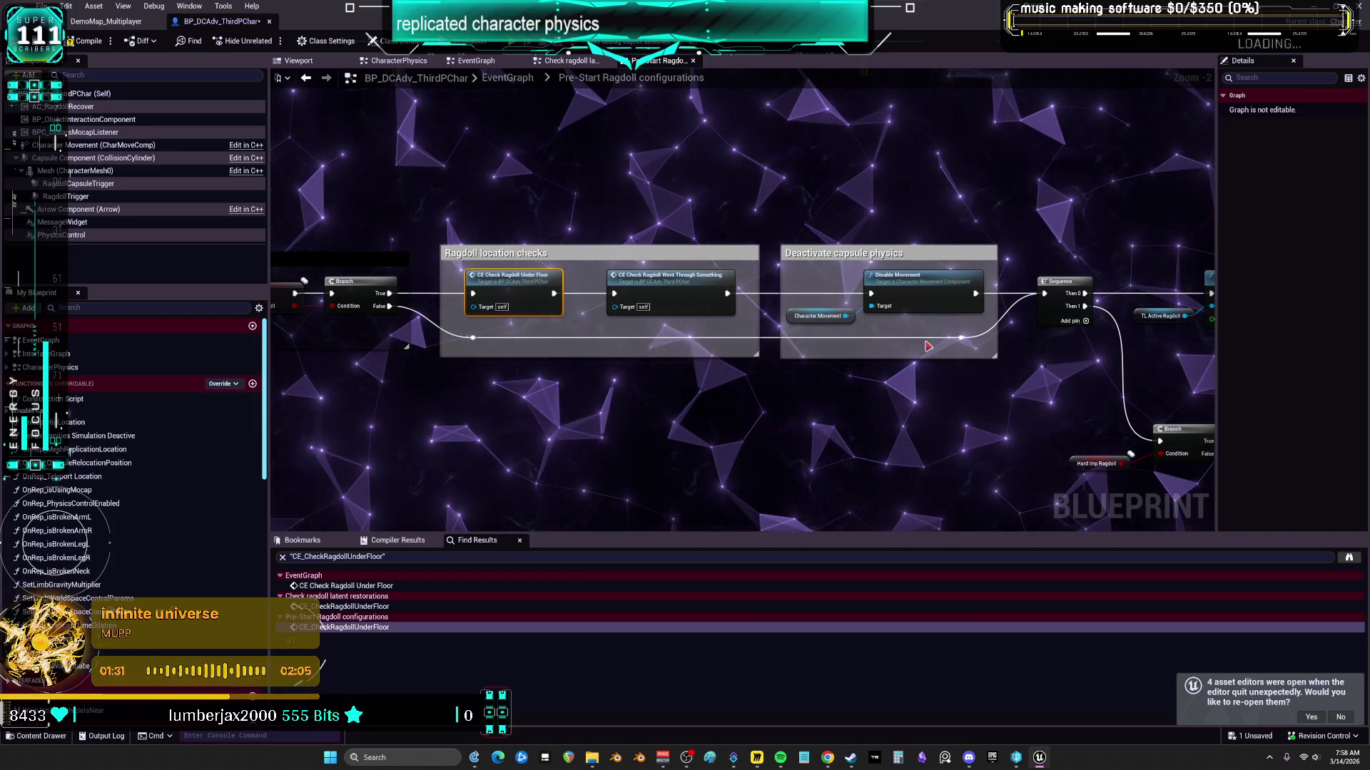
{"action": "left_click_drag", "start_coordinate": [920, 338], "coordinate": [562, 328]}
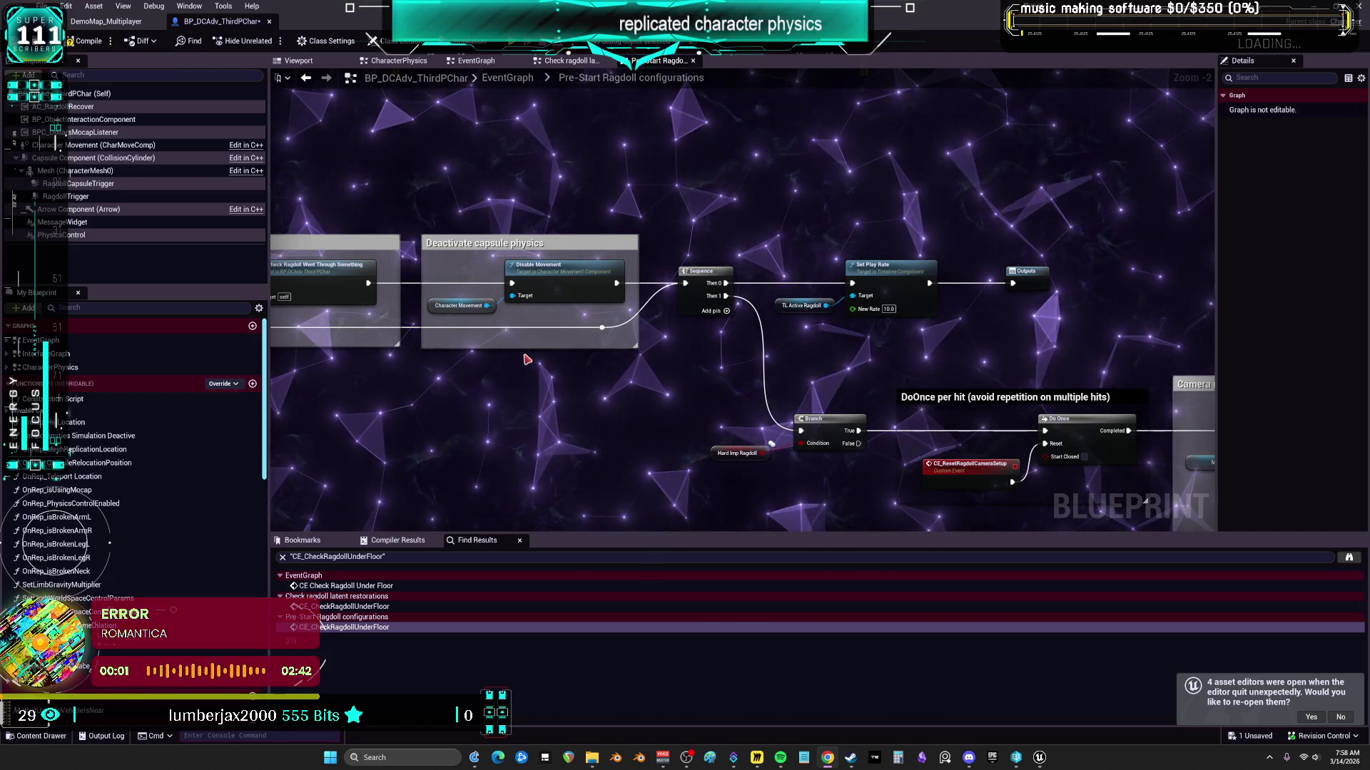
{"action": "scroll", "coordinate": [527, 359], "scroll_direction": "down", "scroll_amount": 7}
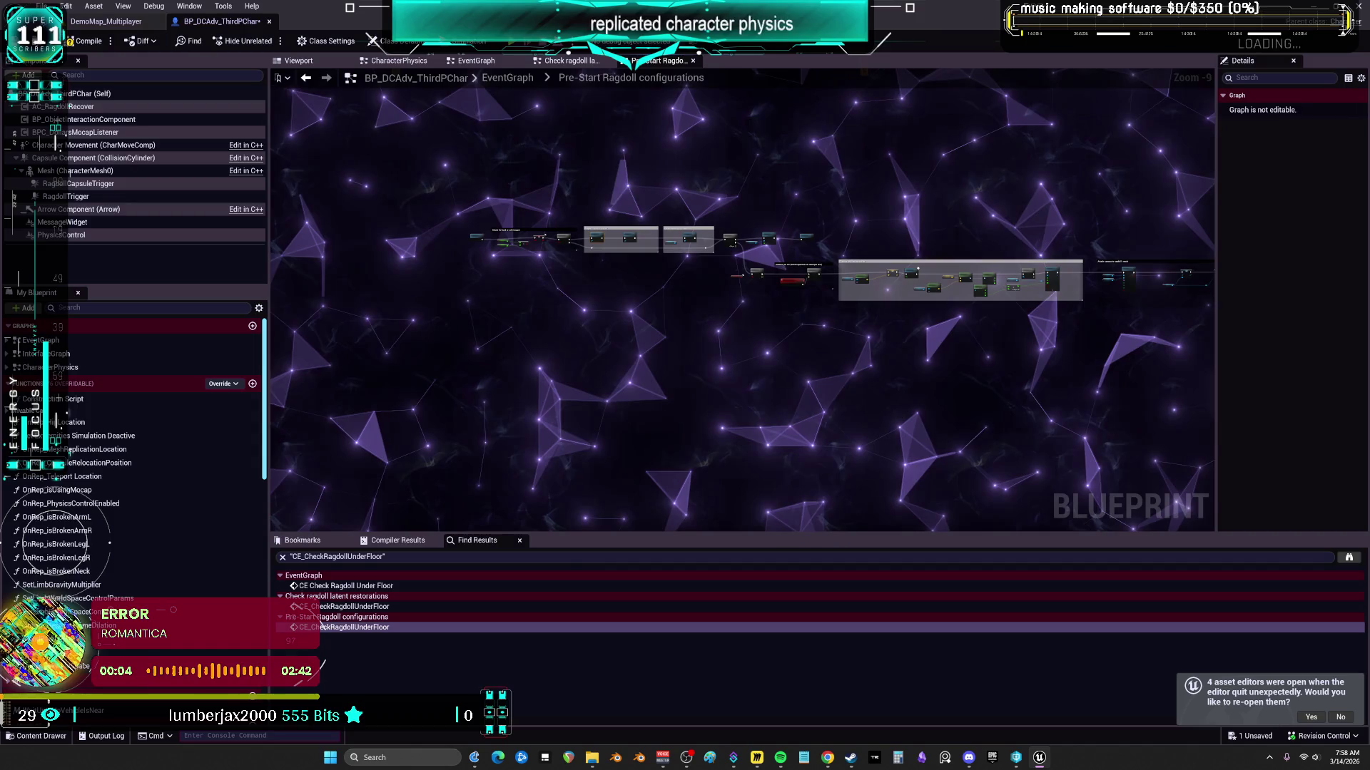
{"action": "key", "text": "ctrl+s"}
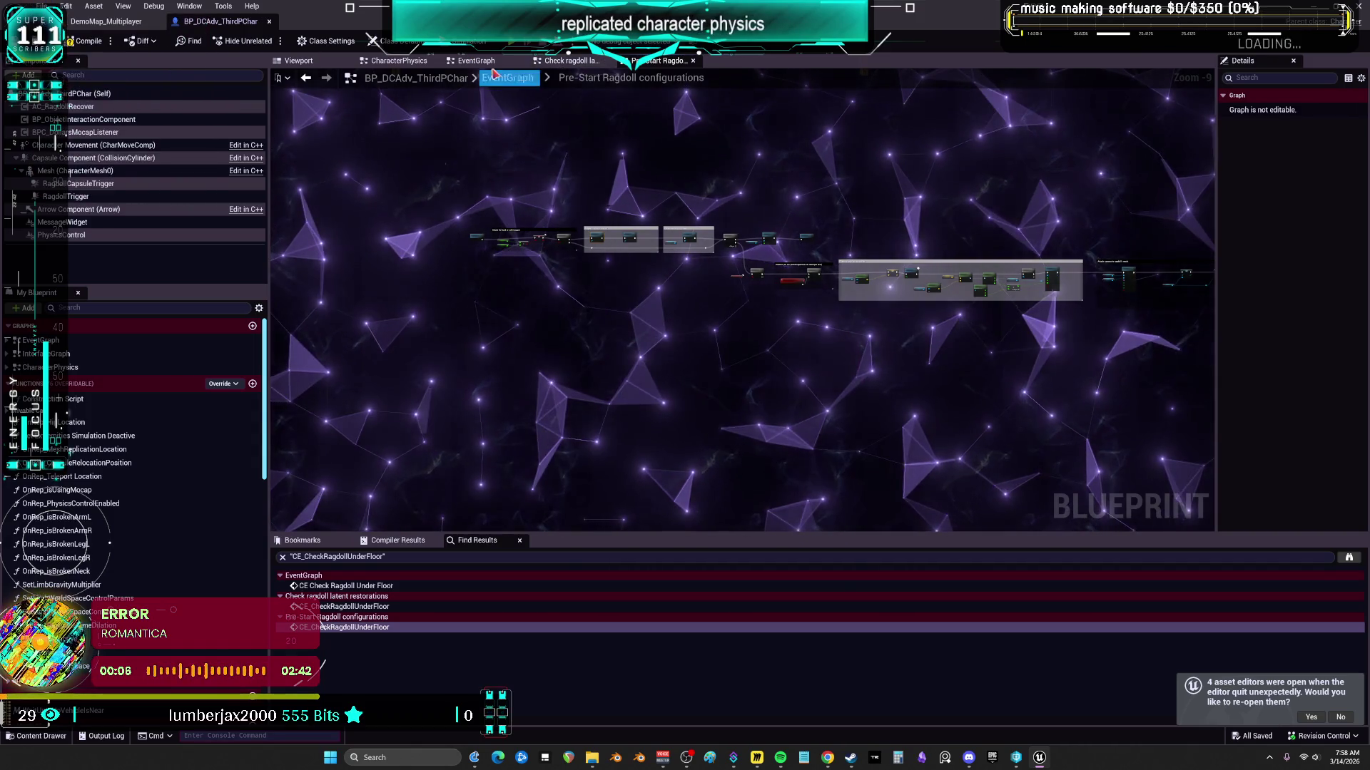
Step: Back in the main graph, move Set World Location further right with the Mesh reference above it
{"action": "left_click", "coordinate": [497, 75]}
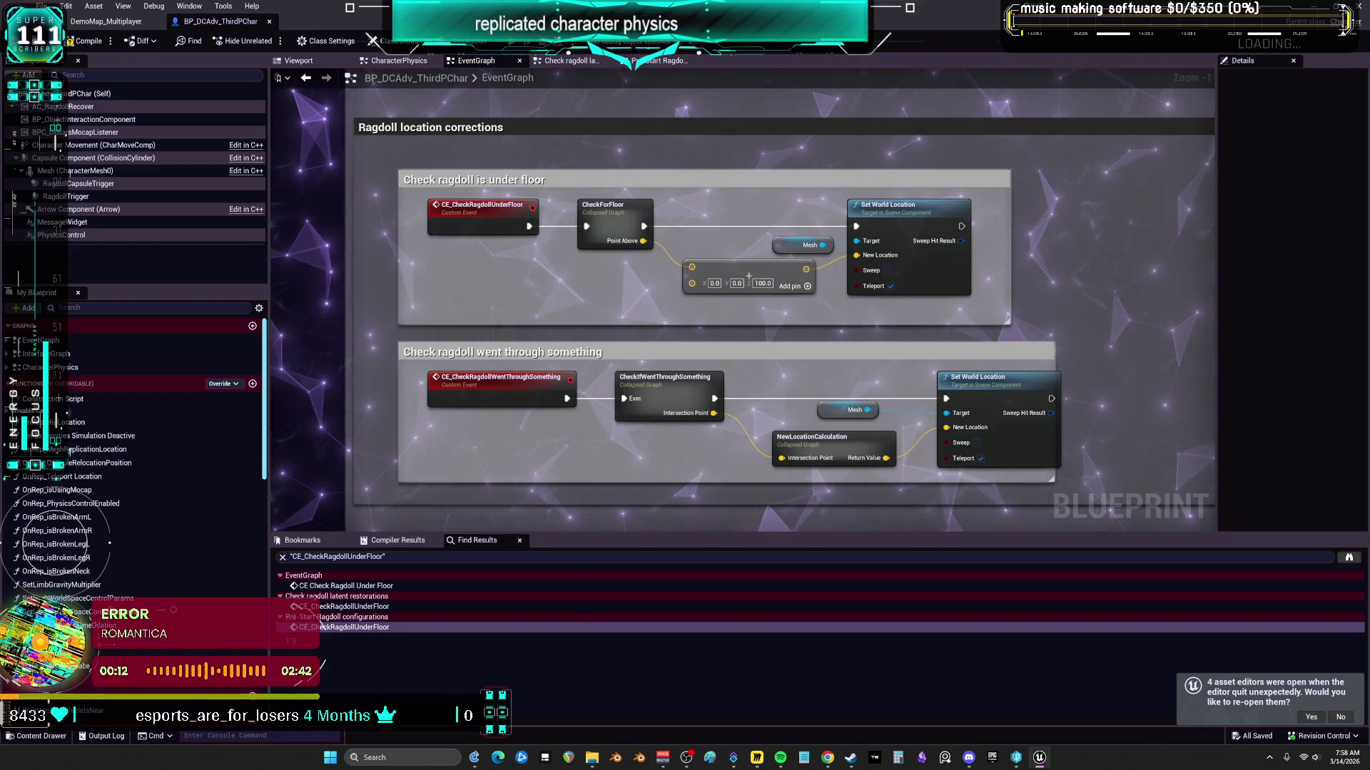
{"action": "scroll", "coordinate": [653, 405], "scroll_direction": "down", "scroll_amount": 3}
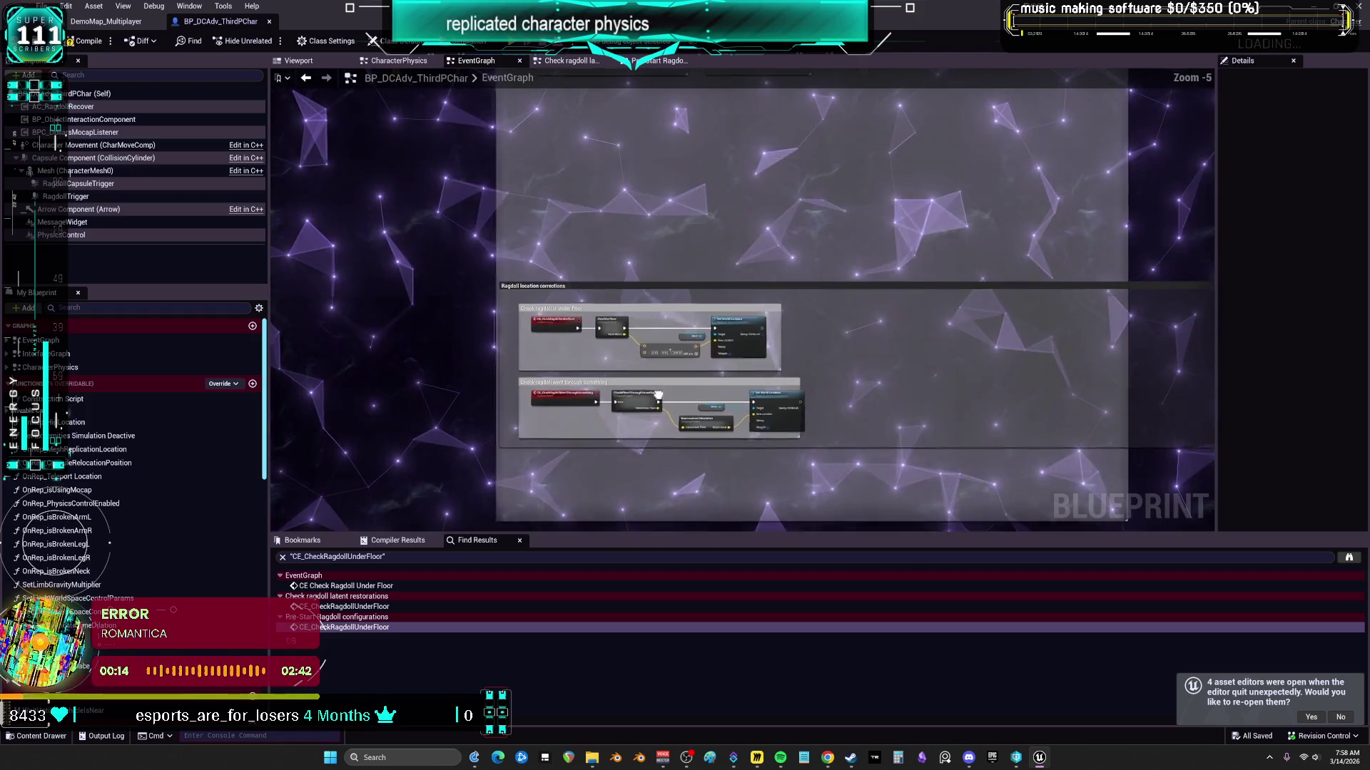
{"action": "scroll", "coordinate": [746, 264], "scroll_direction": "up", "scroll_amount": 1}
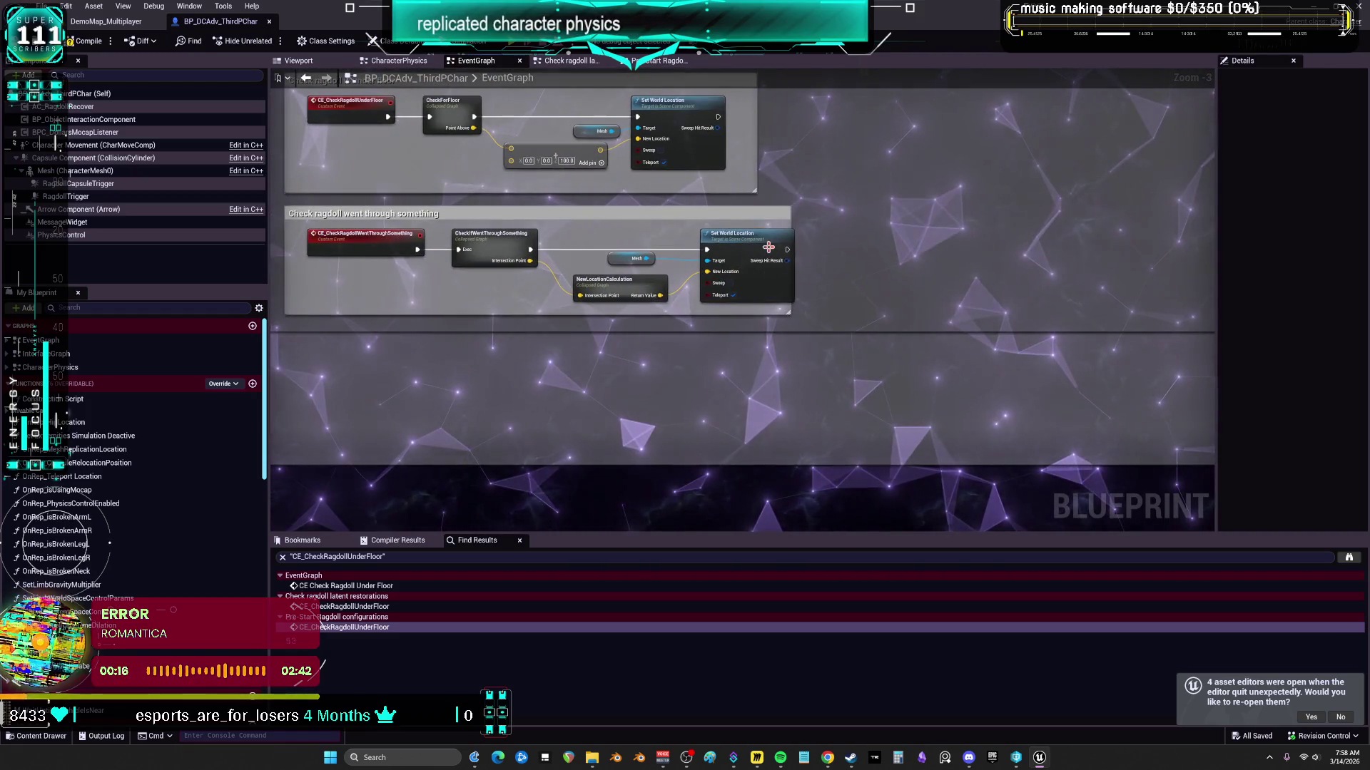
{"action": "left_click_drag", "start_coordinate": [746, 264], "coordinate": [827, 264]}
{"action": "mouse_move", "coordinate": [632, 258]}
{"action": "left_mouse_down"}
{"action": "mouse_move", "coordinate": [729, 258]}
{"action": "mouse_move", "coordinate": [804, 217]}
{"action": "left_mouse_up"}
{"action": "left_click", "coordinate": [814, 259]}
{"action": "scroll", "coordinate": [813, 259], "scroll_direction": "down", "scroll_amount": 4}
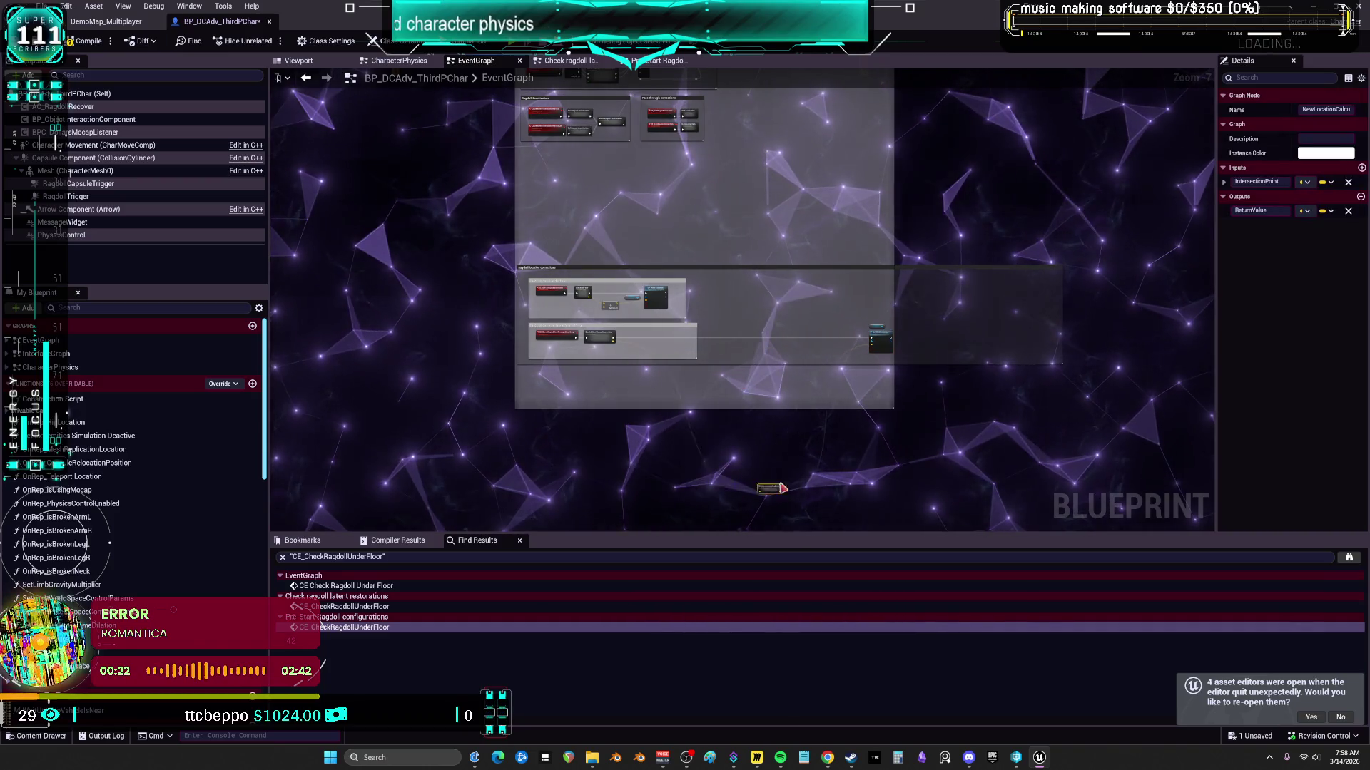
{"action": "scroll", "coordinate": [801, 421], "scroll_direction": "up", "scroll_amount": 3}
Step: Expand NewLocationCalculation, move its nodes up, and pull CheckIfWentThrough out of its comment group
{"action": "right_click", "coordinate": [729, 337]}
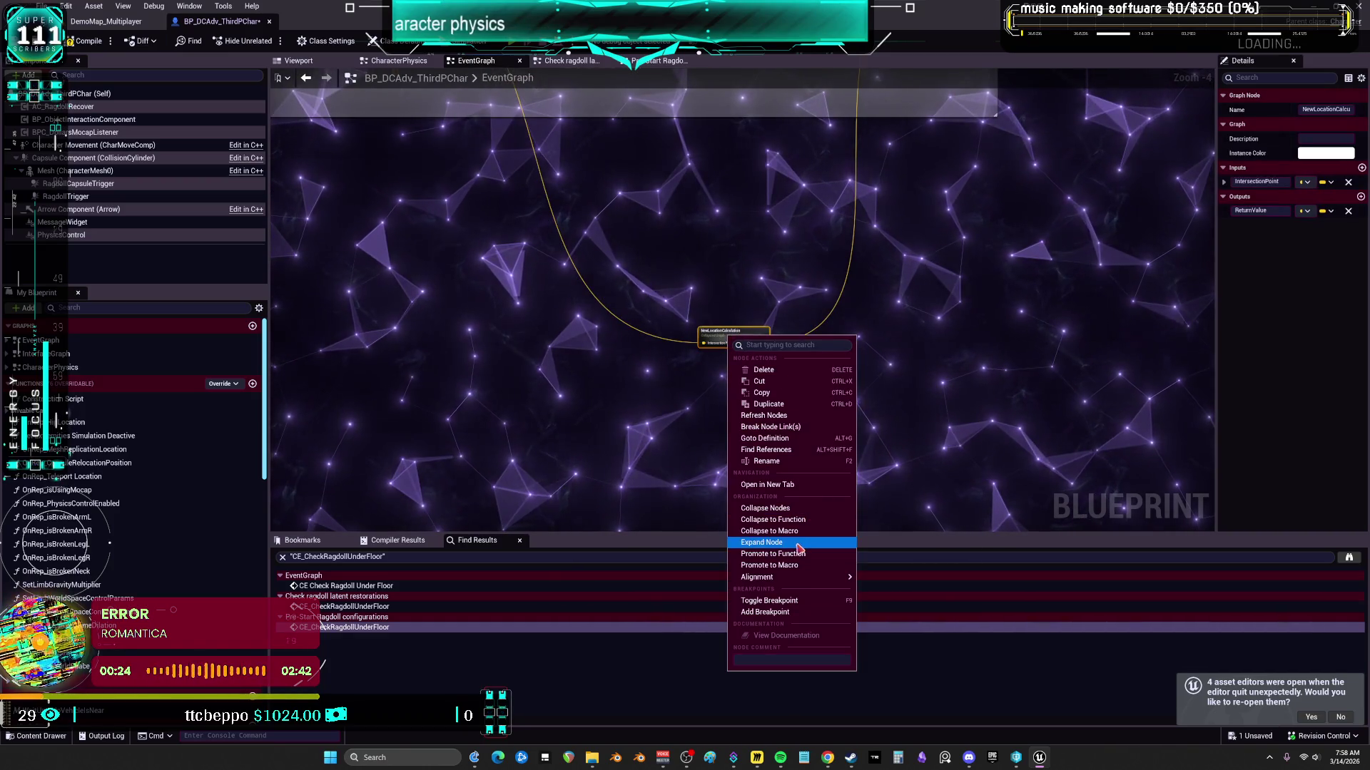
{"action": "left_click", "coordinate": [762, 542]}
{"action": "scroll", "coordinate": [480, 307], "scroll_direction": "down", "scroll_amount": 1}
{"action": "left_click_drag", "start_coordinate": [731, 478], "coordinate": [682, 241]}
{"action": "mouse_move", "coordinate": [456, 204]}
{"action": "left_mouse_down"}
{"action": "mouse_move", "coordinate": [399, 407]}
{"action": "mouse_move", "coordinate": [742, 271]}
{"action": "mouse_move", "coordinate": [492, 339]}
{"action": "left_mouse_up"}
Step: Expand CheckIfWentThrough and fit its nodes inside the widened went-through-something comment
{"action": "right_click", "coordinate": [476, 334]}
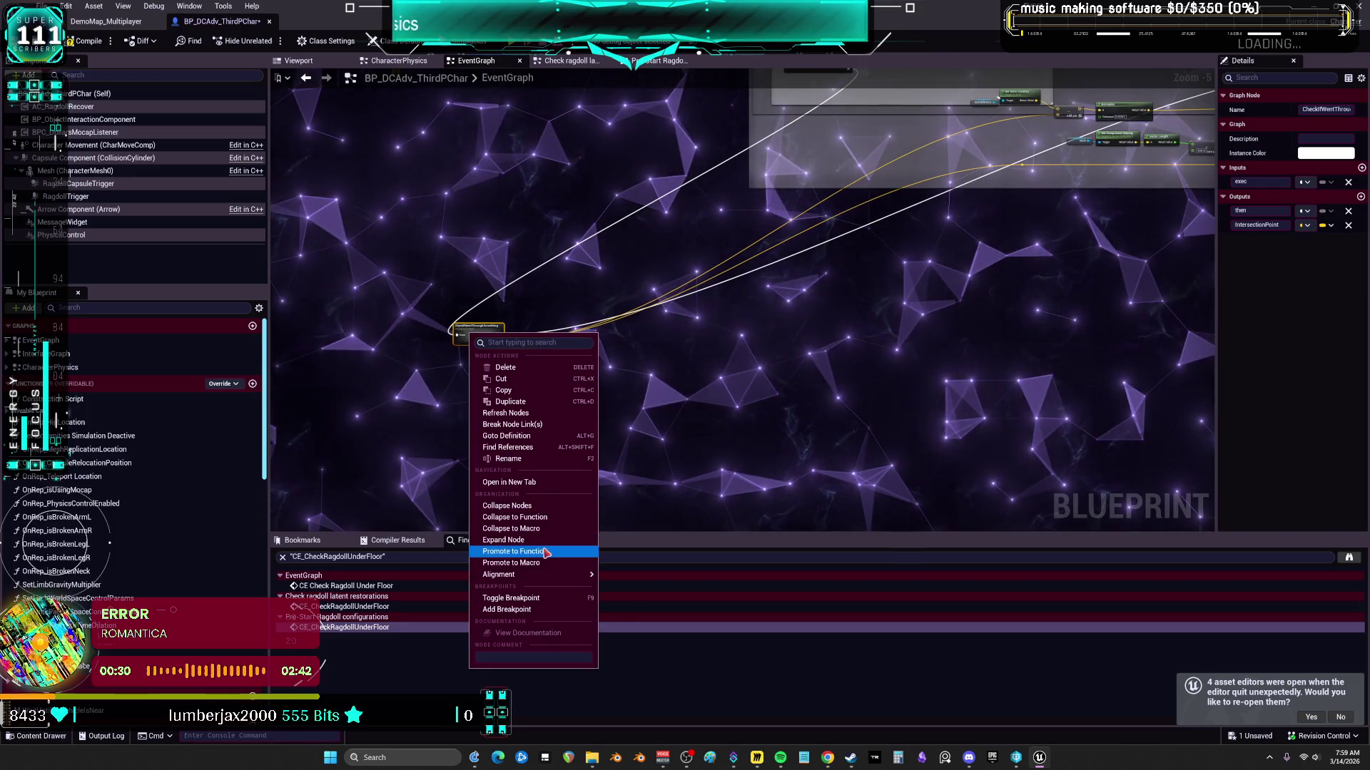
{"action": "left_click", "coordinate": [504, 540]}
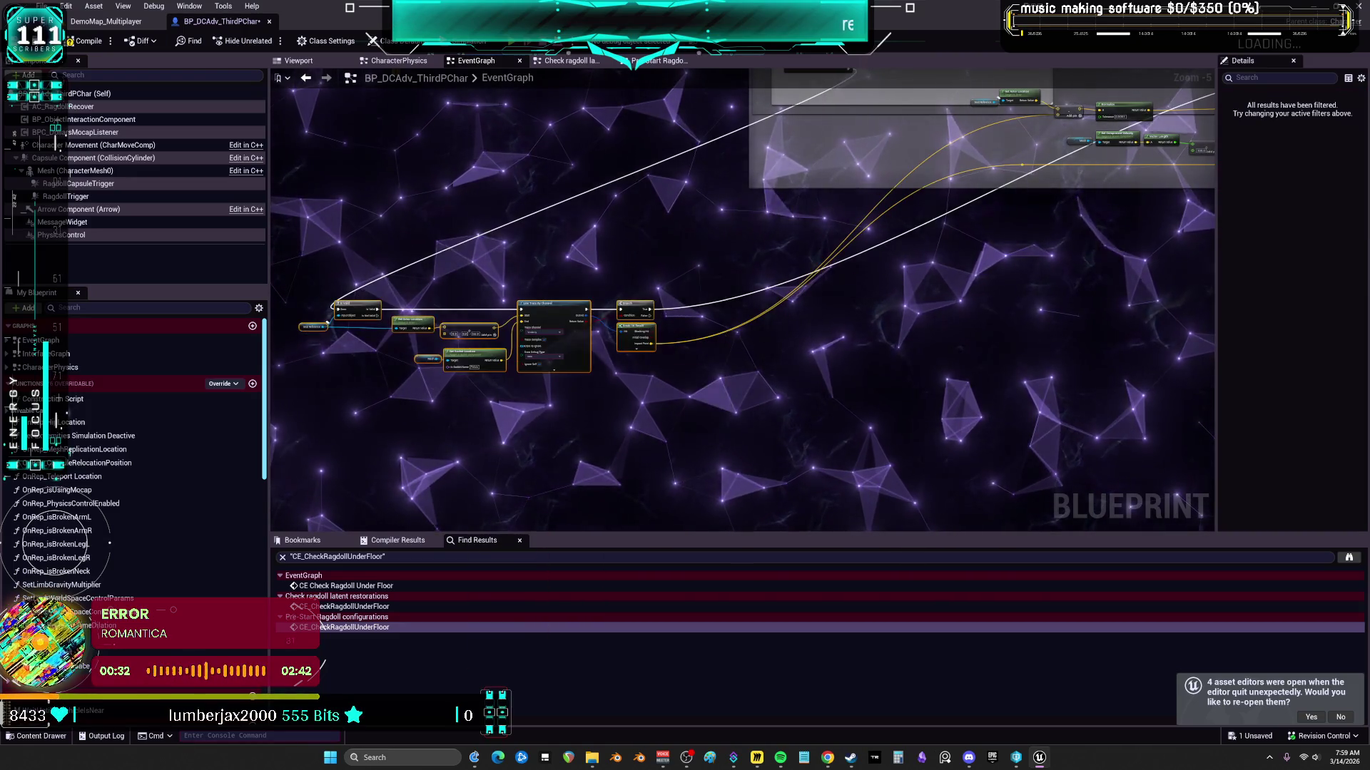
{"action": "left_click_drag", "start_coordinate": [753, 468], "coordinate": [713, 610]}
{"action": "mouse_move", "coordinate": [510, 463]}
{"action": "left_mouse_down"}
{"action": "mouse_move", "coordinate": [777, 300]}
{"action": "mouse_move", "coordinate": [932, 281]}
{"action": "left_mouse_up"}
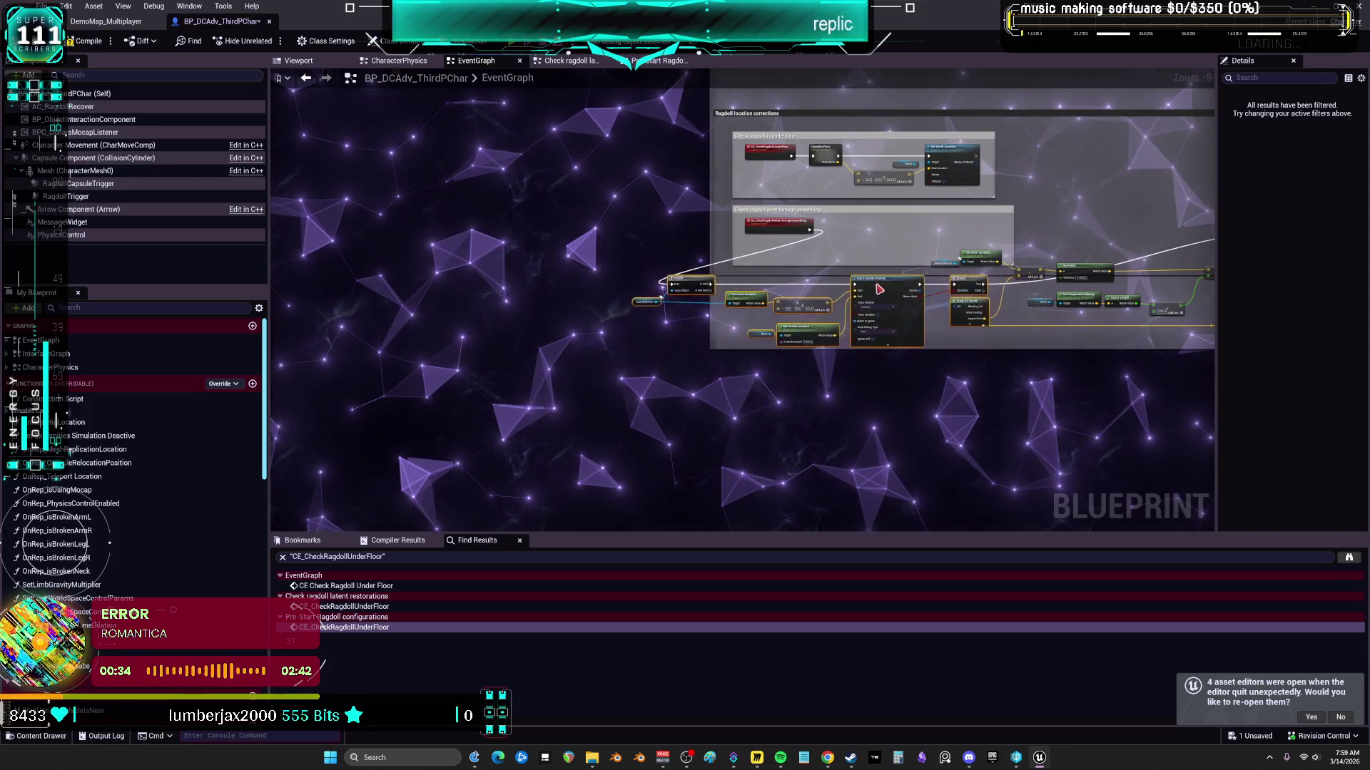
{"action": "left_click_drag", "start_coordinate": [760, 222], "coordinate": [538, 284]}
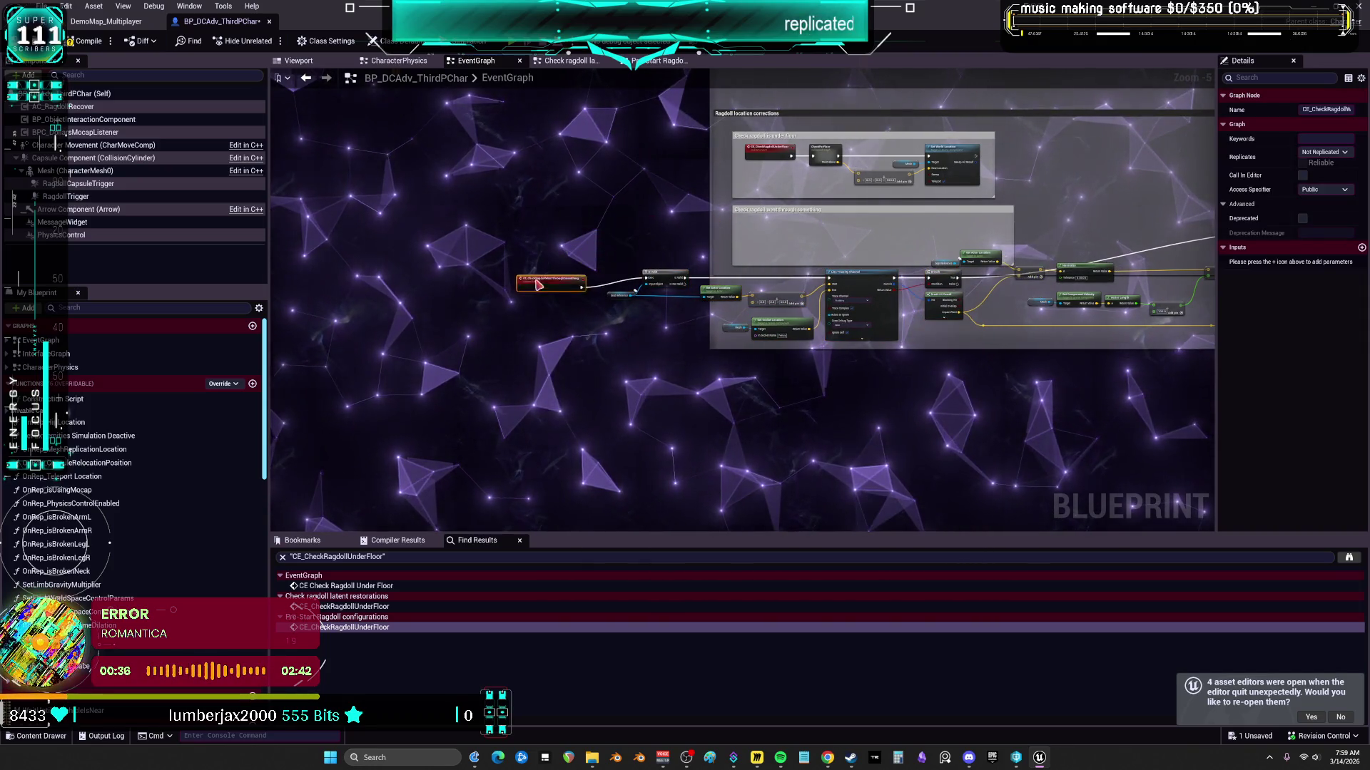
{"action": "left_click_drag", "start_coordinate": [737, 220], "coordinate": [671, 226]}
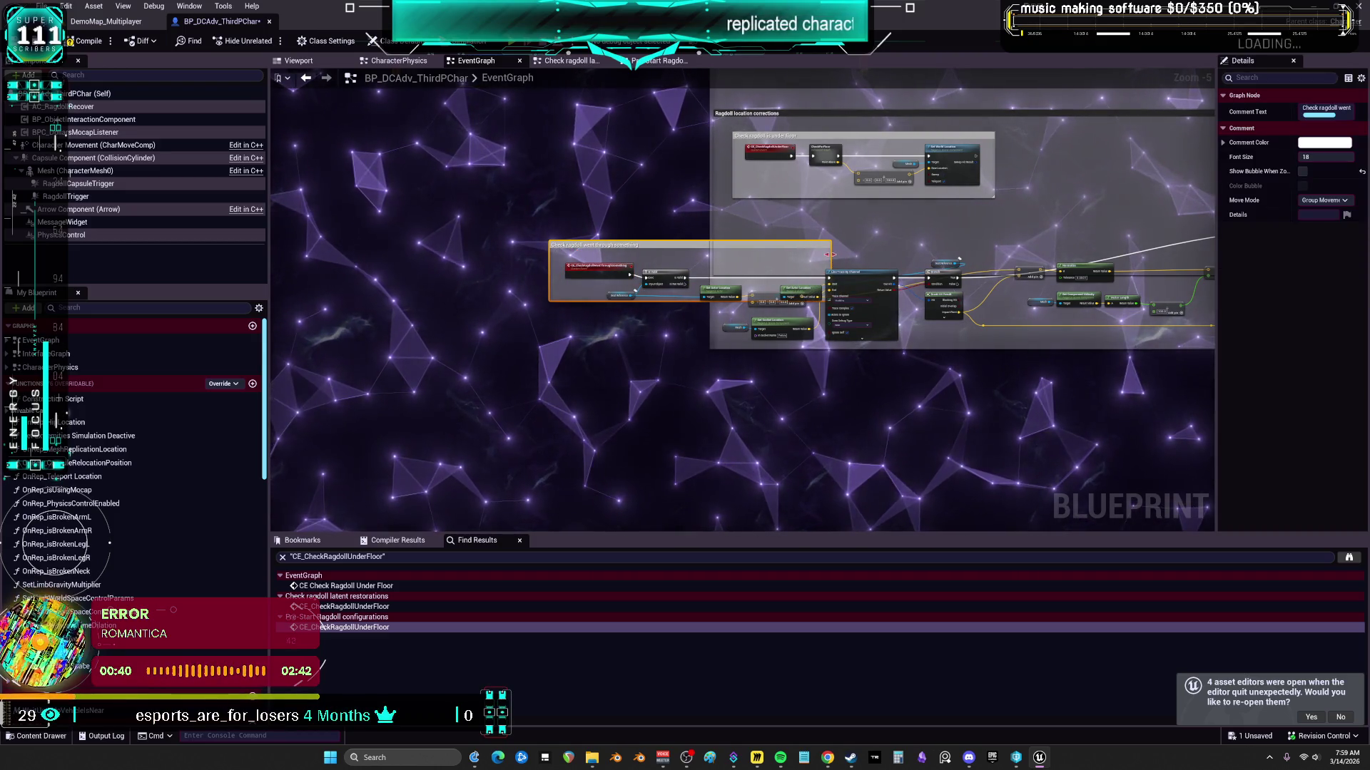
{"action": "mouse_move", "coordinate": [1213, 300]}
{"action": "left_mouse_down"}
{"action": "mouse_move", "coordinate": [1018, 330]}
{"action": "mouse_move", "coordinate": [920, 321]}
{"action": "left_mouse_up"}
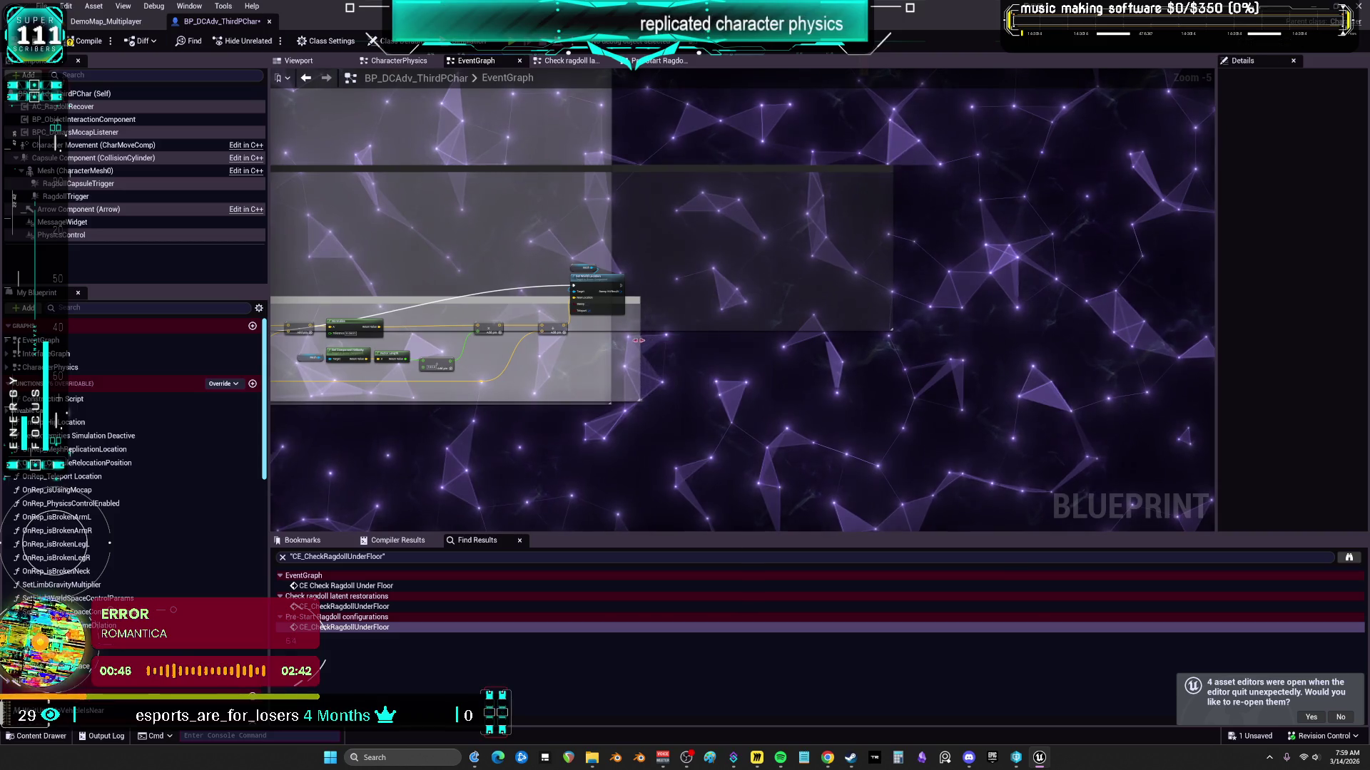
Step: Drop Mesh and Set World Location into the comment, straighten them with Q, and pull CheckForFloor out
{"action": "scroll", "coordinate": [376, 354], "scroll_direction": "up", "scroll_amount": 2}
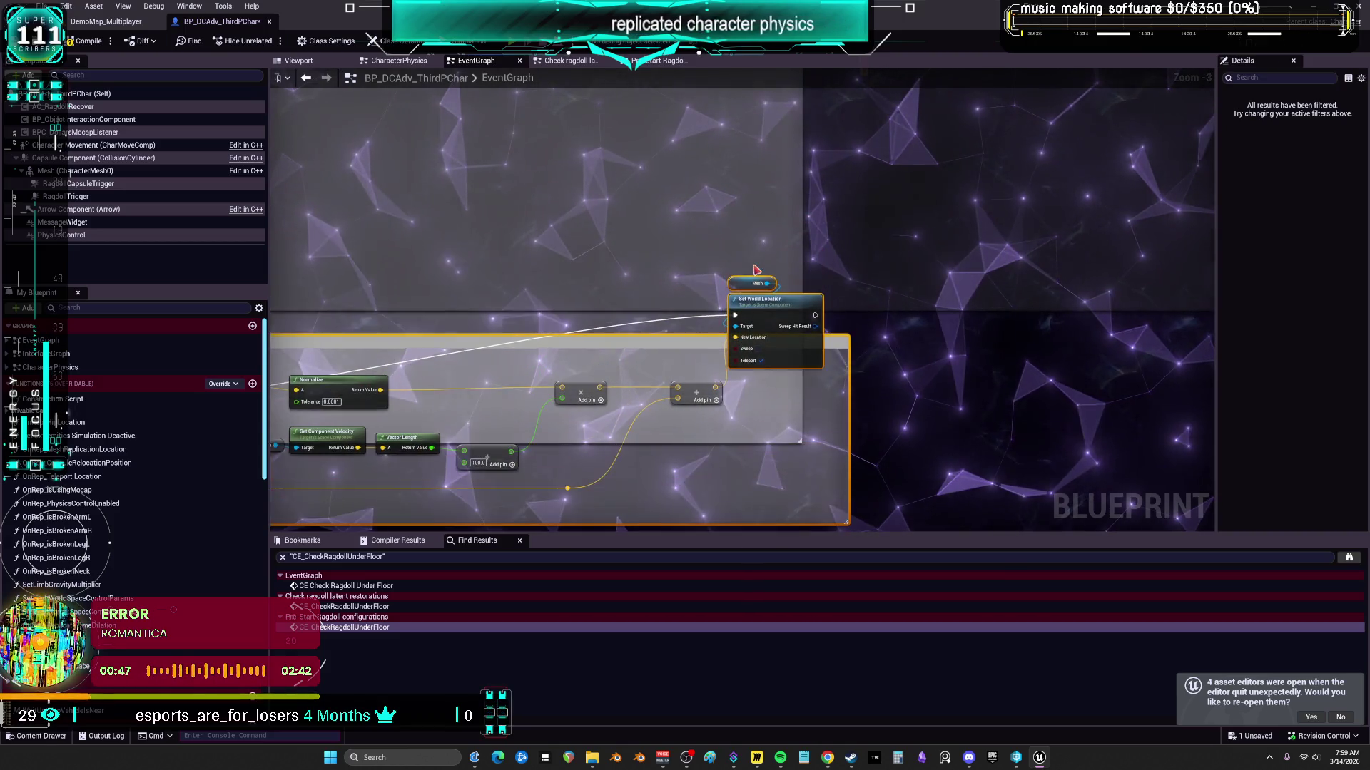
{"action": "scroll", "coordinate": [842, 357], "scroll_direction": "down", "scroll_amount": 3}
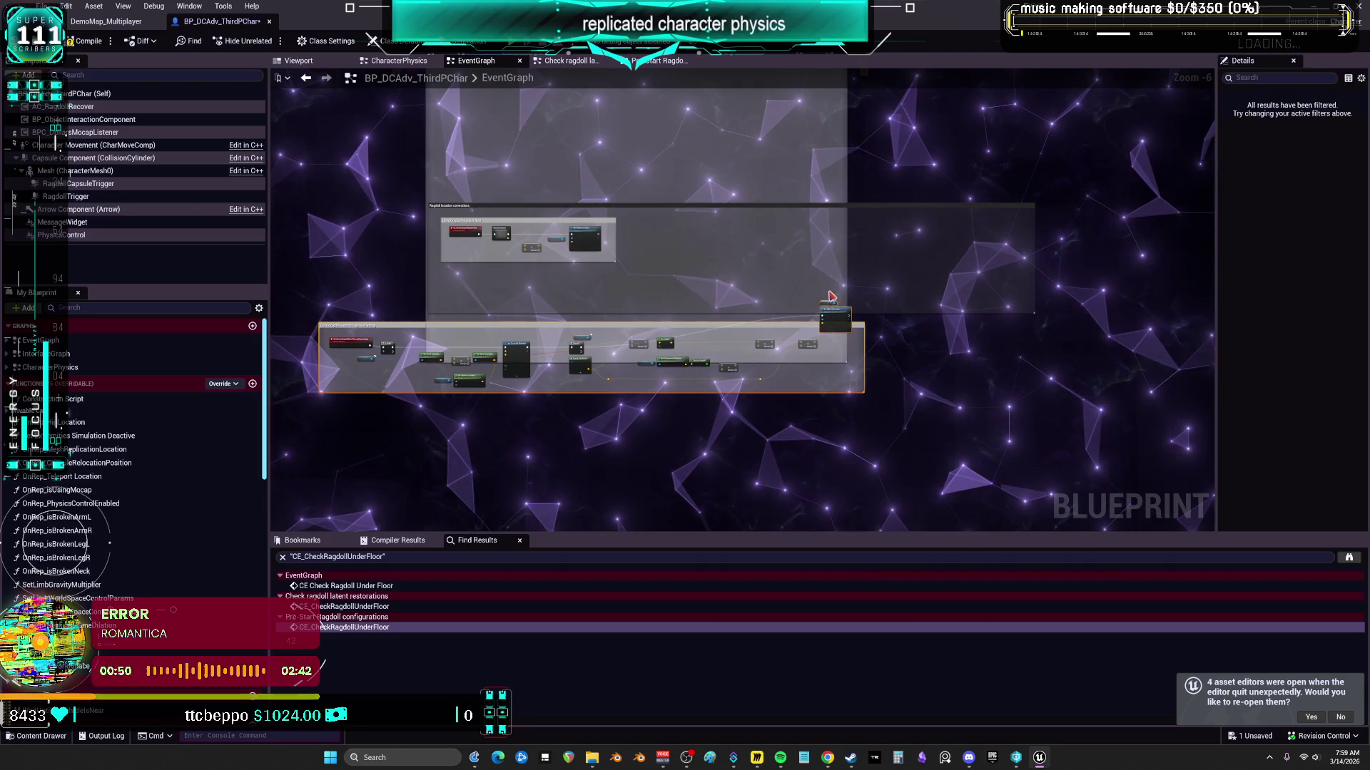
{"action": "scroll", "coordinate": [908, 339], "scroll_direction": "up", "scroll_amount": 2}
{"action": "left_click_drag", "start_coordinate": [735, 273], "coordinate": [739, 331]}
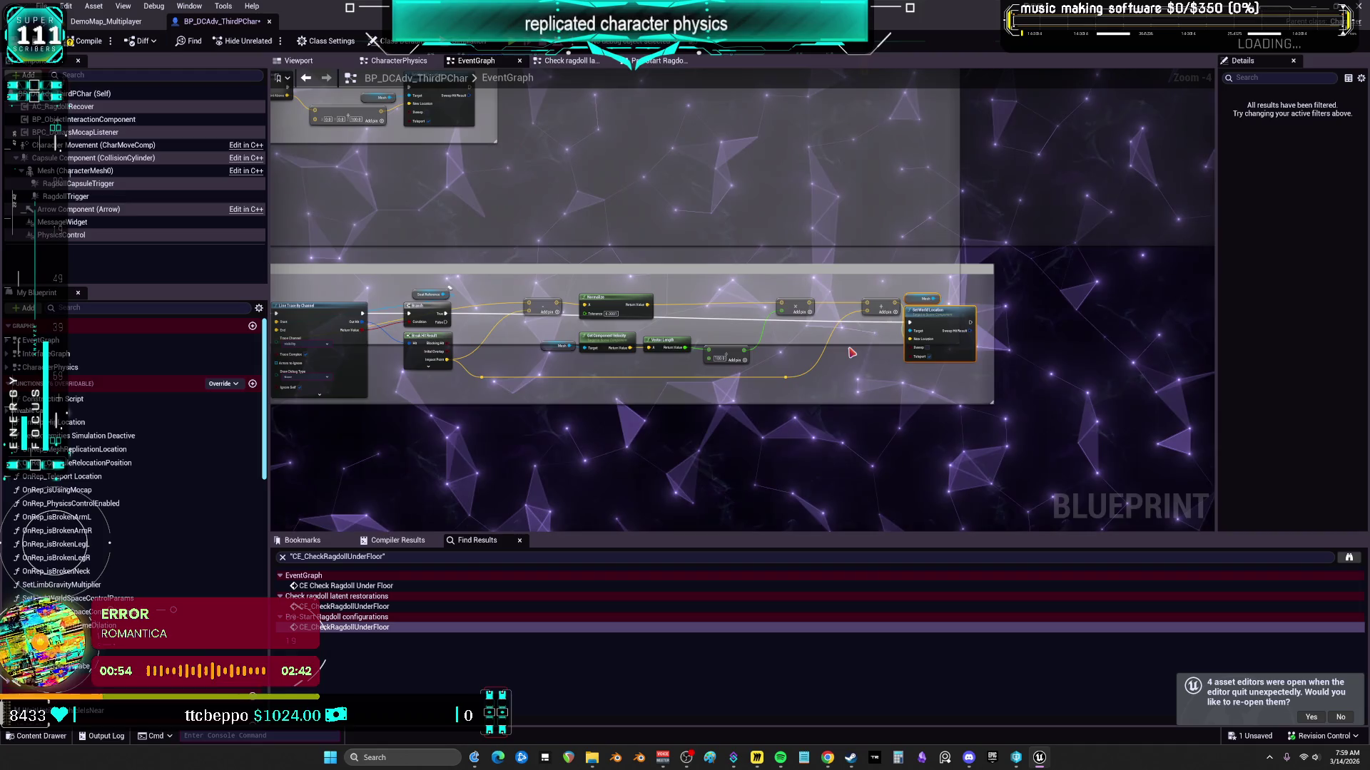
{"action": "key", "text": "q"}
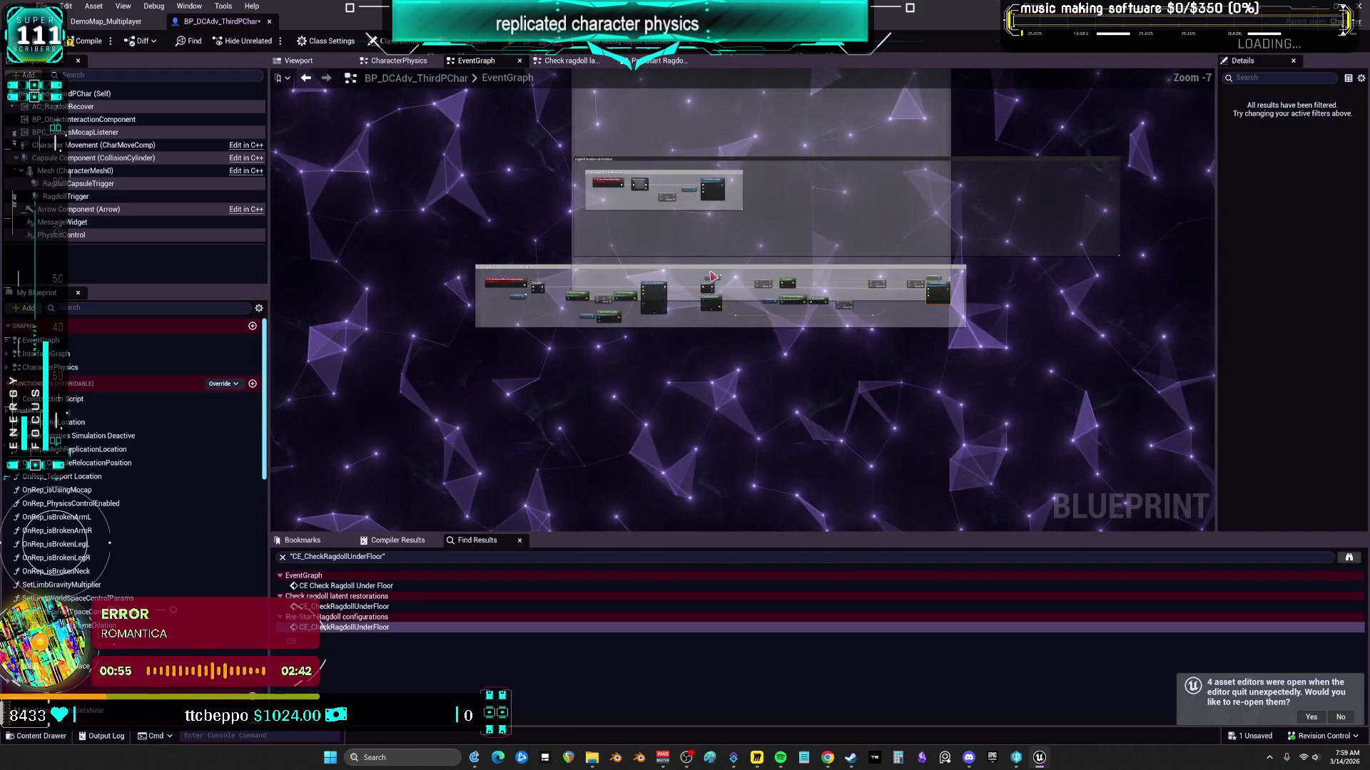
{"action": "left_click_drag", "start_coordinate": [709, 258], "coordinate": [1044, 394]}
{"action": "left_click_drag", "start_coordinate": [631, 232], "coordinate": [632, 374]}
{"action": "scroll", "coordinate": [632, 285], "scroll_direction": "down", "scroll_amount": 3}
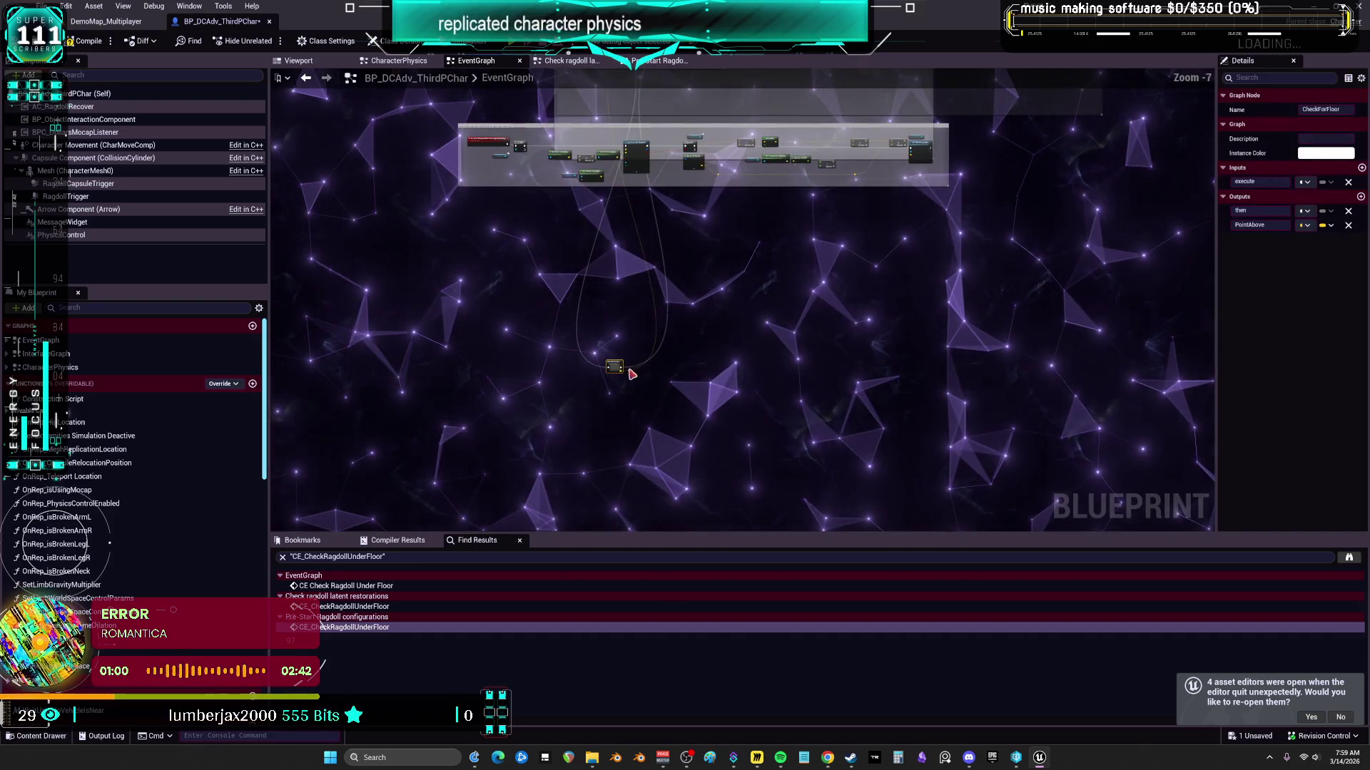
Step: Expand CheckForFloor, paste a custom event beside it, and resize the comments to frame the node rows
{"action": "right_click", "coordinate": [615, 369]}
{"action": "left_click", "coordinate": [659, 573]}
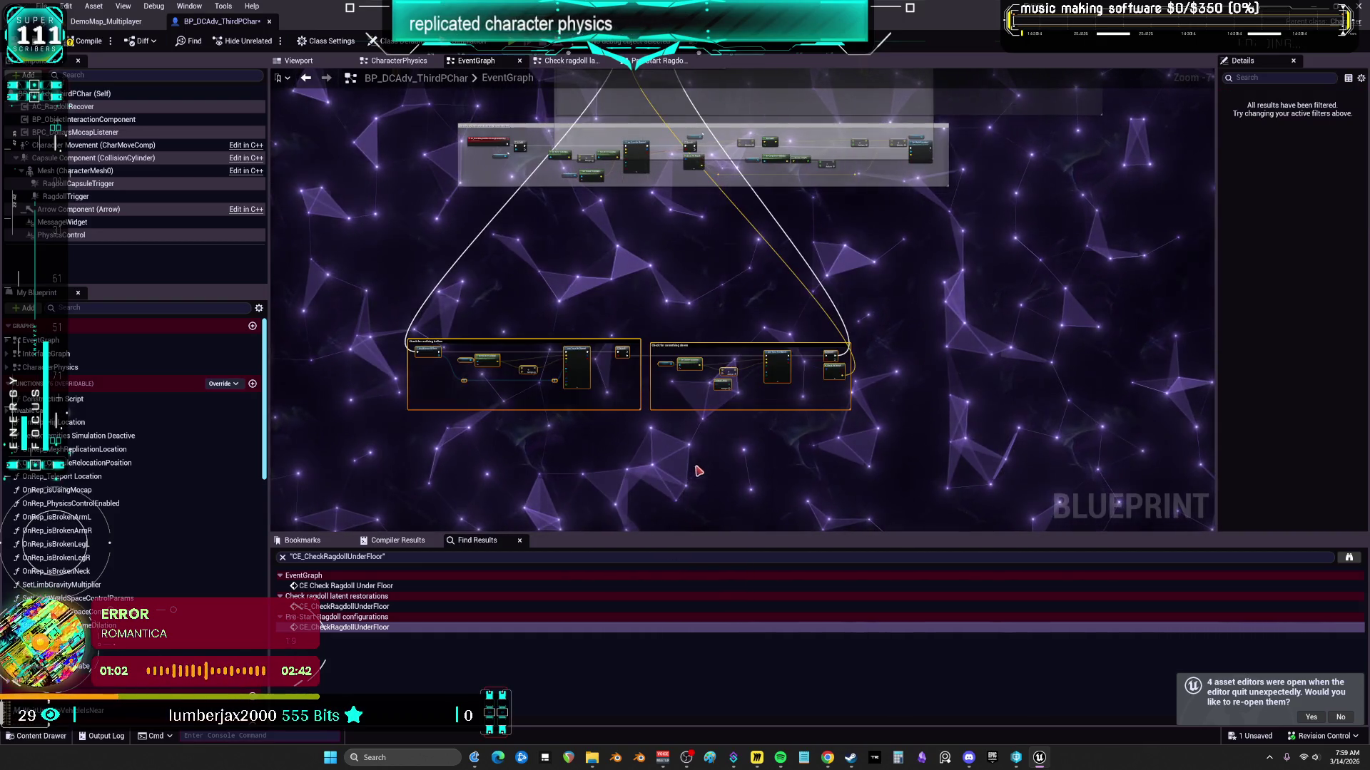
{"action": "key", "text": "ctrl+v"}
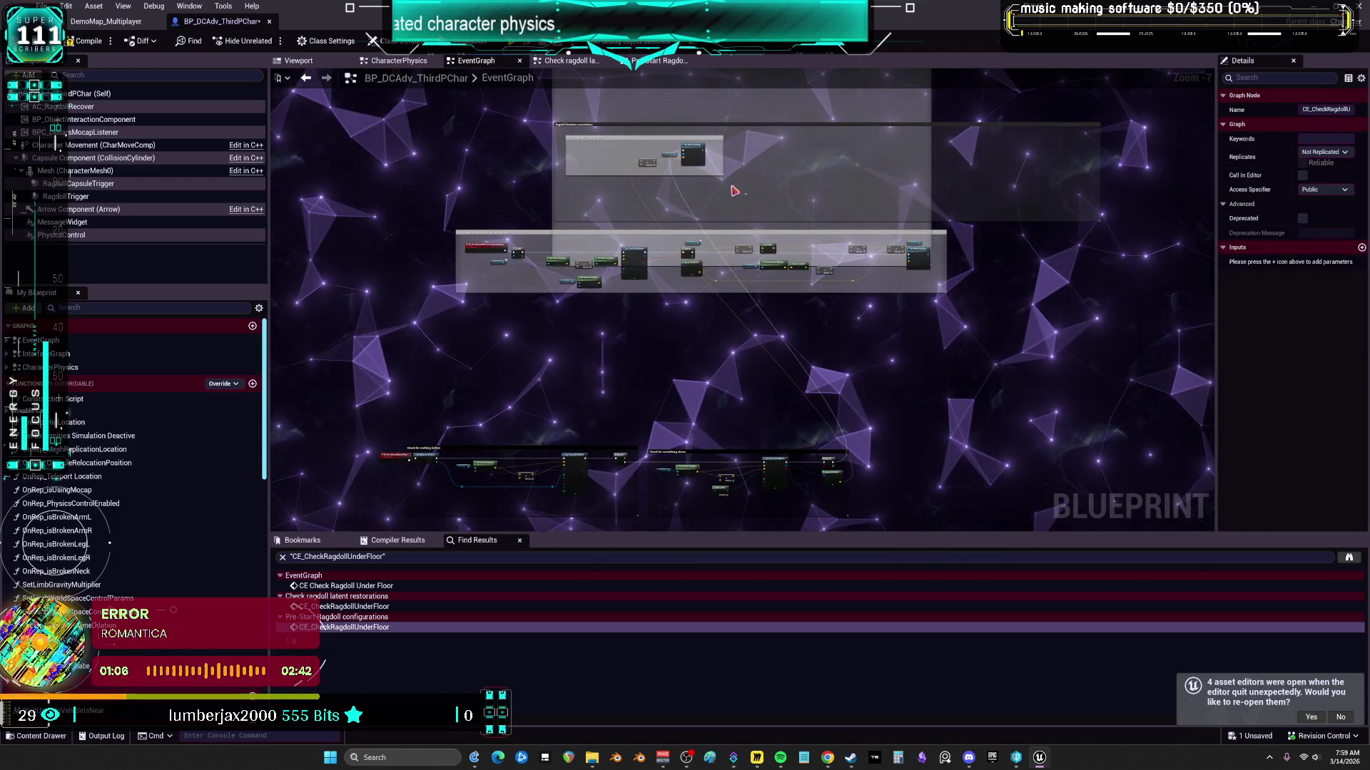
{"action": "left_click_drag", "start_coordinate": [700, 156], "coordinate": [922, 468]}
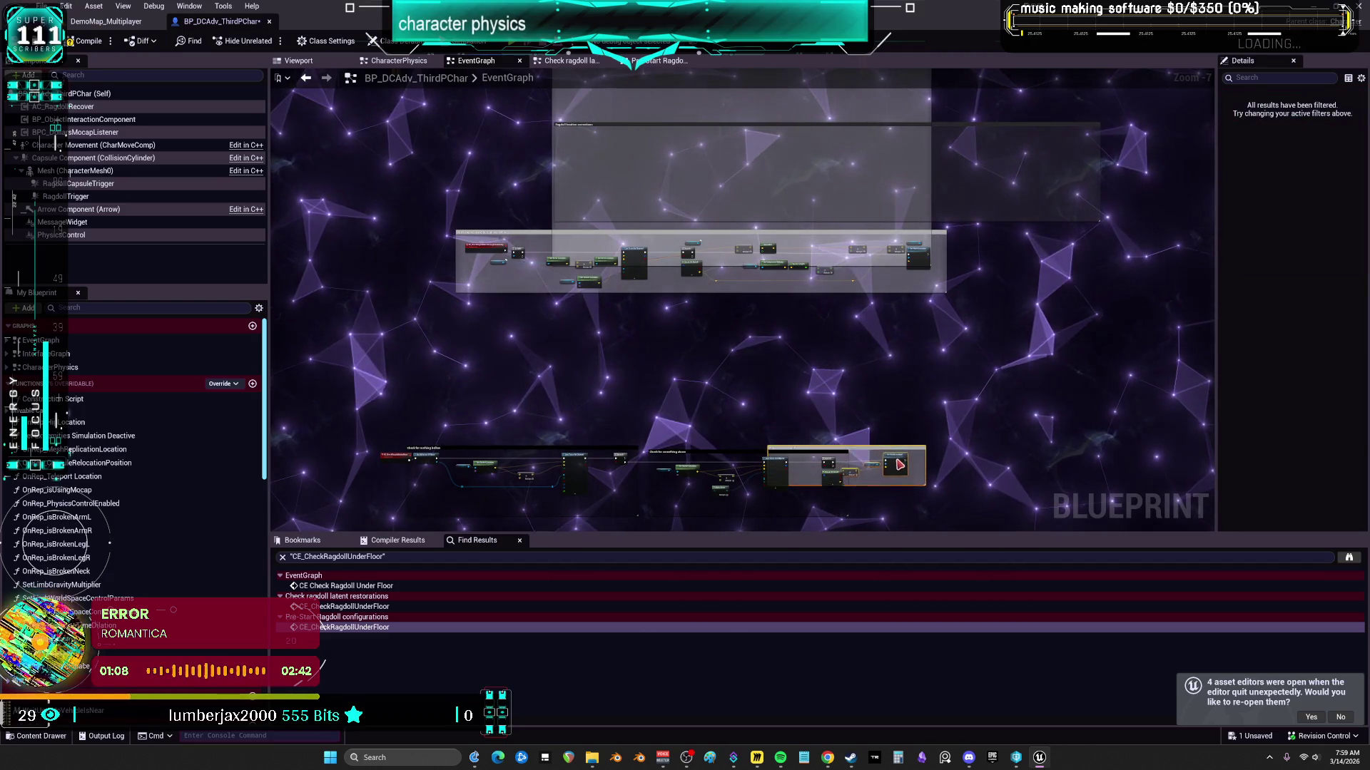
{"action": "left_click_drag", "start_coordinate": [783, 452], "coordinate": [373, 430]}
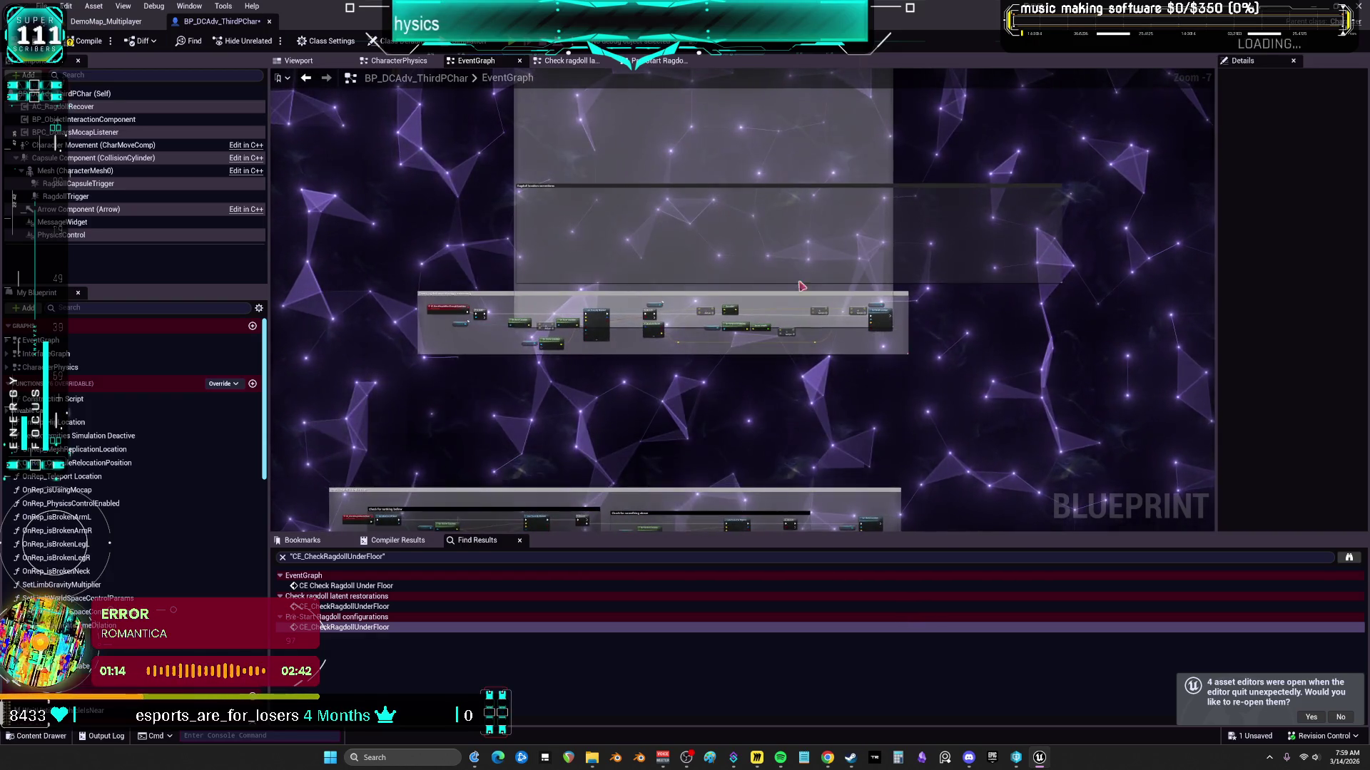
{"action": "mouse_move", "coordinate": [956, 183]}
{"action": "left_mouse_down"}
{"action": "mouse_move", "coordinate": [978, 196]}
{"action": "mouse_move", "coordinate": [828, 335]}
{"action": "mouse_move", "coordinate": [736, 507]}
{"action": "left_mouse_up"}
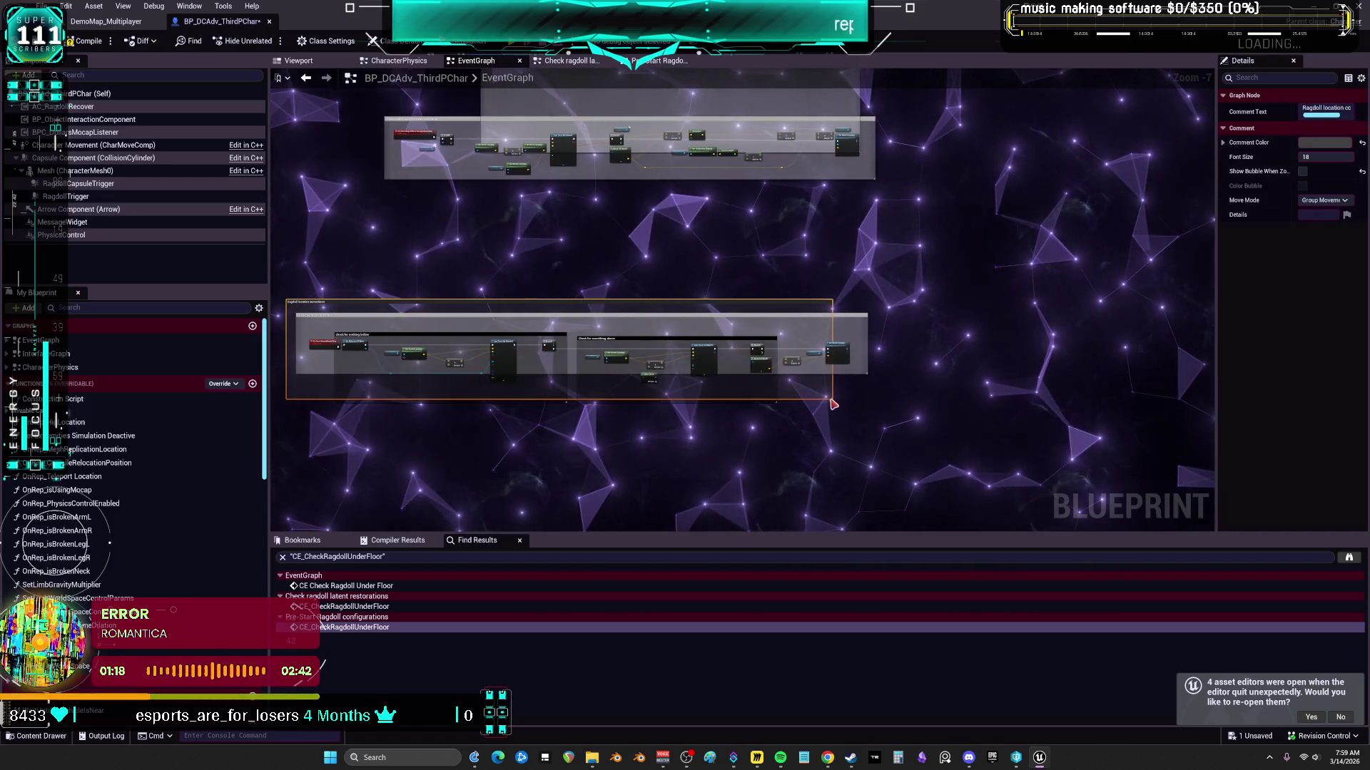
Step: Move the two check comment groups beneath the Ragdoll comment and save the blueprint
{"action": "mouse_move", "coordinate": [961, 342]}
{"action": "left_mouse_down"}
{"action": "mouse_move", "coordinate": [516, 237]}
{"action": "mouse_move", "coordinate": [516, 272]}
{"action": "left_mouse_up"}
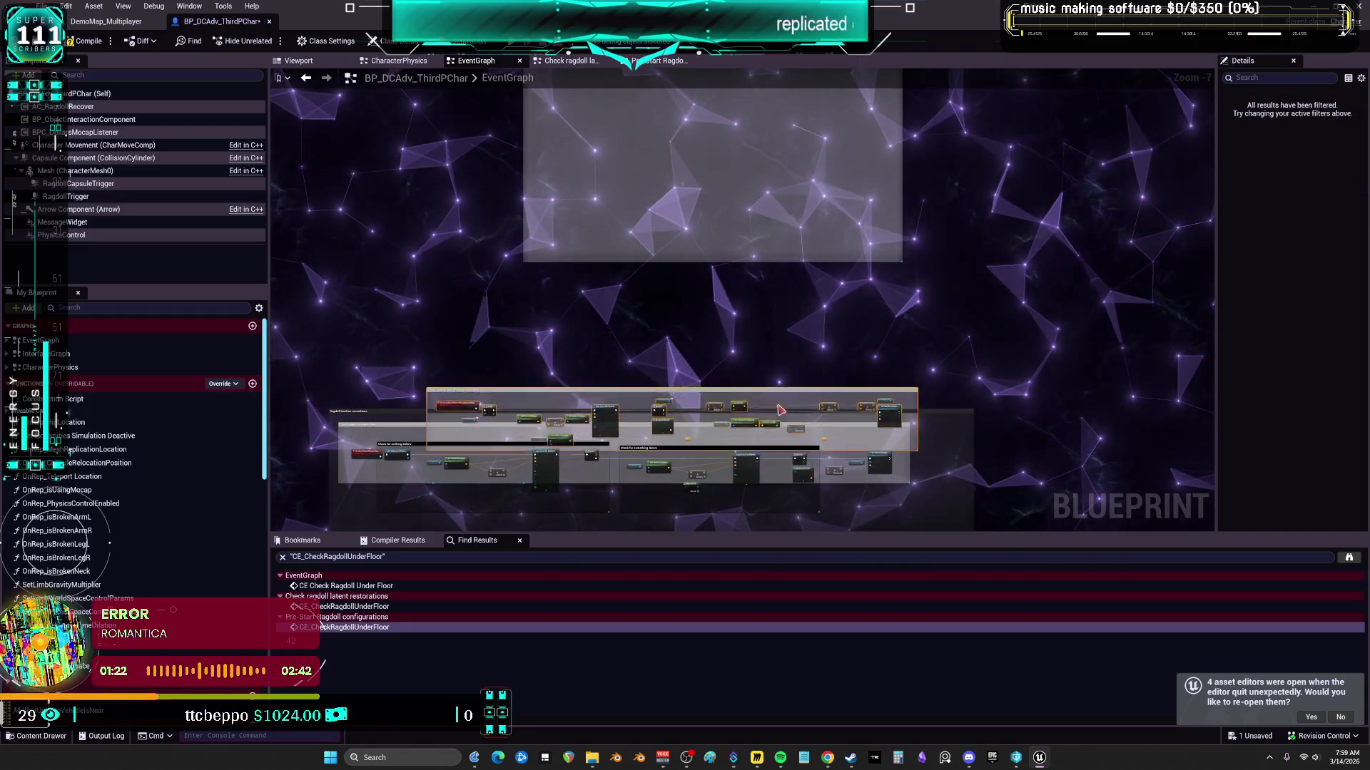
{"action": "left_click_drag", "start_coordinate": [776, 382], "coordinate": [753, 243]}
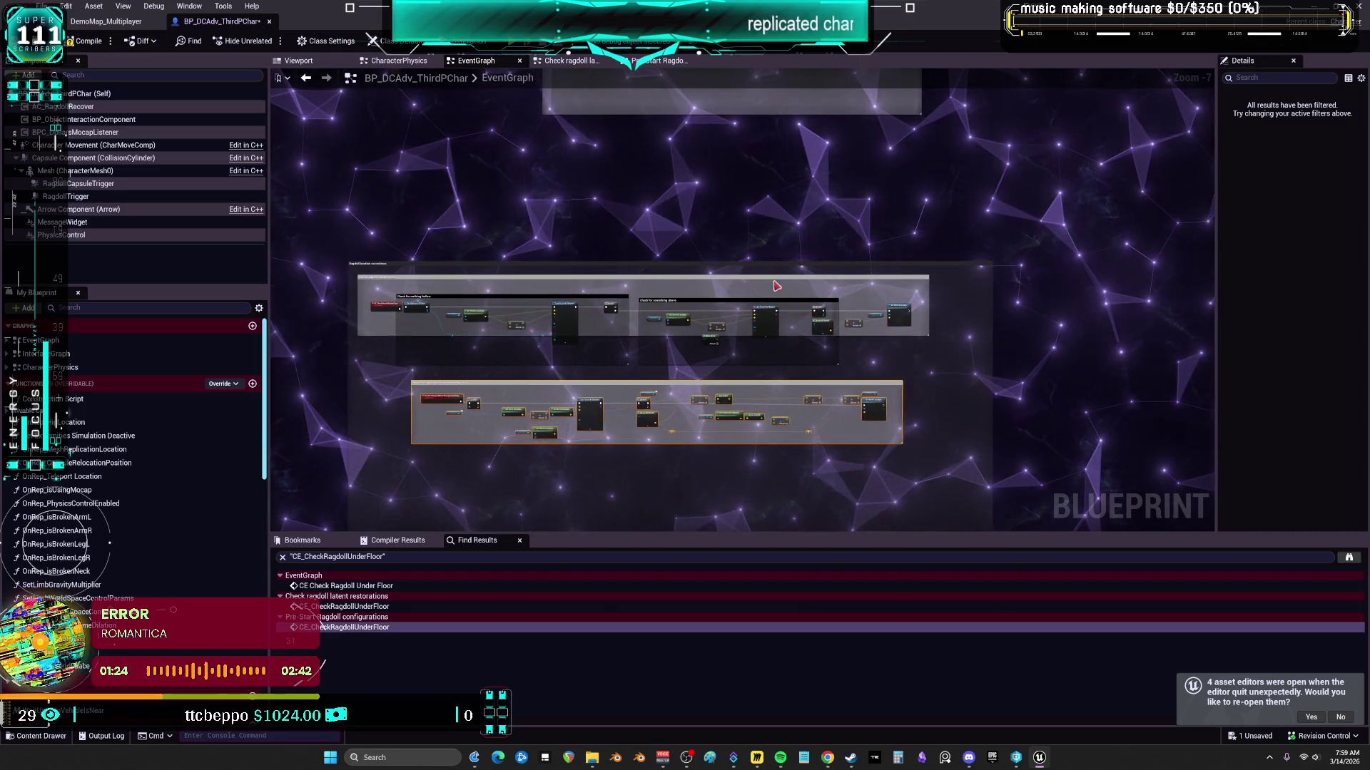
{"action": "left_click_drag", "start_coordinate": [837, 457], "coordinate": [877, 313]}
{"action": "left_click", "coordinate": [904, 400]}
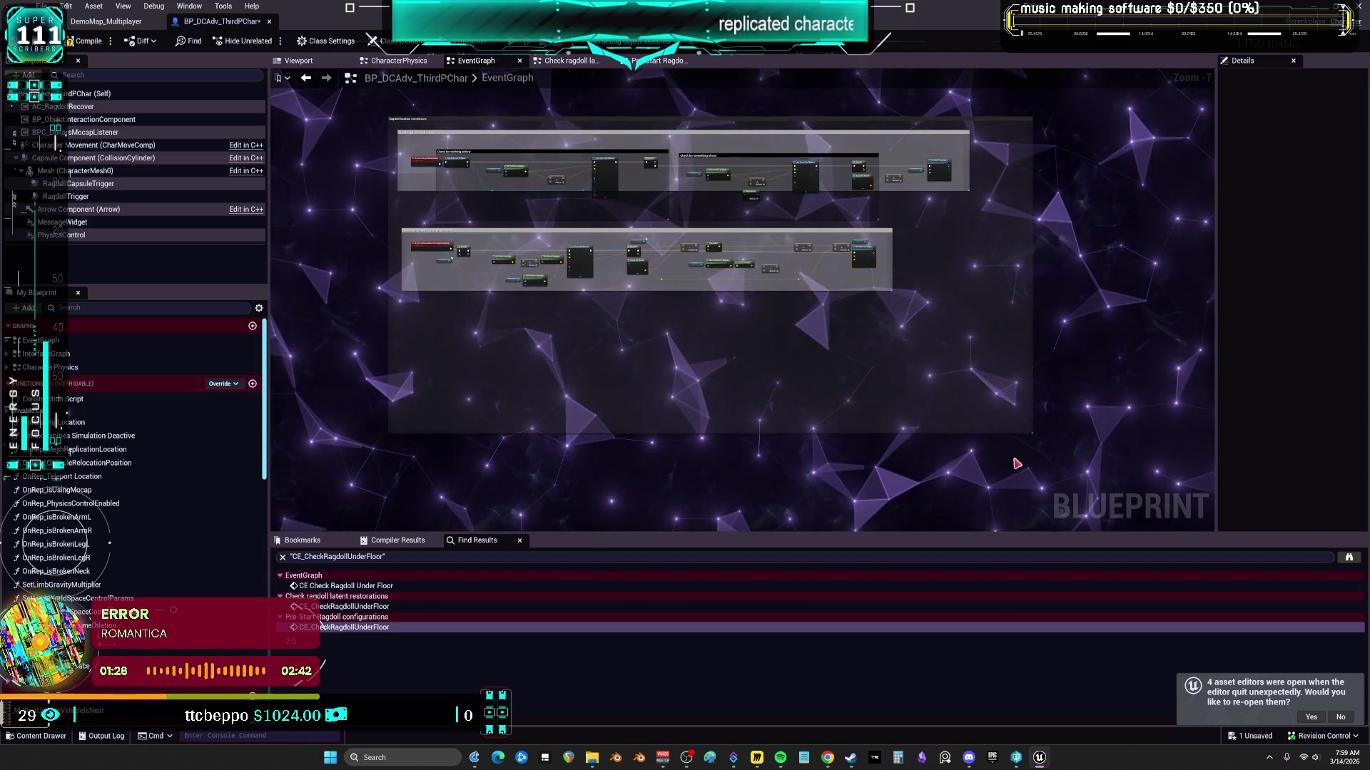
{"action": "left_click_drag", "start_coordinate": [1043, 454], "coordinate": [1008, 377]}
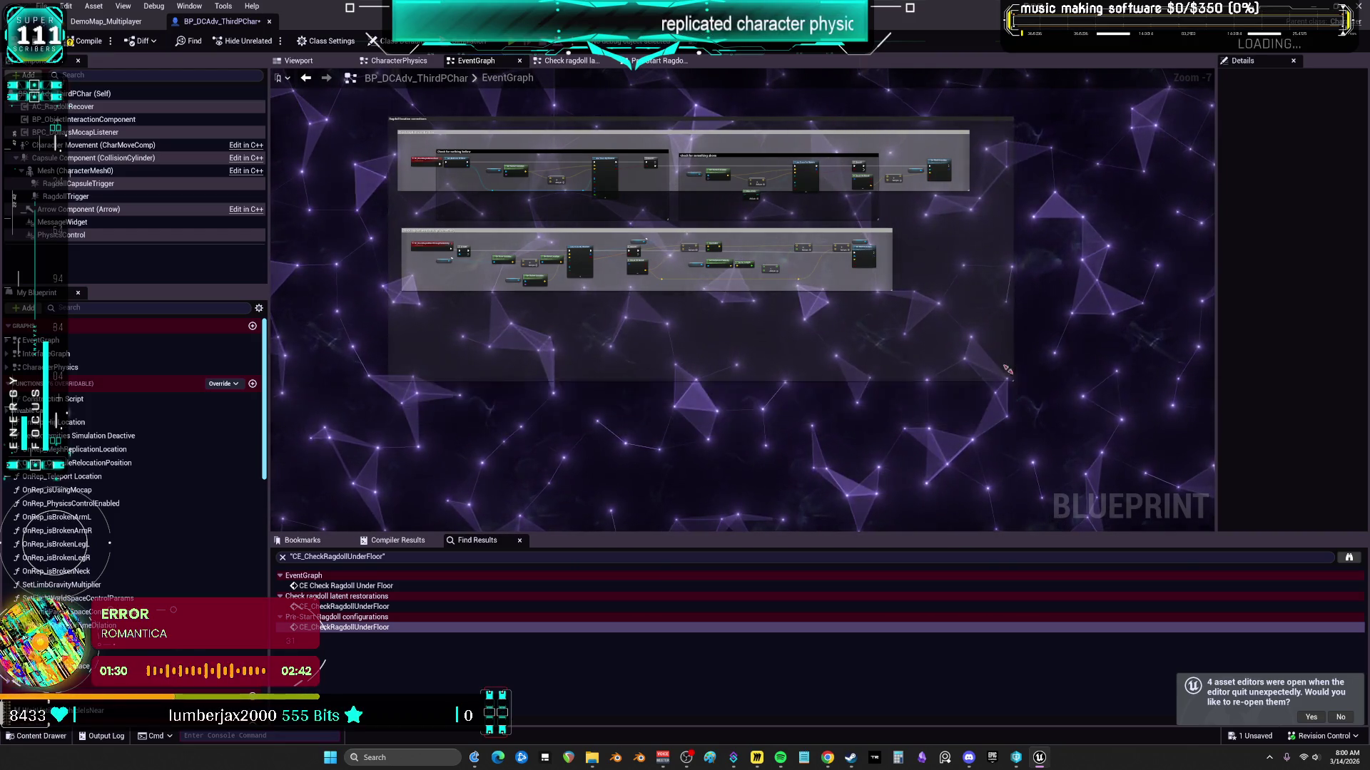
{"action": "scroll", "coordinate": [988, 298], "scroll_direction": "down", "scroll_amount": 3}
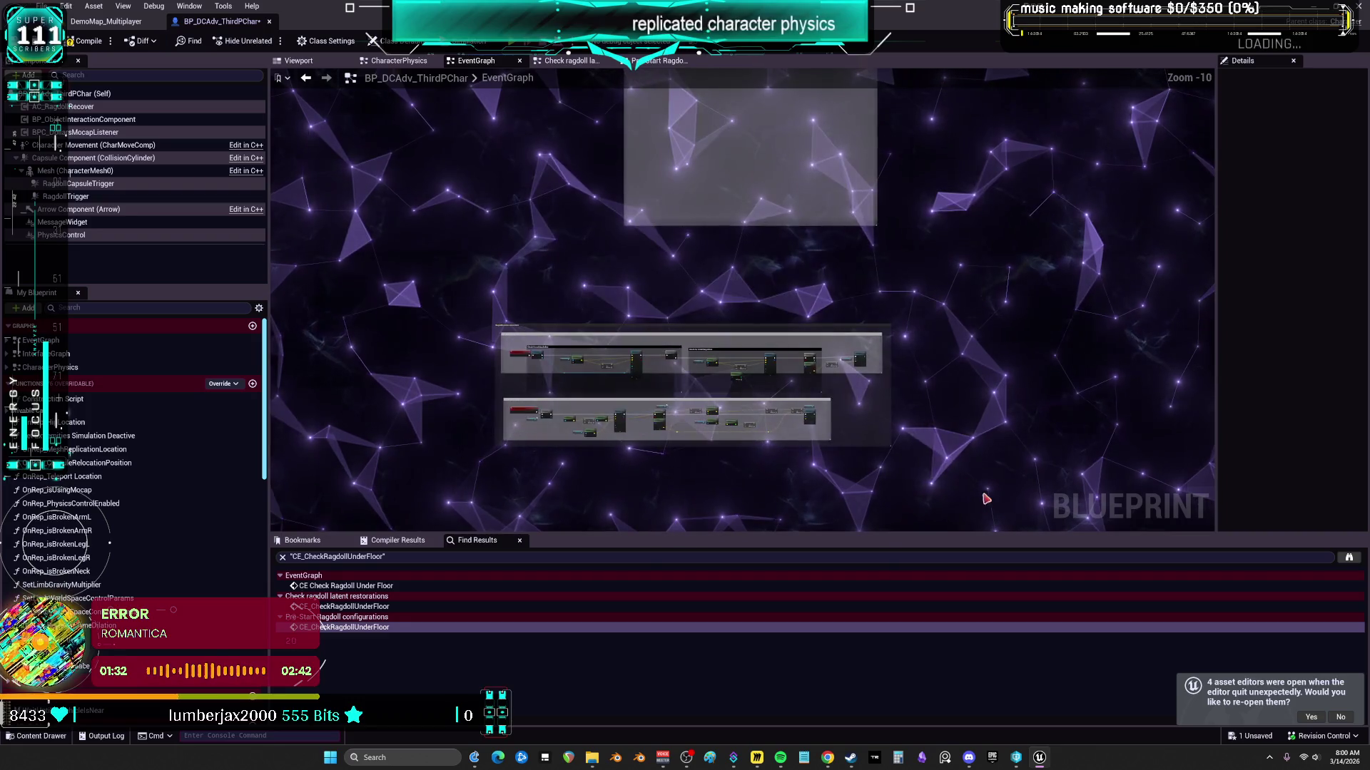
{"action": "scroll", "coordinate": [616, 484], "scroll_direction": "down", "scroll_amount": 2}
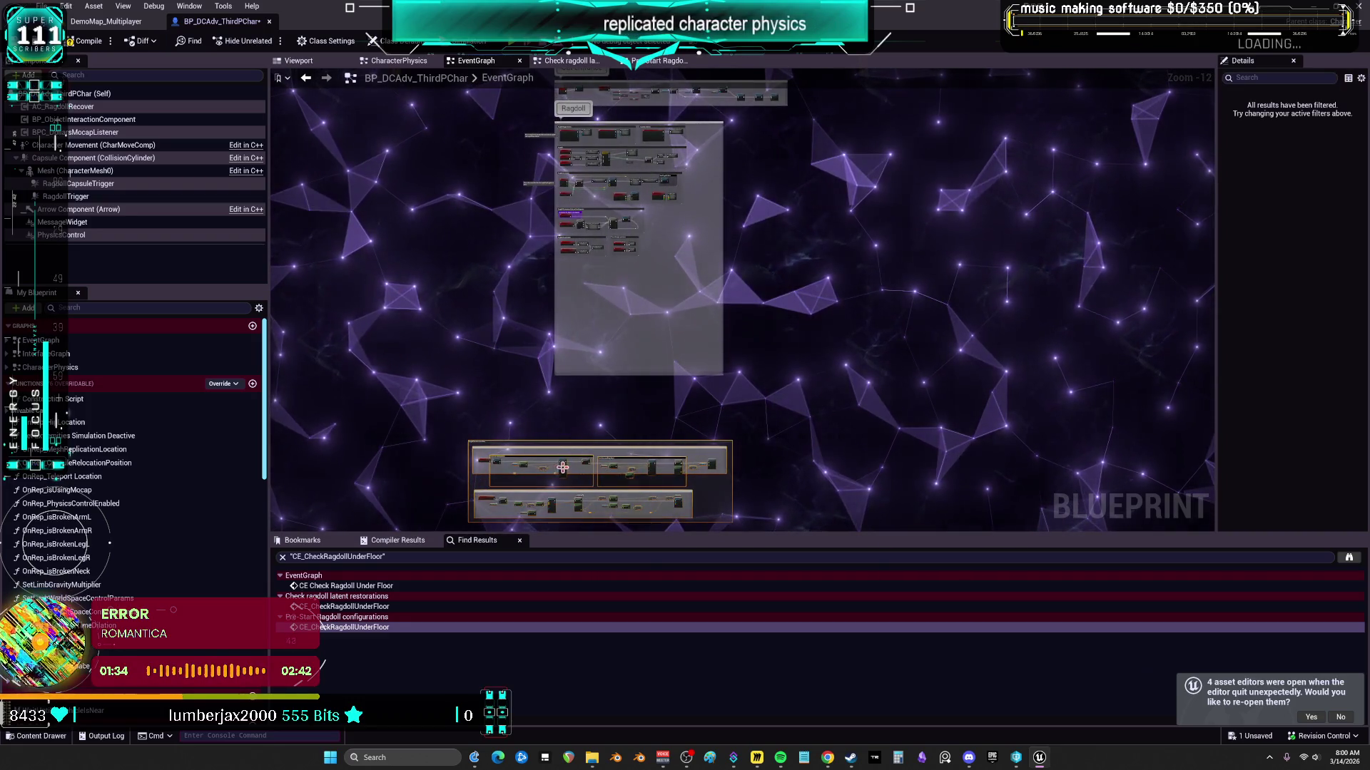
{"action": "mouse_move", "coordinate": [567, 466]}
{"action": "left_mouse_down"}
{"action": "mouse_move", "coordinate": [668, 438]}
{"action": "mouse_move", "coordinate": [654, 415]}
{"action": "left_mouse_up"}
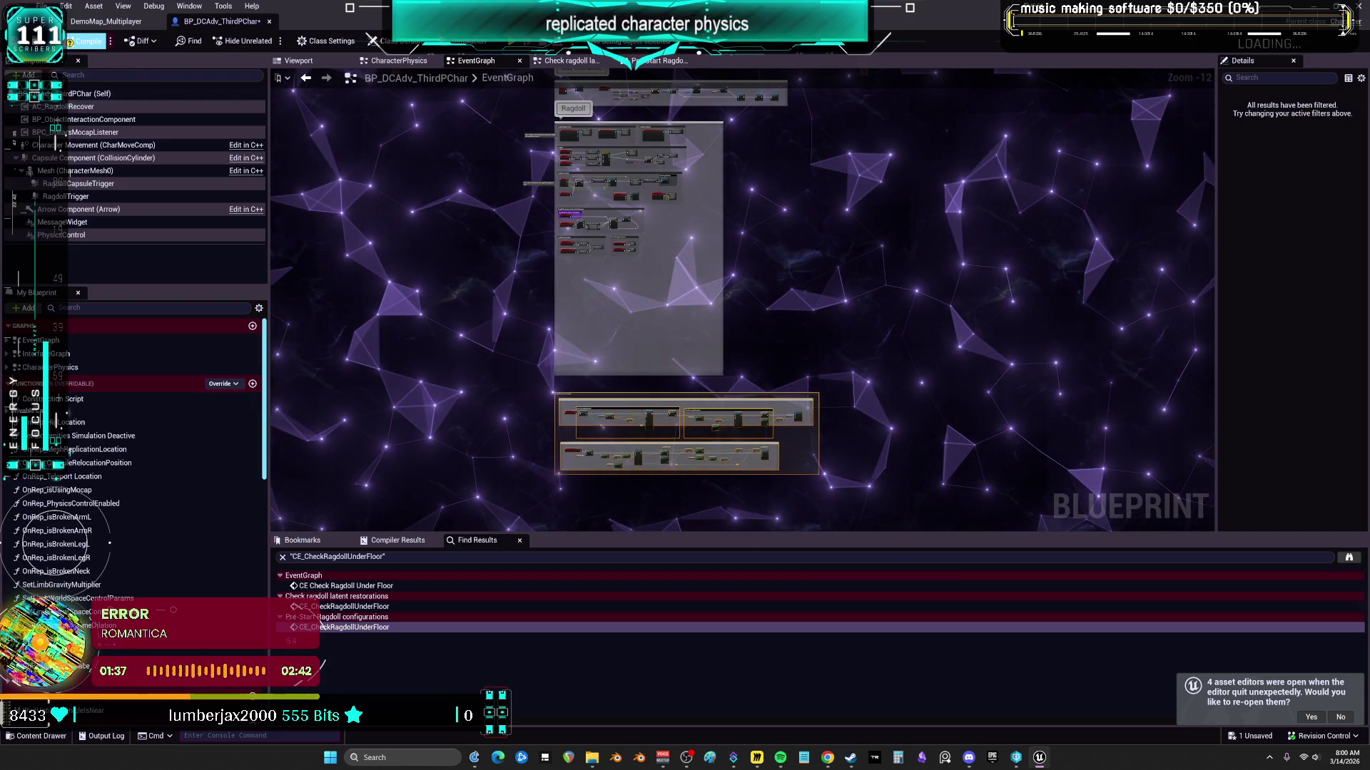
{"action": "left_click", "coordinate": [87, 41]}
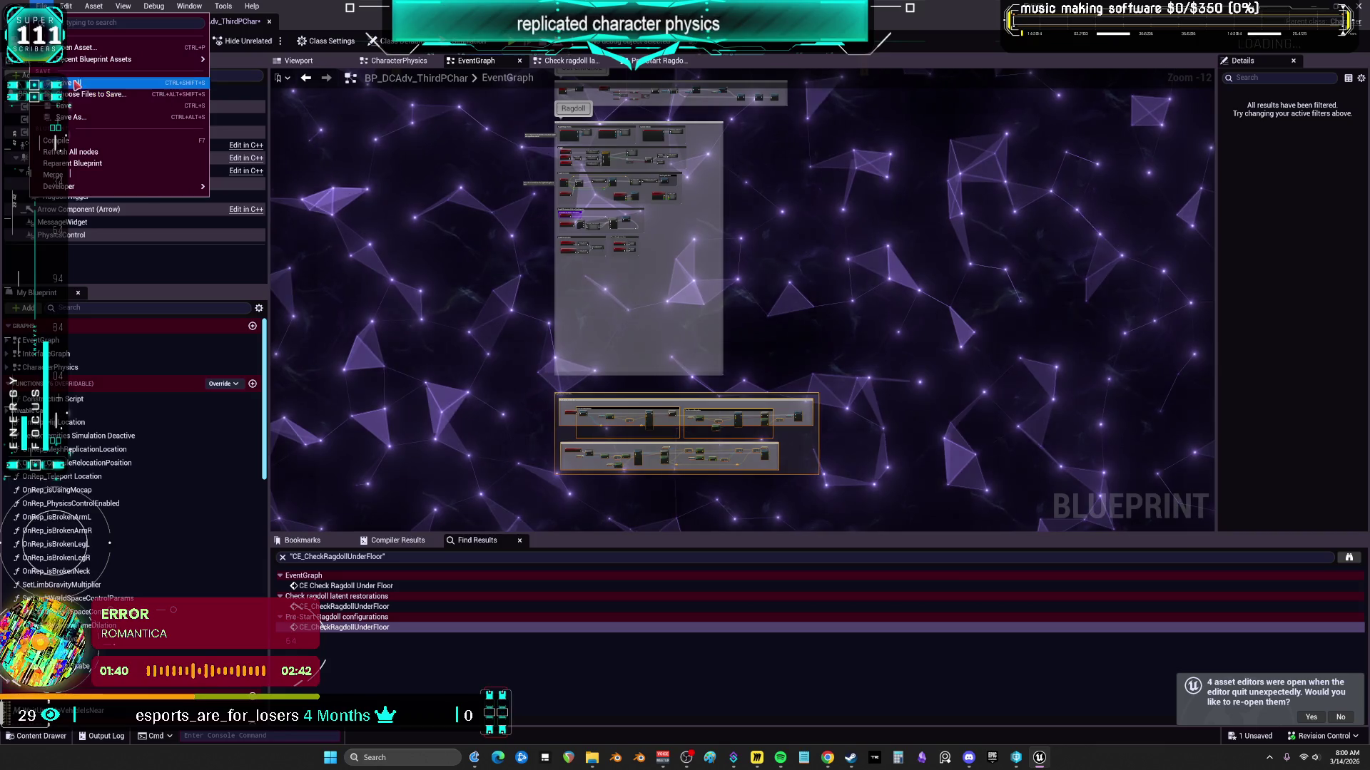
Step: Move the Pass through corrections comment into open space and expand the Hard correction node
{"action": "scroll", "coordinate": [611, 267], "scroll_direction": "up", "scroll_amount": 11}
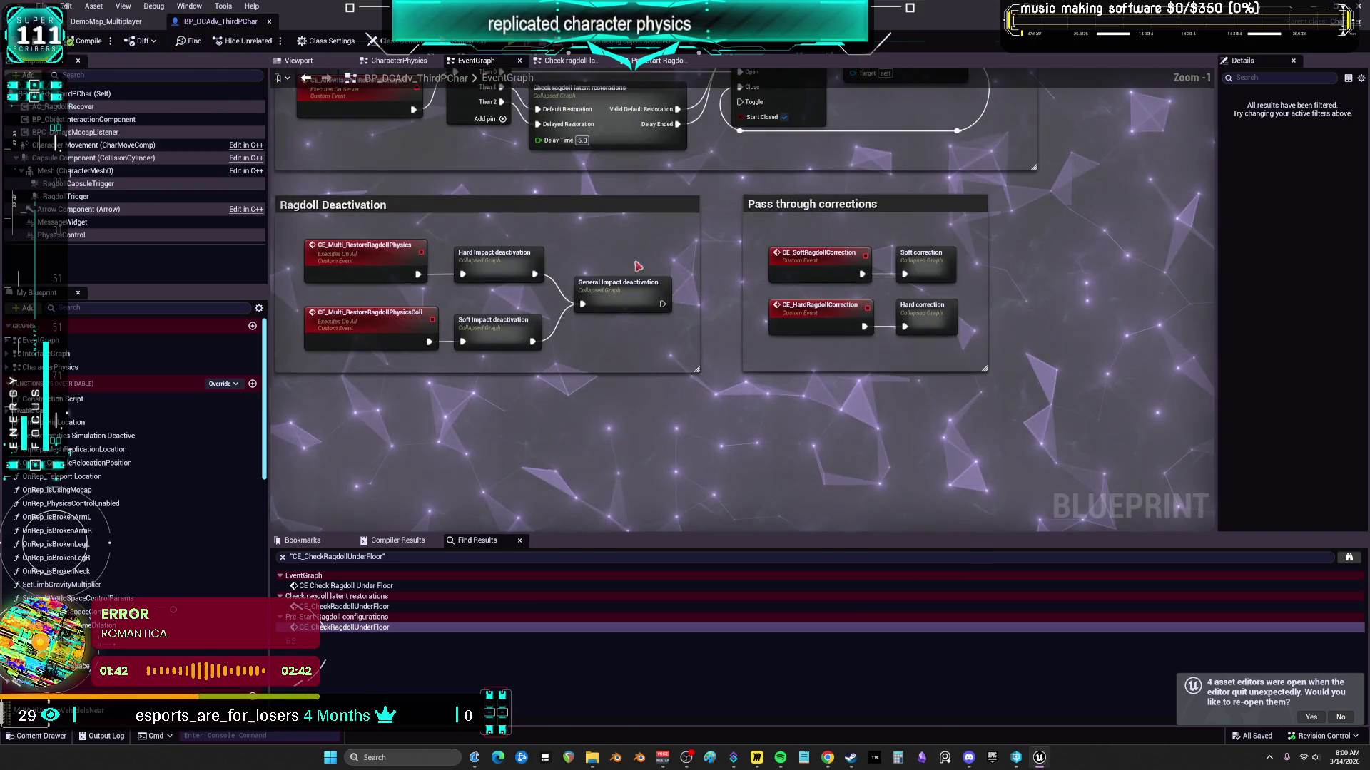
{"action": "scroll", "coordinate": [933, 329], "scroll_direction": "down", "scroll_amount": 3}
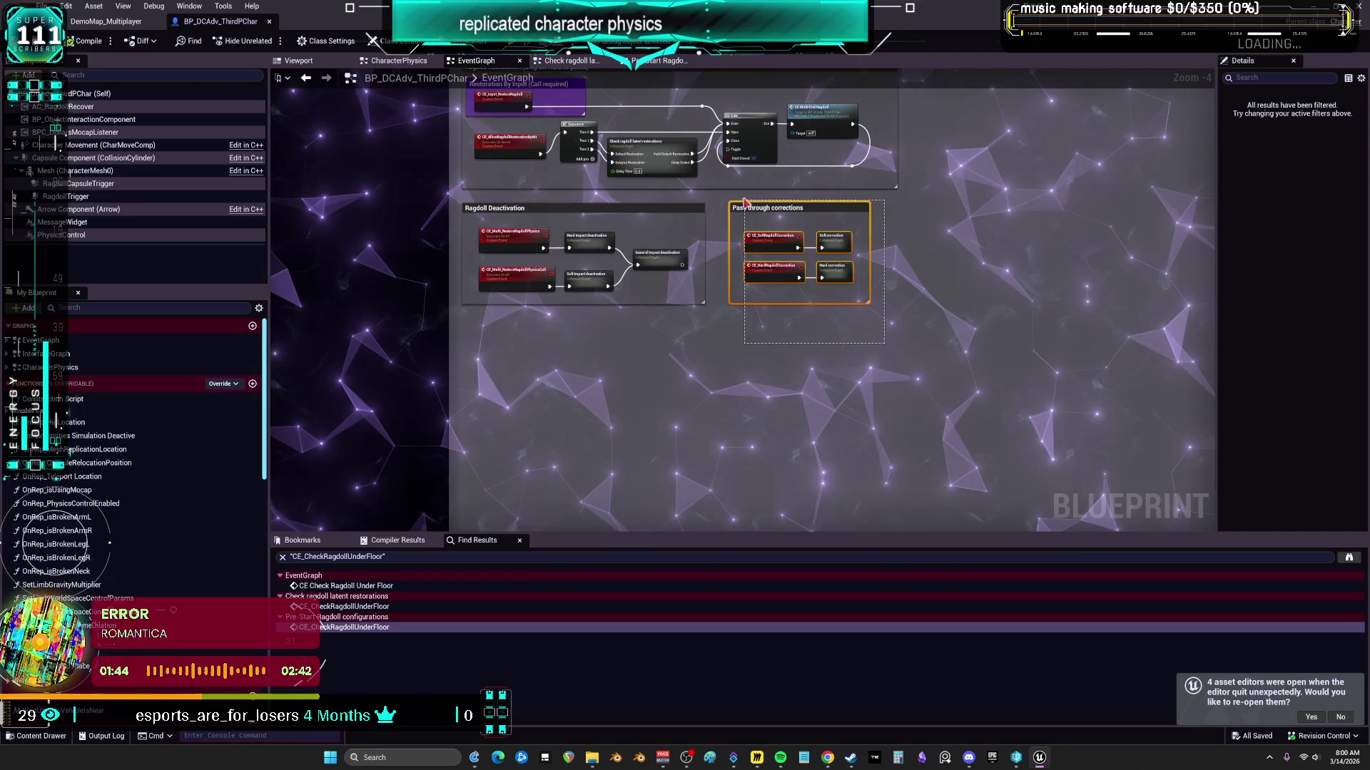
{"action": "scroll", "coordinate": [628, 286], "scroll_direction": "down", "scroll_amount": 3}
{"action": "left_click_drag", "start_coordinate": [642, 263], "coordinate": [595, 243]}
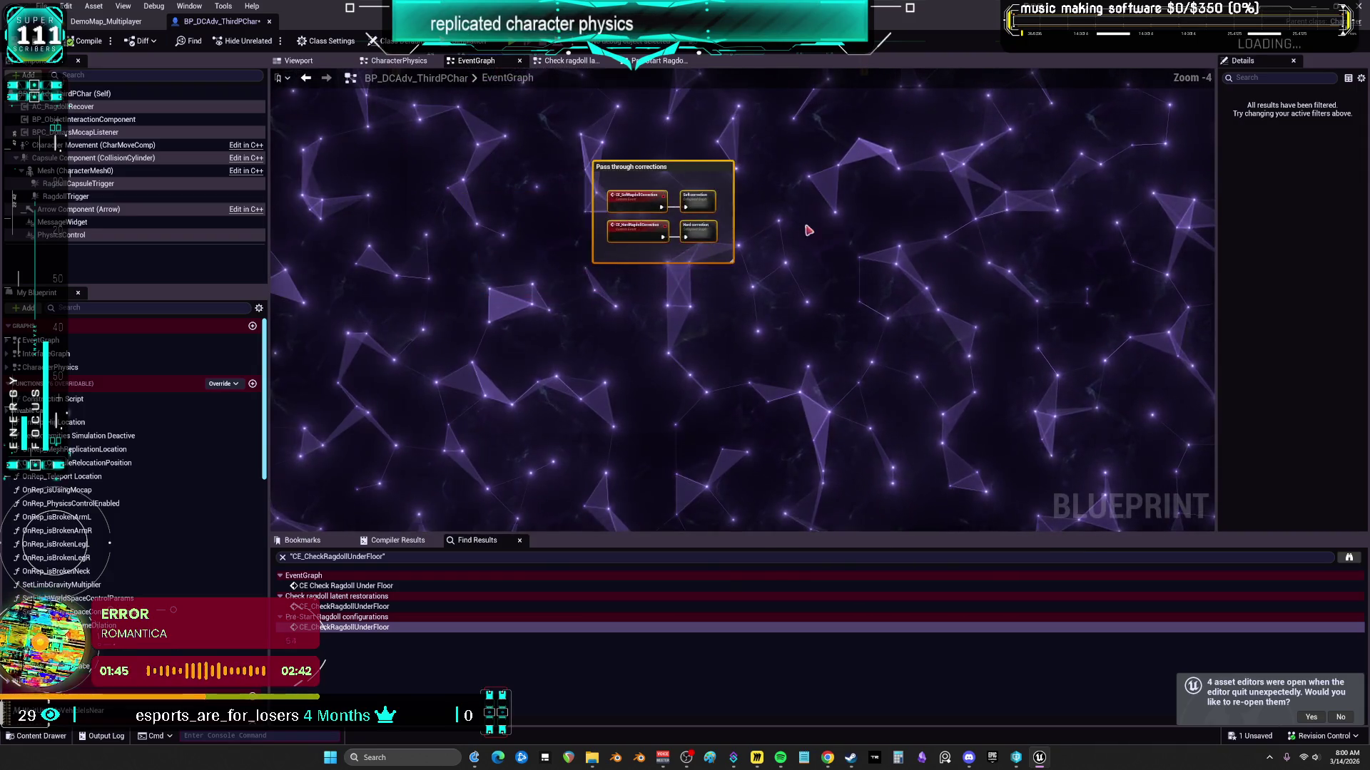
{"action": "right_click", "coordinate": [702, 233]}
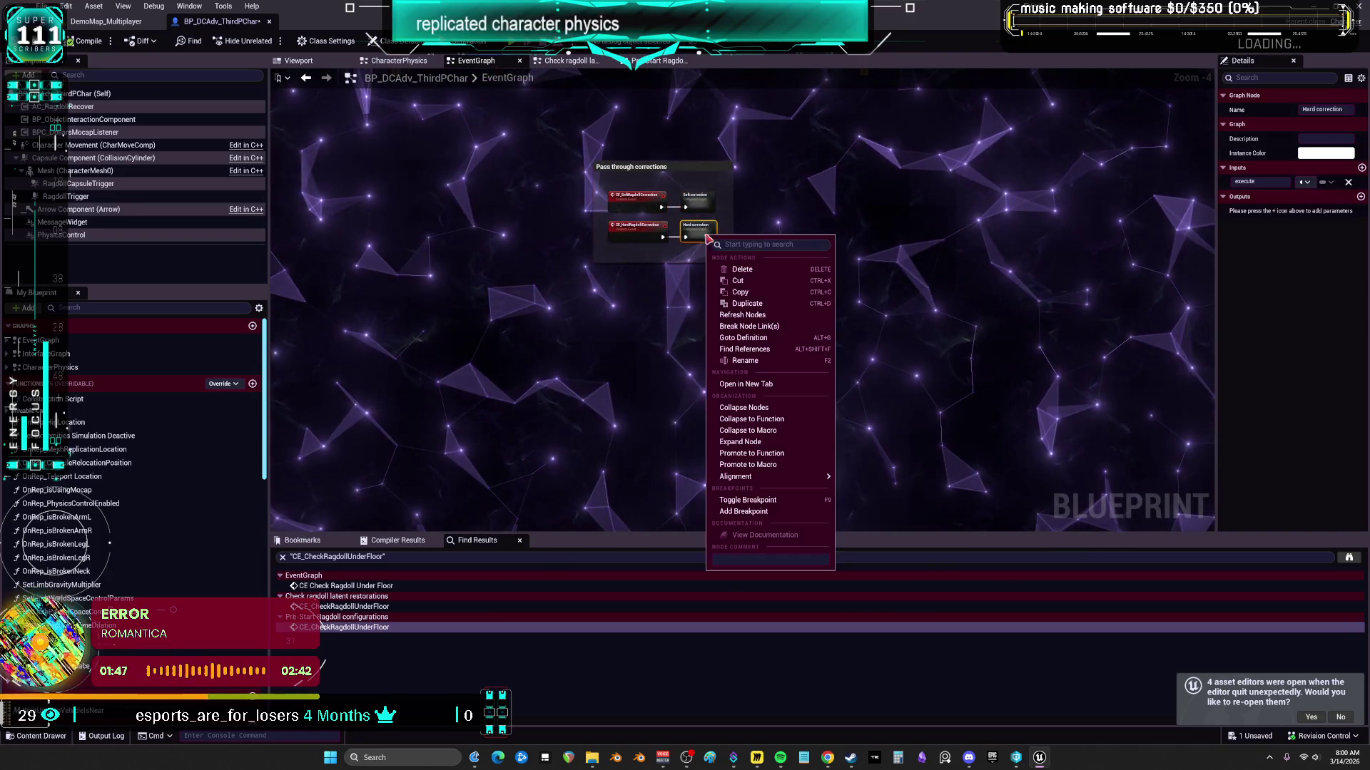
{"action": "left_click", "coordinate": [789, 443]}
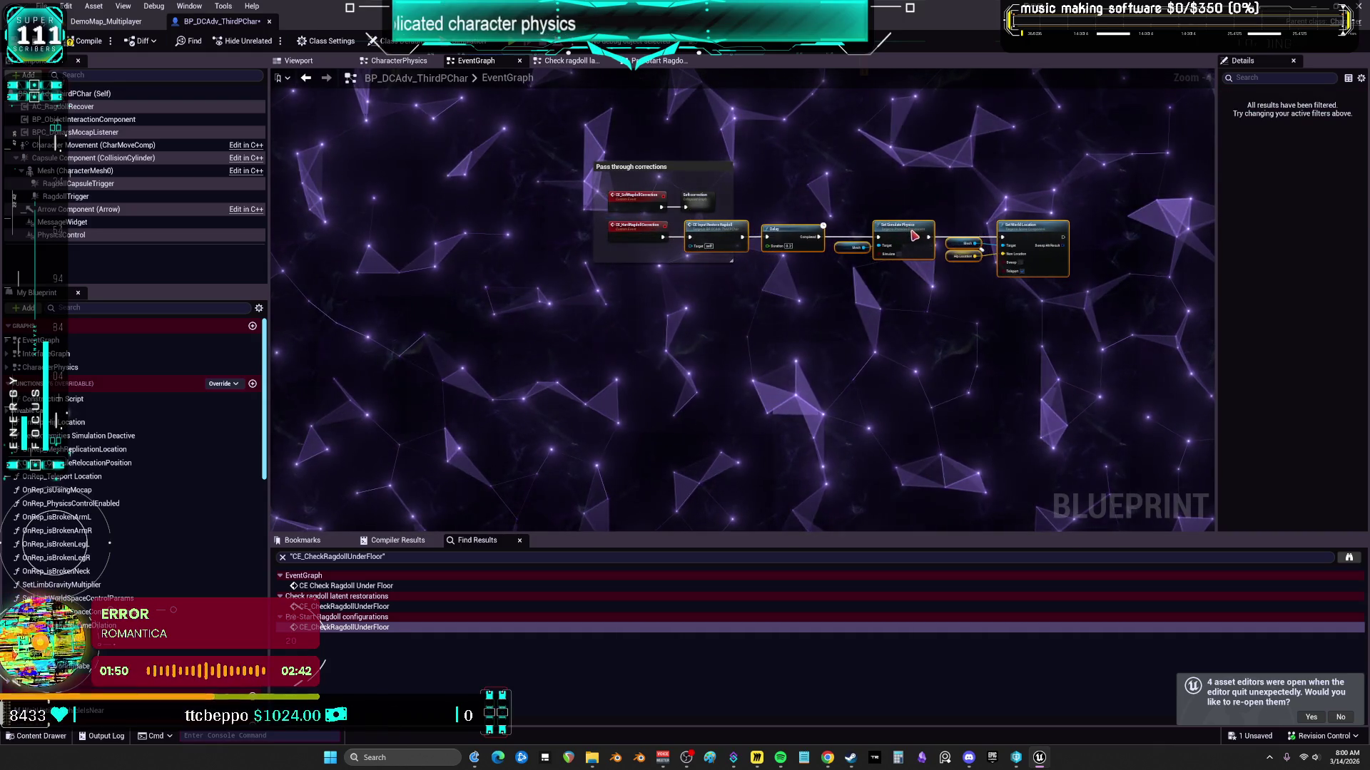
Step: Expand the Soft correction node and line its nodes up beside the CE_SoftRagdollCorrection event
{"action": "left_click_drag", "start_coordinate": [696, 198], "coordinate": [776, 208]}
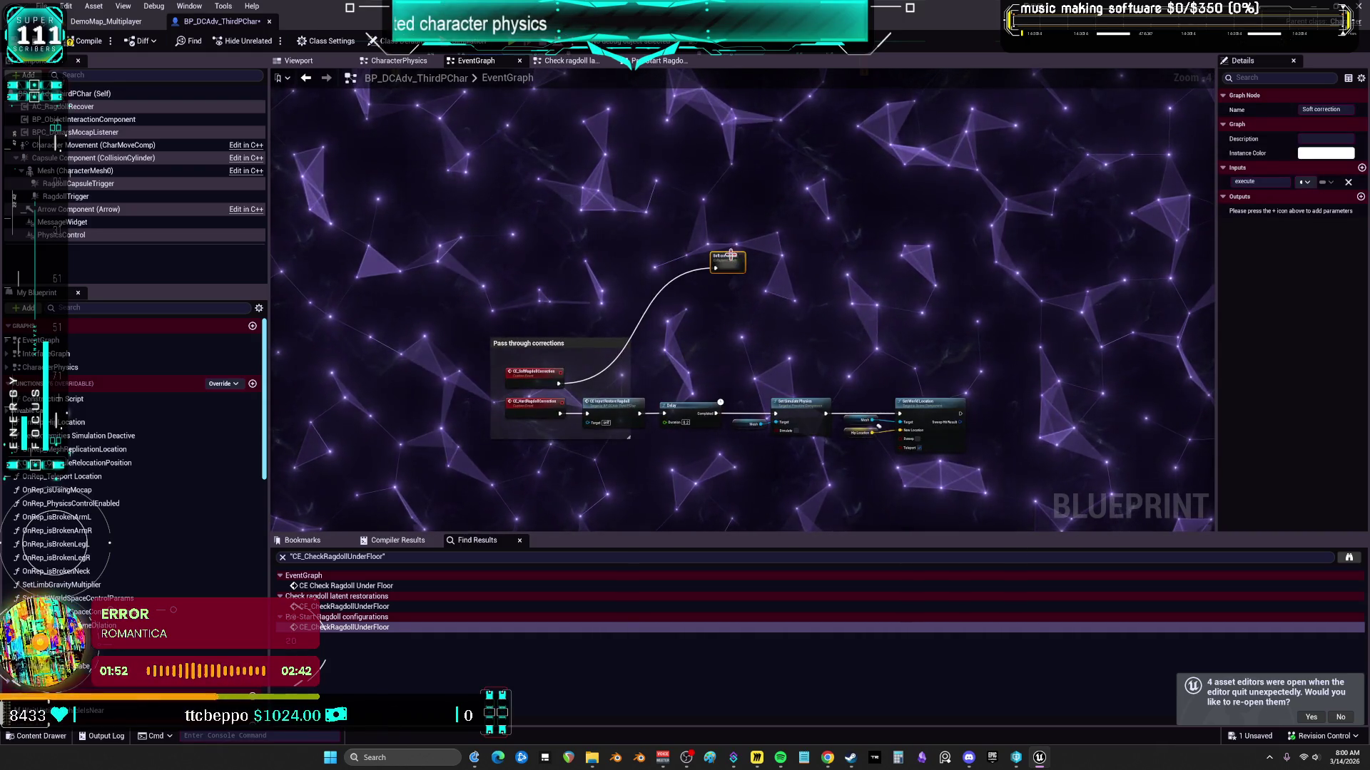
{"action": "right_click", "coordinate": [741, 262]}
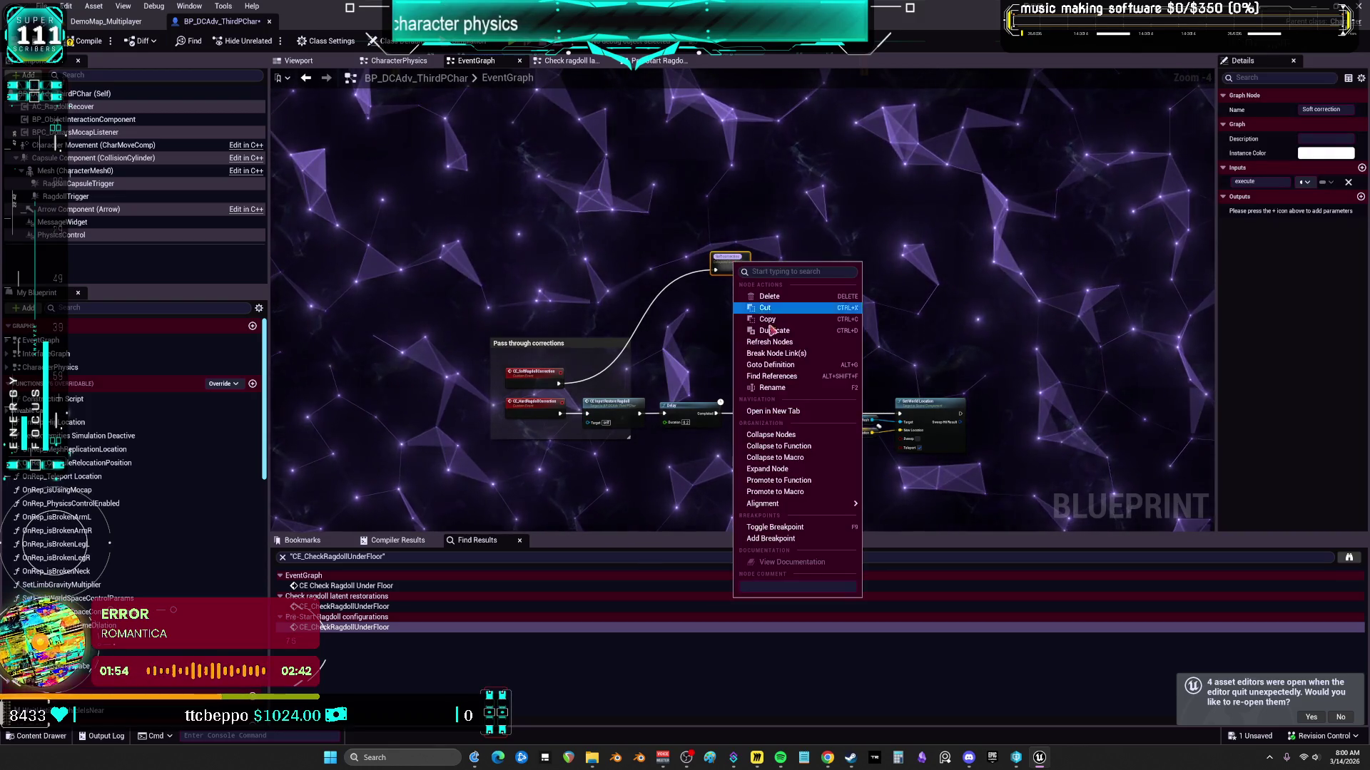
{"action": "left_click", "coordinate": [791, 469]}
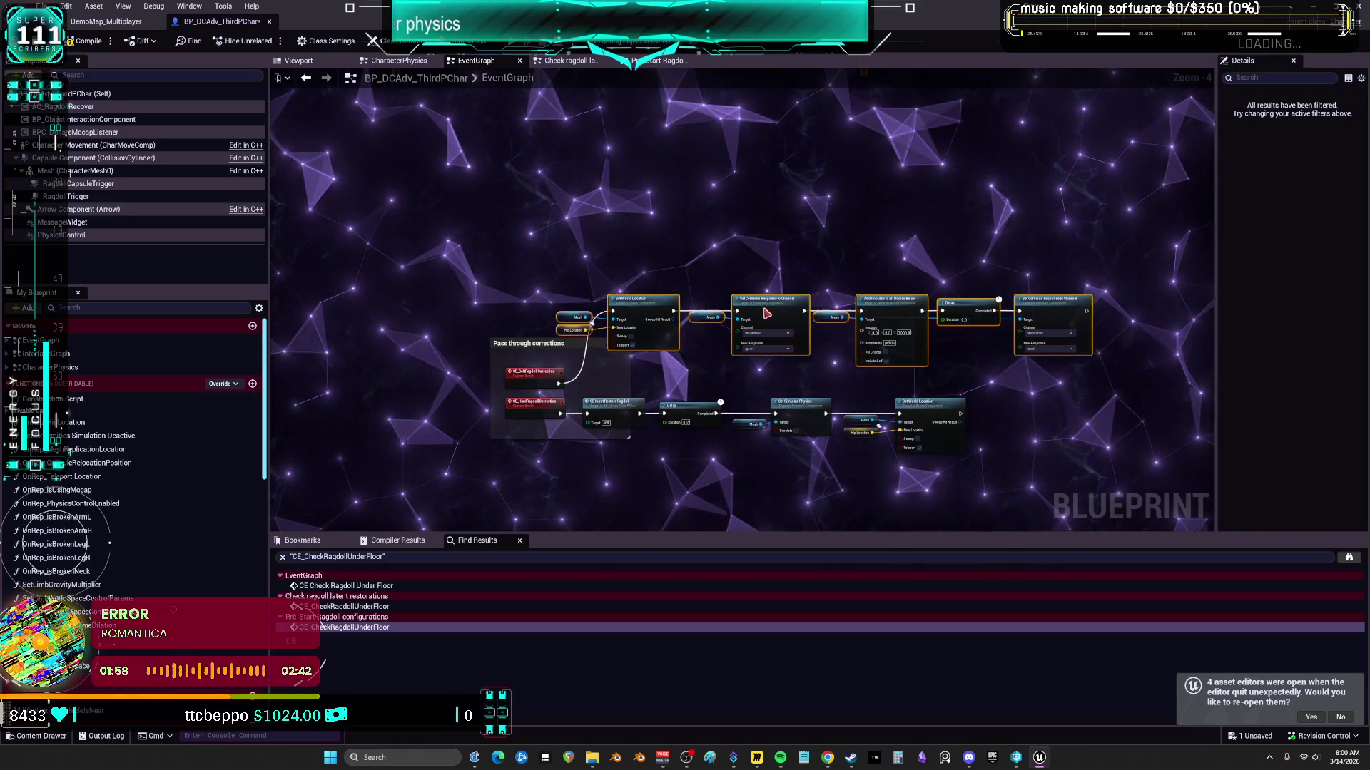
{"action": "left_click_drag", "start_coordinate": [776, 328], "coordinate": [679, 348]}
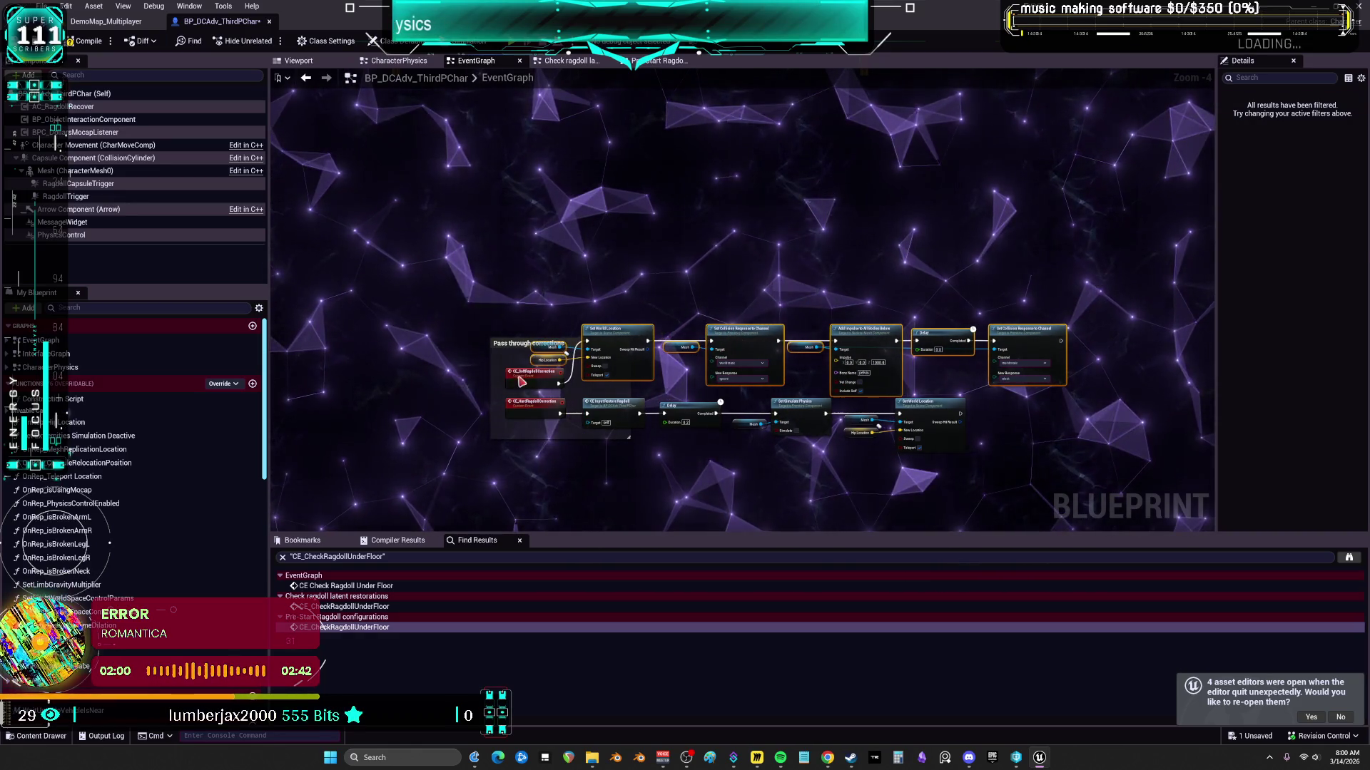
{"action": "left_click_drag", "start_coordinate": [522, 382], "coordinate": [511, 334]}
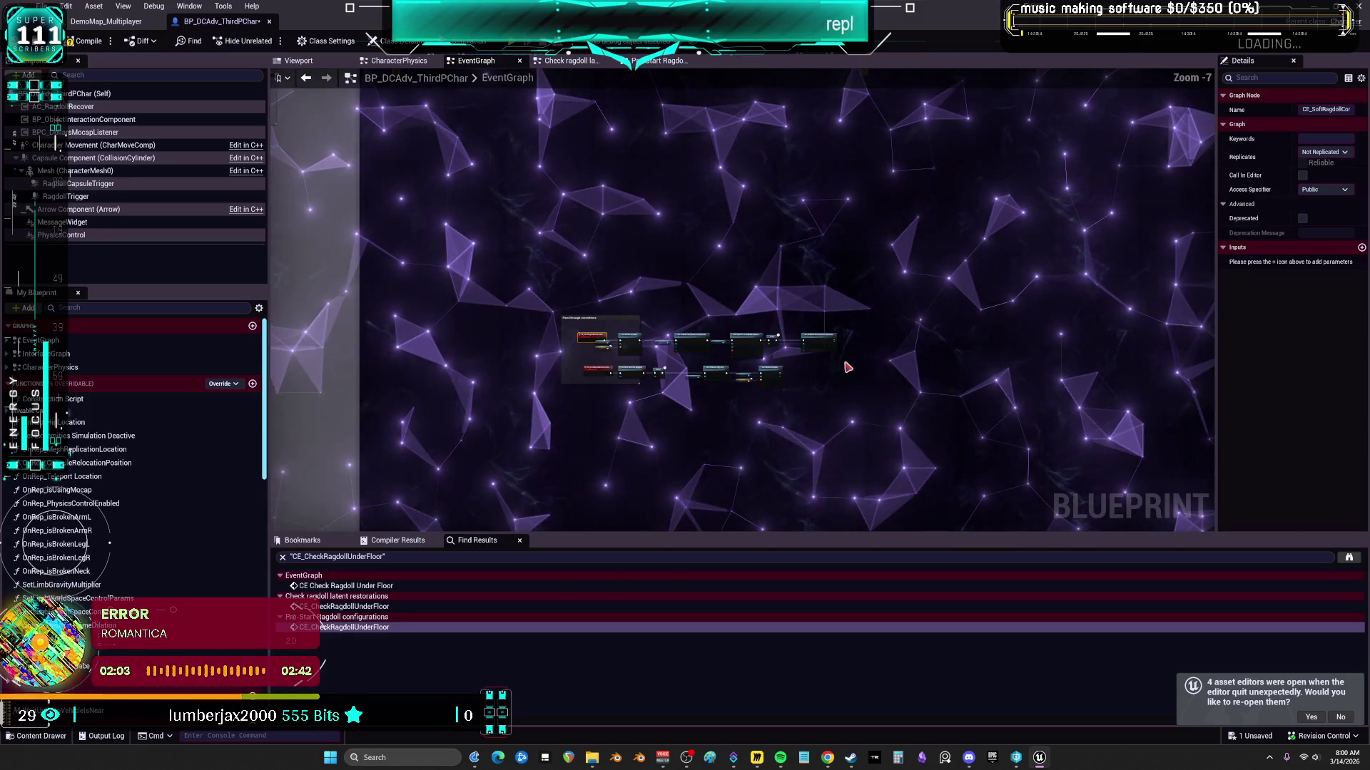
{"action": "scroll", "coordinate": [954, 156], "scroll_direction": "down", "scroll_amount": 4}
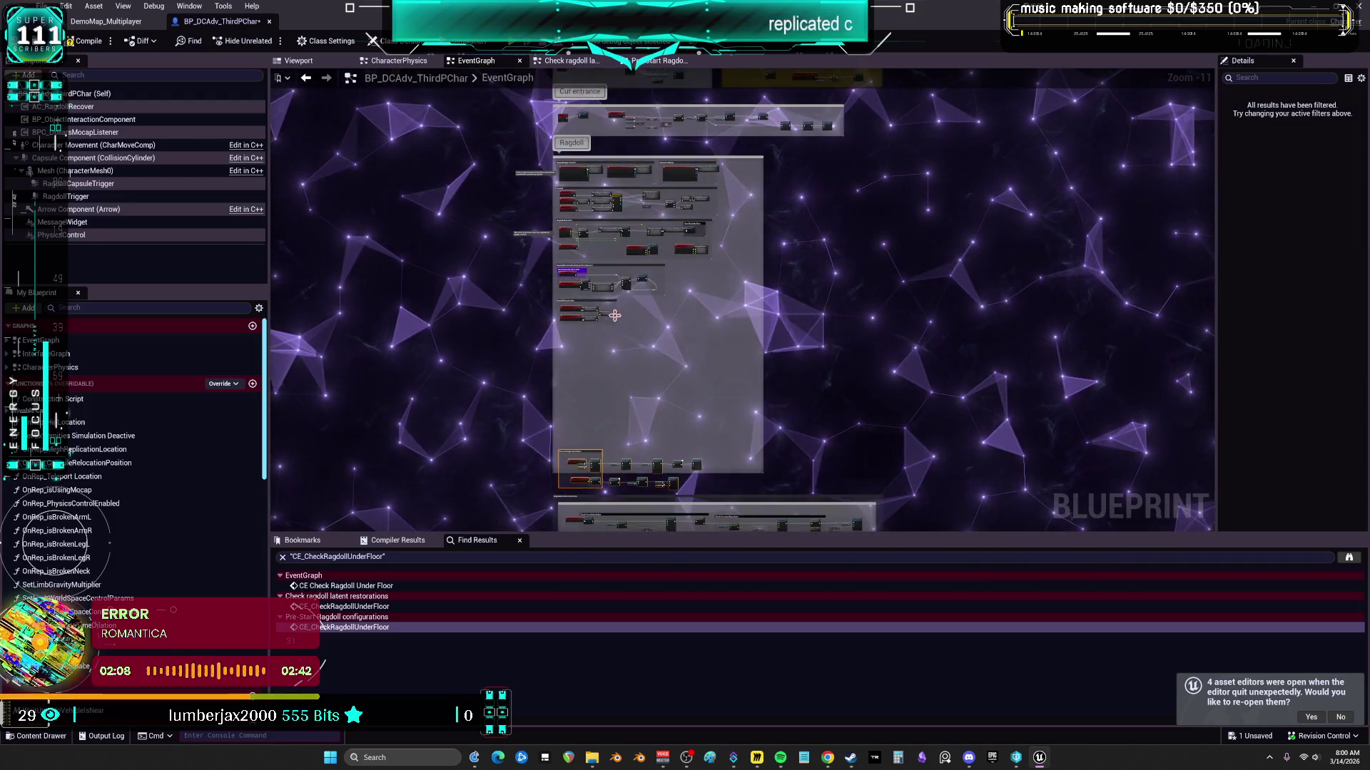
{"action": "scroll", "coordinate": [855, 296], "scroll_direction": "up", "scroll_amount": 3}
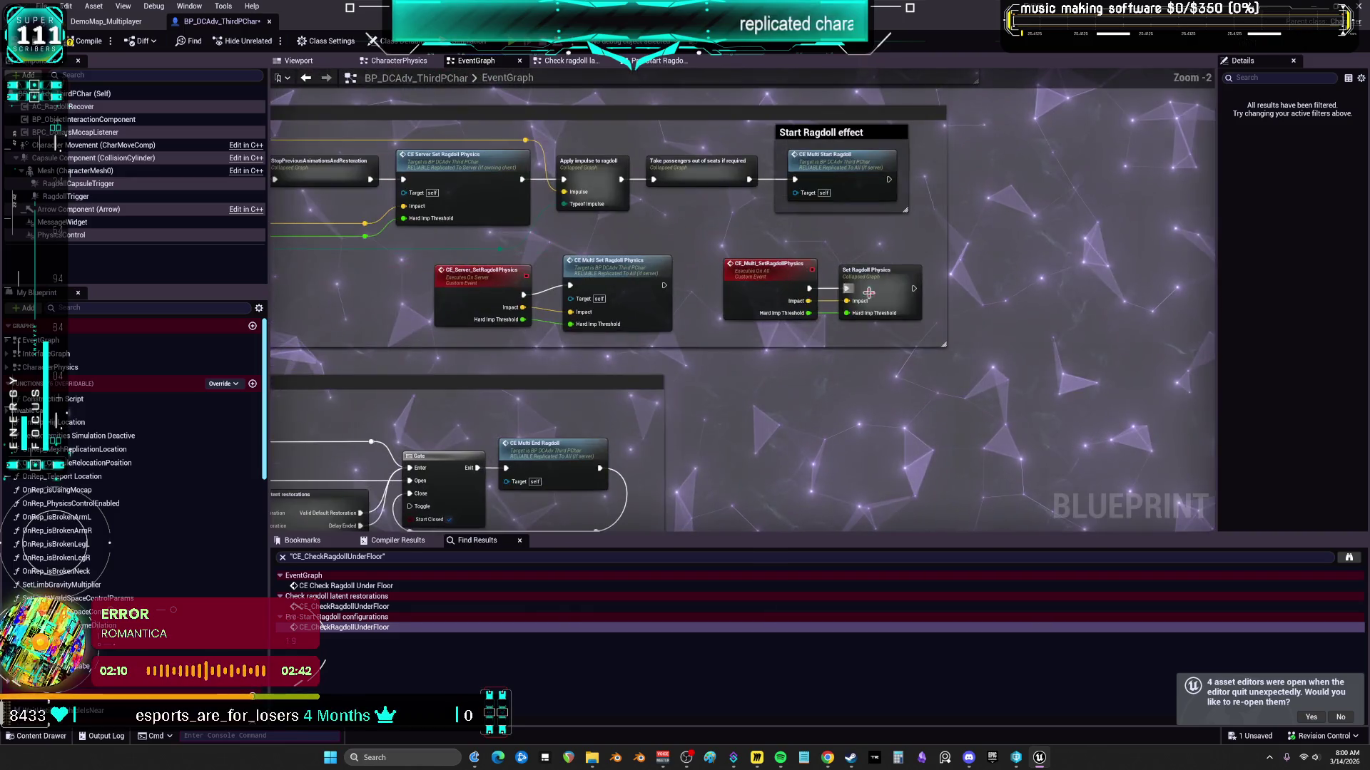
{"action": "double_click", "coordinate": [742, 261]}
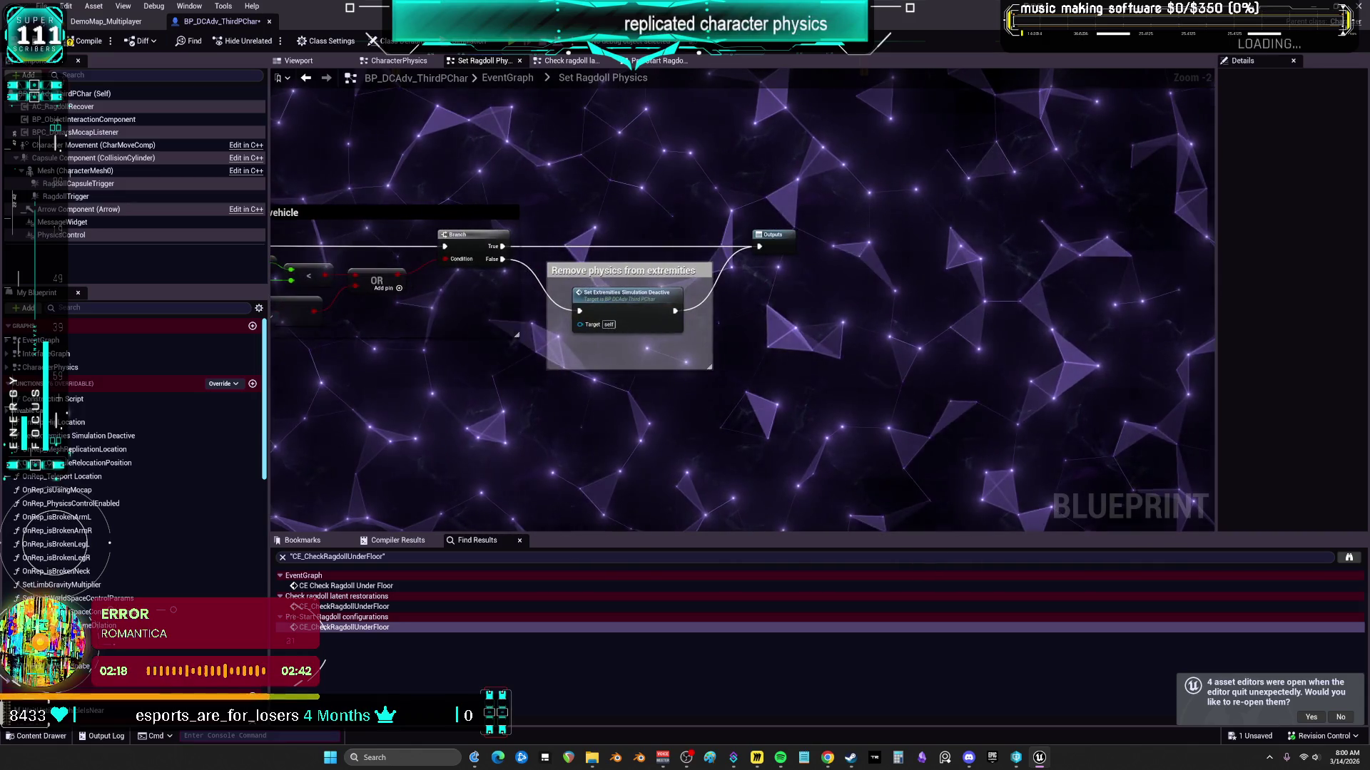
{"action": "left_click_drag", "start_coordinate": [309, 296], "coordinate": [273, 292]}
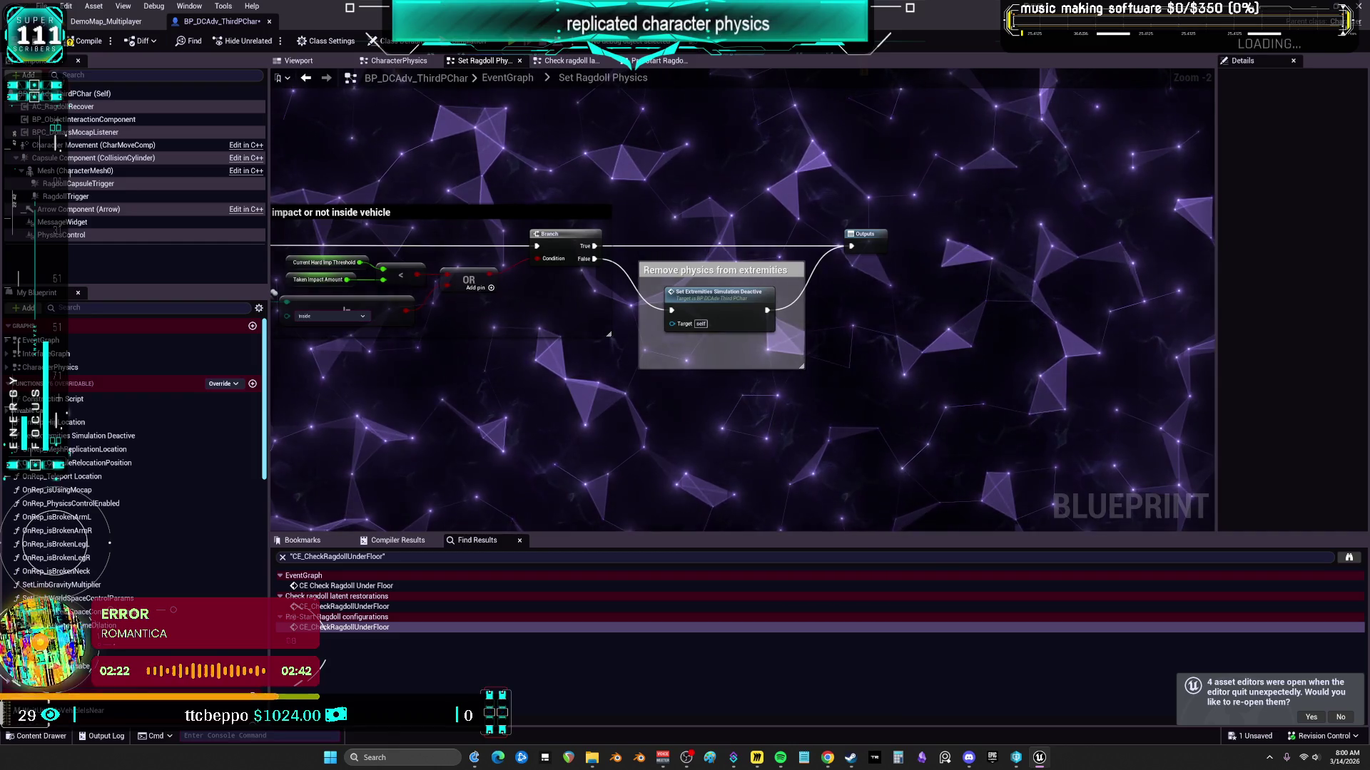
{"action": "left_click_drag", "start_coordinate": [273, 292], "coordinate": [492, 290]}
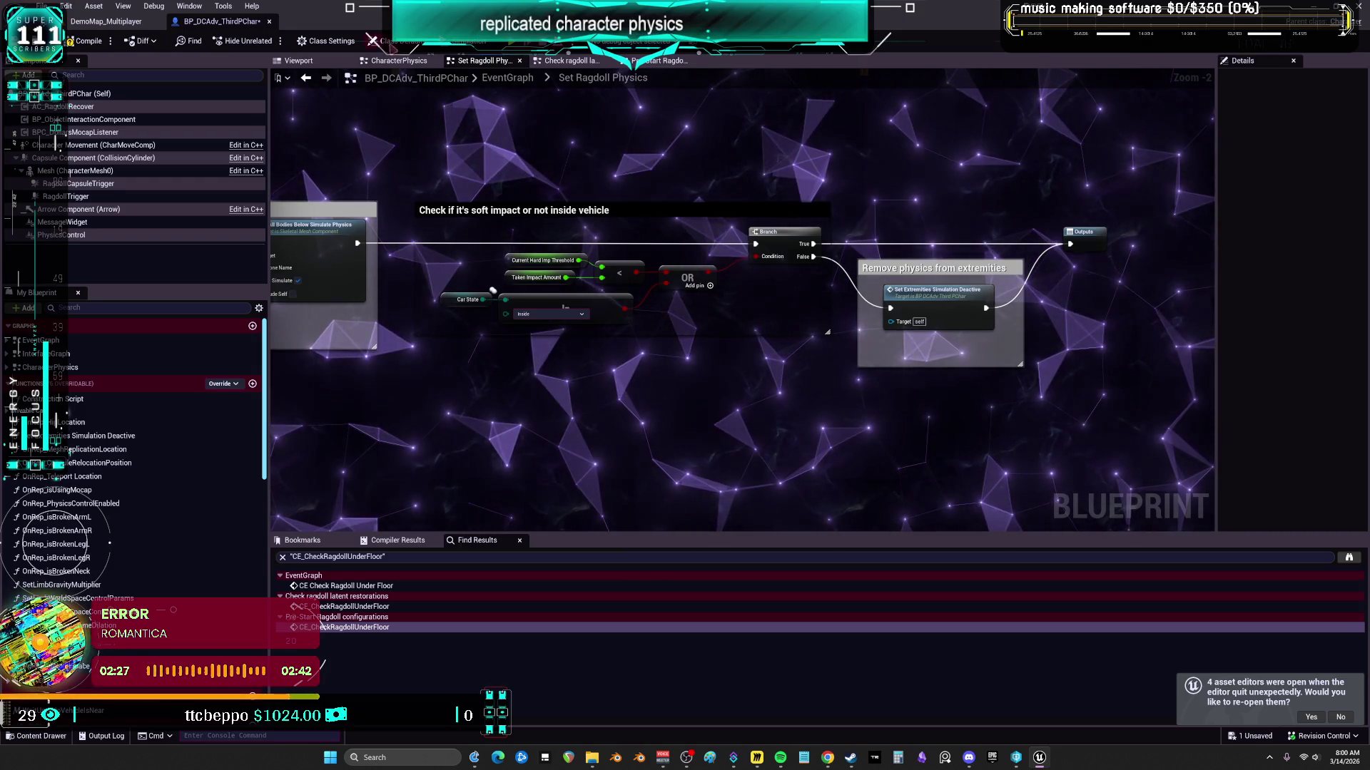
{"action": "left_click", "coordinate": [305, 77]}
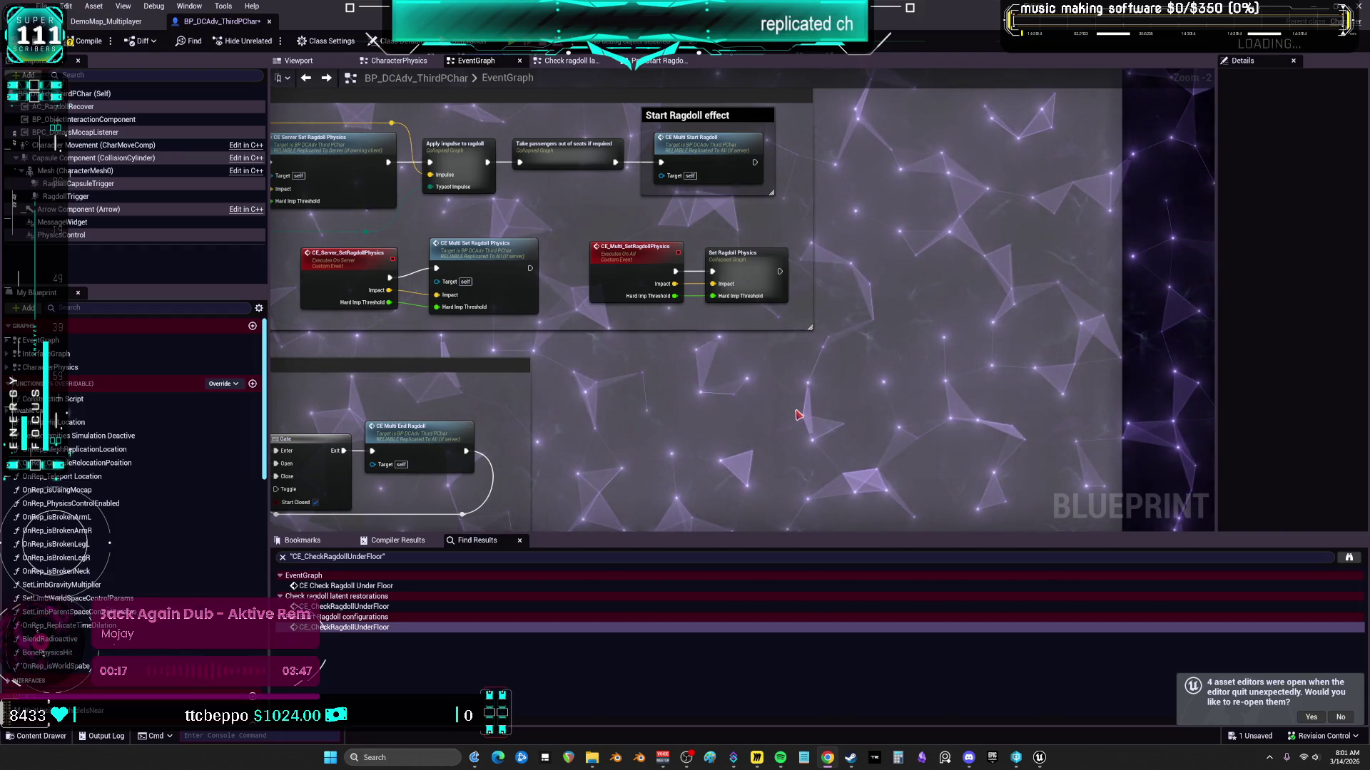
{"action": "scroll", "coordinate": [745, 317], "scroll_direction": "down", "scroll_amount": 7}
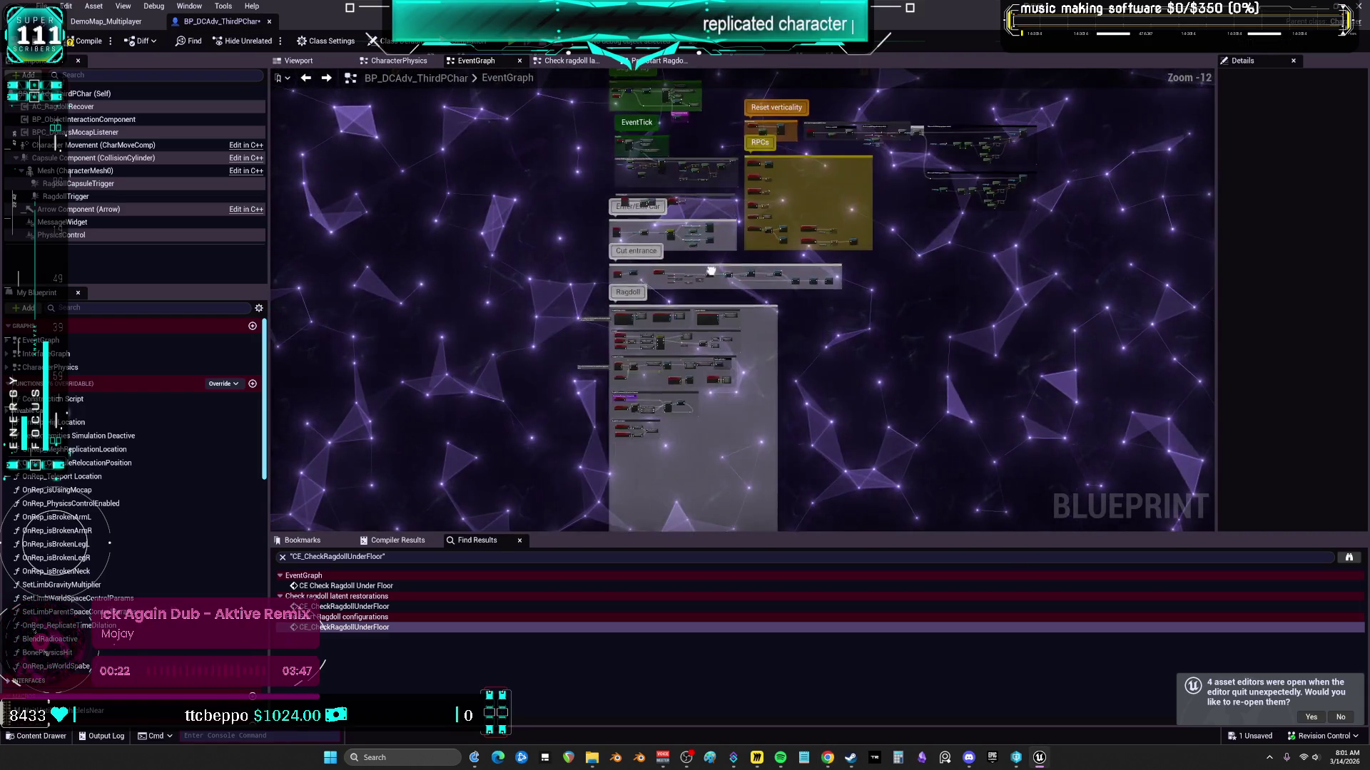
{"action": "scroll", "coordinate": [799, 186], "scroll_direction": "up", "scroll_amount": 7}
{"action": "scroll", "coordinate": [739, 327], "scroll_direction": "up", "scroll_amount": 3}
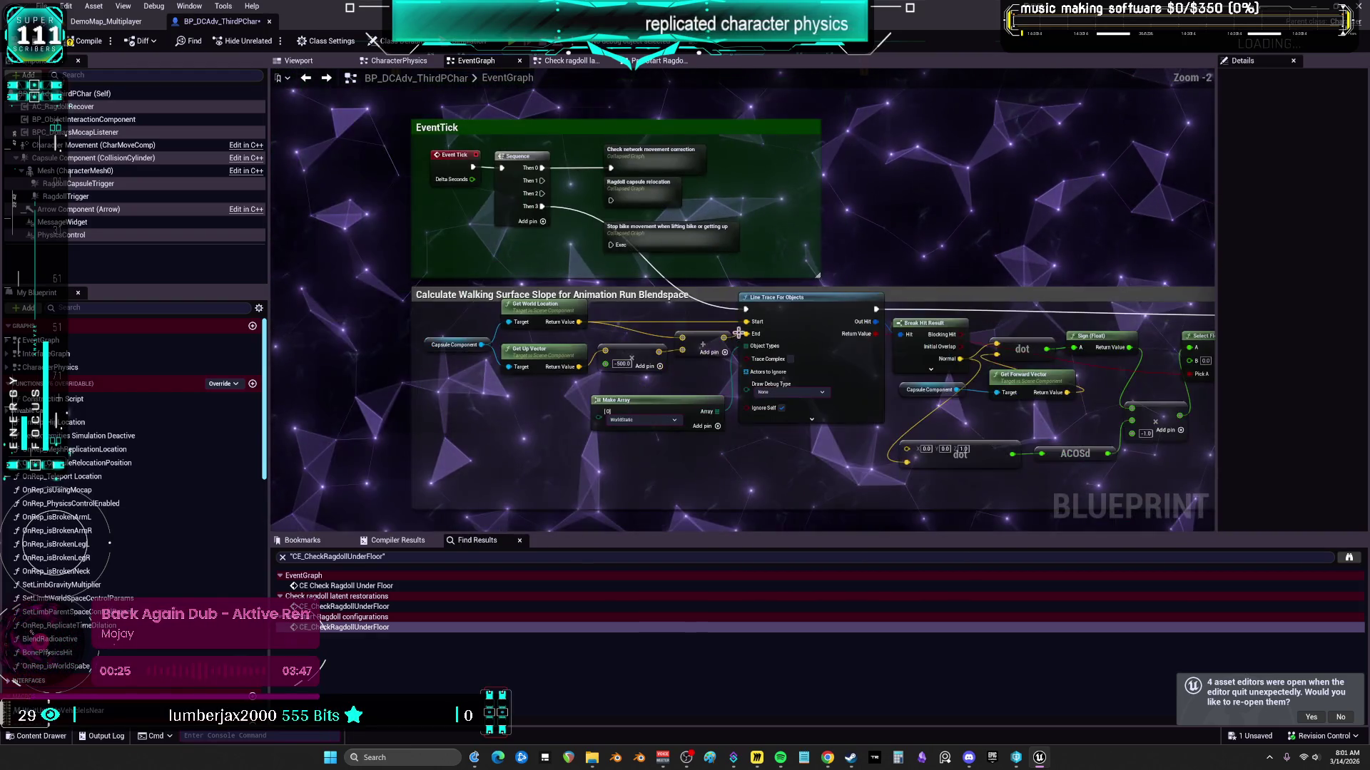
{"action": "left_click_drag", "start_coordinate": [796, 309], "coordinate": [758, 269]}
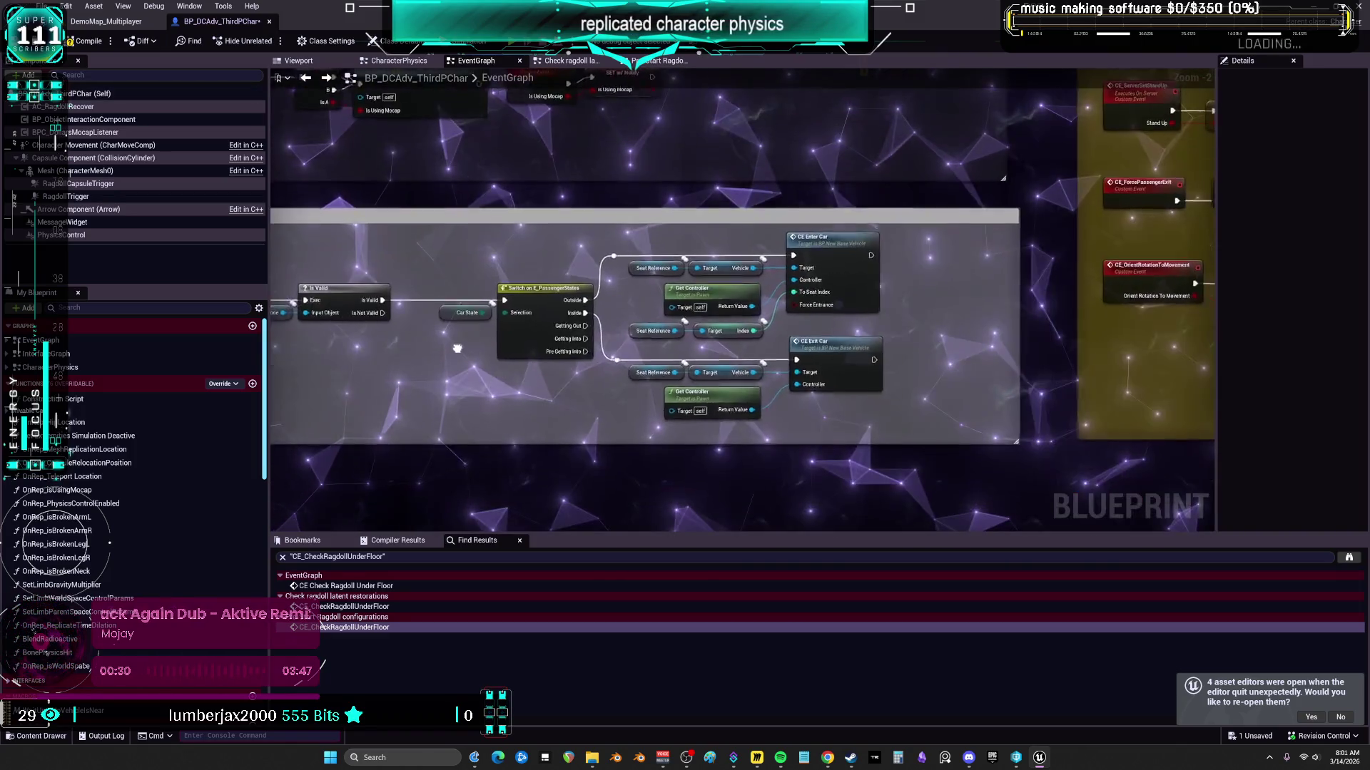
{"action": "left_click_drag", "start_coordinate": [457, 348], "coordinate": [457, 92]}
{"action": "mouse_move", "coordinate": [898, 214]}
{"action": "left_mouse_down"}
{"action": "mouse_move", "coordinate": [898, 72]}
{"action": "mouse_move", "coordinate": [898, 166]}
{"action": "left_mouse_up"}
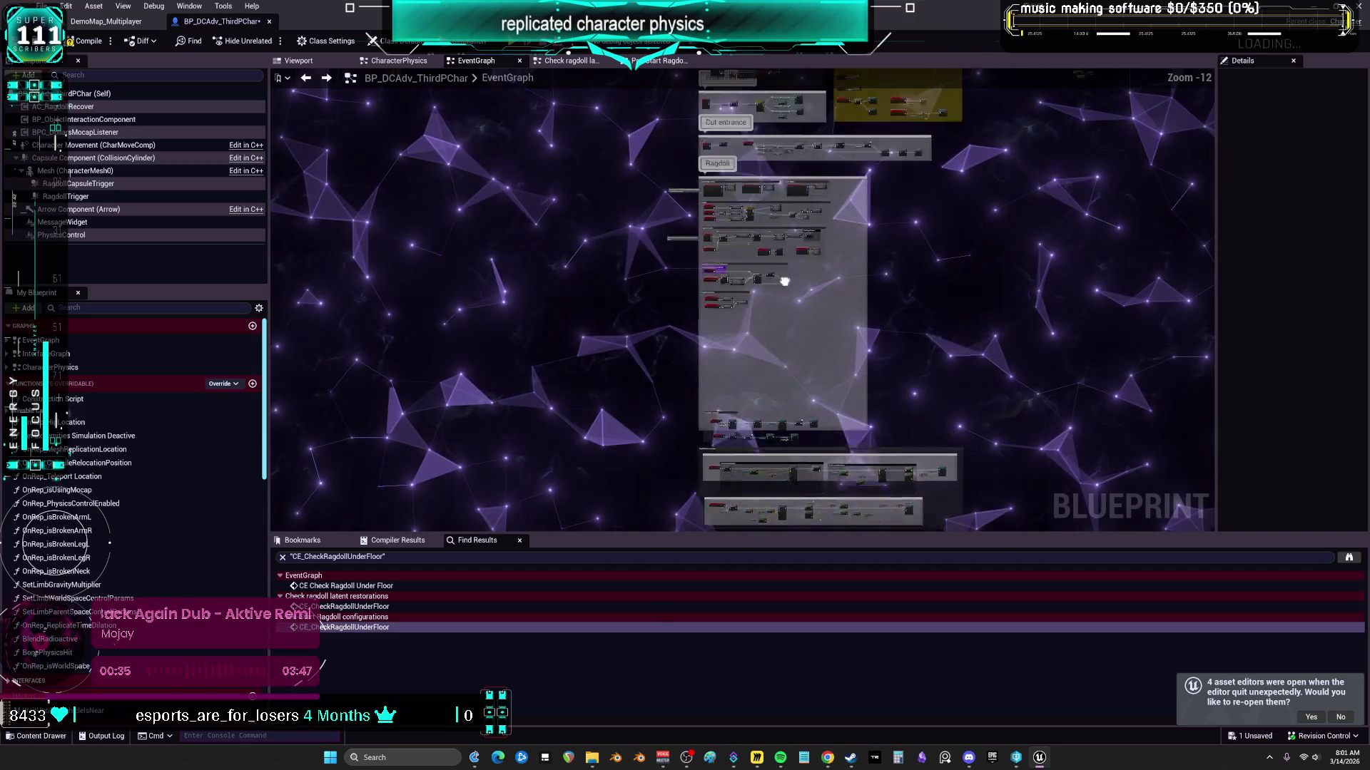
{"action": "mouse_move", "coordinate": [848, 290]}
{"action": "left_mouse_down"}
{"action": "mouse_move", "coordinate": [780, 254]}
{"action": "mouse_move", "coordinate": [343, 228]}
{"action": "left_mouse_up"}
{"action": "scroll", "coordinate": [654, 266], "scroll_direction": "up", "scroll_amount": 4}
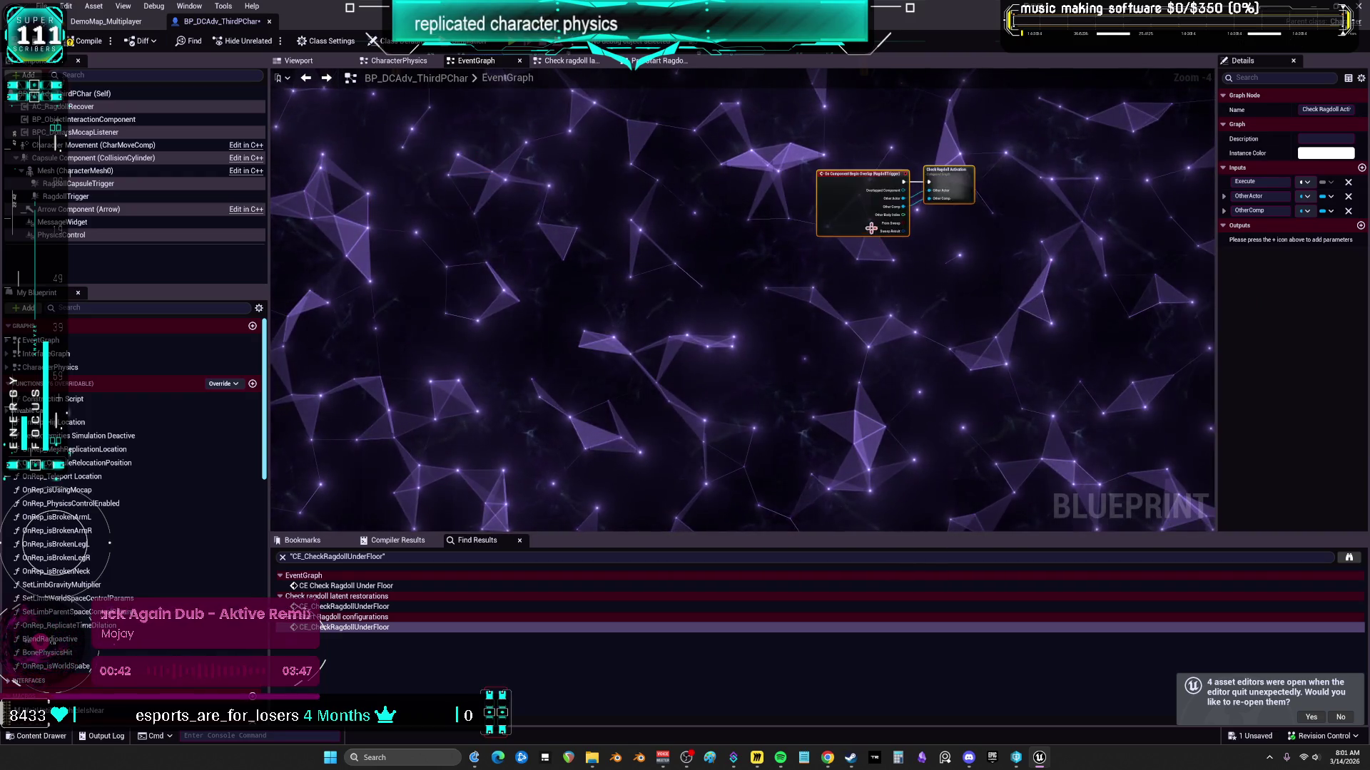
Step: Inspect the GetHittingComponent collapsed graph next to Check Ragdoll Activation, then return to the EventGraph
{"action": "right_click", "coordinate": [526, 156]}
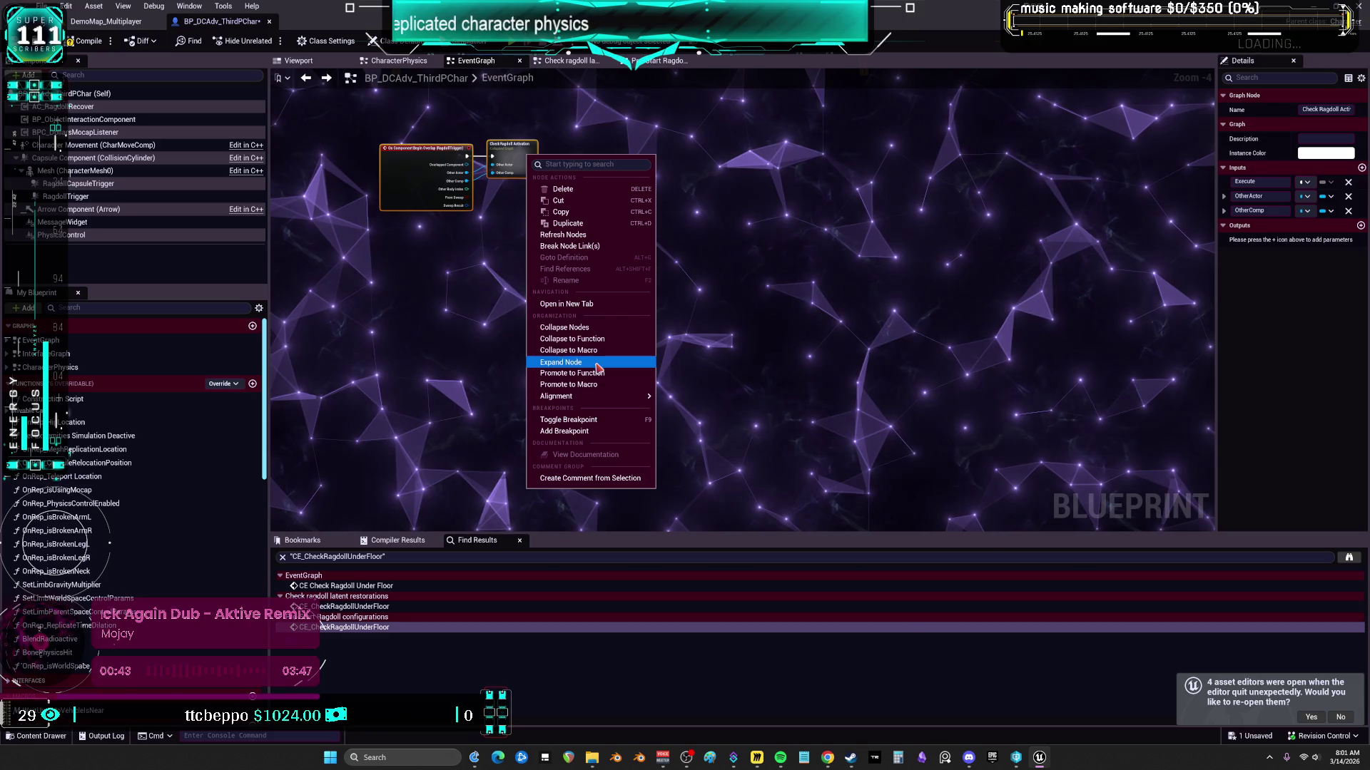
{"action": "scroll", "coordinate": [856, 290], "scroll_direction": "down", "scroll_amount": 3}
{"action": "scroll", "coordinate": [664, 311], "scroll_direction": "up", "scroll_amount": 2}
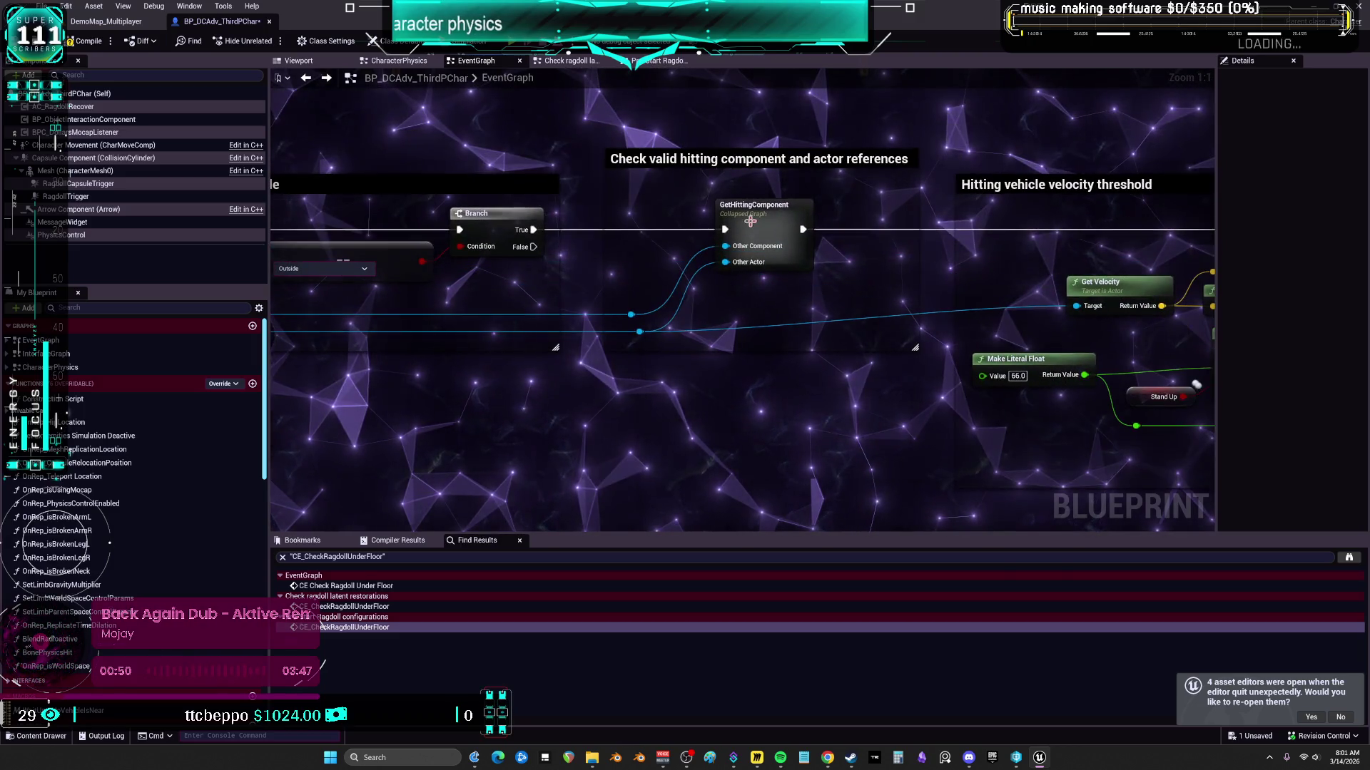
{"action": "left_click", "coordinate": [751, 220]}
{"action": "double_click", "coordinate": [751, 220]}
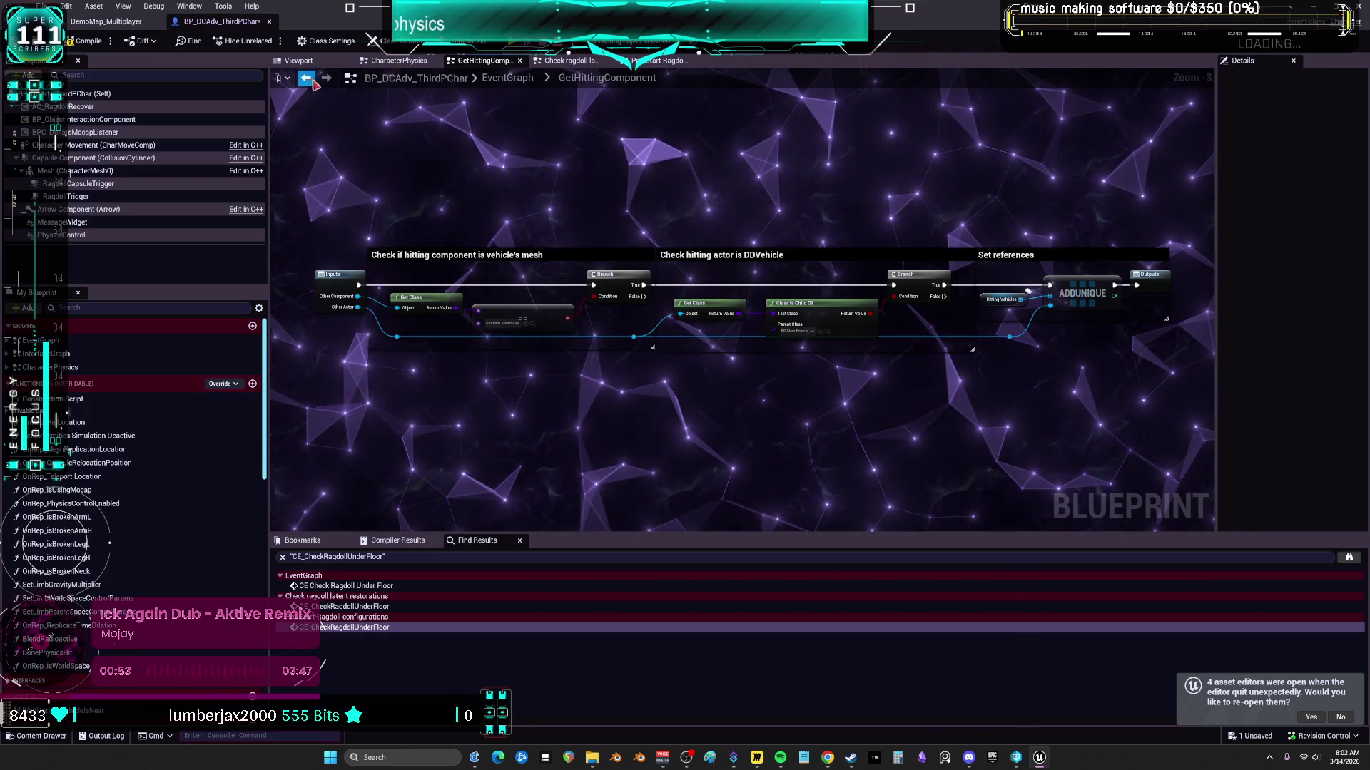
{"action": "left_click", "coordinate": [306, 78]}
Step: Expand GetHittingComponent into its three comment groups and shift them down slightly
{"action": "right_click", "coordinate": [745, 206]}
{"action": "left_click", "coordinate": [742, 179]}
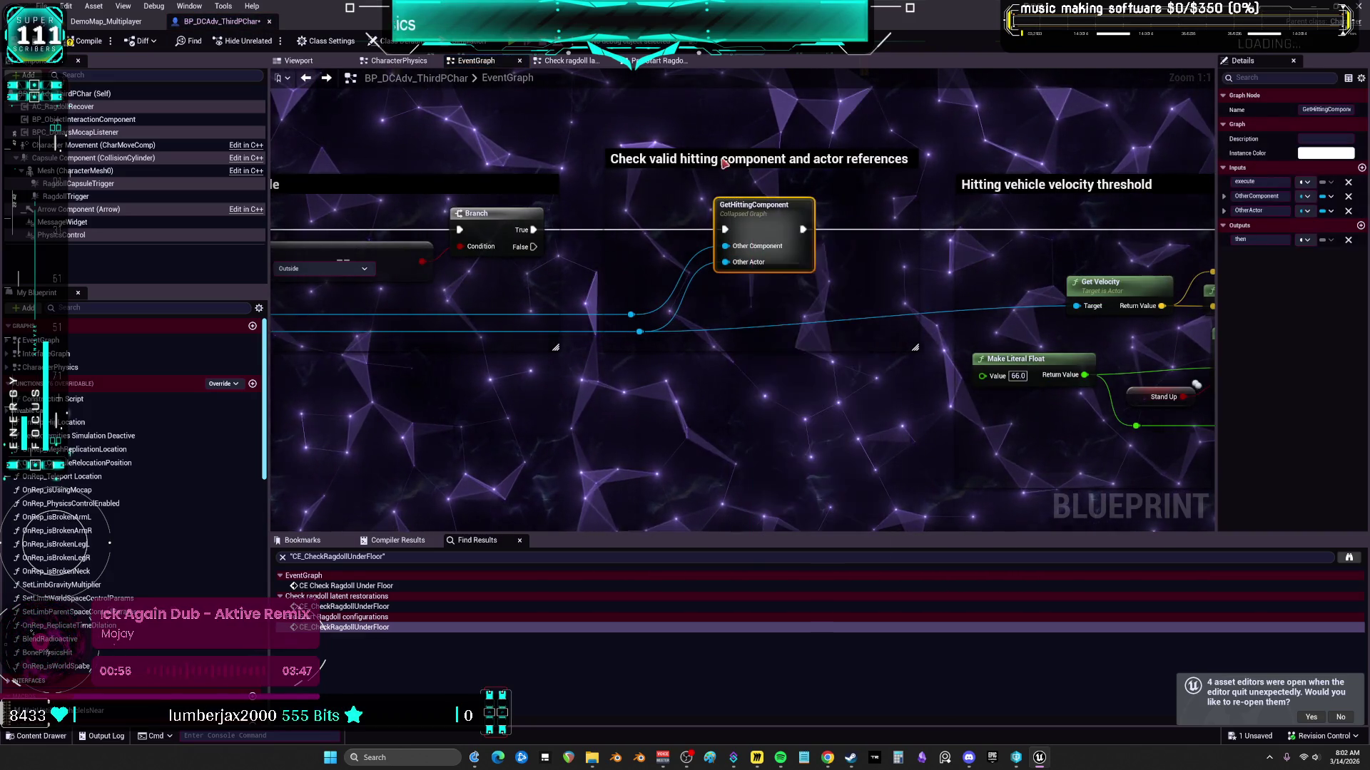
{"action": "left_click_drag", "start_coordinate": [743, 180], "coordinate": [754, 175]}
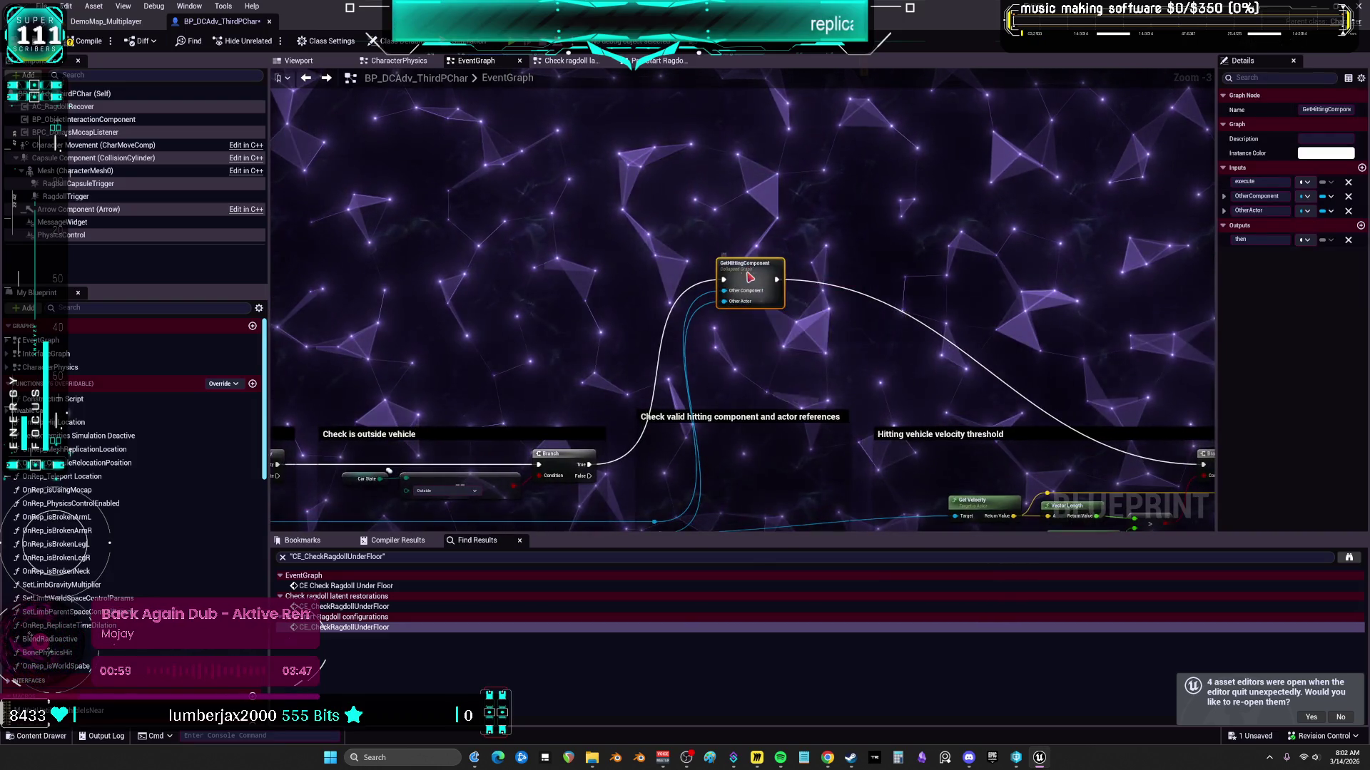
{"action": "right_click", "coordinate": [749, 278]}
{"action": "left_click", "coordinate": [821, 482]}
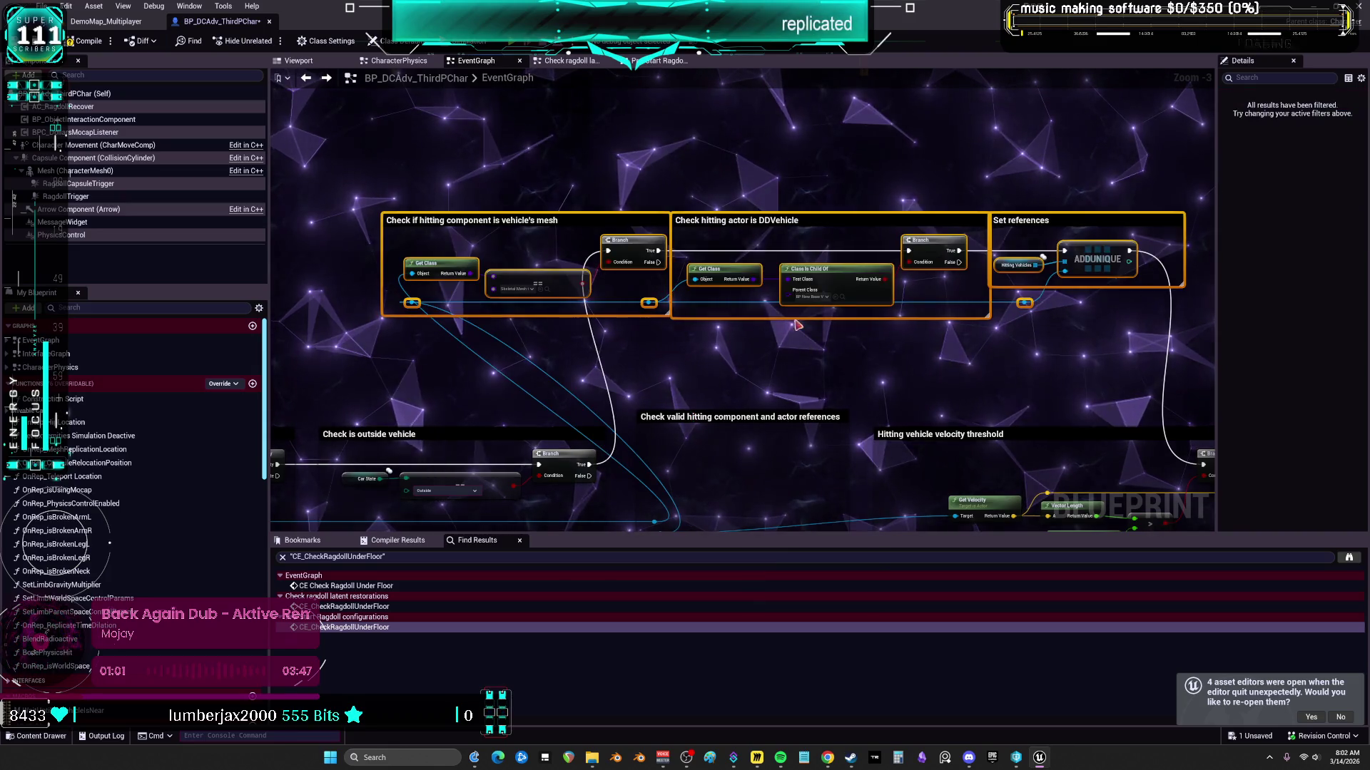
{"action": "scroll", "coordinate": [799, 192], "scroll_direction": "down", "scroll_amount": 1}
{"action": "left_click_drag", "start_coordinate": [799, 192], "coordinate": [799, 240]}
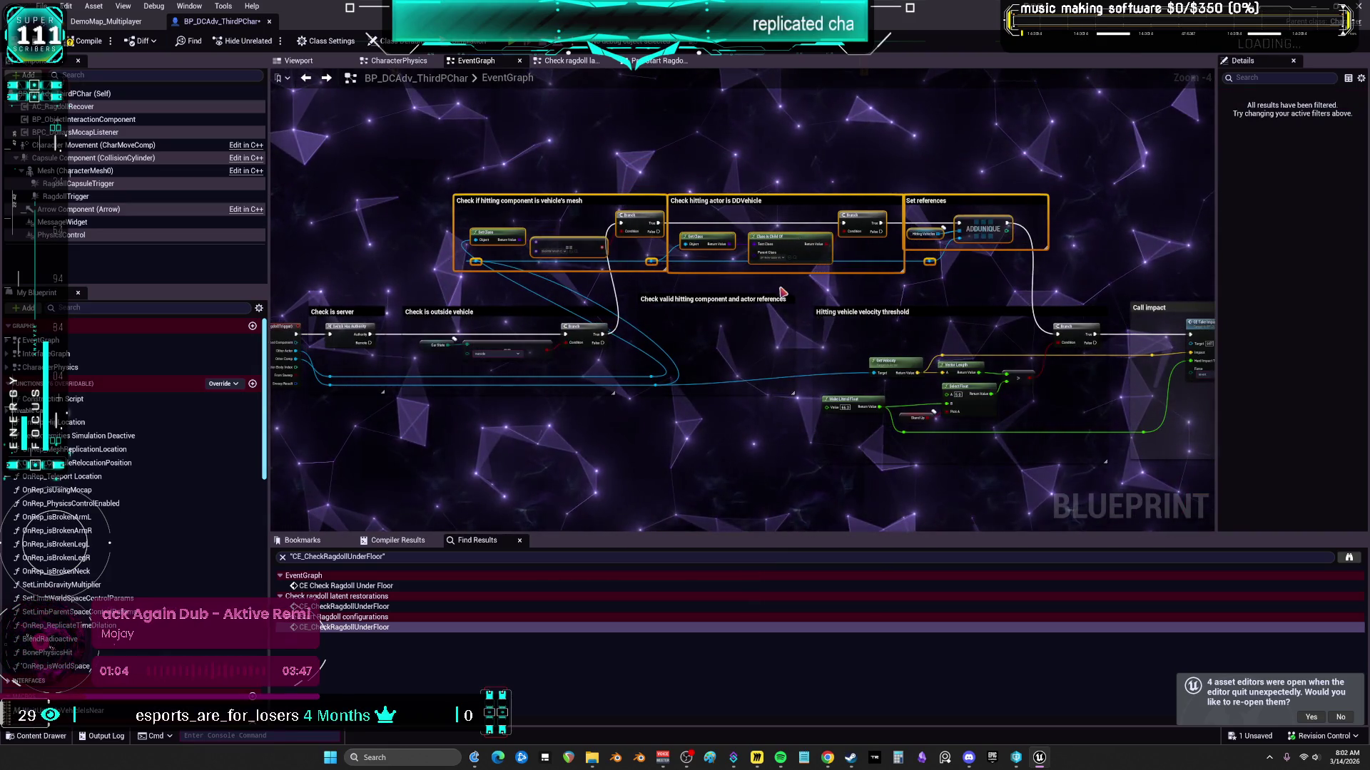
{"action": "left_click", "coordinate": [751, 293]}
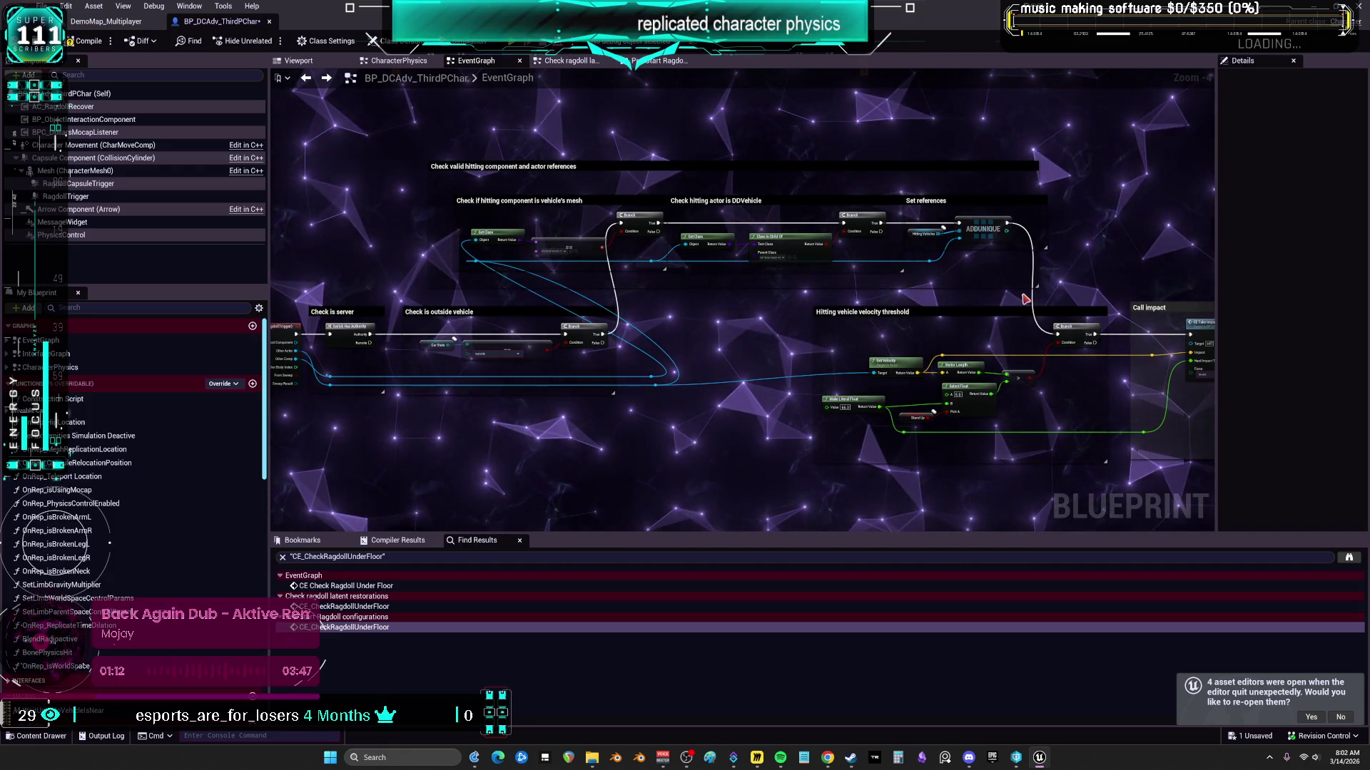
Step: Move the collapsed vehicle-references node beside the checks and expand it into comment groups
{"action": "scroll", "coordinate": [998, 295], "scroll_direction": "down", "scroll_amount": 4}
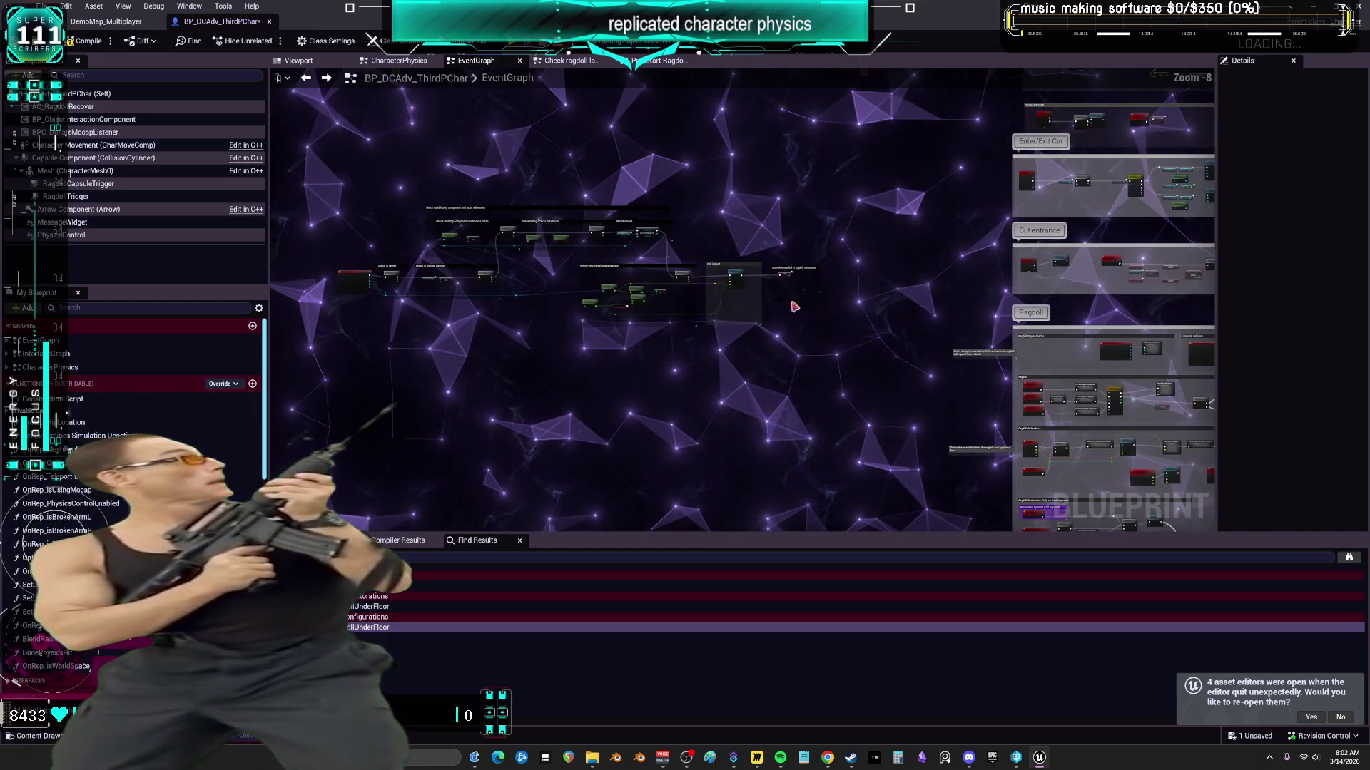
{"action": "left_click_drag", "start_coordinate": [936, 246], "coordinate": [666, 235]}
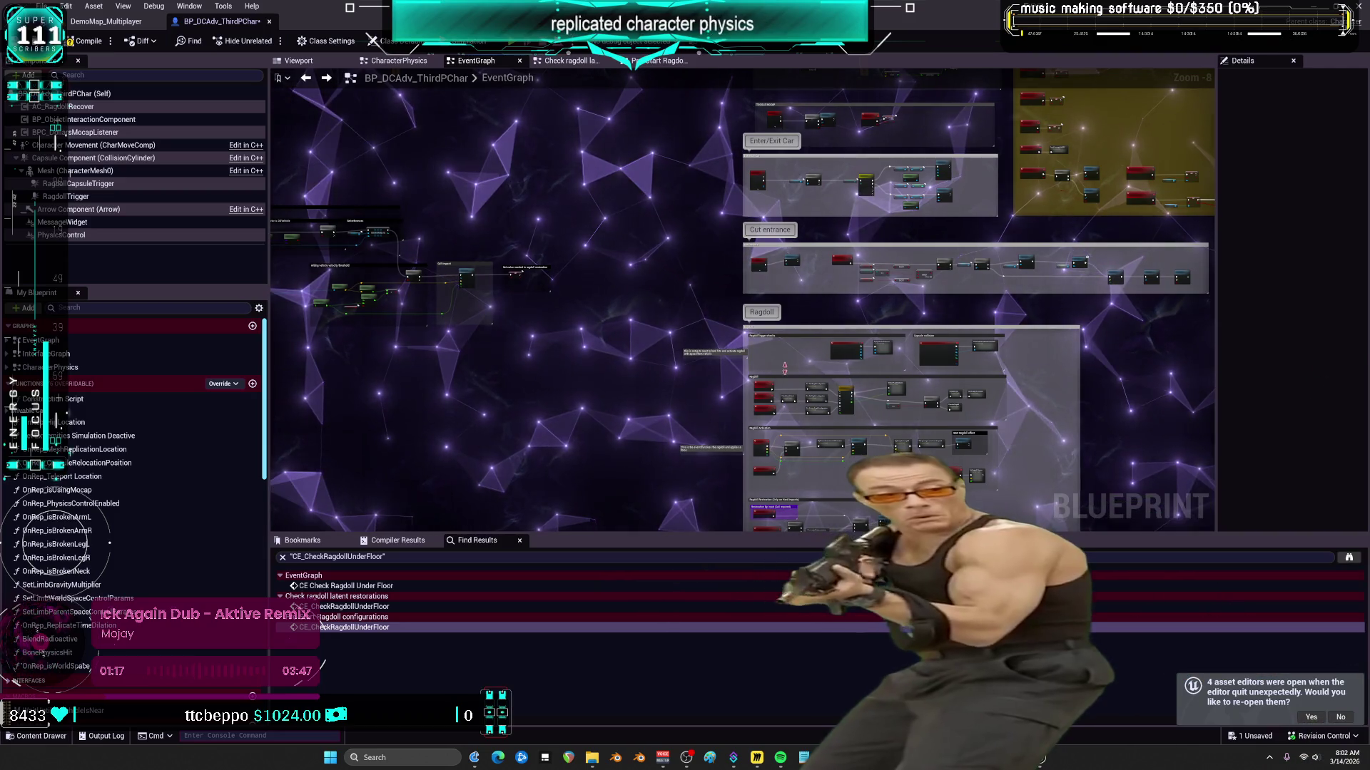
{"action": "scroll", "coordinate": [873, 353], "scroll_direction": "up", "scroll_amount": 8}
{"action": "scroll", "coordinate": [891, 300], "scroll_direction": "down", "scroll_amount": 7}
{"action": "left_click", "coordinate": [906, 279]}
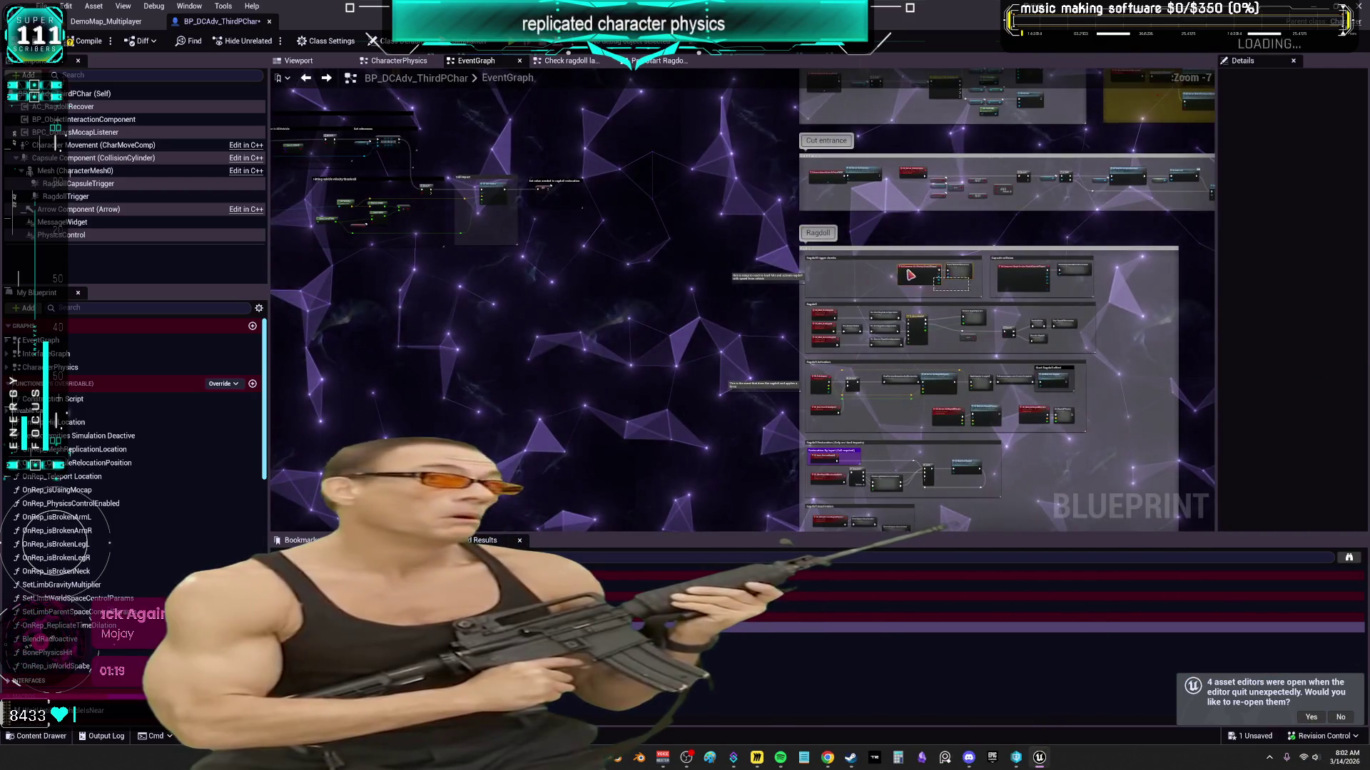
{"action": "mouse_move", "coordinate": [906, 278]}
{"action": "left_mouse_down"}
{"action": "mouse_move", "coordinate": [536, 281]}
{"action": "mouse_move", "coordinate": [536, 304]}
{"action": "mouse_move", "coordinate": [781, 396]}
{"action": "left_mouse_up"}
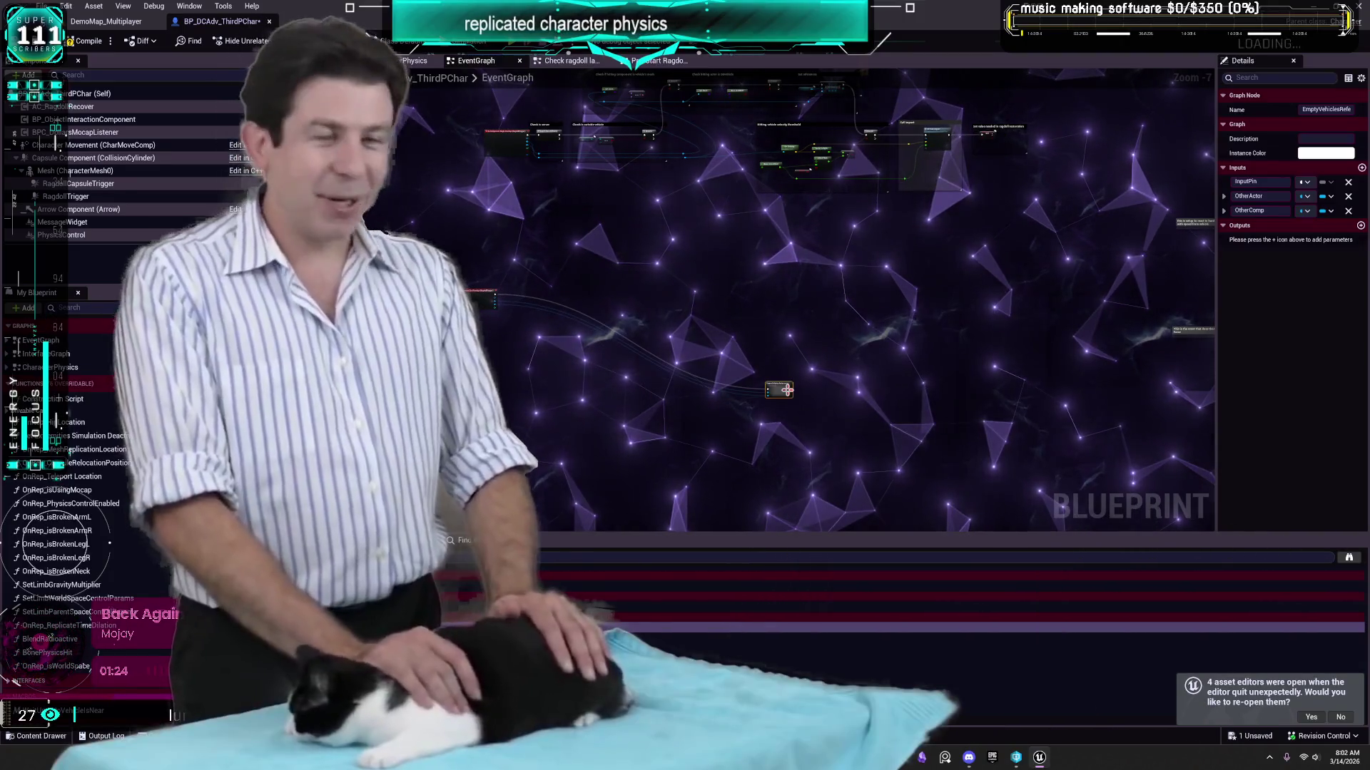
{"action": "right_click", "coordinate": [781, 396]}
{"action": "left_click", "coordinate": [814, 599]}
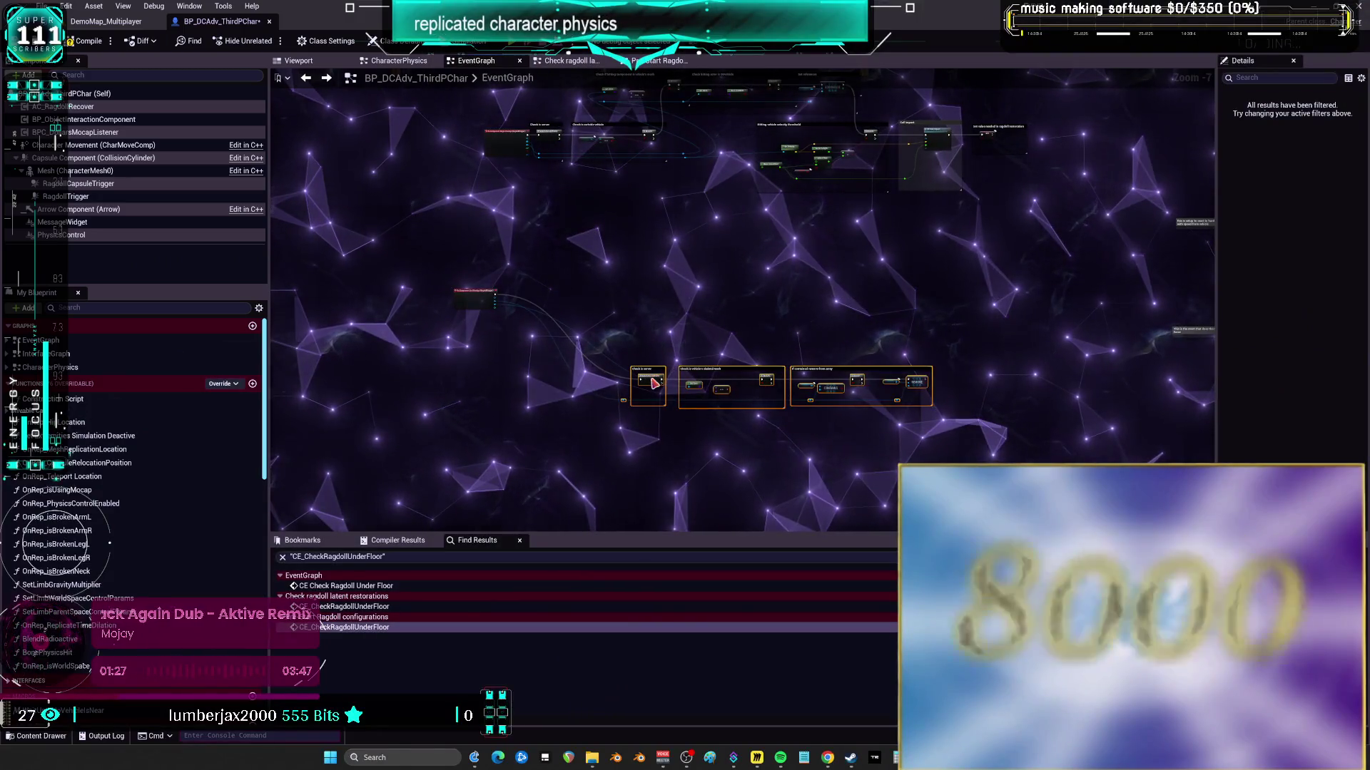
Step: Move the three expanded groups up into line and select the comment box on the right
{"action": "left_click_drag", "start_coordinate": [654, 381], "coordinate": [640, 347]}
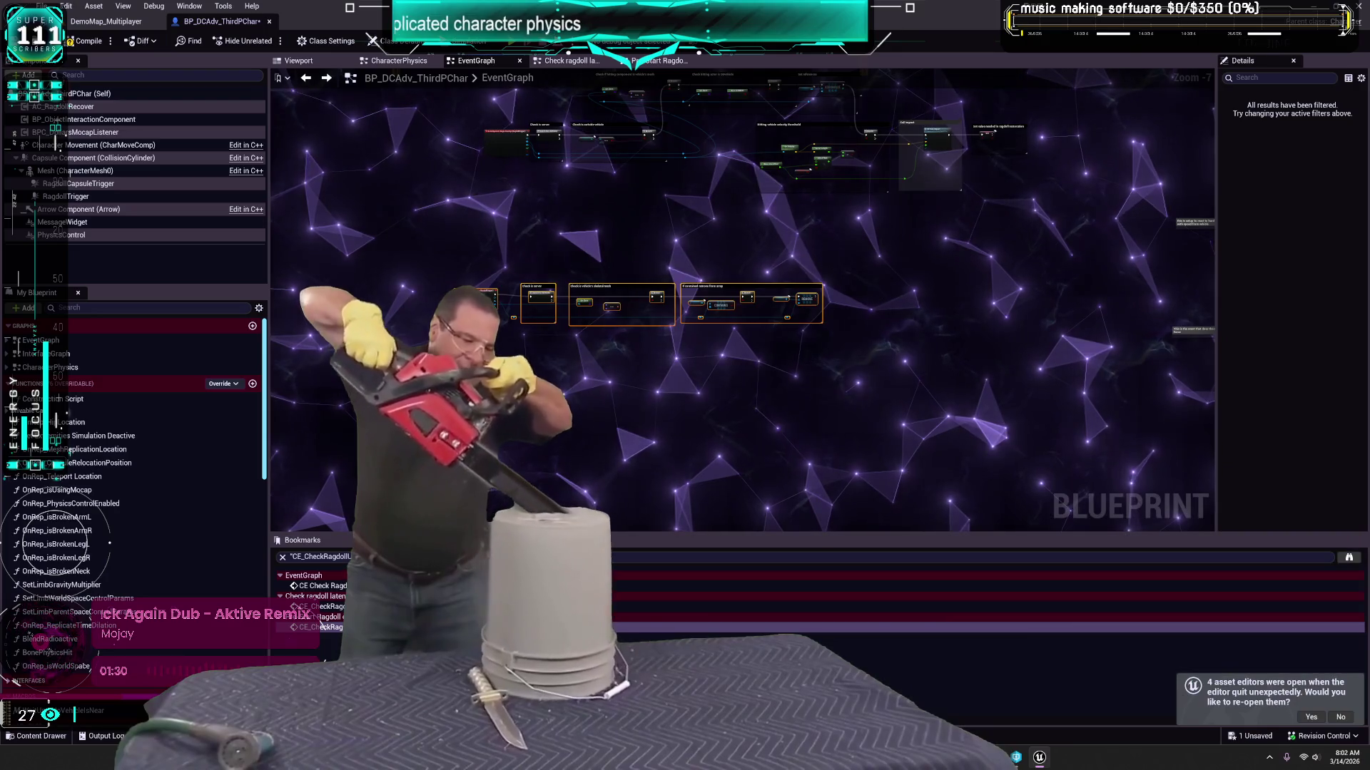
{"action": "left_click_drag", "start_coordinate": [546, 300], "coordinate": [584, 220]}
{"action": "mouse_move", "coordinate": [1157, 249]}
{"action": "left_mouse_down"}
{"action": "mouse_move", "coordinate": [815, 286]}
{"action": "mouse_move", "coordinate": [1043, 314]}
{"action": "mouse_move", "coordinate": [916, 338]}
{"action": "left_mouse_up"}
{"action": "scroll", "coordinate": [915, 338], "scroll_direction": "down", "scroll_amount": 3}
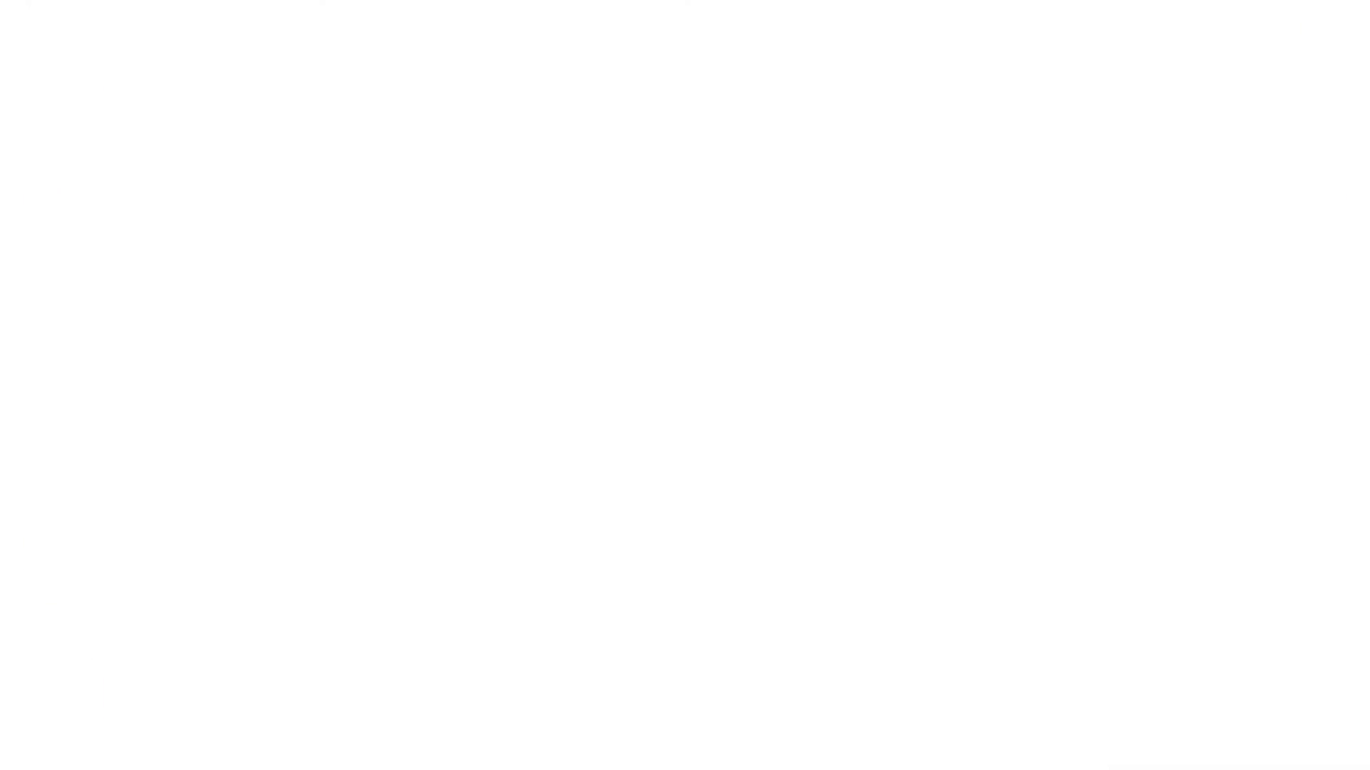
{"action": "left_click", "coordinate": [1023, 286]}
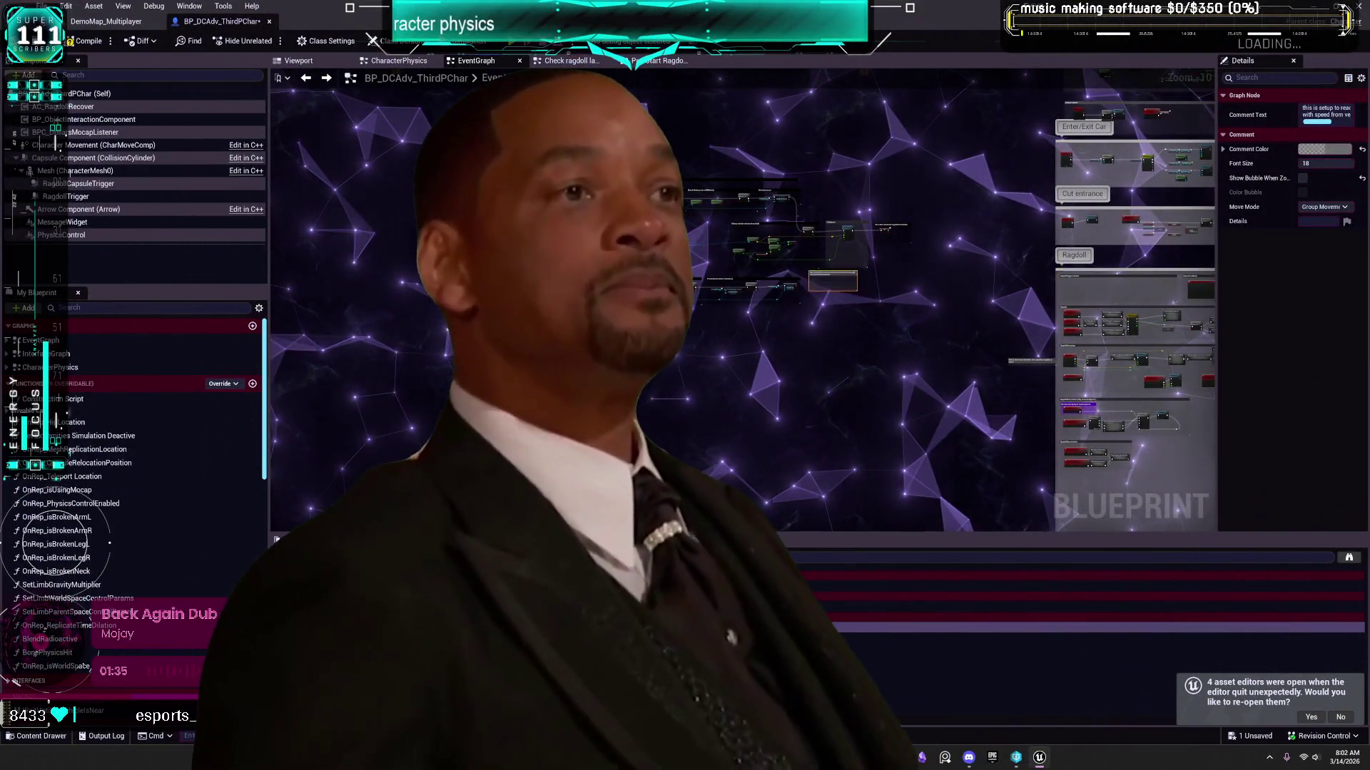
Step: Move the Capsule collision comment group far left beside the other checks
{"action": "left_click_drag", "start_coordinate": [1023, 286], "coordinate": [485, 261]}
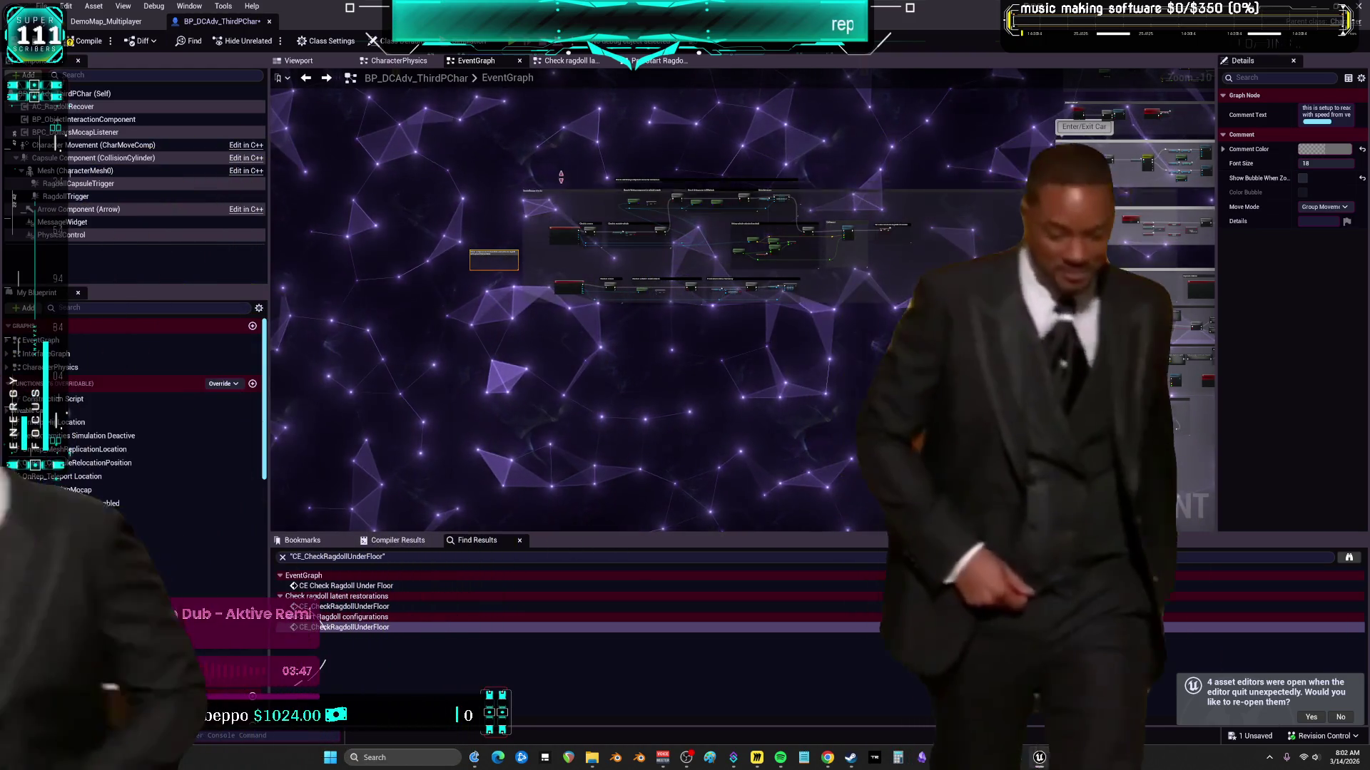
{"action": "left_click_drag", "start_coordinate": [1100, 270], "coordinate": [944, 291]}
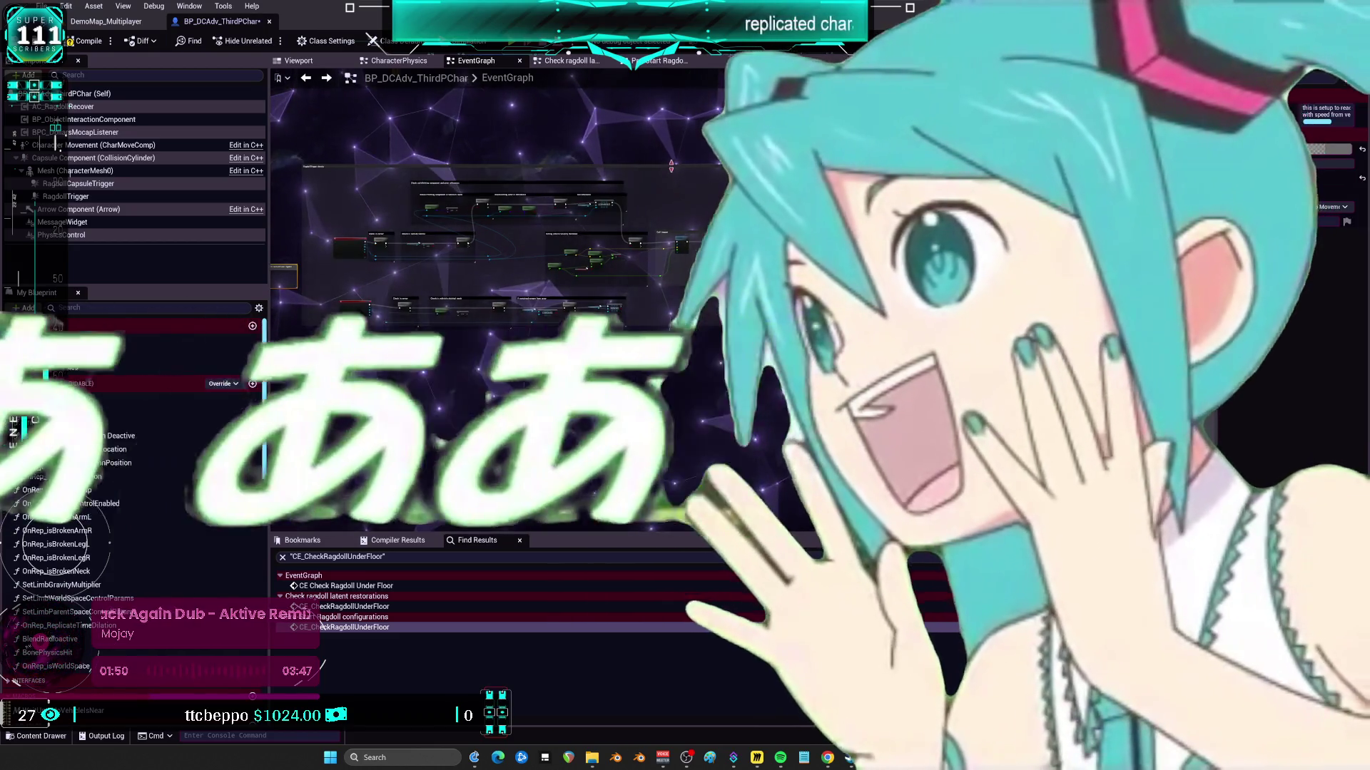
{"action": "scroll", "coordinate": [987, 242], "scroll_direction": "up", "scroll_amount": 5}
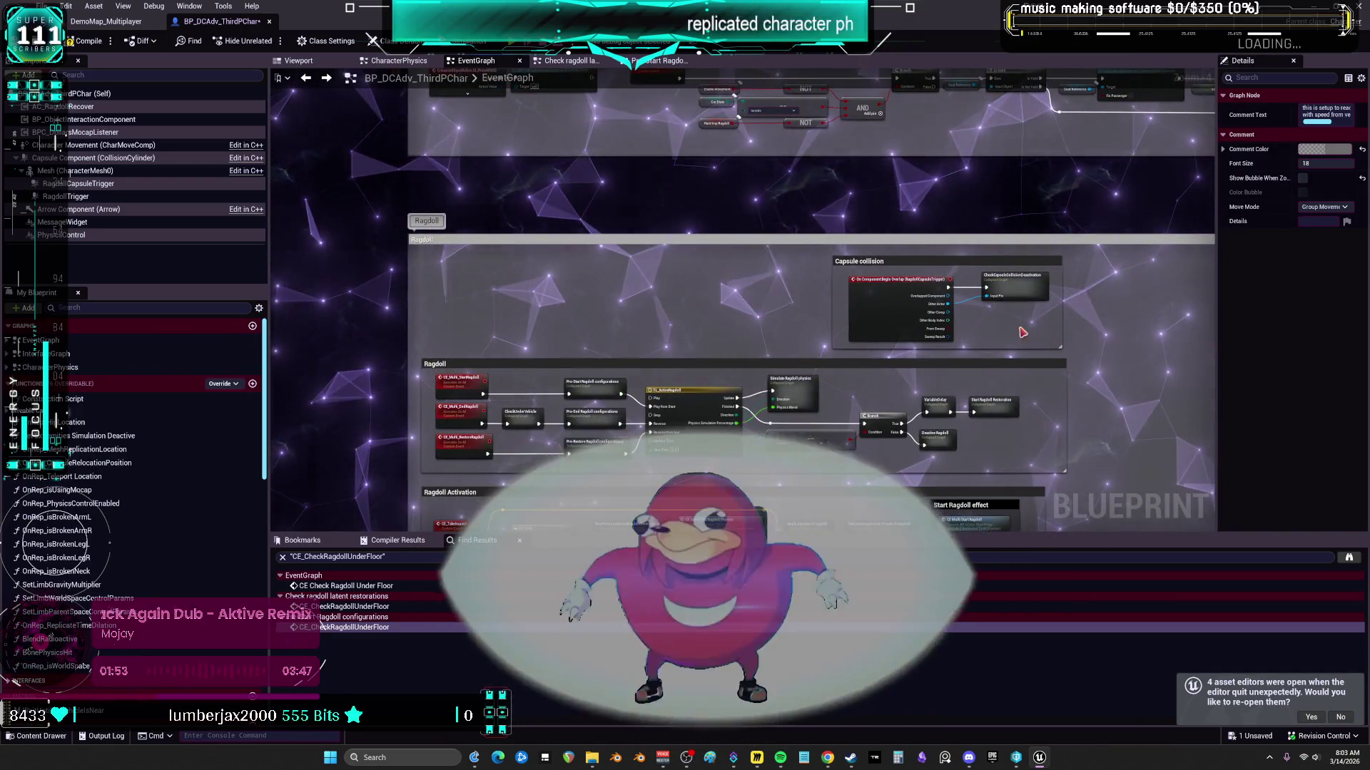
{"action": "scroll", "coordinate": [1025, 325], "scroll_direction": "down", "scroll_amount": 3}
{"action": "left_click", "coordinate": [958, 308]}
{"action": "mouse_move", "coordinate": [958, 308]}
{"action": "left_mouse_down"}
{"action": "mouse_move", "coordinate": [300, 392]}
{"action": "mouse_move", "coordinate": [393, 393]}
{"action": "left_mouse_up"}
{"action": "scroll", "coordinate": [392, 393], "scroll_direction": "up", "scroll_amount": 5}
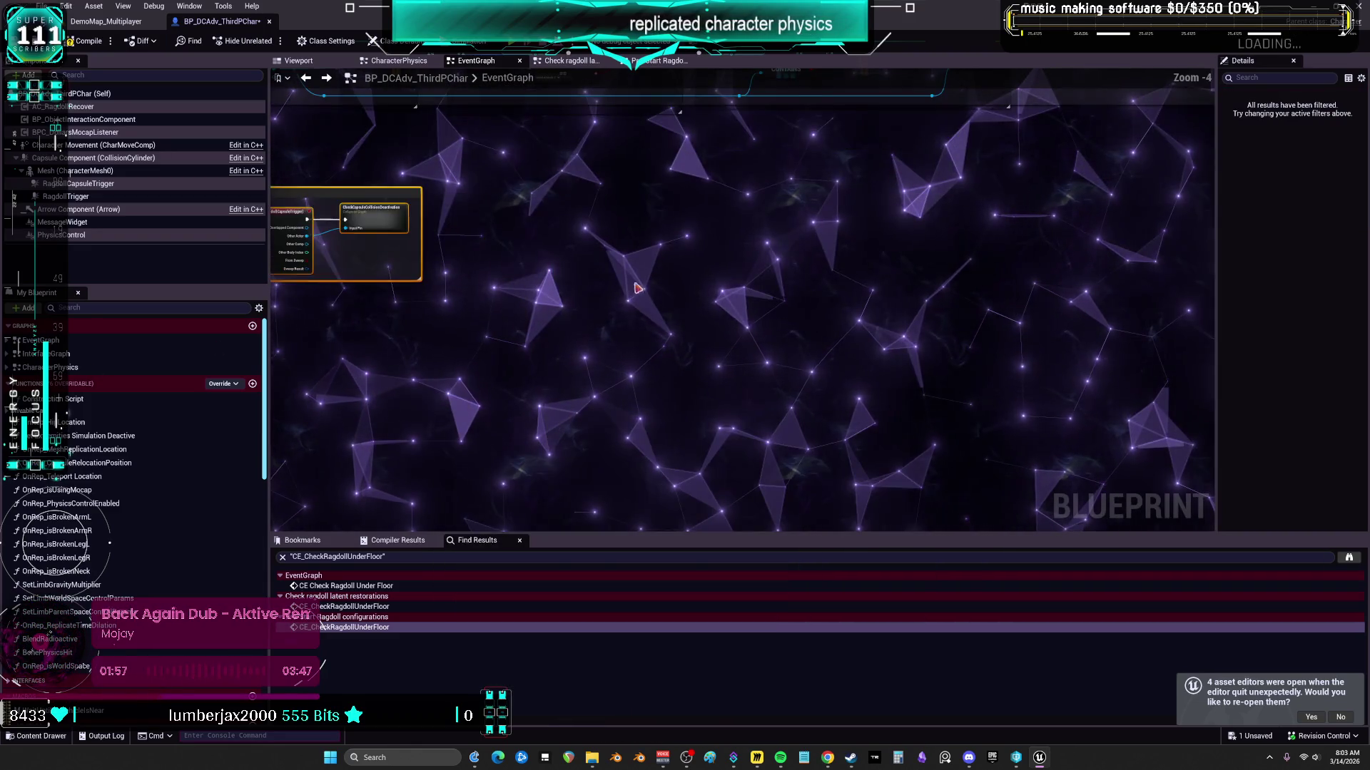
Step: Expand CheckCapsuleCollisionDeactivation into its vehicle-check and speed-threshold groups, then pan to the Ragdoll section
{"action": "mouse_move", "coordinate": [351, 214]}
{"action": "left_mouse_down"}
{"action": "mouse_move", "coordinate": [657, 438]}
{"action": "mouse_move", "coordinate": [673, 274]}
{"action": "left_mouse_up"}
{"action": "right_click", "coordinate": [673, 273]}
{"action": "left_click", "coordinate": [713, 460]}
{"action": "scroll", "coordinate": [713, 321], "scroll_direction": "down", "scroll_amount": 3}
{"action": "scroll", "coordinate": [976, 145], "scroll_direction": "up", "scroll_amount": 3}
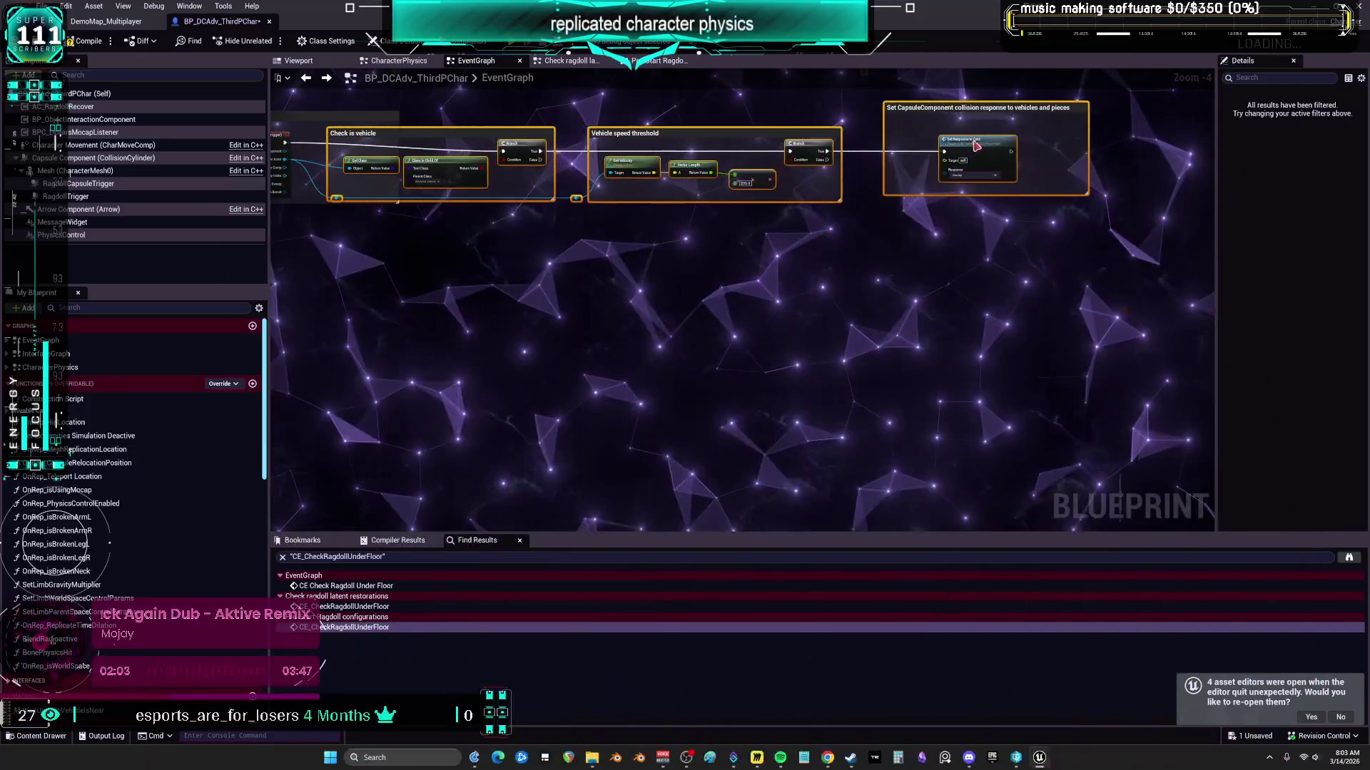
{"action": "left_click_drag", "start_coordinate": [976, 145], "coordinate": [1066, 288]}
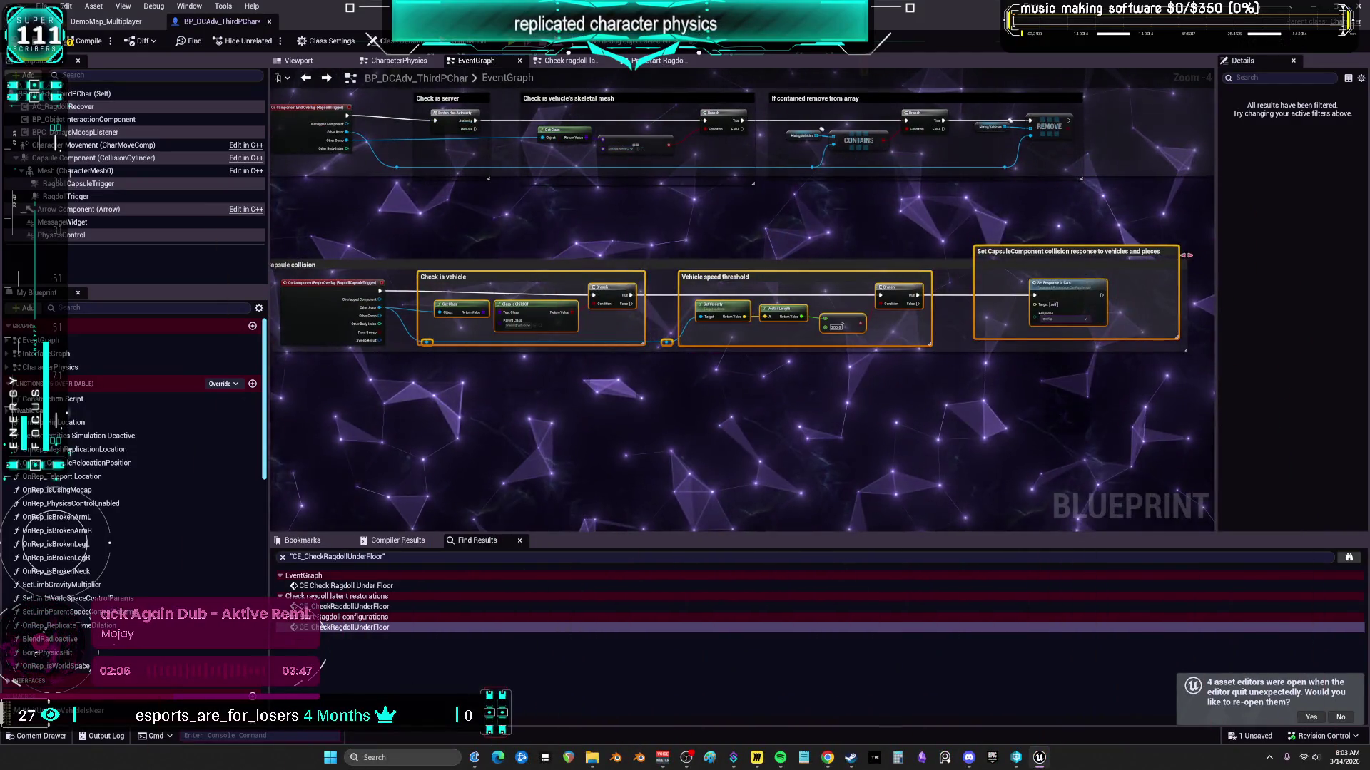
{"action": "scroll", "coordinate": [950, 340], "scroll_direction": "down", "scroll_amount": 3}
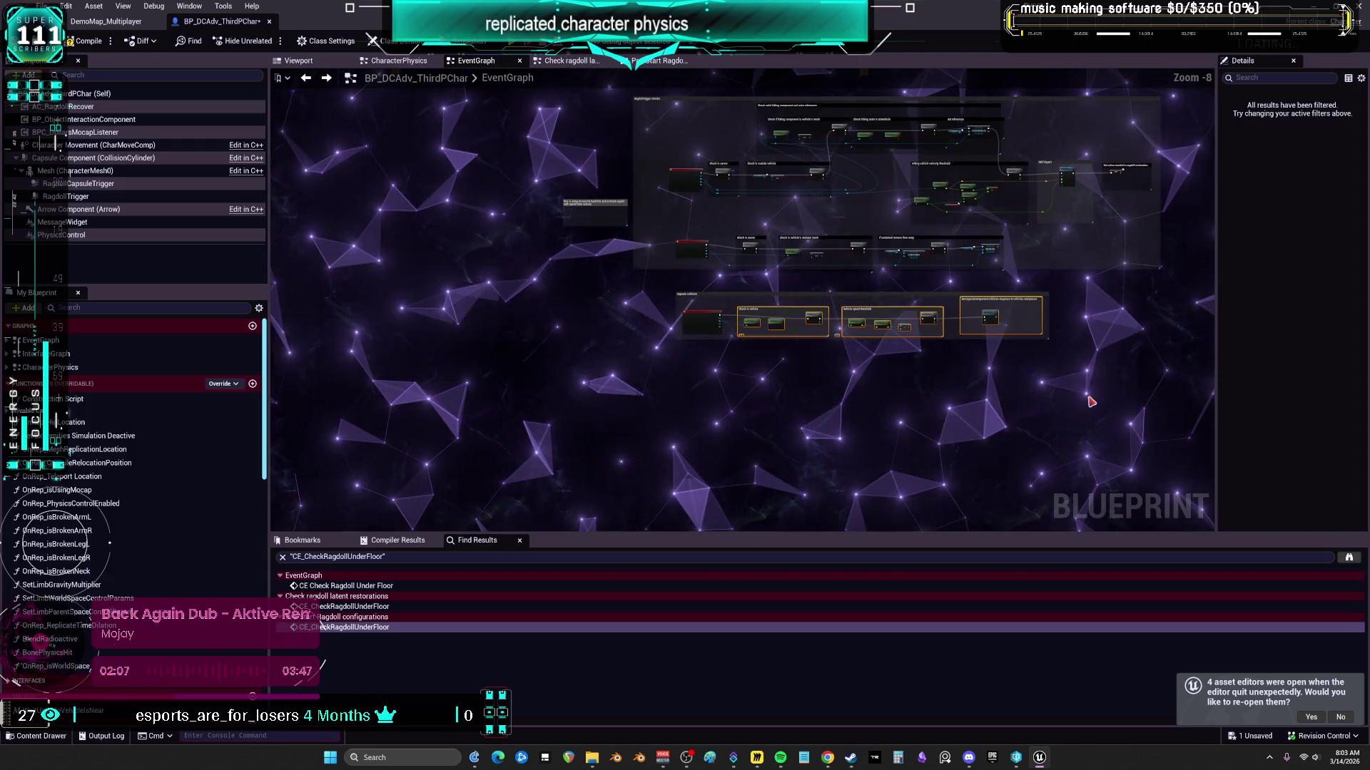
{"action": "scroll", "coordinate": [951, 339], "scroll_direction": "up", "scroll_amount": 1}
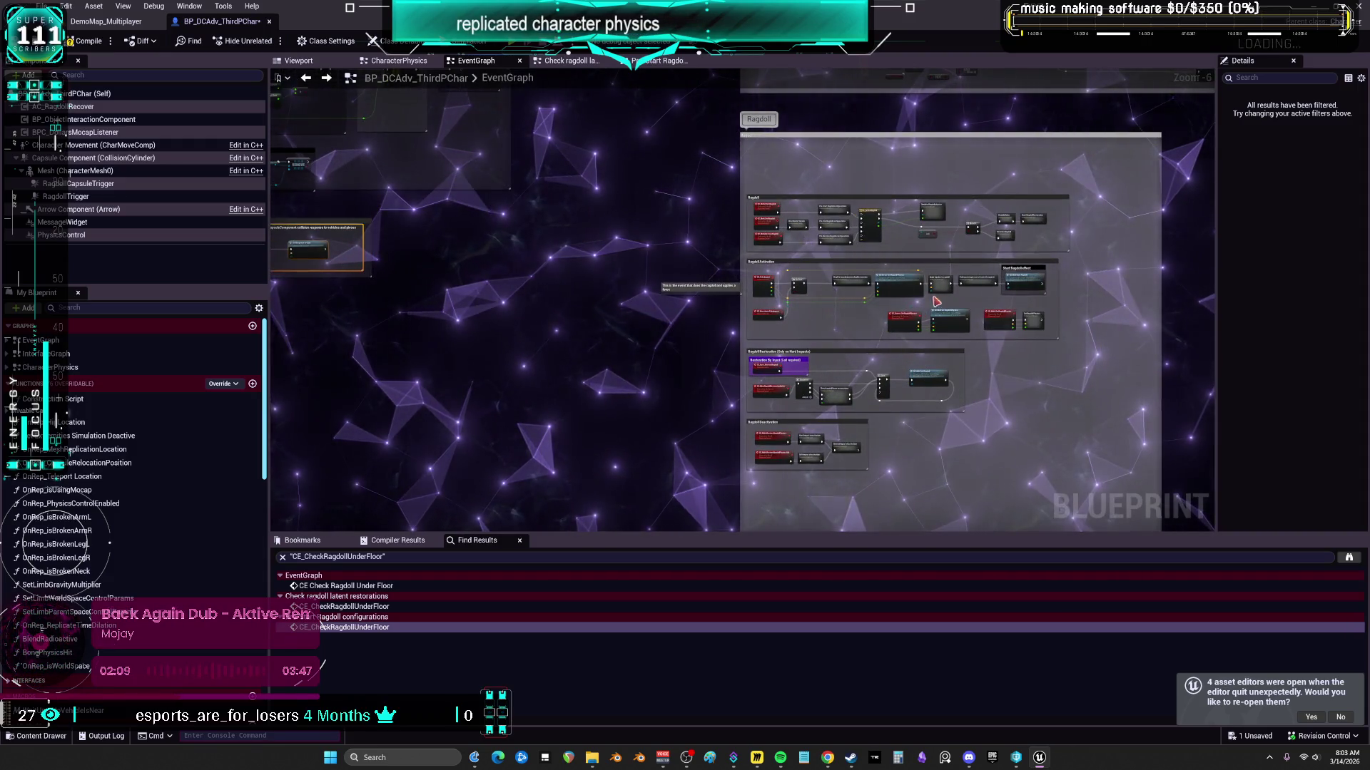
{"action": "scroll", "coordinate": [943, 304], "scroll_direction": "up", "scroll_amount": 4}
{"action": "mouse_move", "coordinate": [1047, 232]}
{"action": "left_mouse_down"}
{"action": "mouse_move", "coordinate": [722, 221]}
{"action": "mouse_move", "coordinate": [1102, 216]}
{"action": "left_mouse_up"}
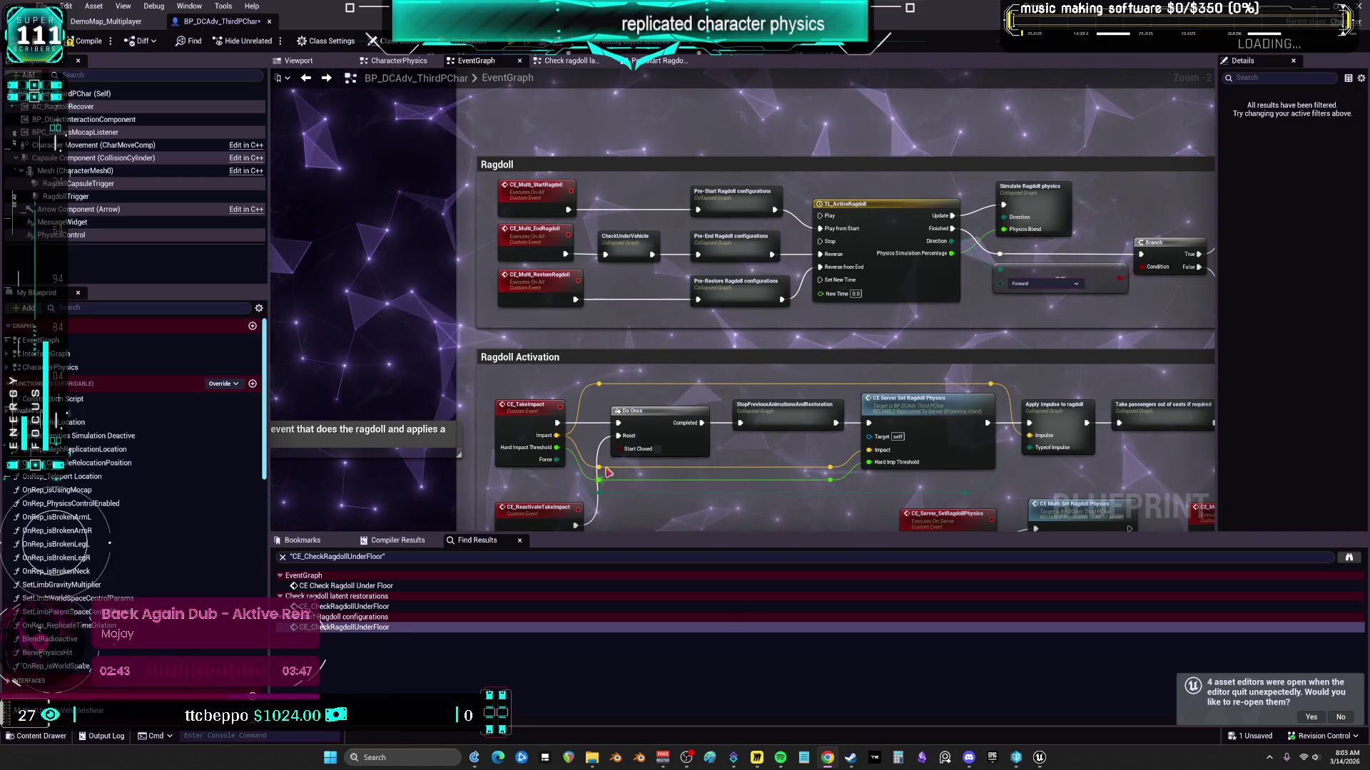
Step: Compile and save the BP_DCAdv_ThirdPChar character blueprint
{"action": "scroll", "coordinate": [713, 394], "scroll_direction": "down", "scroll_amount": 5}
{"action": "scroll", "coordinate": [882, 339], "scroll_direction": "up", "scroll_amount": 5}
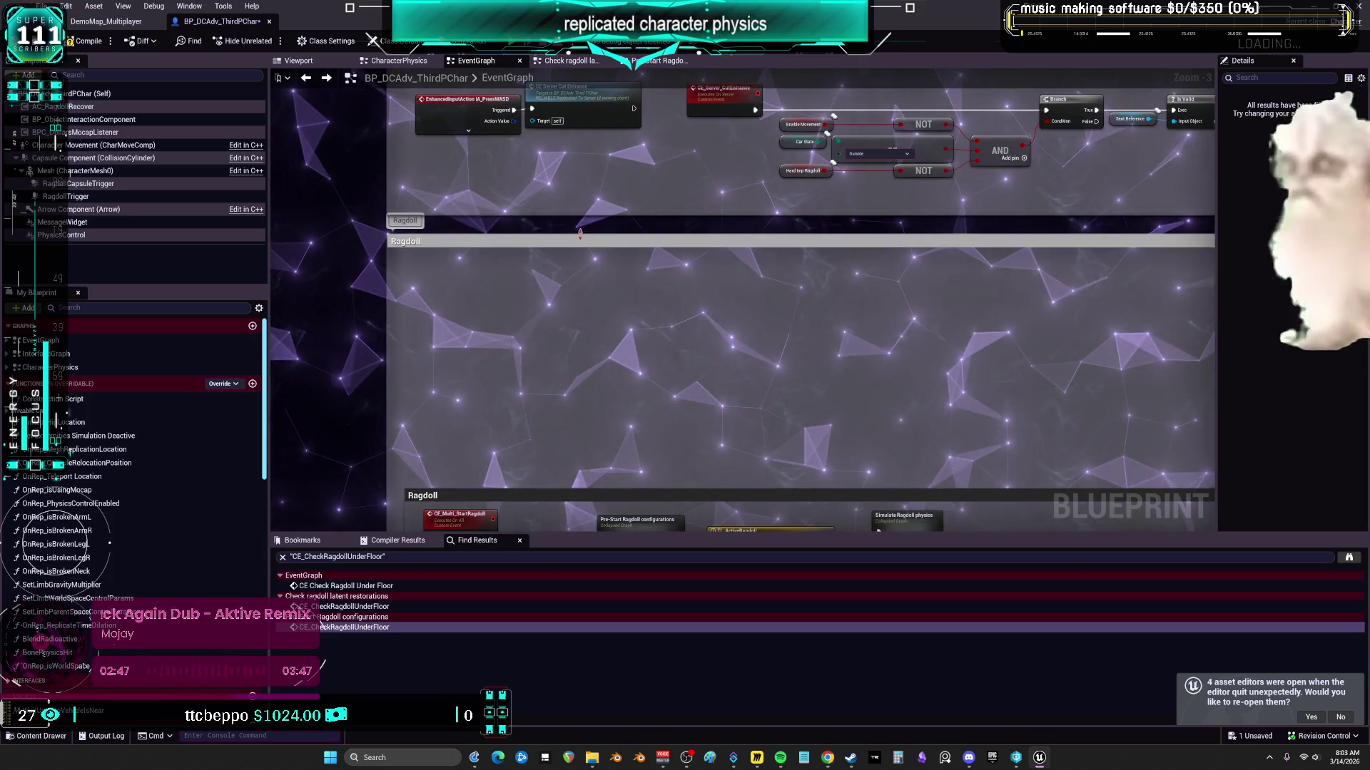
{"action": "scroll", "coordinate": [719, 266], "scroll_direction": "down", "scroll_amount": 2}
{"action": "scroll", "coordinate": [719, 265], "scroll_direction": "down", "scroll_amount": 3}
{"action": "scroll", "coordinate": [705, 295], "scroll_direction": "up", "scroll_amount": 2}
{"action": "scroll", "coordinate": [727, 357], "scroll_direction": "down", "scroll_amount": 4}
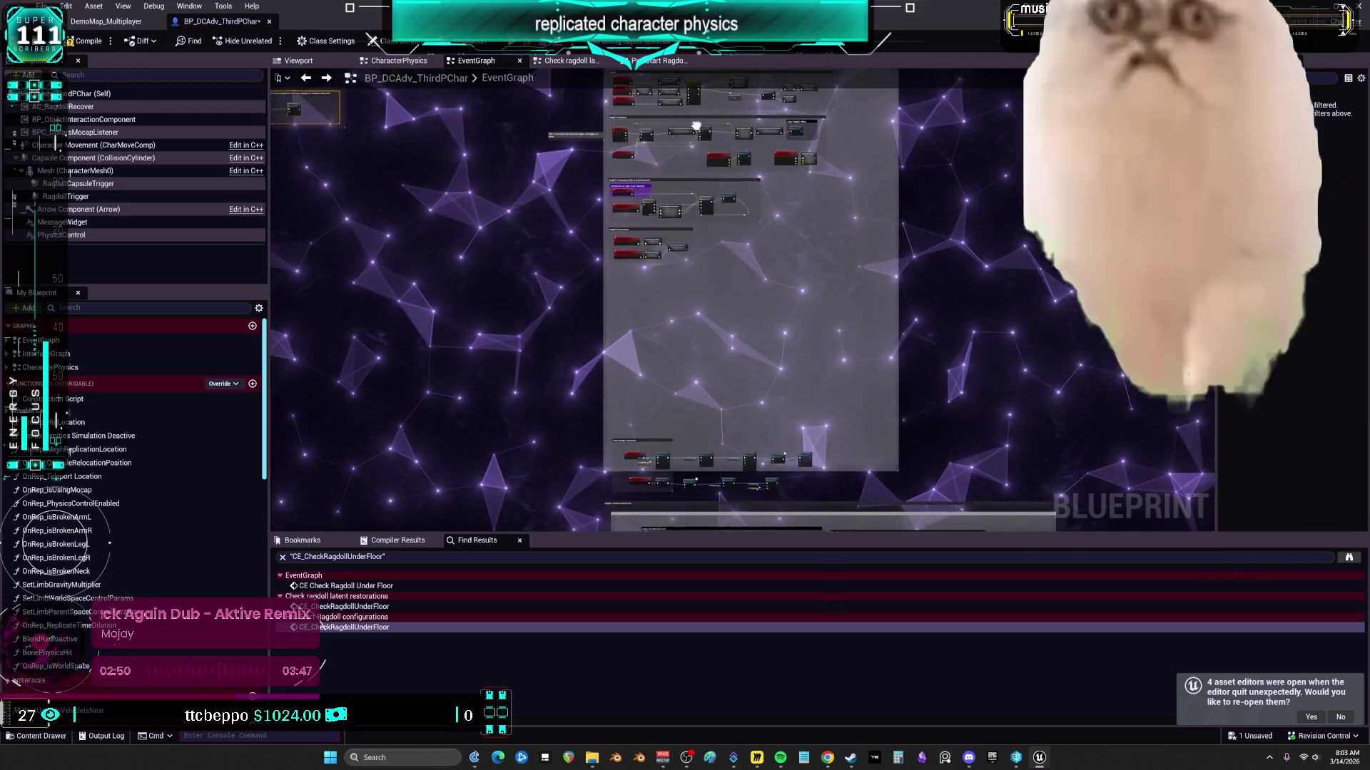
{"action": "scroll", "coordinate": [731, 389], "scroll_direction": "up", "scroll_amount": 4}
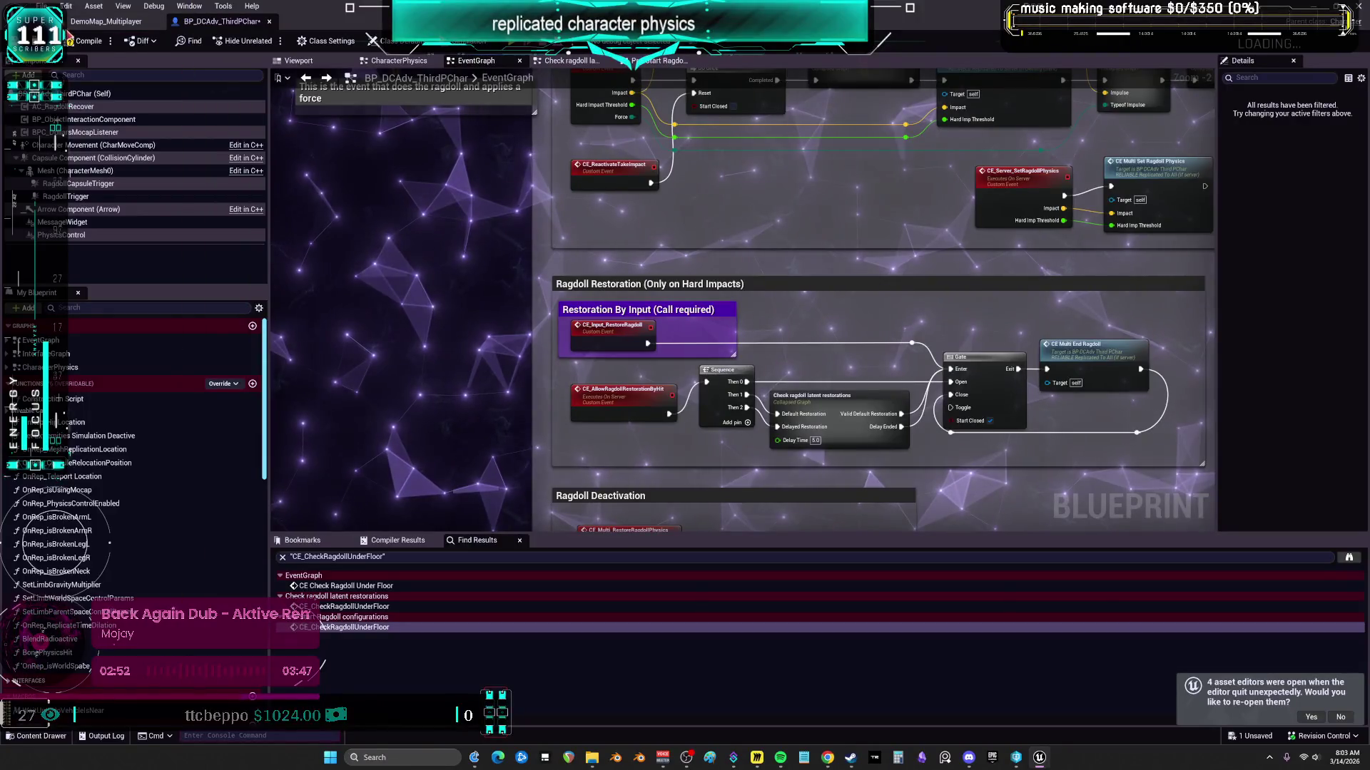
{"action": "left_click", "coordinate": [87, 41]}
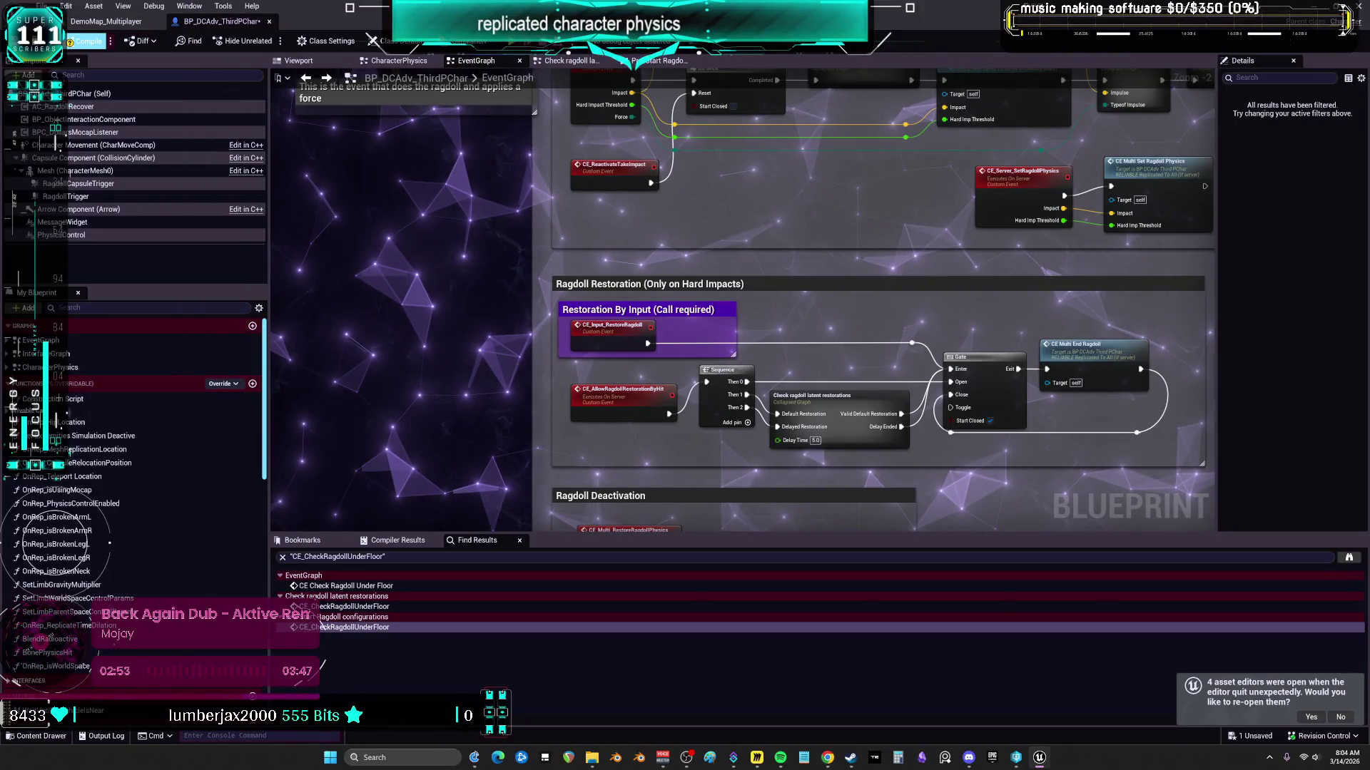
{"action": "key", "text": "ctrl+s"}
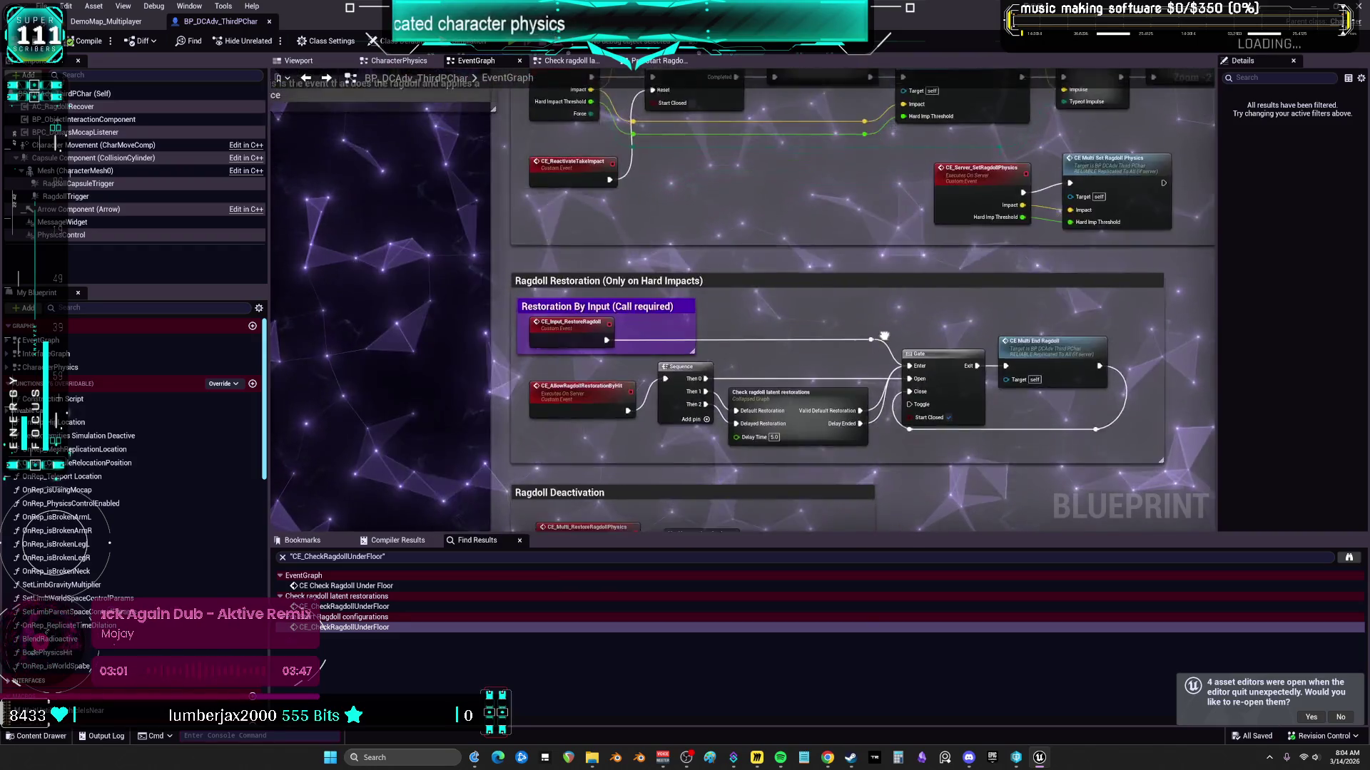
Step: Review the Ragdoll Restoration and Deactivation sections, then switch to the DemoMap_Multiplayer level editor
{"action": "left_click_drag", "start_coordinate": [783, 350], "coordinate": [902, 324]}
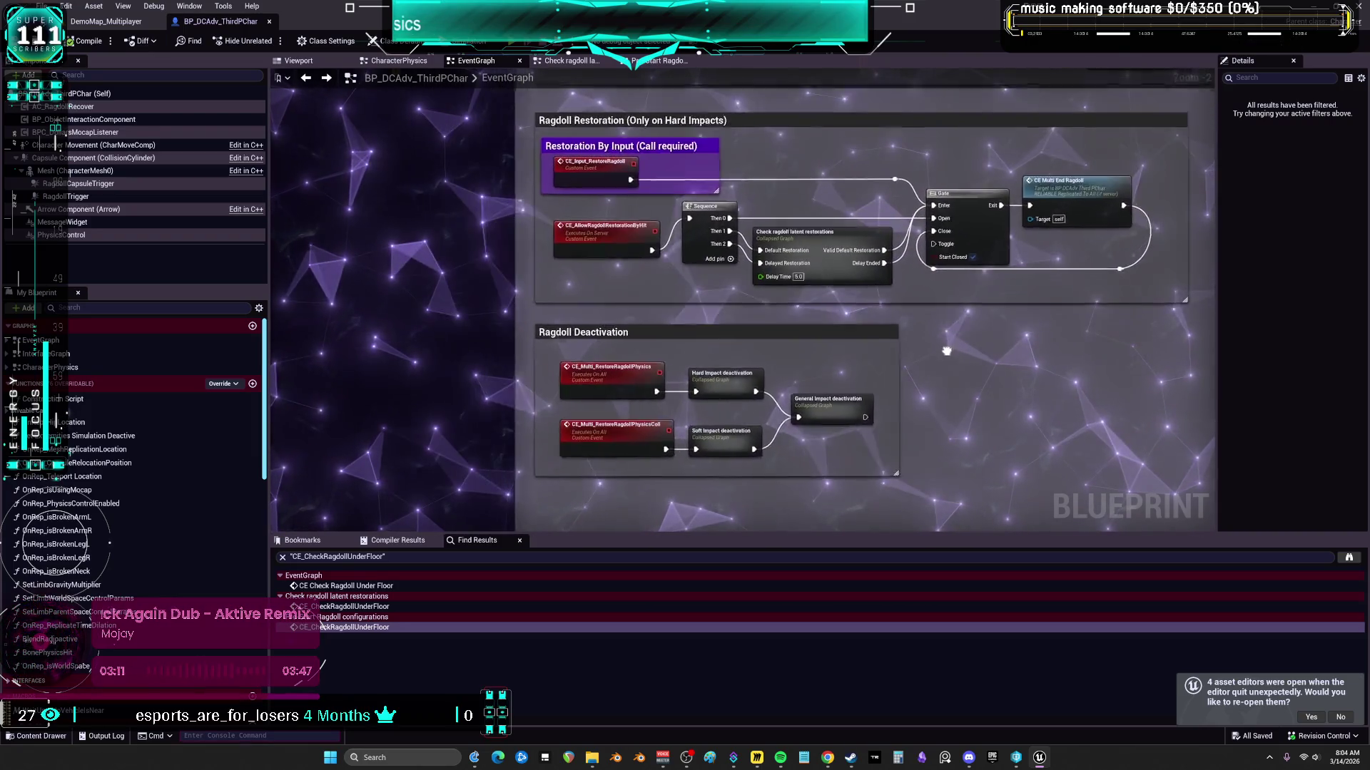
{"action": "mouse_move", "coordinate": [860, 376]}
{"action": "left_mouse_down"}
{"action": "mouse_move", "coordinate": [937, 371]}
{"action": "mouse_move", "coordinate": [896, 377]}
{"action": "left_mouse_up"}
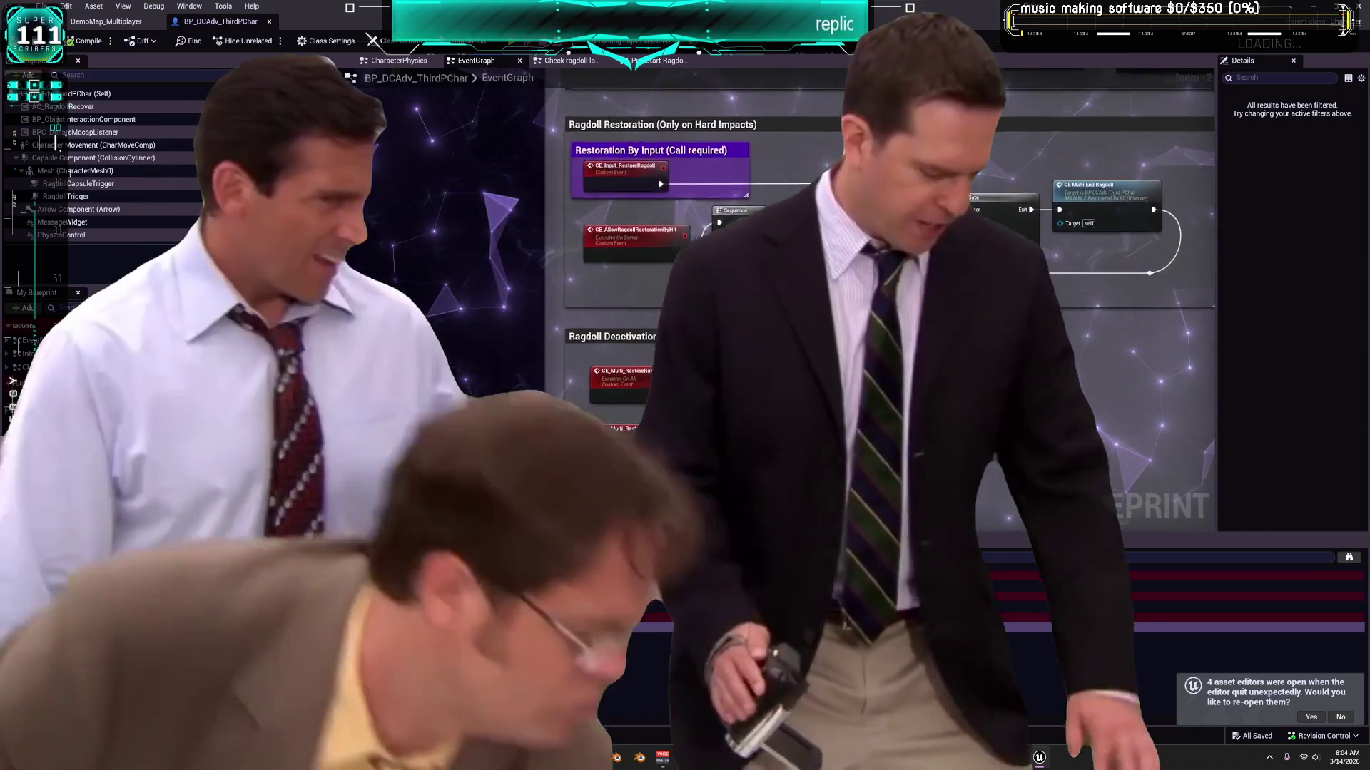
{"action": "key", "text": "ctrl+Tab"}
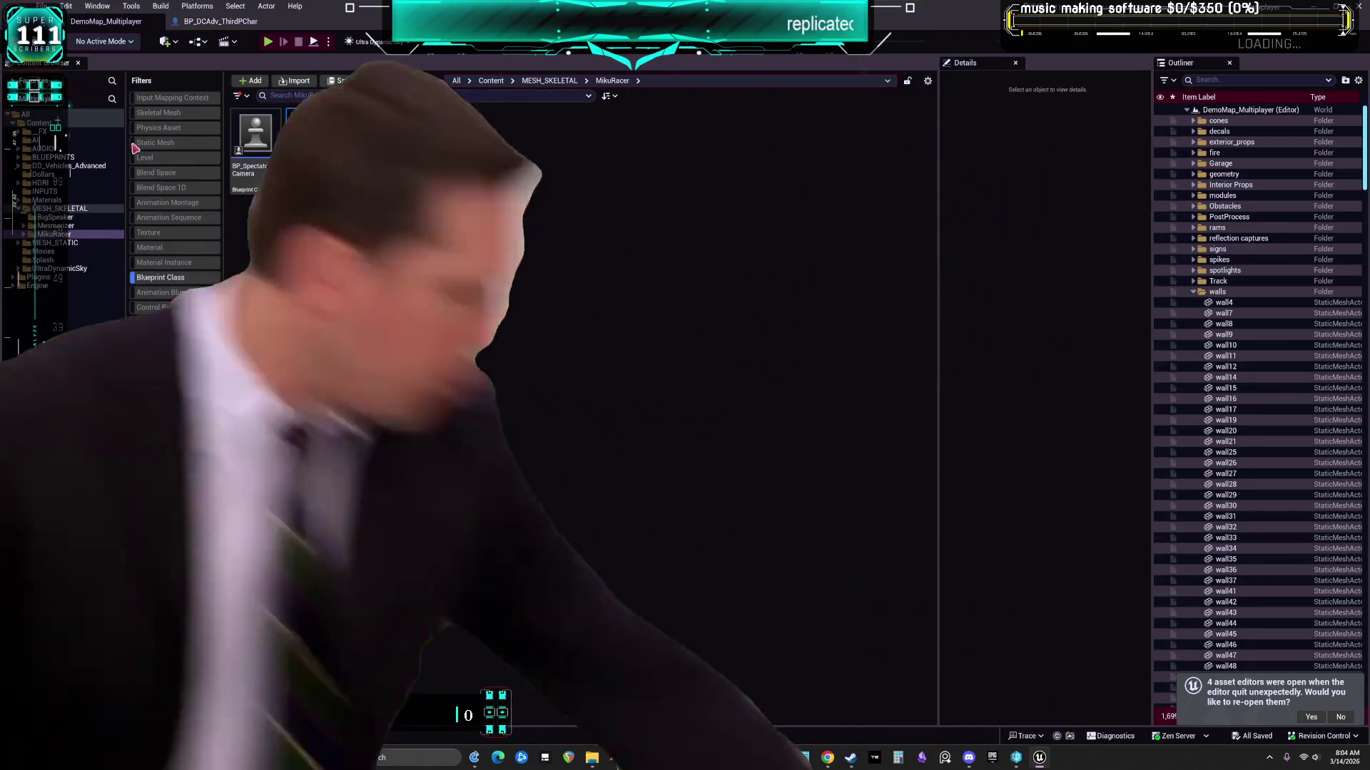
Step: Open BP_Speaker_Big from the BigSpeaker folder and view the speaker front-on in its Viewport
{"action": "left_click", "coordinate": [54, 216]}
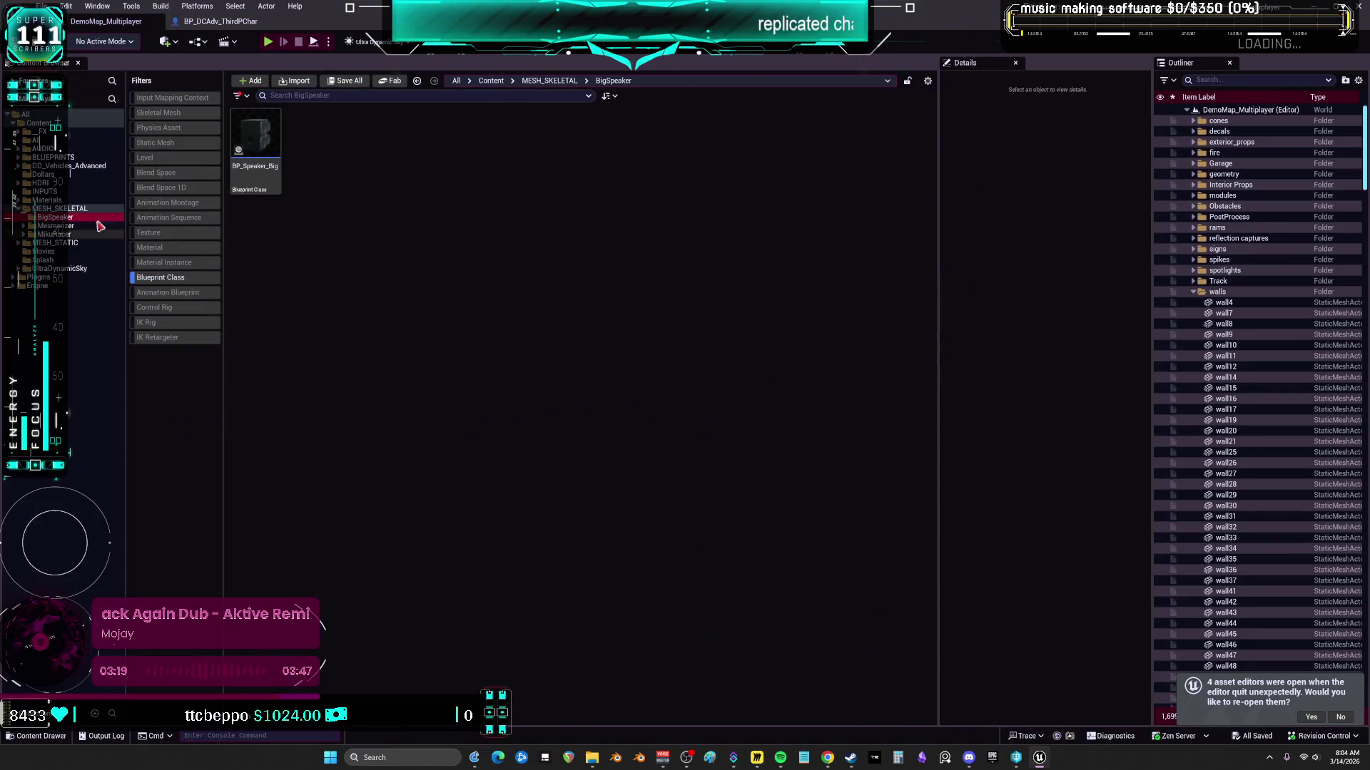
{"action": "double_click", "coordinate": [254, 135]}
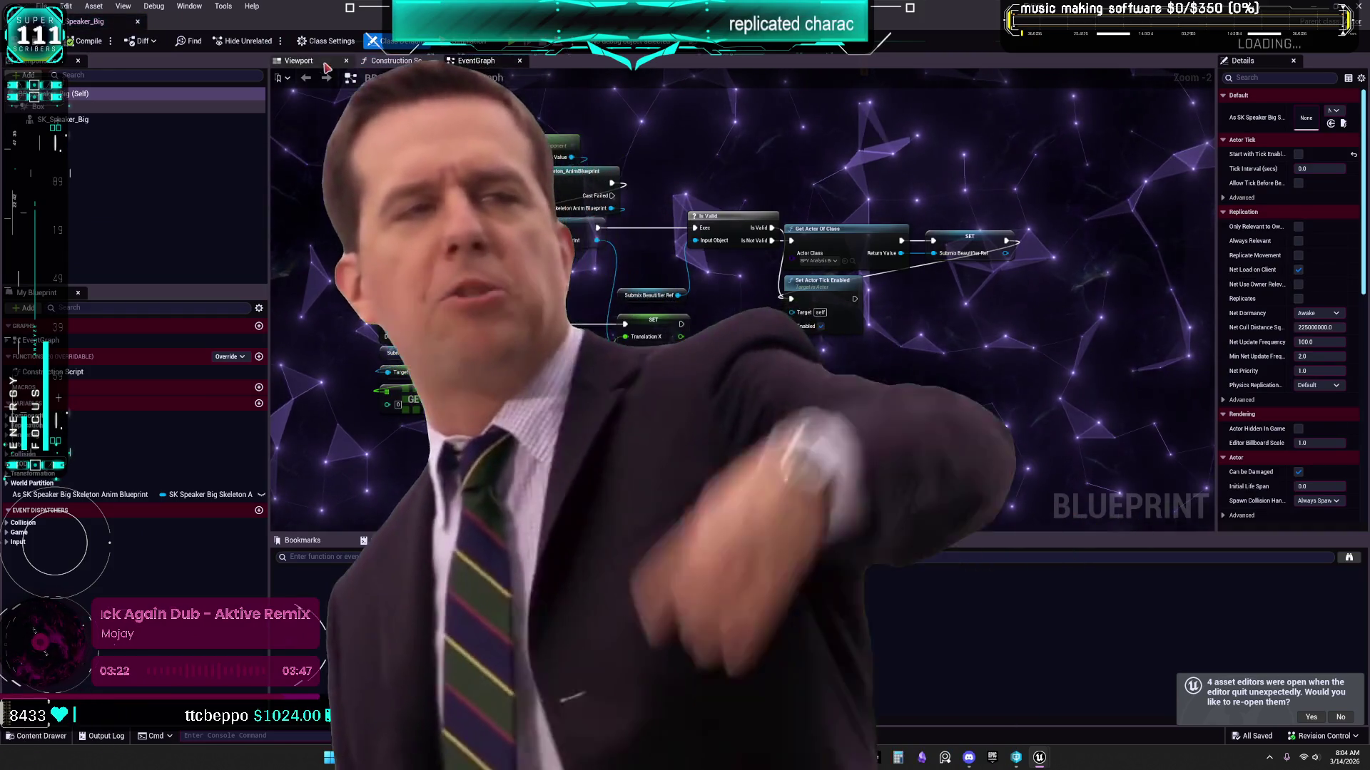
{"action": "left_click", "coordinate": [325, 63]}
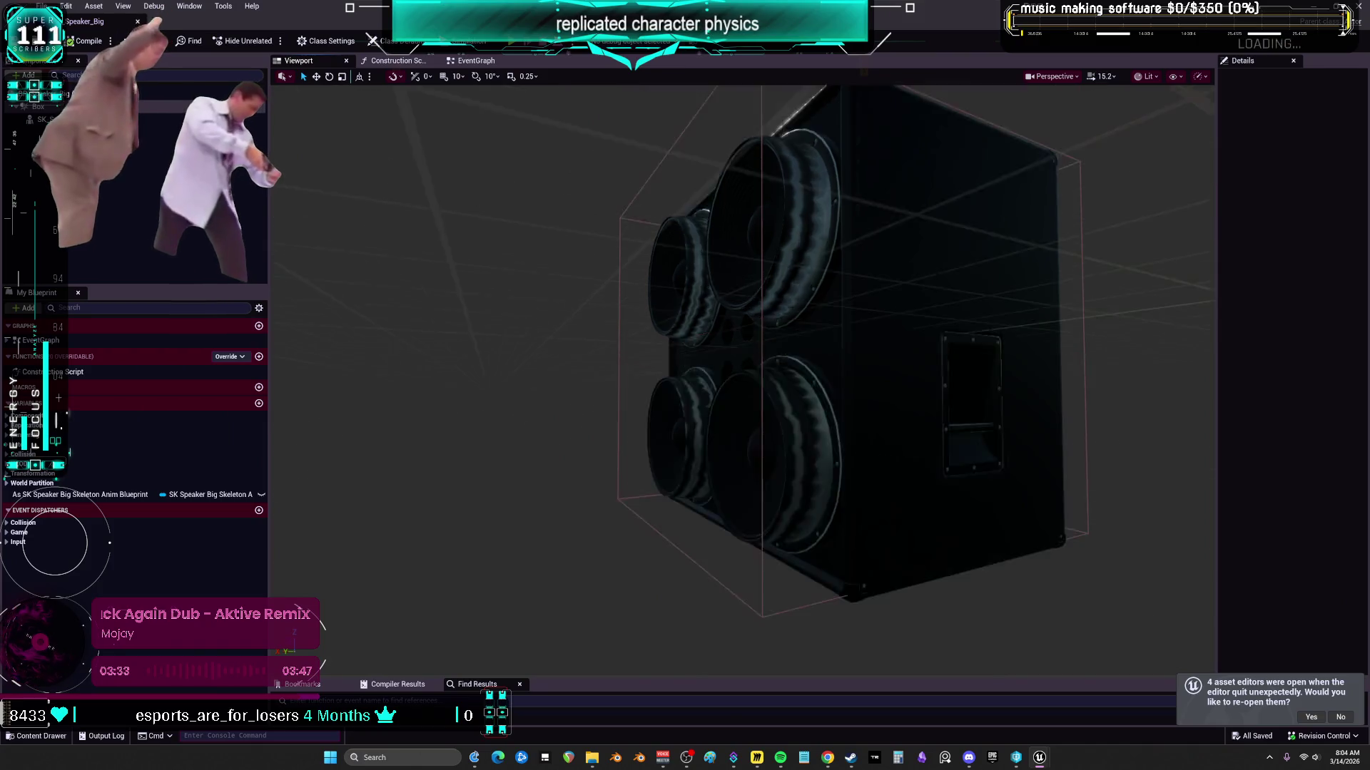
{"action": "left_click_drag", "start_coordinate": [728, 495], "coordinate": [1026, 304]}
Step: Show all BigSpeaker folder assets and return to the BP_DCAdv_ThirdPChar blueprint
{"action": "key", "text": "alt+Tab"}
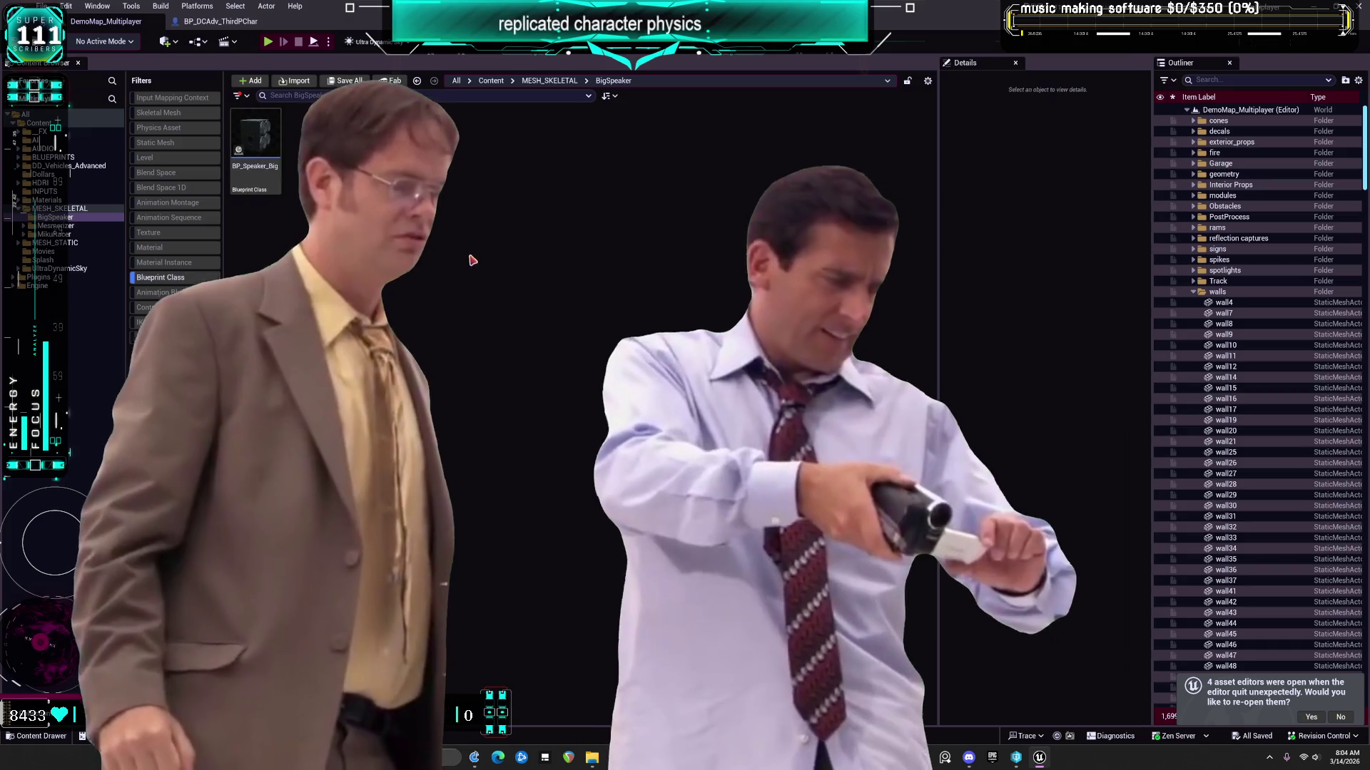
{"action": "left_click", "coordinate": [171, 279]}
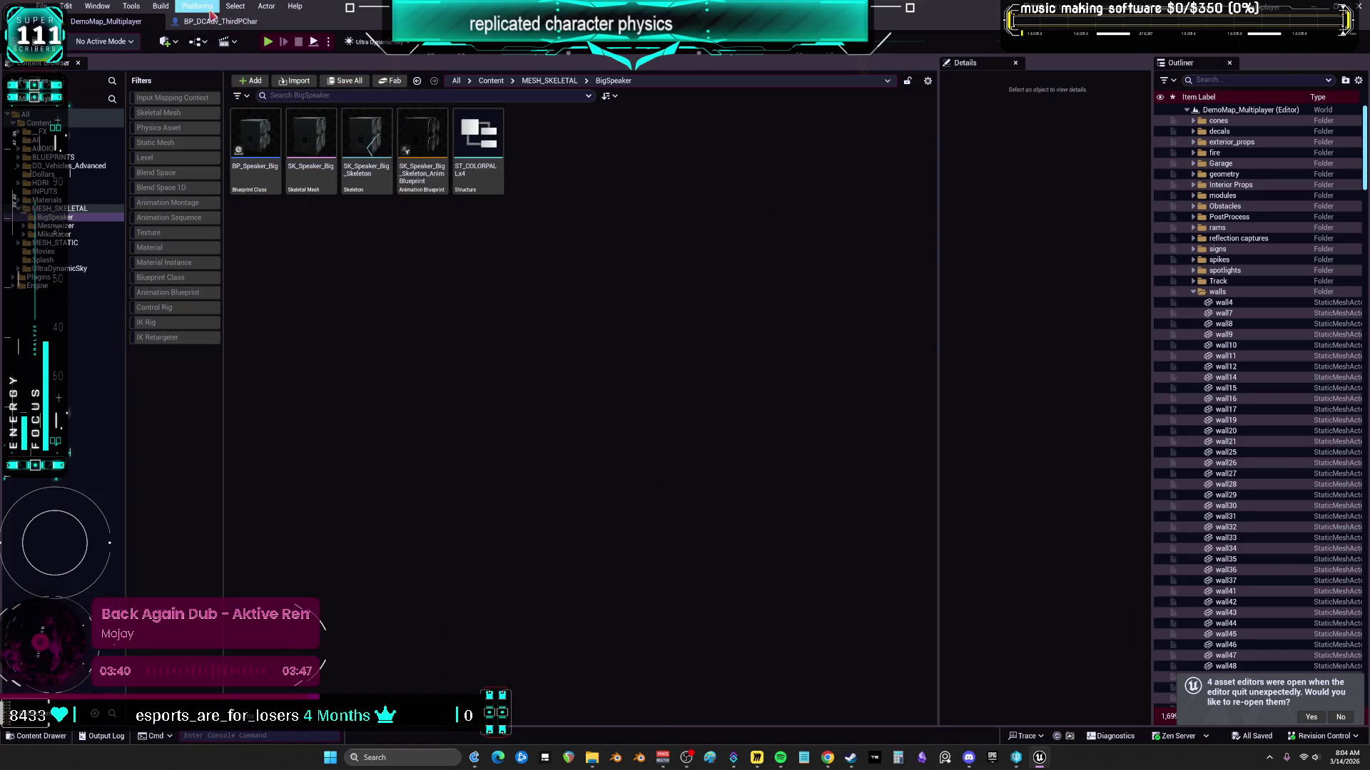
{"action": "left_click", "coordinate": [213, 20]}
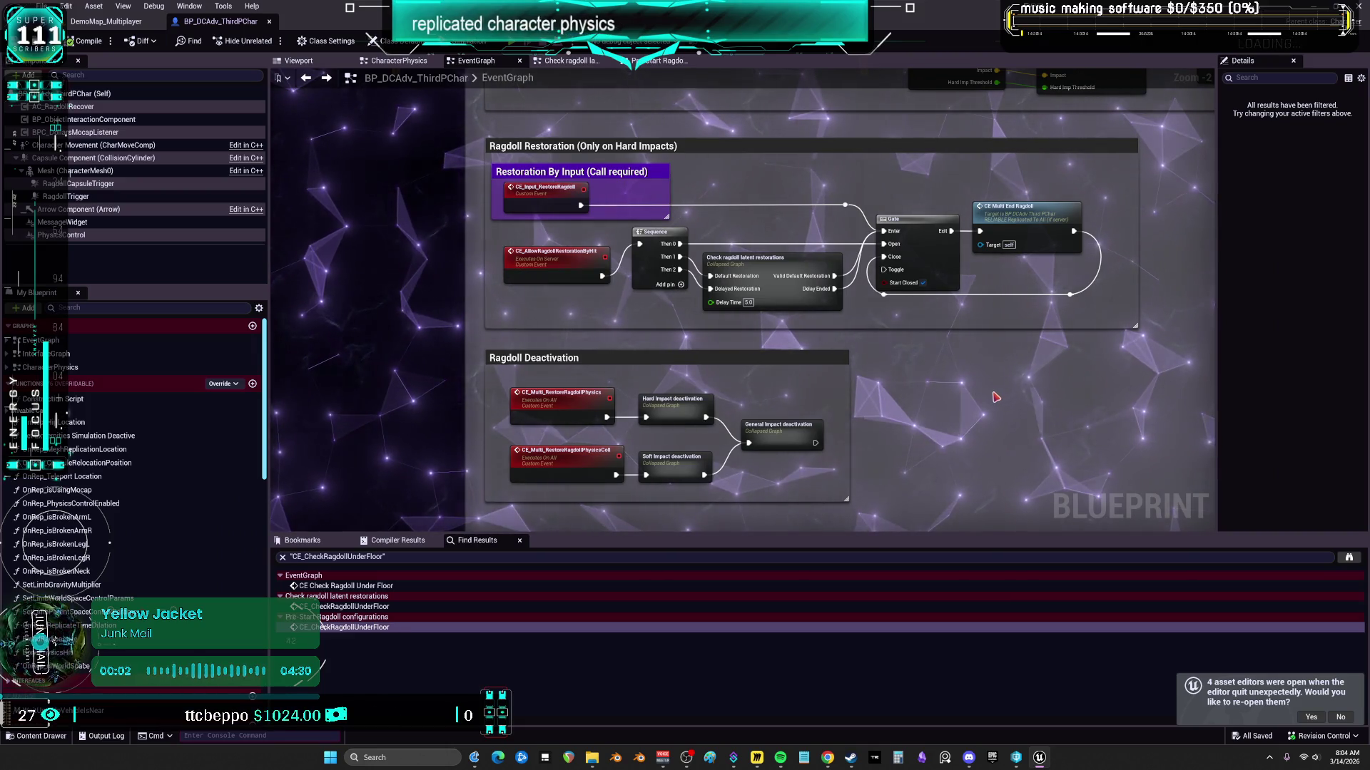
{"action": "scroll", "coordinate": [996, 397], "scroll_direction": "down", "scroll_amount": 2}
{"action": "mouse_move", "coordinate": [842, 342]}
{"action": "left_mouse_down"}
{"action": "mouse_move", "coordinate": [696, 367]}
{"action": "mouse_move", "coordinate": [662, 497]}
{"action": "mouse_move", "coordinate": [680, 344]}
{"action": "left_mouse_up"}
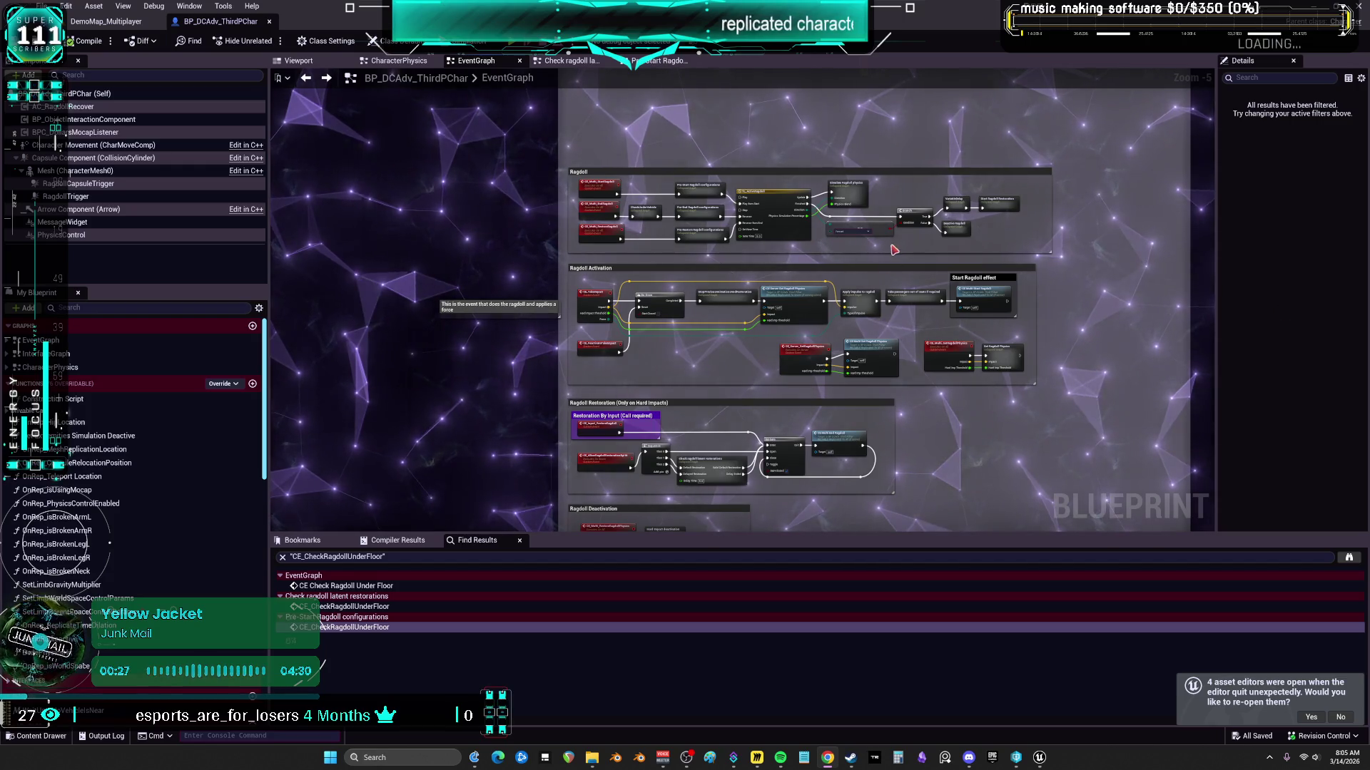
{"action": "scroll", "coordinate": [918, 250], "scroll_direction": "up", "scroll_amount": 3}
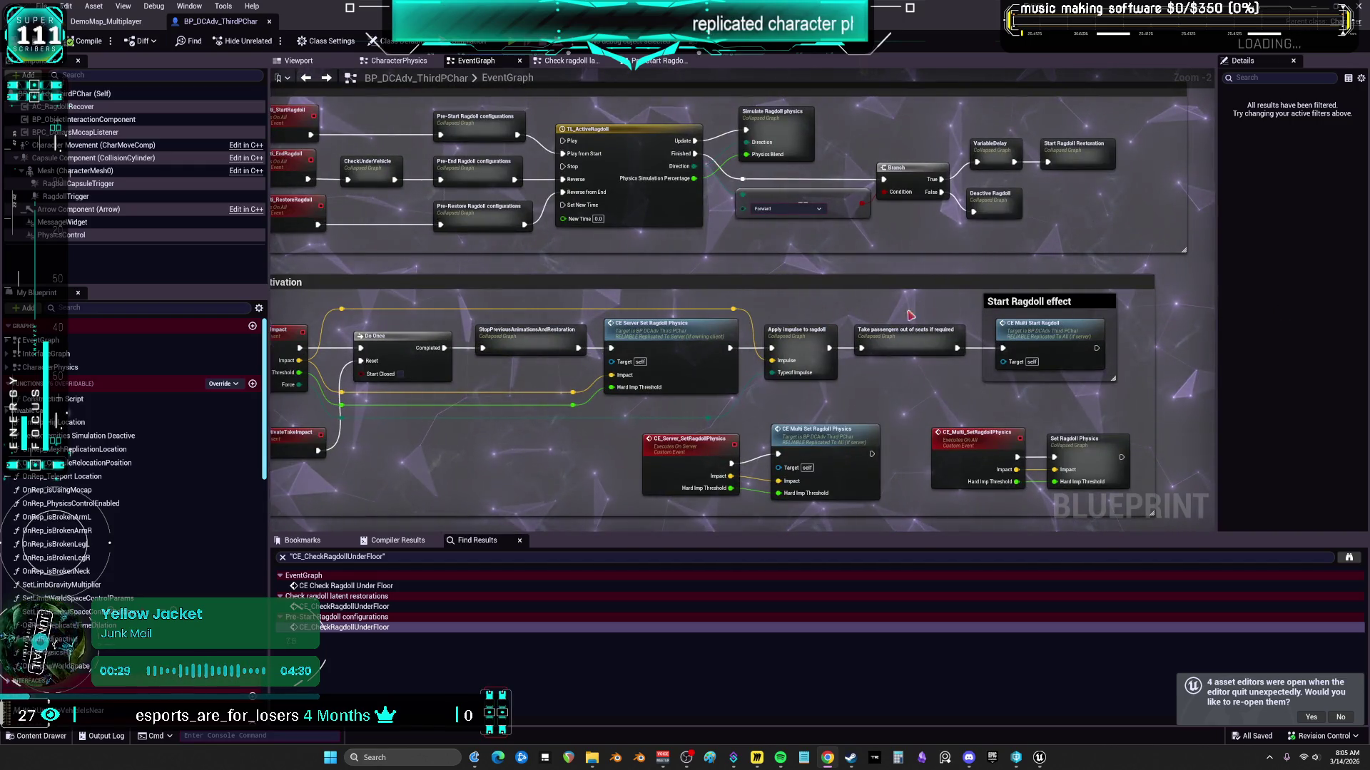
{"action": "scroll", "coordinate": [861, 314], "scroll_direction": "down", "scroll_amount": 3}
{"action": "scroll", "coordinate": [737, 210], "scroll_direction": "up", "scroll_amount": 3}
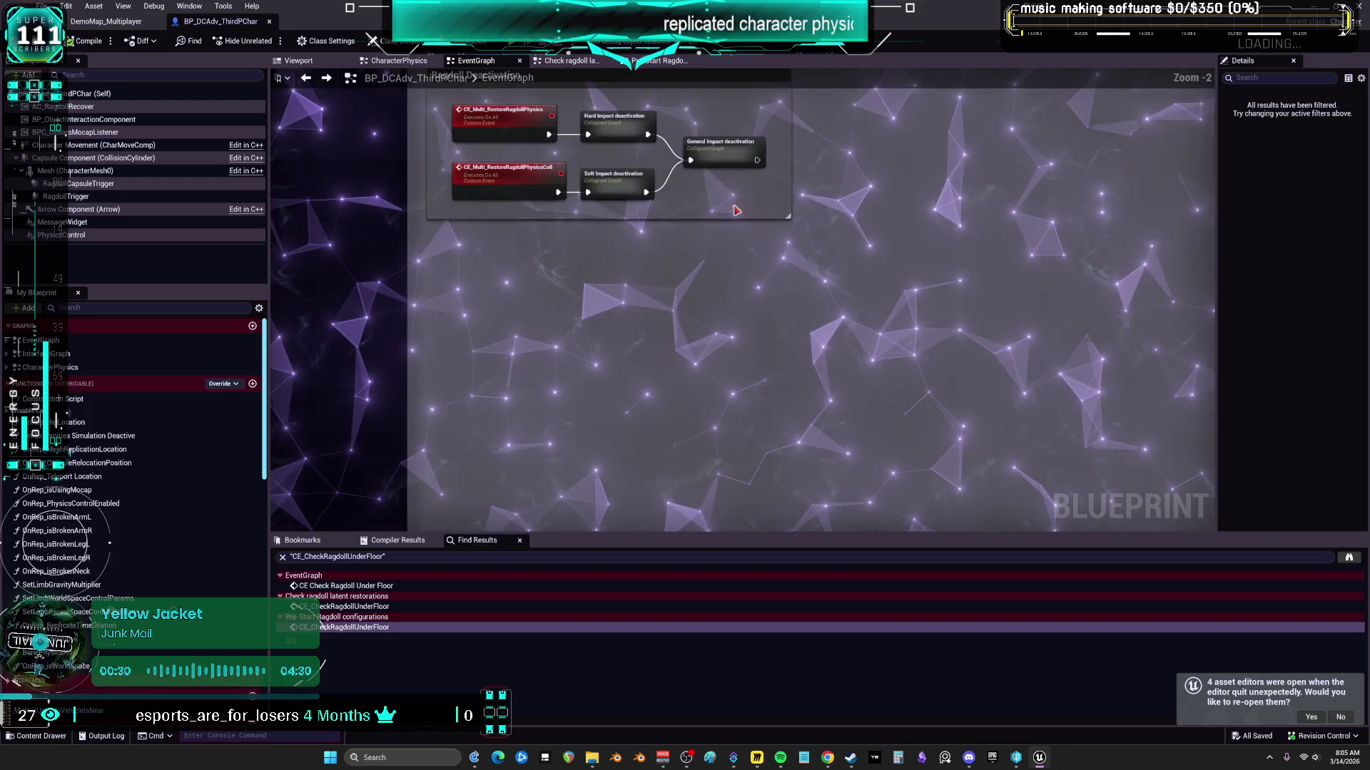
{"action": "scroll", "coordinate": [735, 193], "scroll_direction": "down", "scroll_amount": 1}
{"action": "left_click_drag", "start_coordinate": [734, 193], "coordinate": [776, 421]}
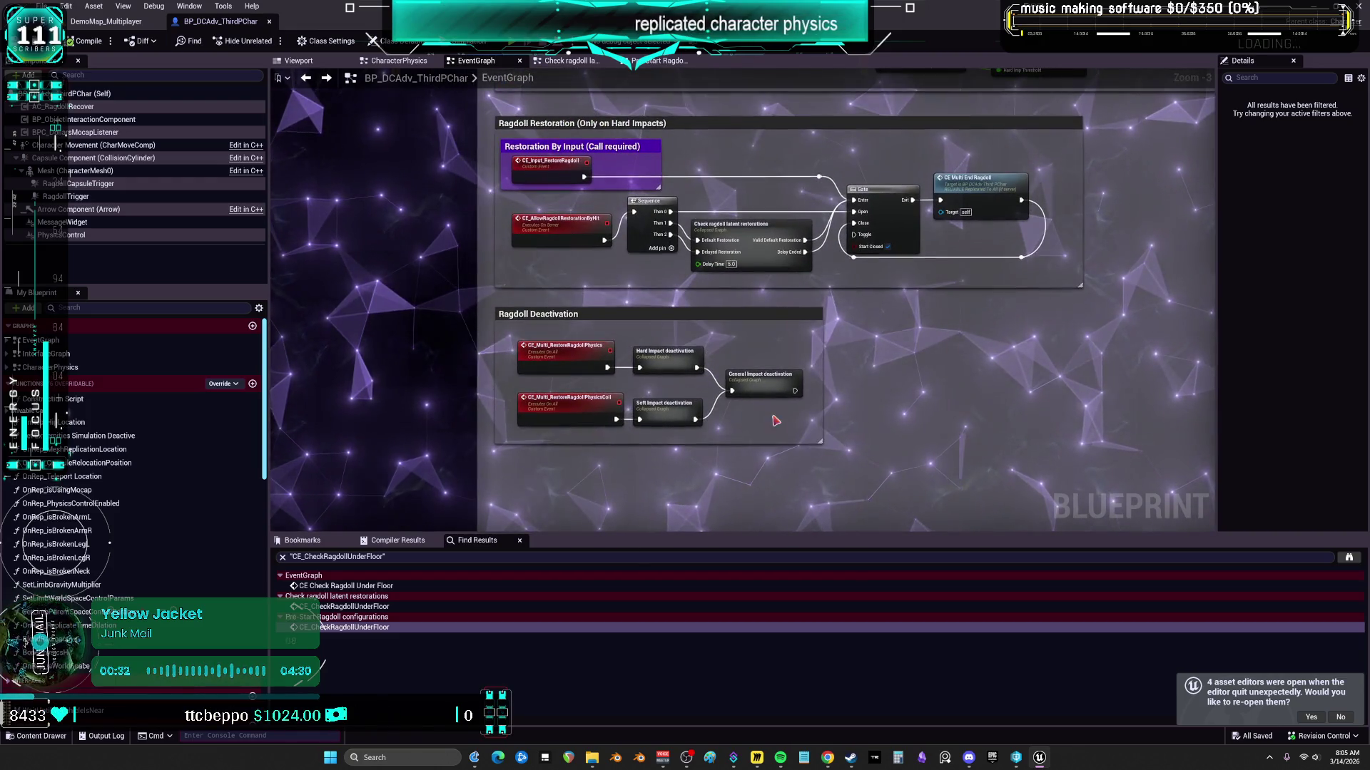
{"action": "double_click", "coordinate": [759, 233]}
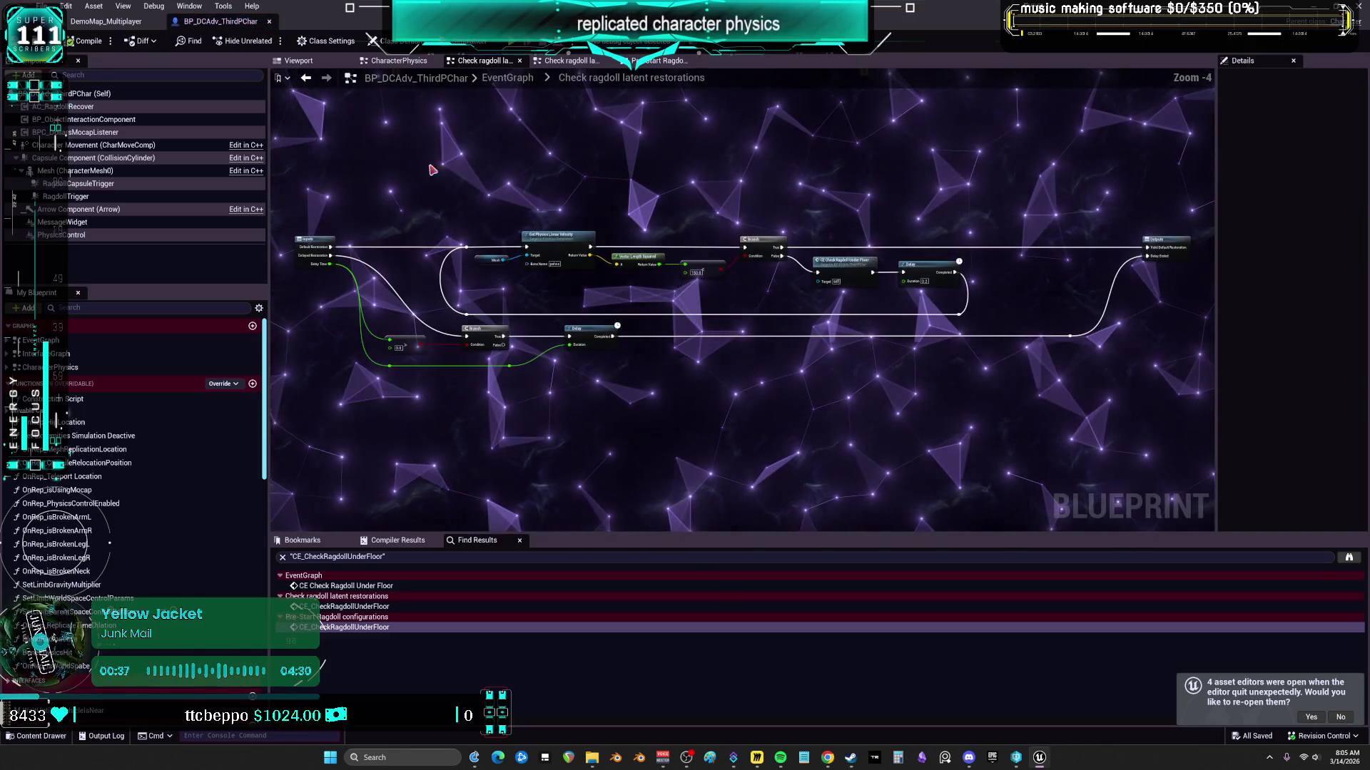
{"action": "left_click", "coordinate": [306, 80]}
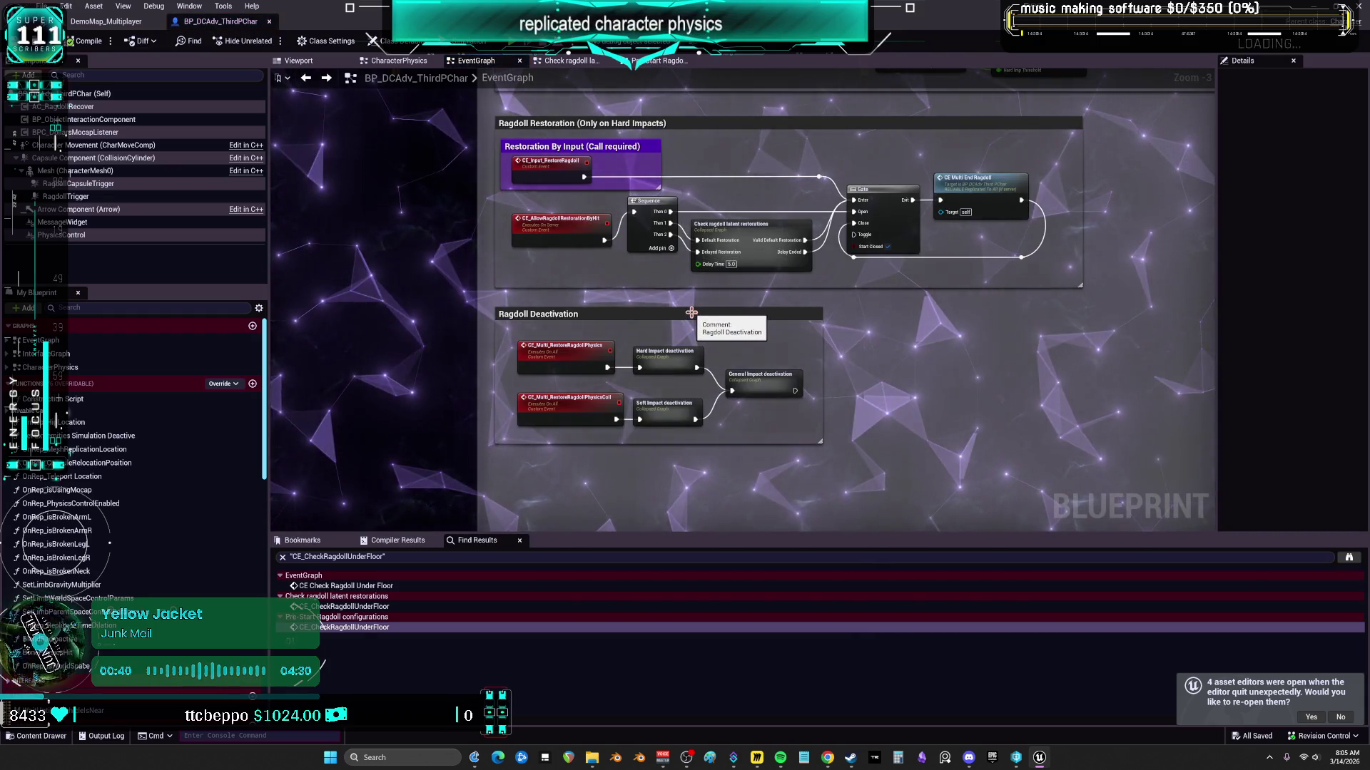
{"action": "scroll", "coordinate": [983, 347], "scroll_direction": "down", "scroll_amount": 3}
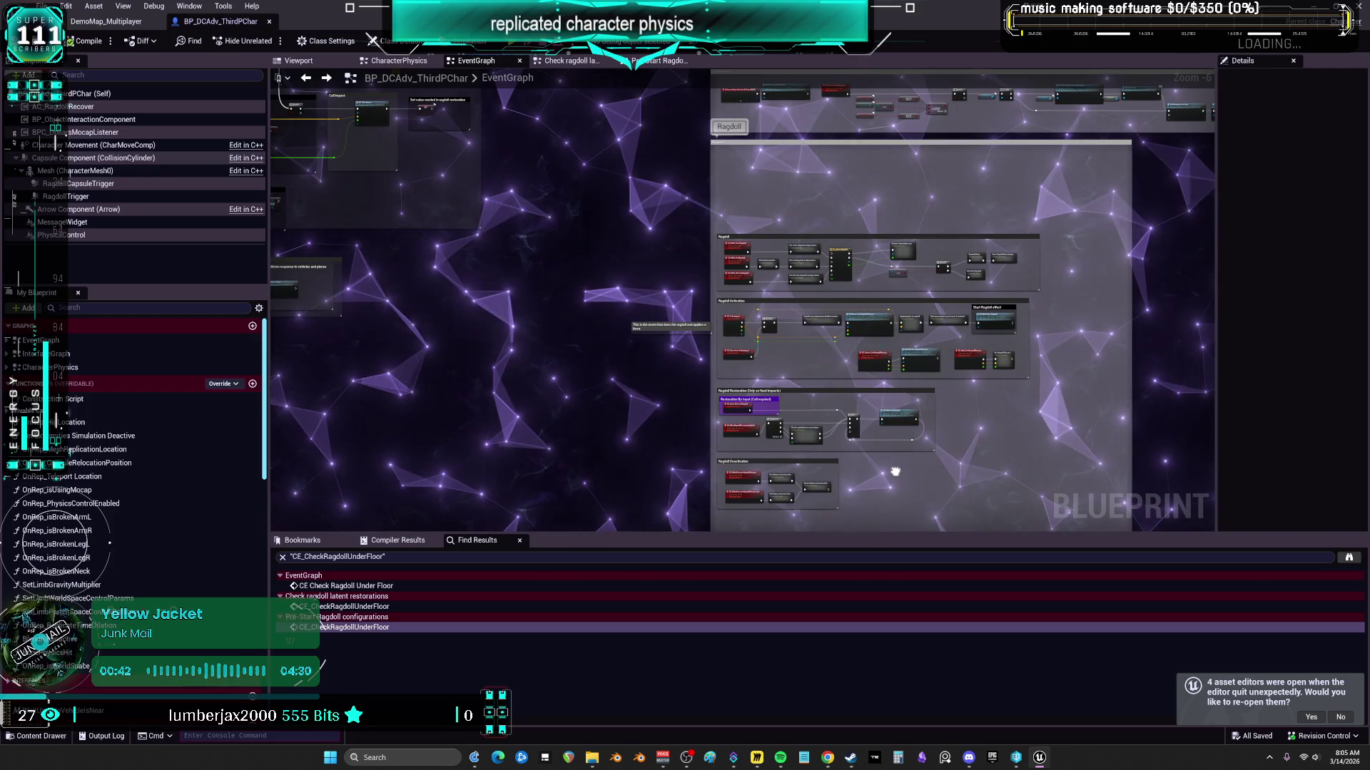
{"action": "left_click_drag", "start_coordinate": [894, 472], "coordinate": [689, 730]}
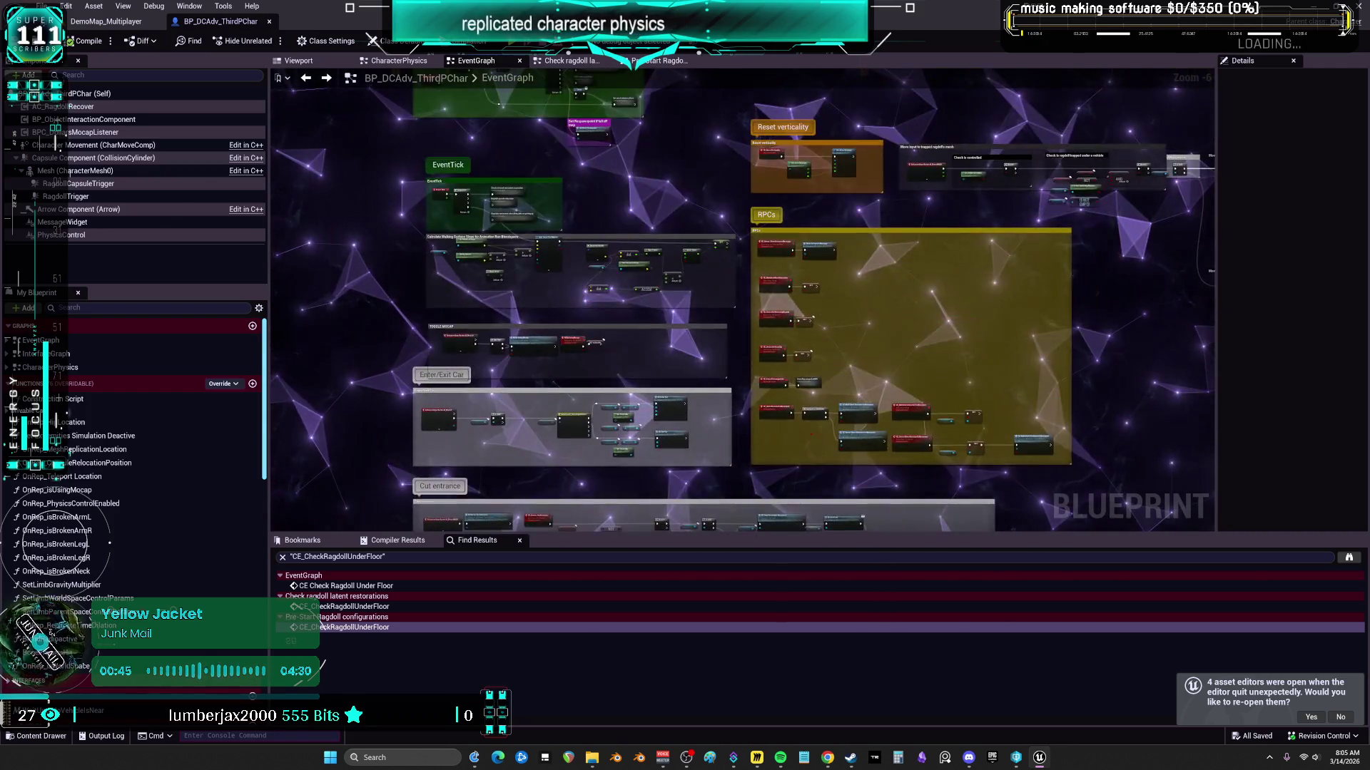
Step: Pan past the Play, Enter/Exit Car and Cut entrance groups to the Ragdoll group
{"action": "scroll", "coordinate": [814, 280], "scroll_direction": "up", "scroll_amount": 7}
{"action": "mouse_move", "coordinate": [839, 236]}
{"action": "left_mouse_down"}
{"action": "mouse_move", "coordinate": [753, 328]}
{"action": "mouse_move", "coordinate": [937, 298]}
{"action": "mouse_move", "coordinate": [900, 273]}
{"action": "mouse_move", "coordinate": [473, 159]}
{"action": "left_mouse_up"}
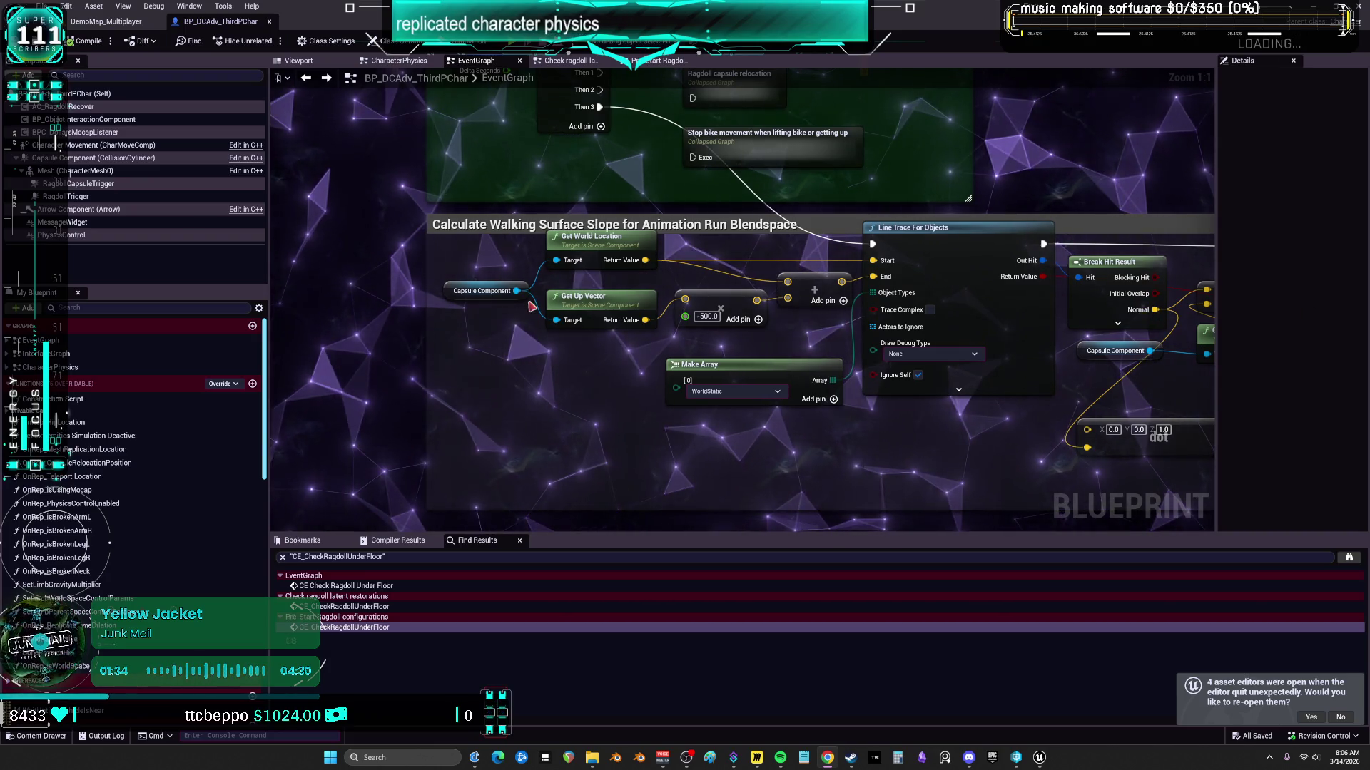
{"action": "scroll", "coordinate": [721, 282], "scroll_direction": "down", "scroll_amount": 4}
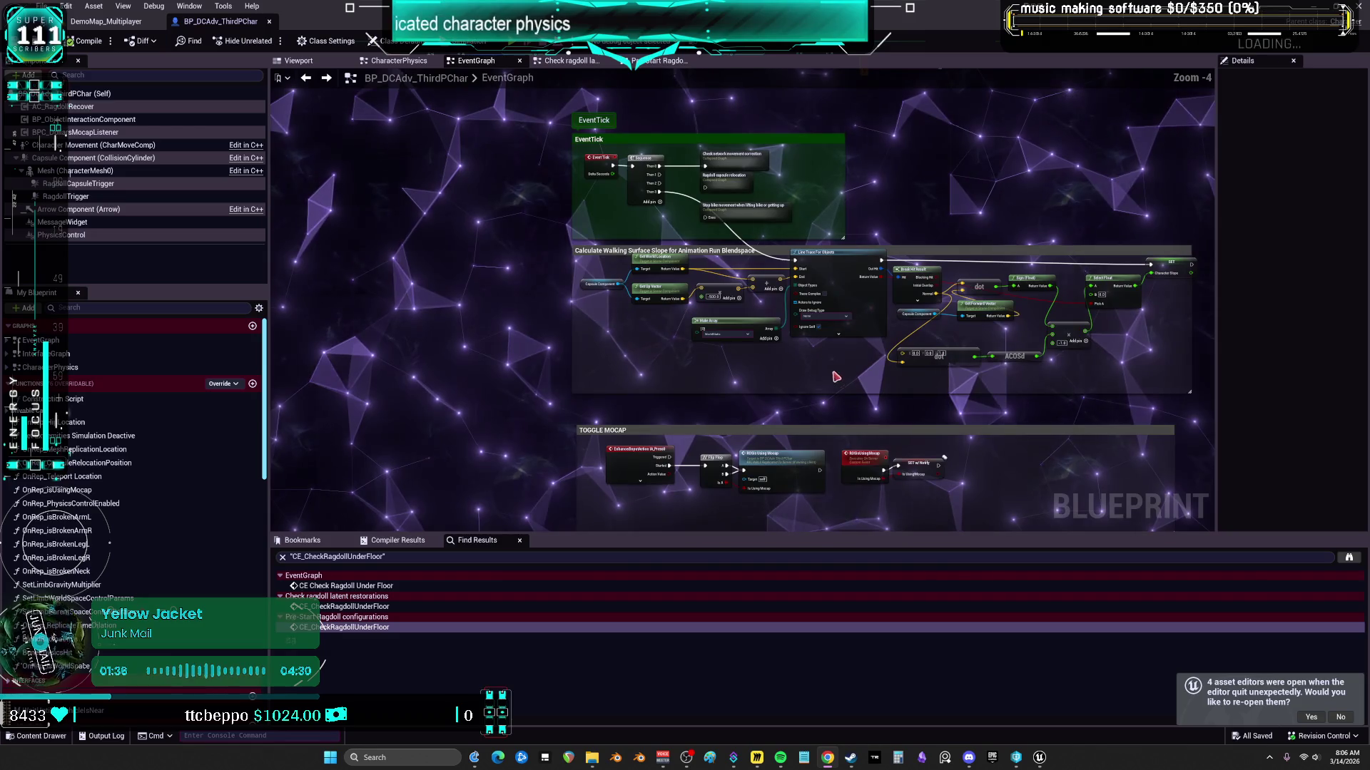
{"action": "left_click_drag", "start_coordinate": [831, 374], "coordinate": [804, 156]}
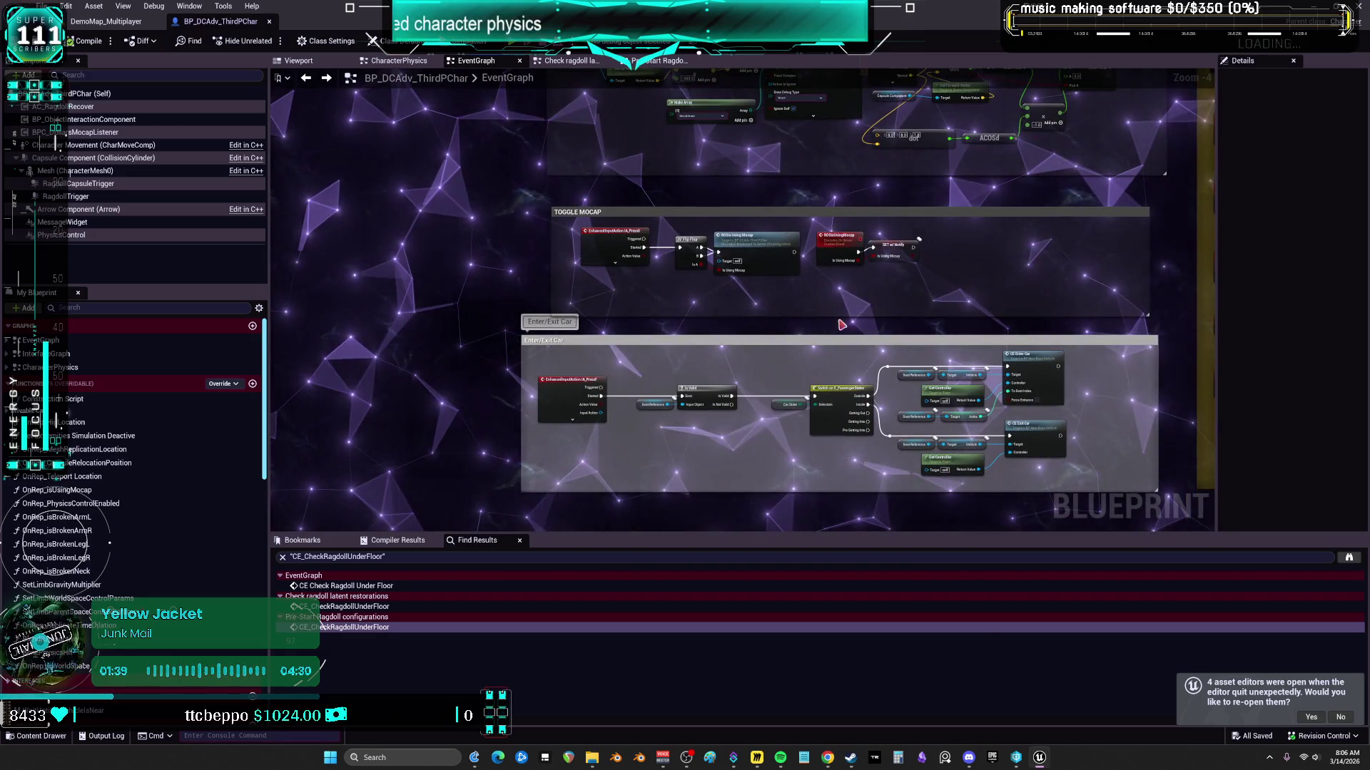
{"action": "left_click_drag", "start_coordinate": [826, 310], "coordinate": [820, 130]}
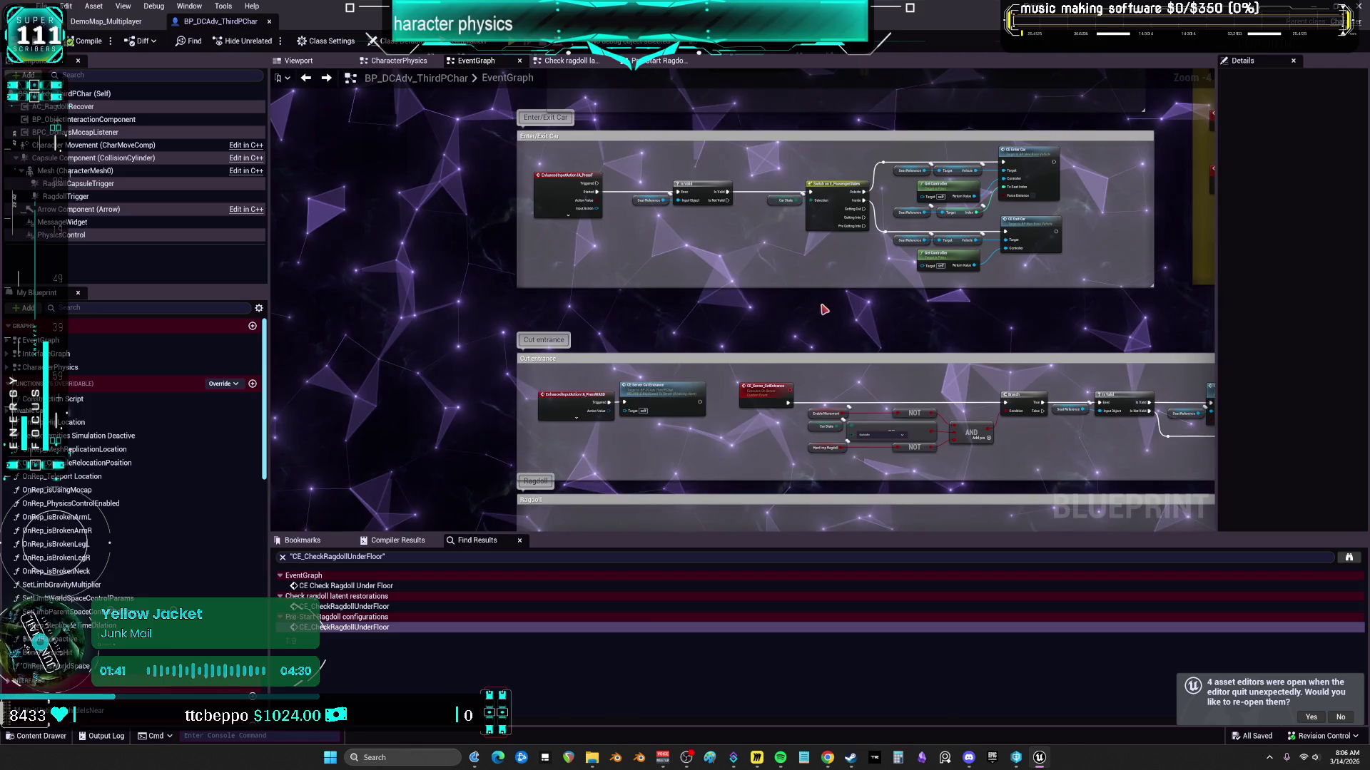
{"action": "left_click_drag", "start_coordinate": [824, 308], "coordinate": [787, 50]}
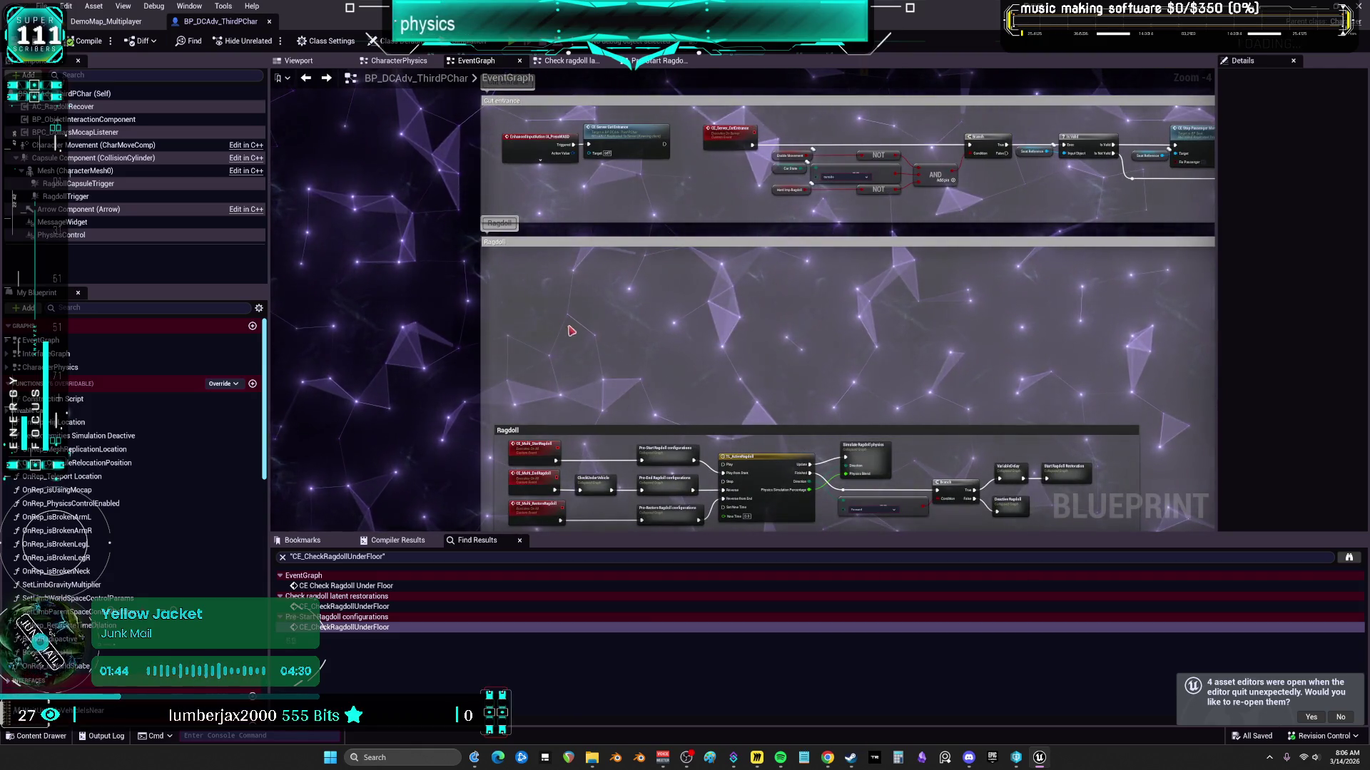
{"action": "scroll", "coordinate": [571, 331], "scroll_direction": "up", "scroll_amount": 3}
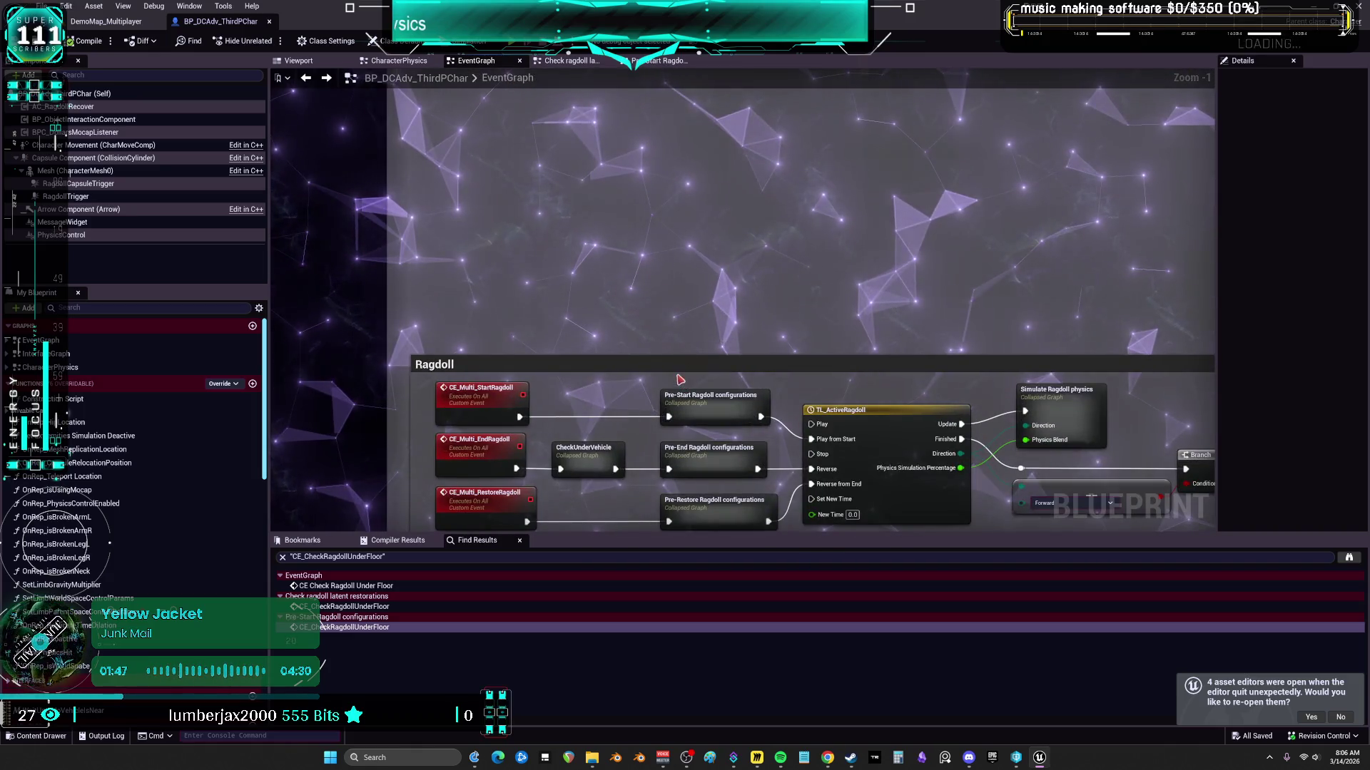
Step: Inspect CheckUnderVehicle's collapsed graph, then expand it into its Wait Until No Vehicle Is Near node
{"action": "double_click", "coordinate": [597, 459]}
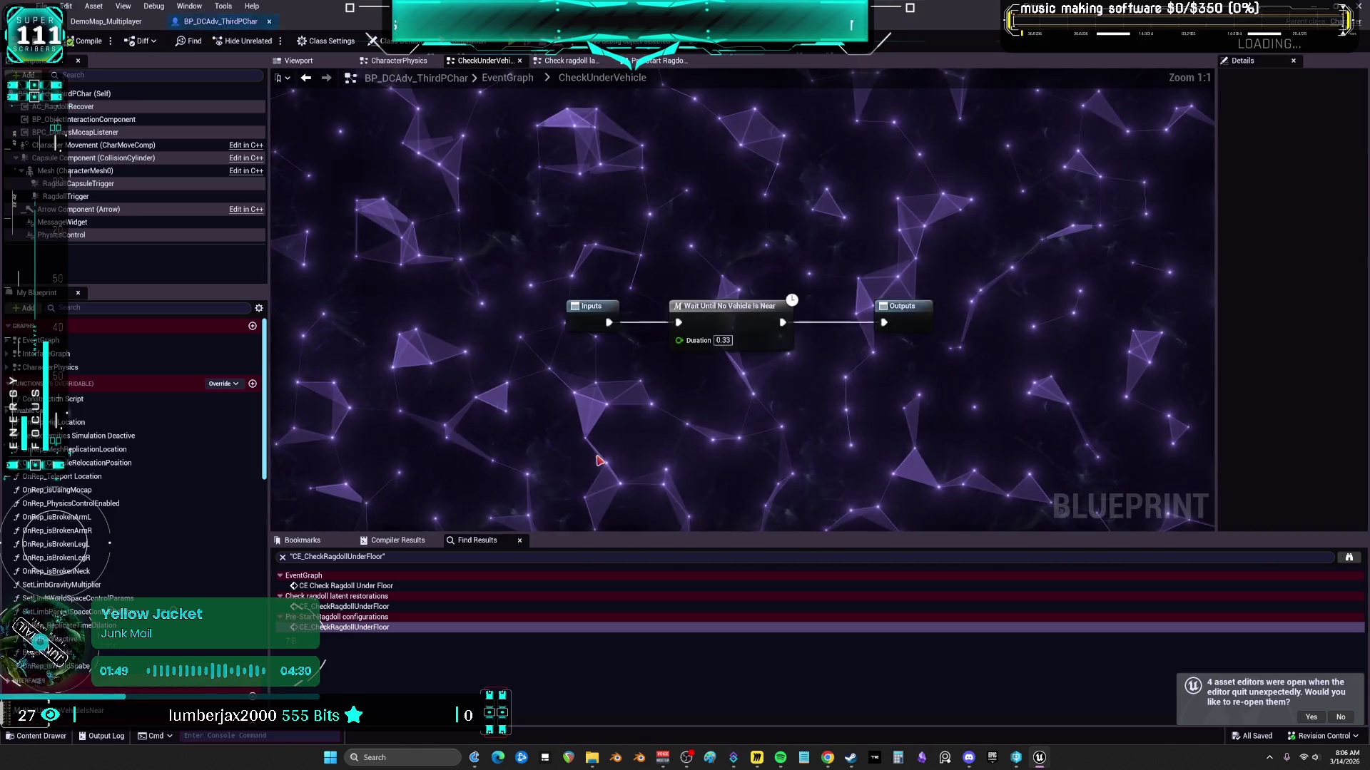
{"action": "left_click", "coordinate": [307, 78]}
{"action": "right_click", "coordinate": [596, 456]}
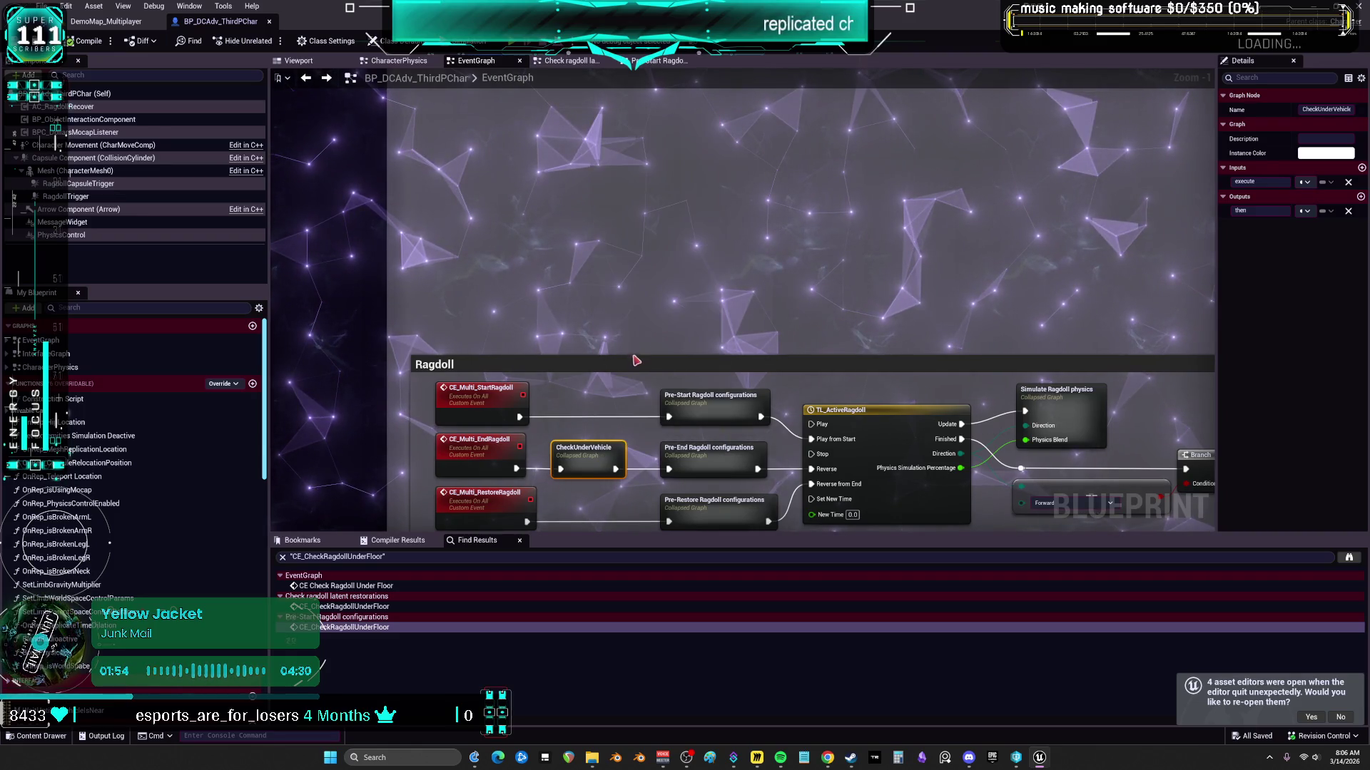
{"action": "left_click", "coordinate": [637, 363]}
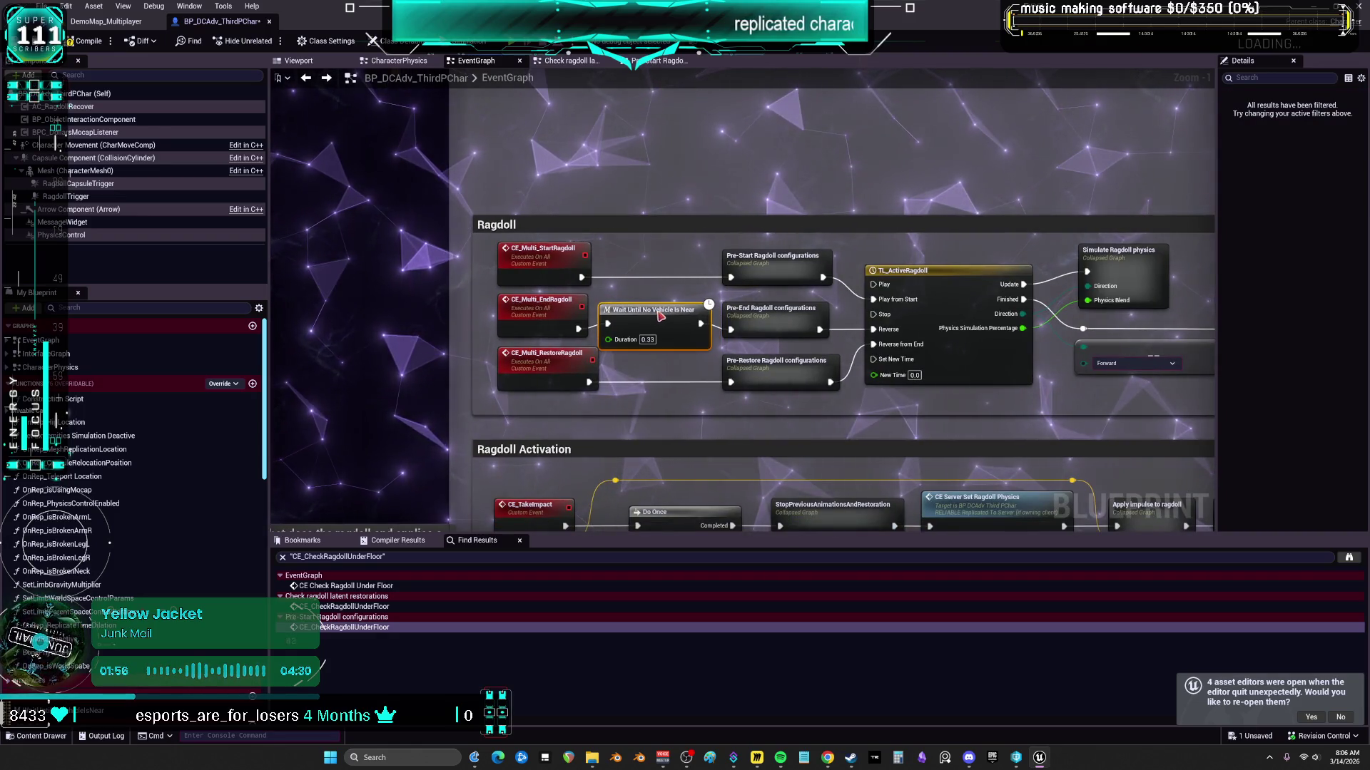
Step: Inside Pre-End Ragdoll configurations, expand the Check restoration orientation collapsed graph into its nodes
{"action": "double_click", "coordinate": [804, 316]}
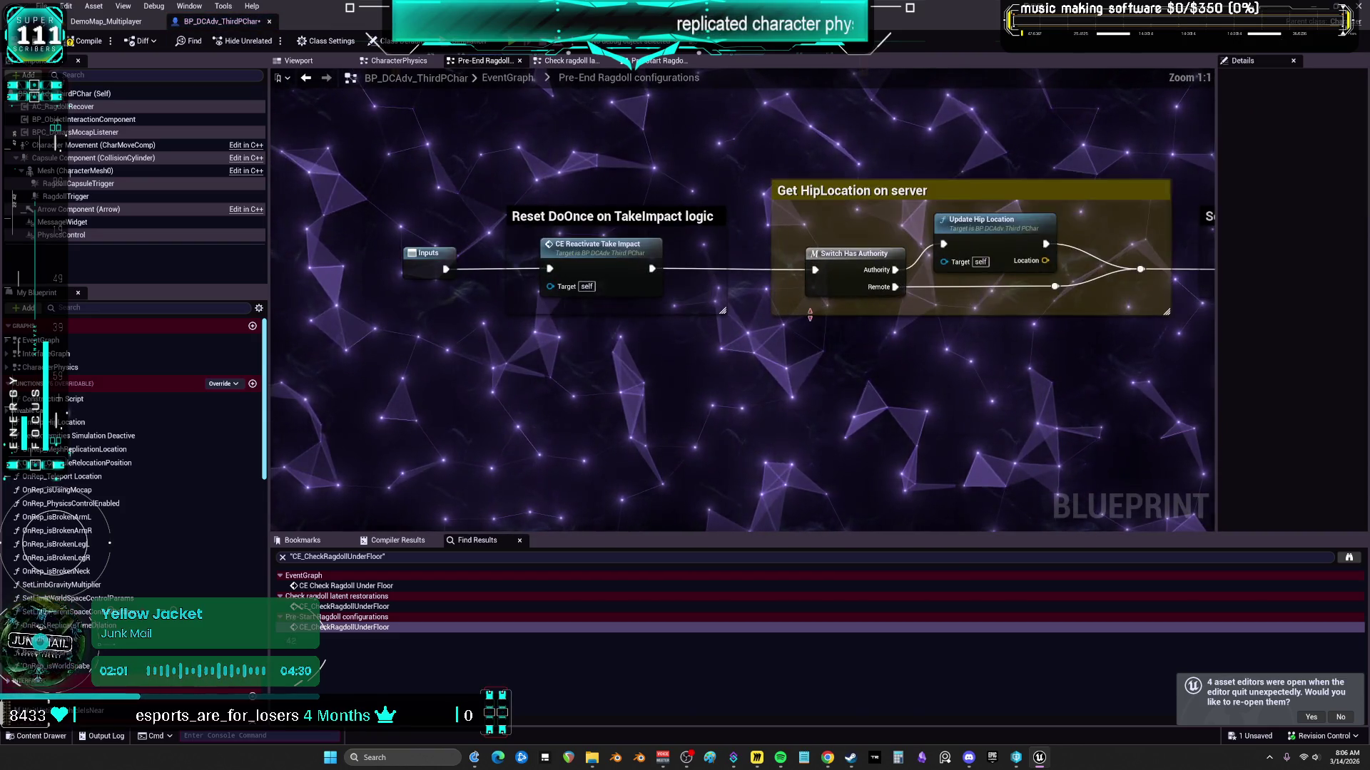
{"action": "left_click_drag", "start_coordinate": [1040, 373], "coordinate": [1018, 372]}
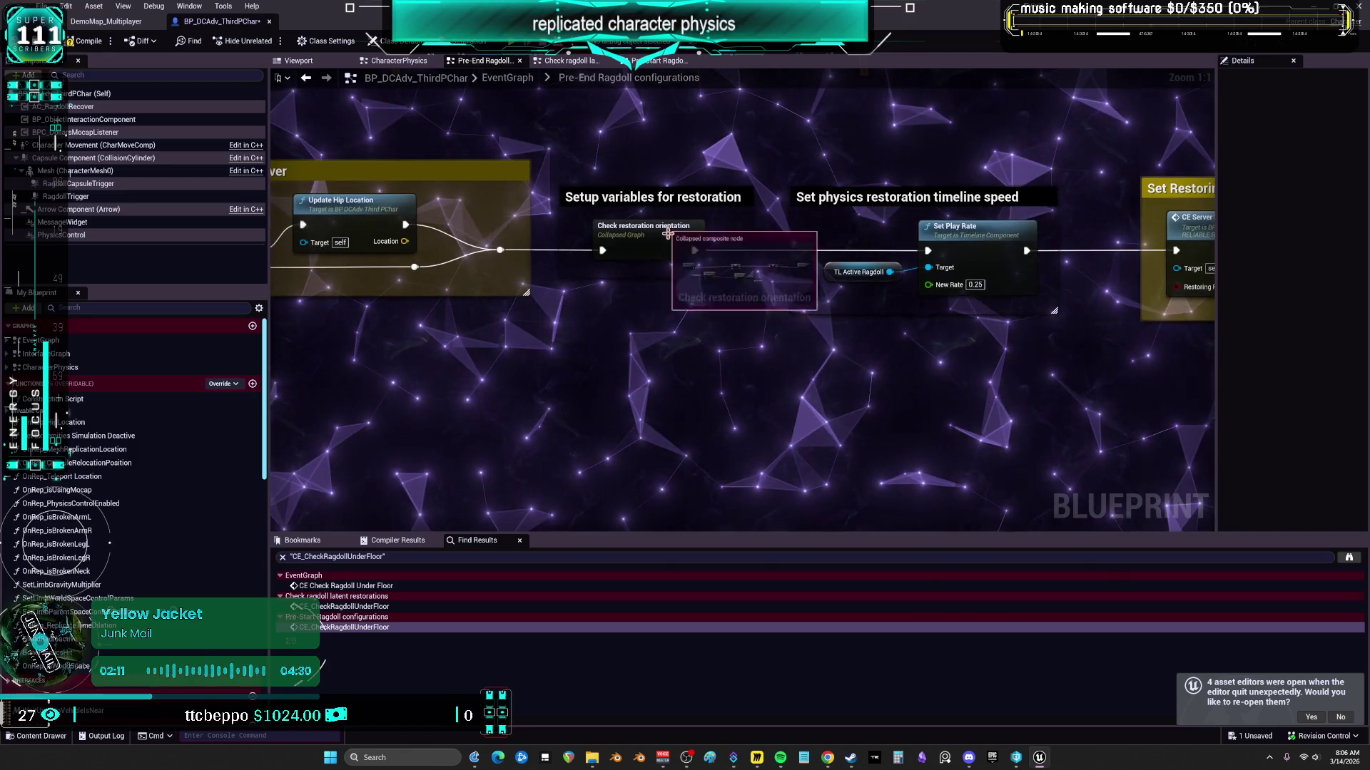
{"action": "double_click", "coordinate": [669, 242]}
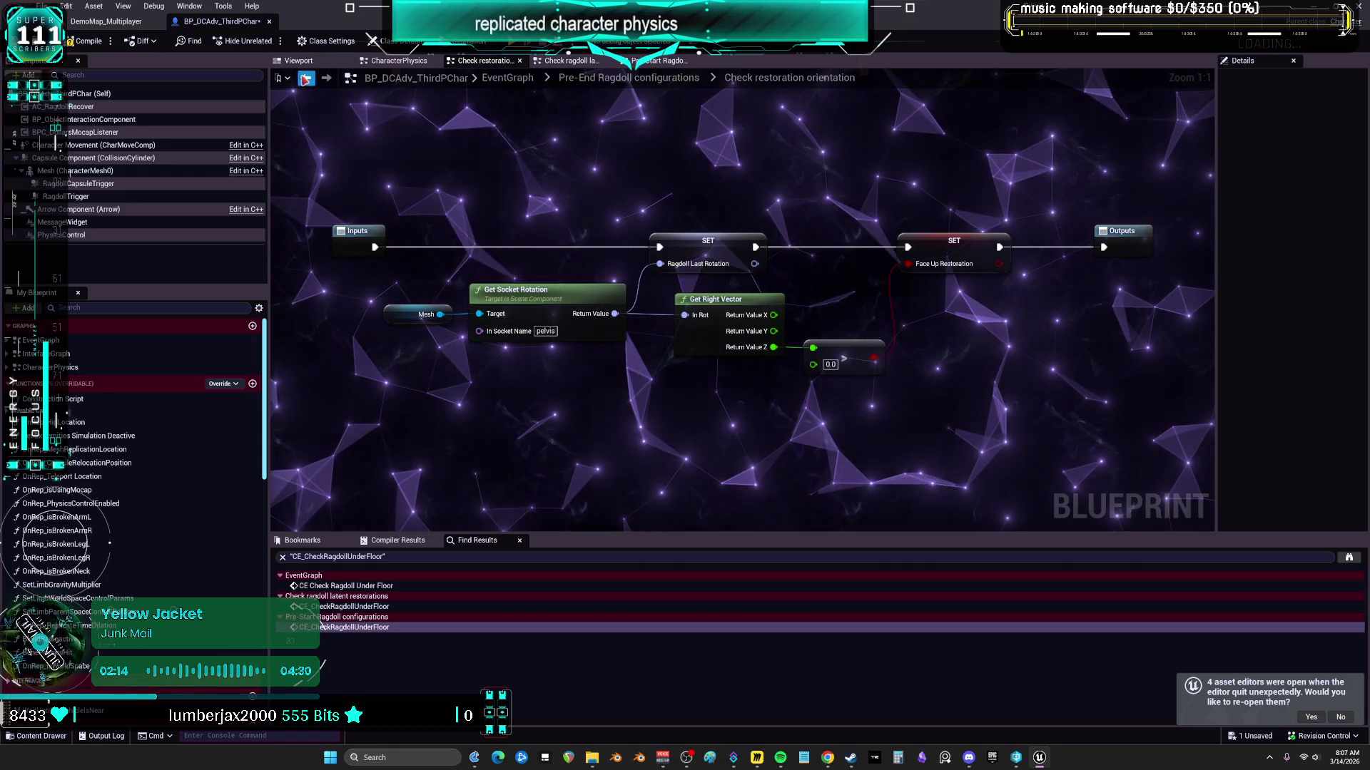
{"action": "left_click", "coordinate": [304, 80]}
{"action": "right_click", "coordinate": [649, 249]}
{"action": "left_click", "coordinate": [734, 451]}
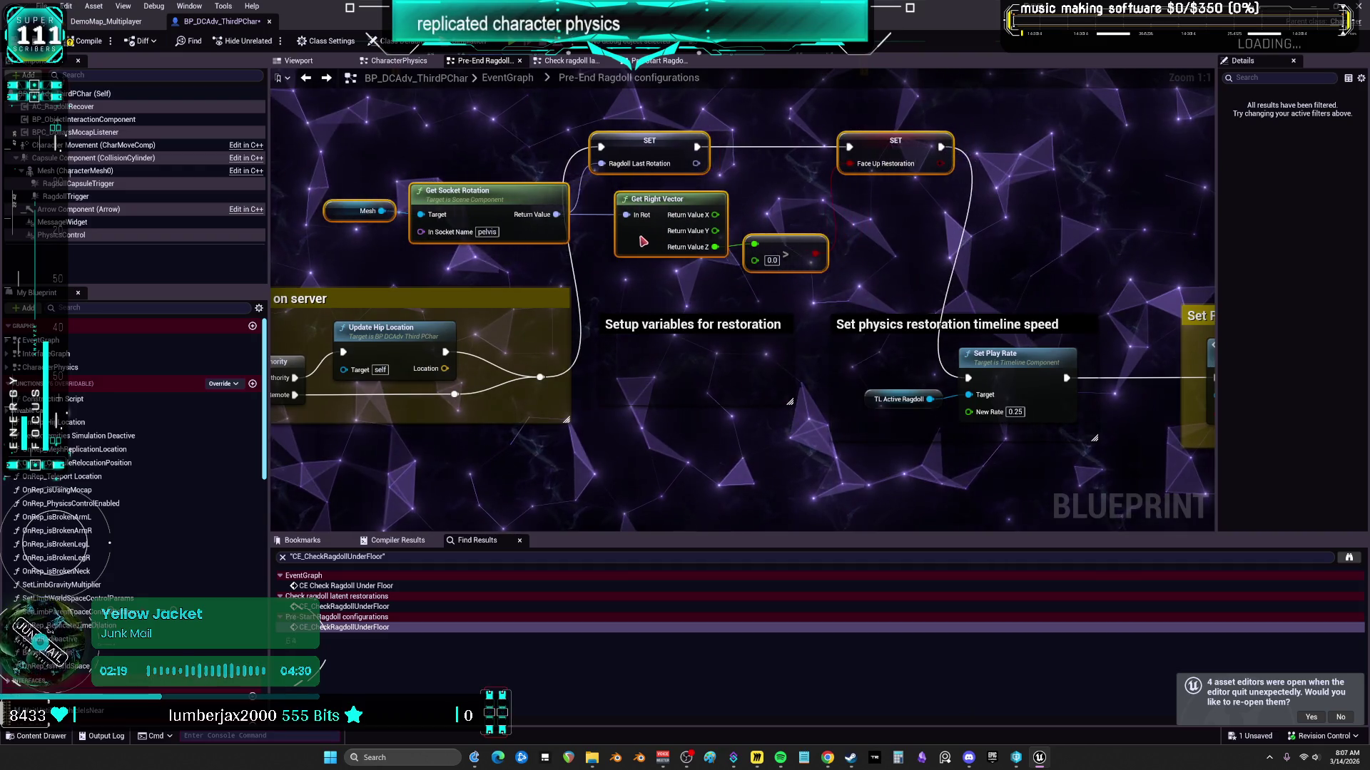
Step: Fit the Setup variables for restoration comment around its SET nodes and shift Set RestoringRagdoll left
{"action": "left_click_drag", "start_coordinate": [685, 314], "coordinate": [683, 136]}
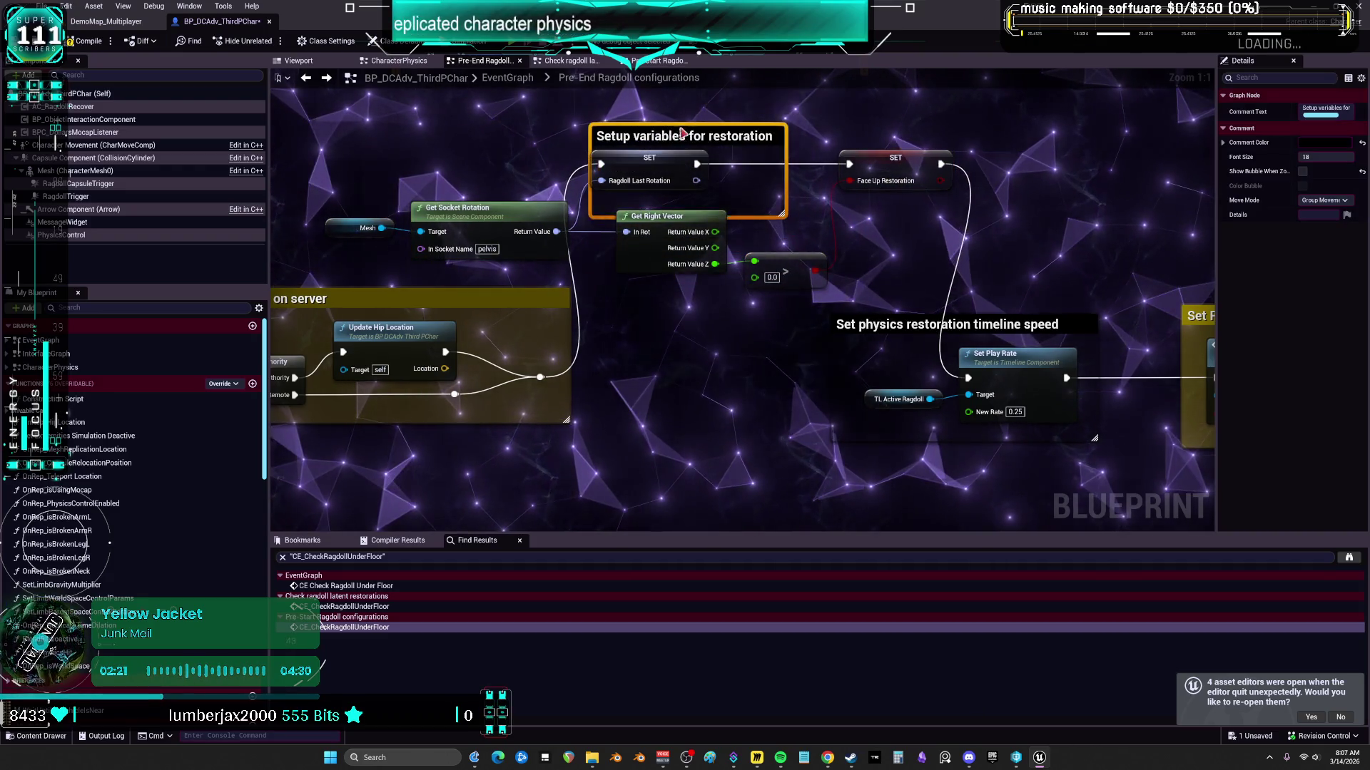
{"action": "scroll", "coordinate": [694, 166], "scroll_direction": "down", "scroll_amount": 1}
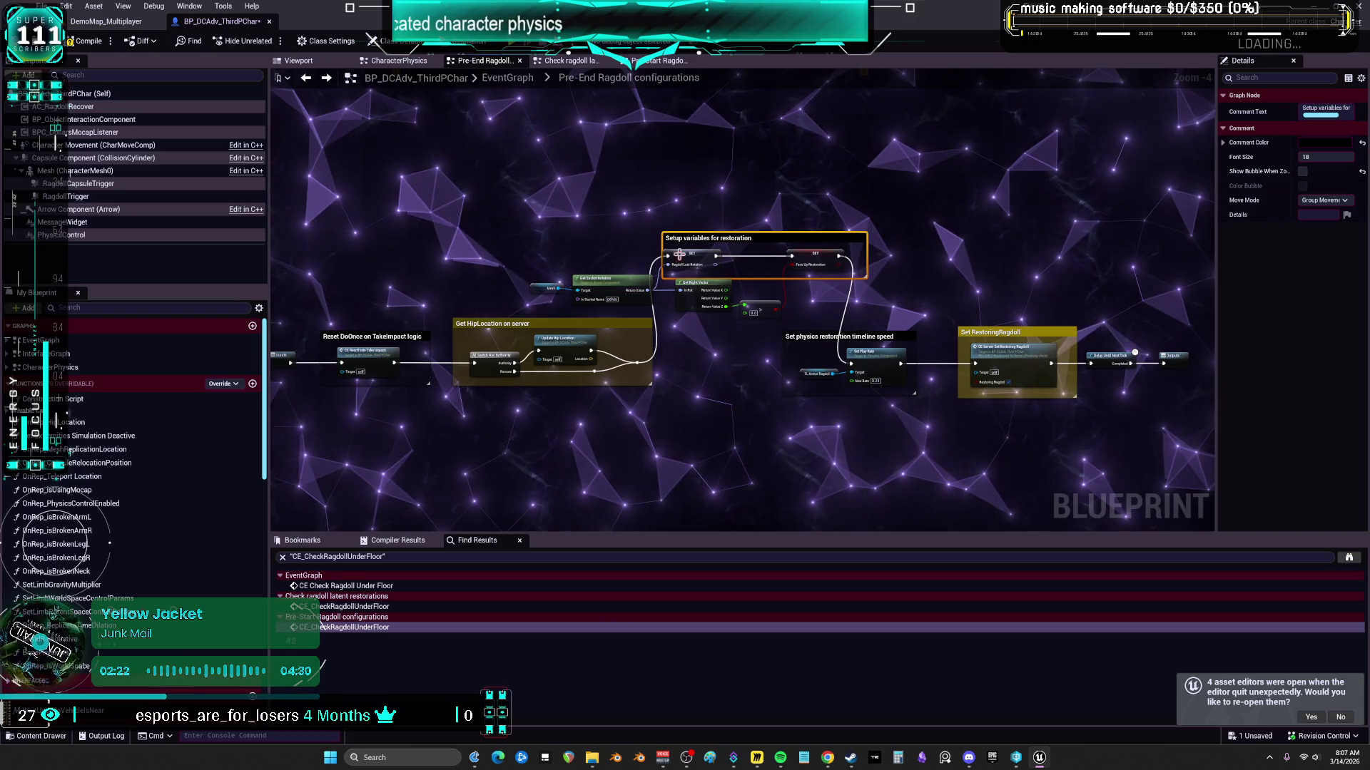
{"action": "left_click", "coordinate": [661, 244]}
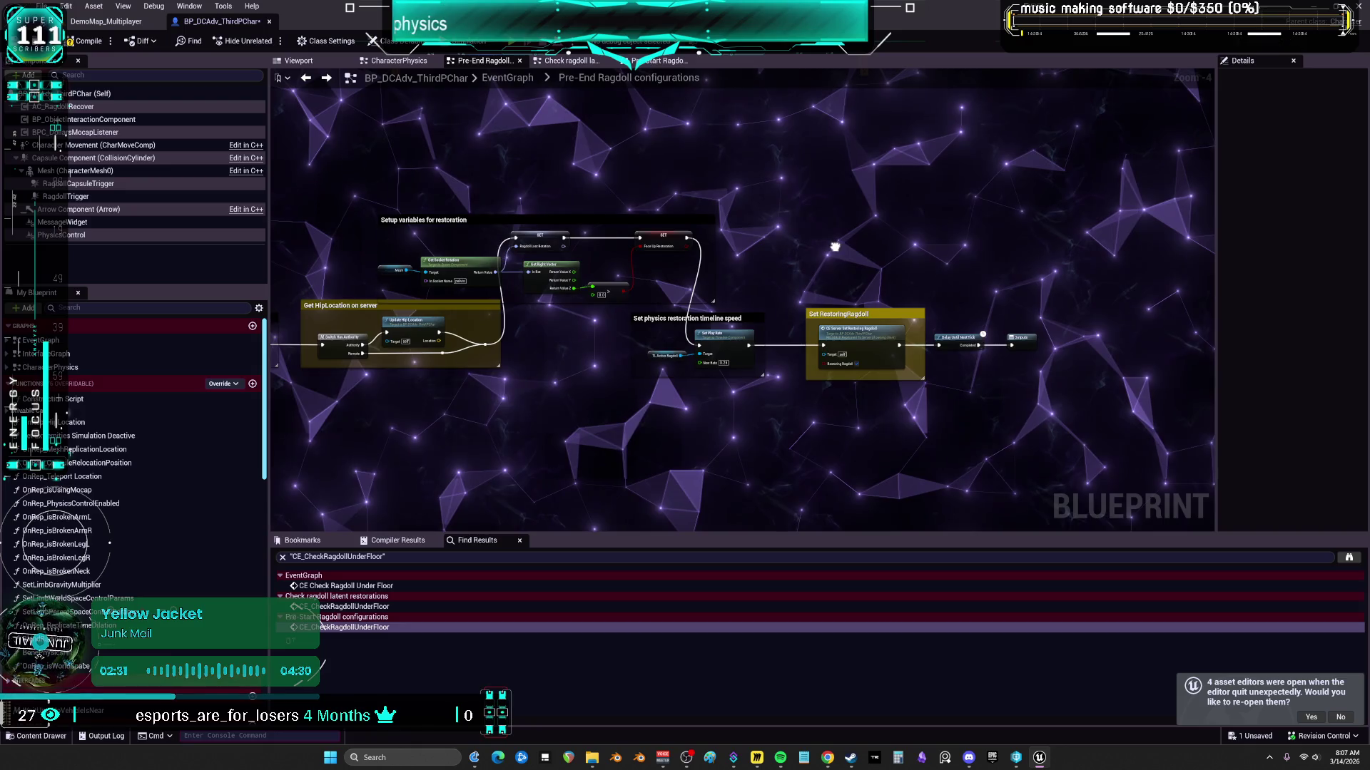
{"action": "left_click_drag", "start_coordinate": [821, 283], "coordinate": [822, 283]}
{"action": "left_click_drag", "start_coordinate": [848, 341], "coordinate": [810, 341]}
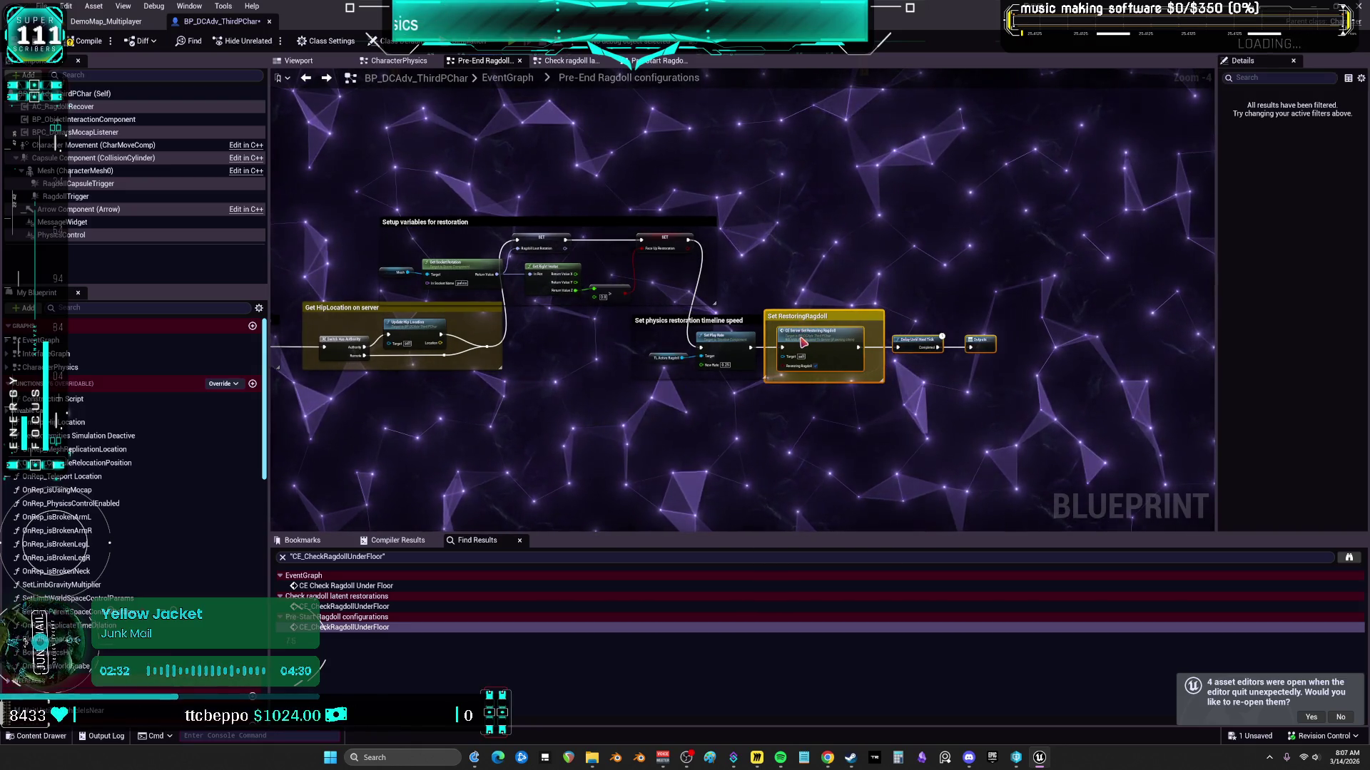
{"action": "left_click", "coordinate": [306, 80]}
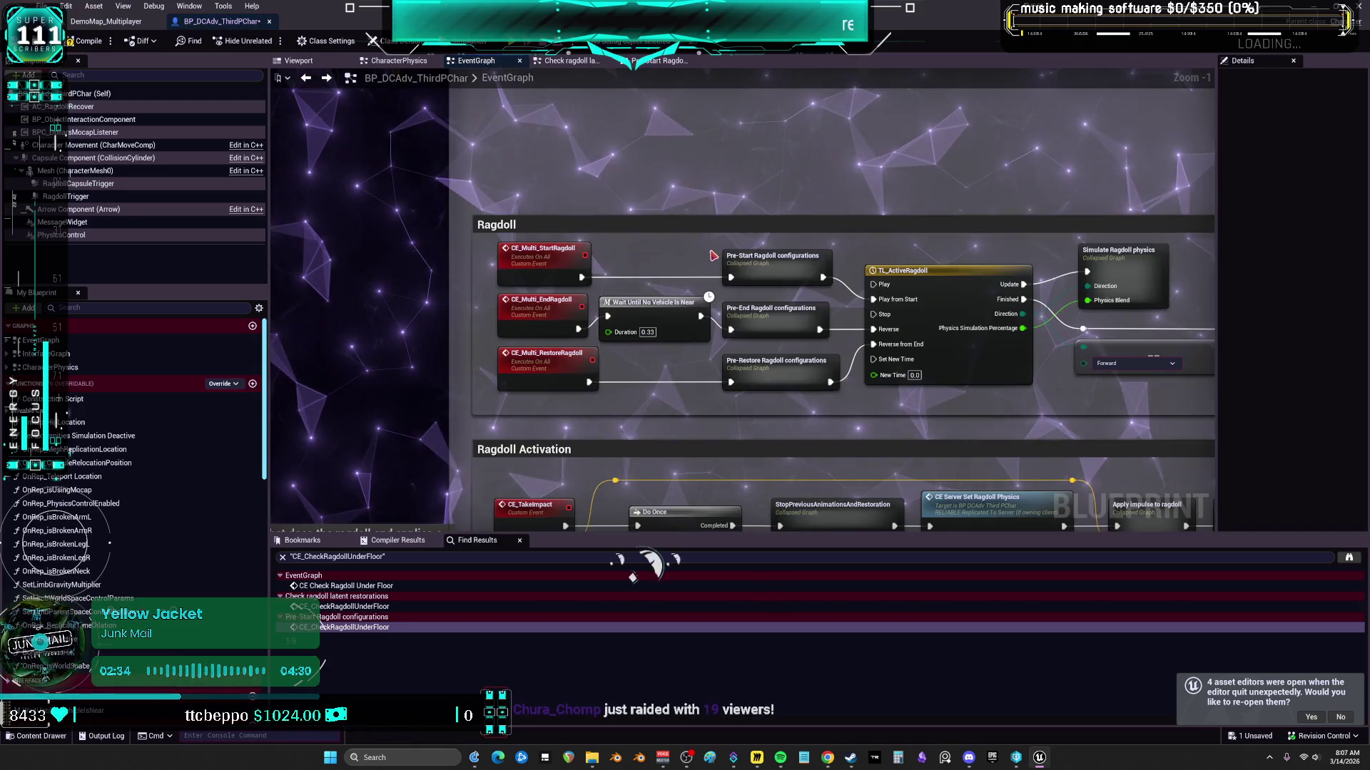
Step: Pan across the Ragdoll section, then close the BP_DCAdv_ThirdPChar blueprint editor
{"action": "mouse_move", "coordinate": [774, 383]}
{"action": "left_mouse_down"}
{"action": "mouse_move", "coordinate": [602, 342]}
{"action": "mouse_move", "coordinate": [271, 303]}
{"action": "left_mouse_up"}
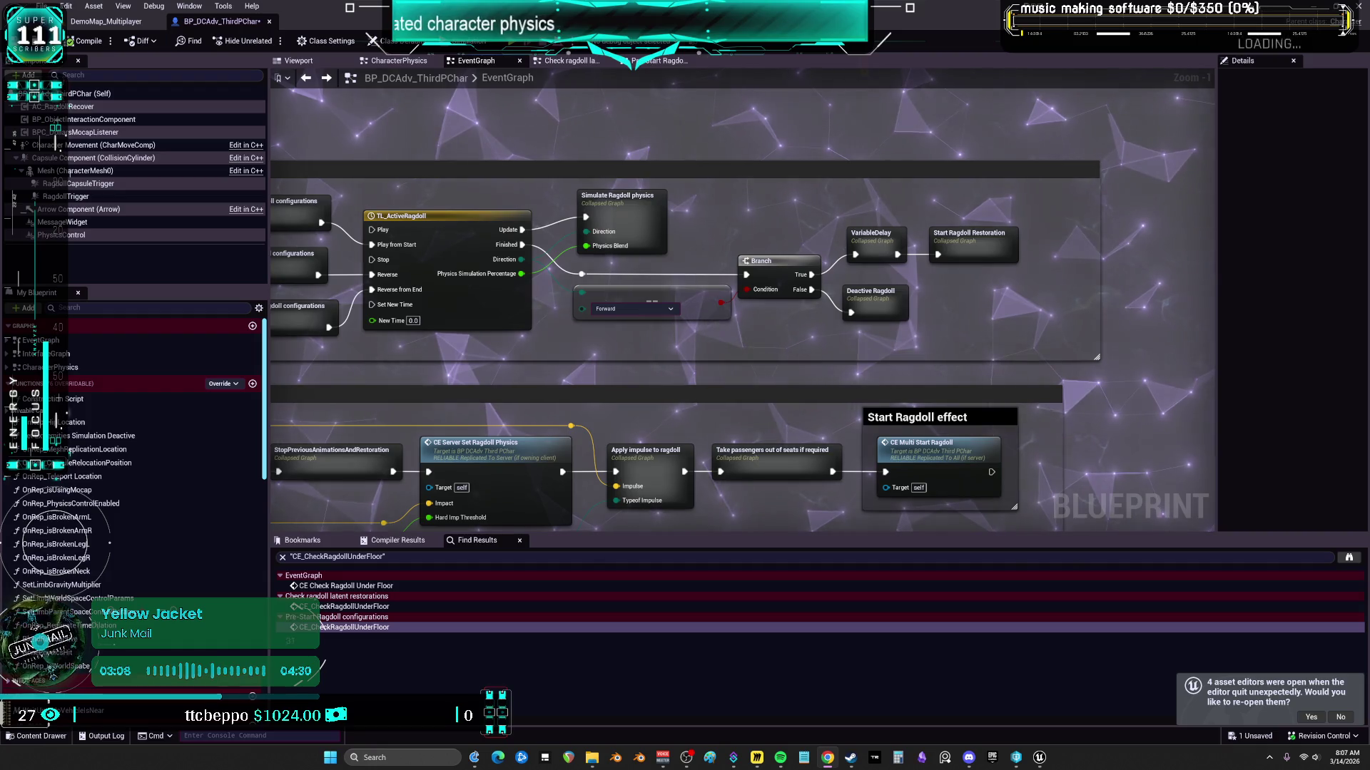
{"action": "left_click", "coordinate": [270, 23]}
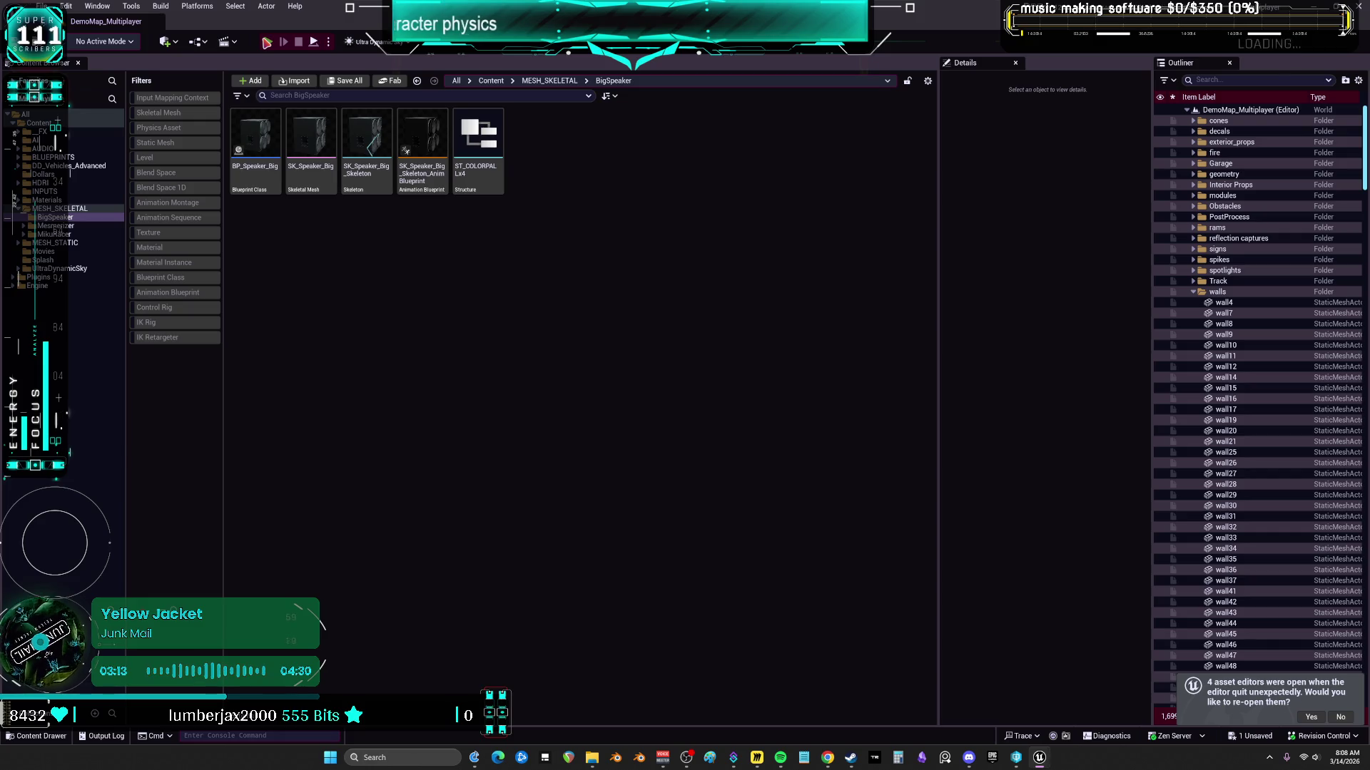
Step: Launch a multiplayer Play-in-Editor session and enlarge the client and server preview windows
{"action": "left_click", "coordinate": [266, 42]}
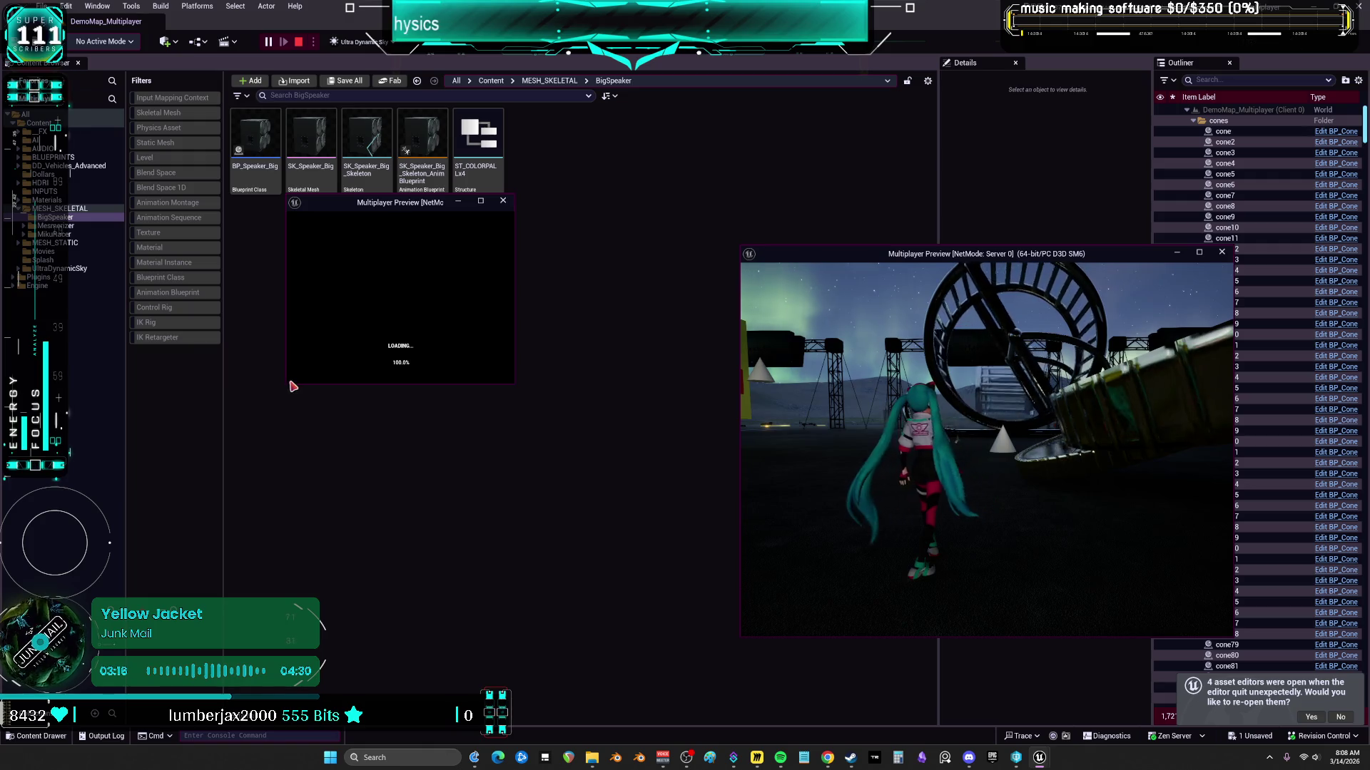
{"action": "mouse_move", "coordinate": [285, 386]}
{"action": "left_mouse_down"}
{"action": "mouse_move", "coordinate": [137, 618]}
{"action": "mouse_move", "coordinate": [69, 649]}
{"action": "left_mouse_up"}
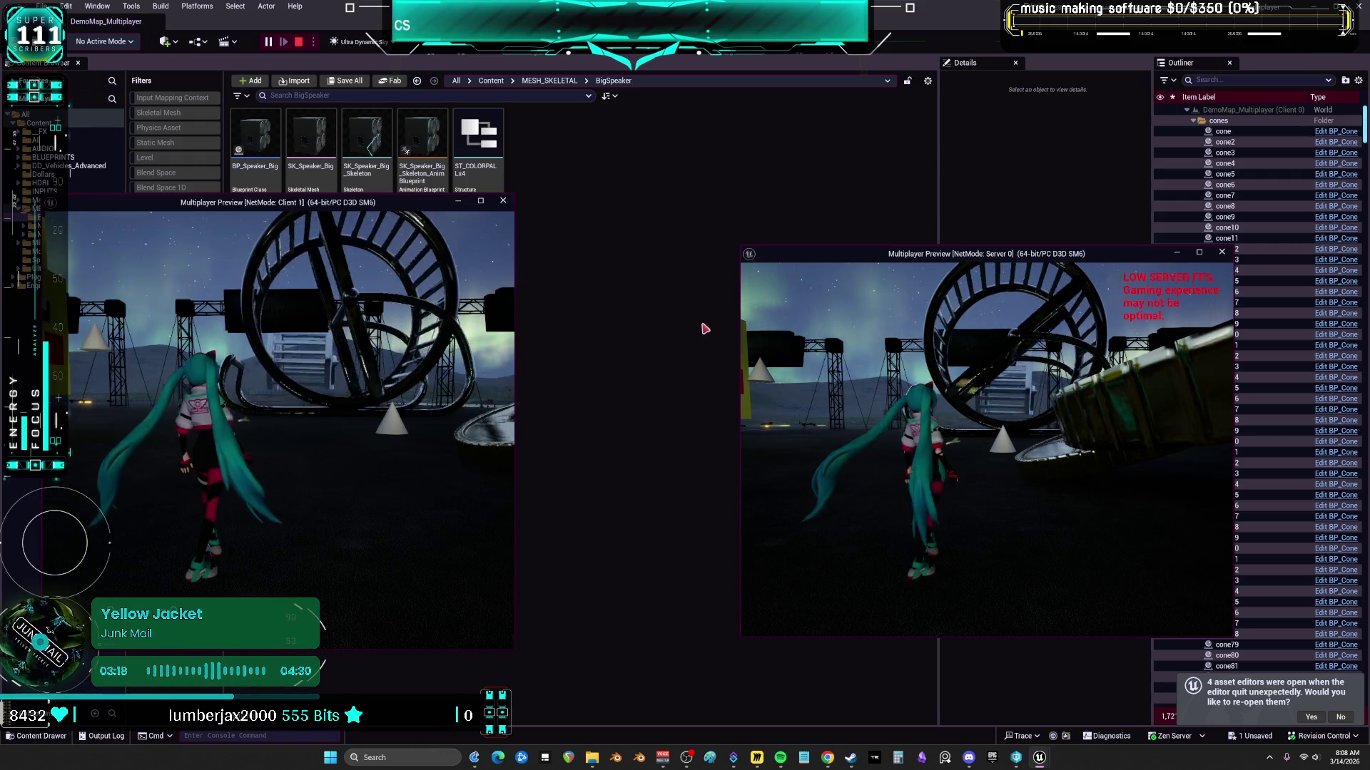
{"action": "left_click_drag", "start_coordinate": [739, 246], "coordinate": [578, 151]}
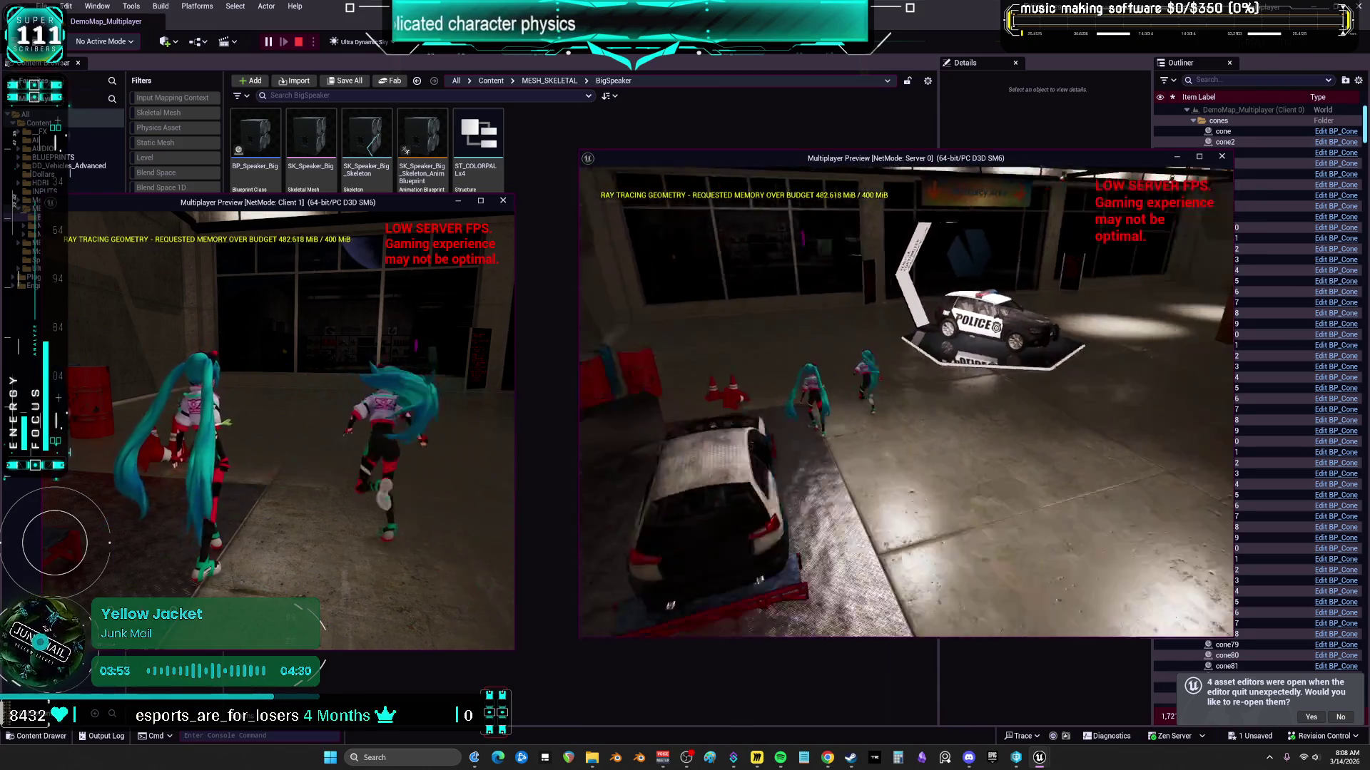
Step: Take control of the Server preview and walk its character around the garage with WASD
{"action": "left_click", "coordinate": [324, 449]}
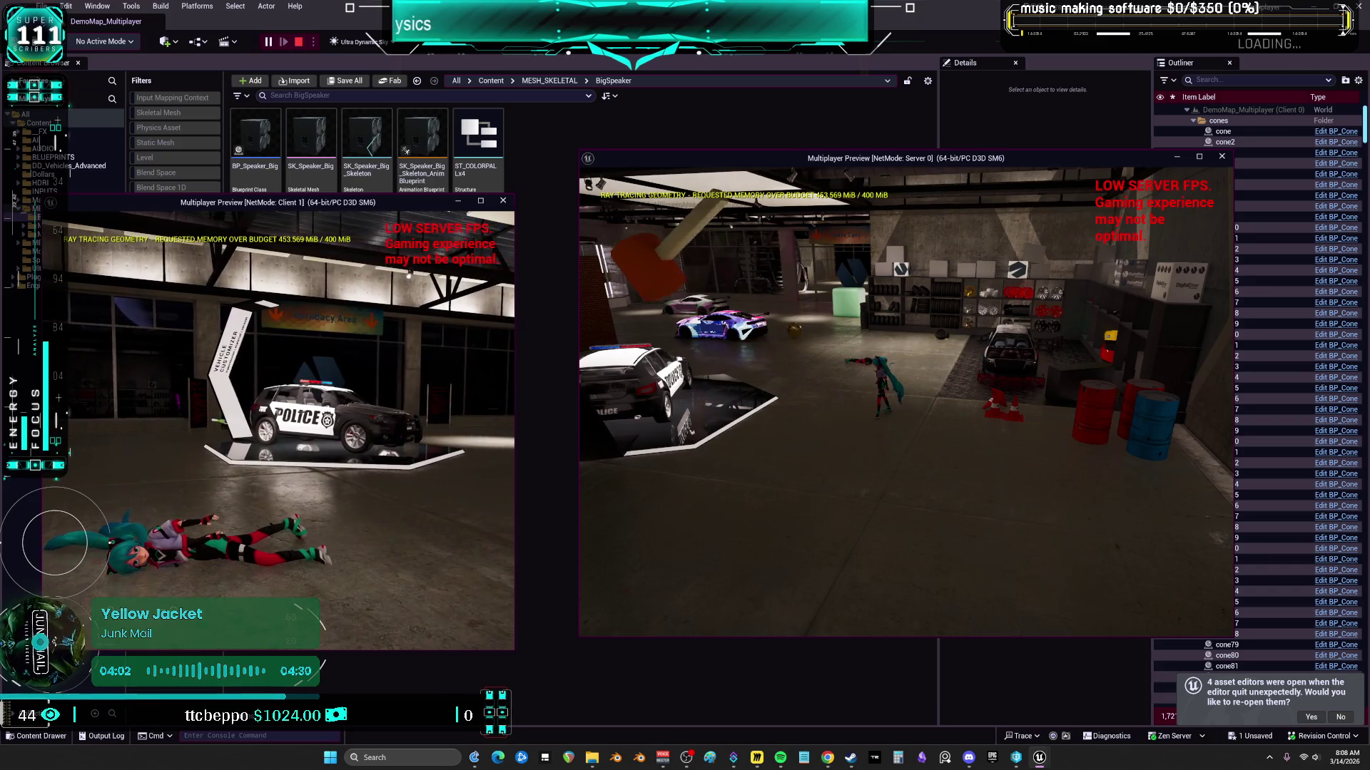
{"action": "left_click", "coordinate": [856, 434]}
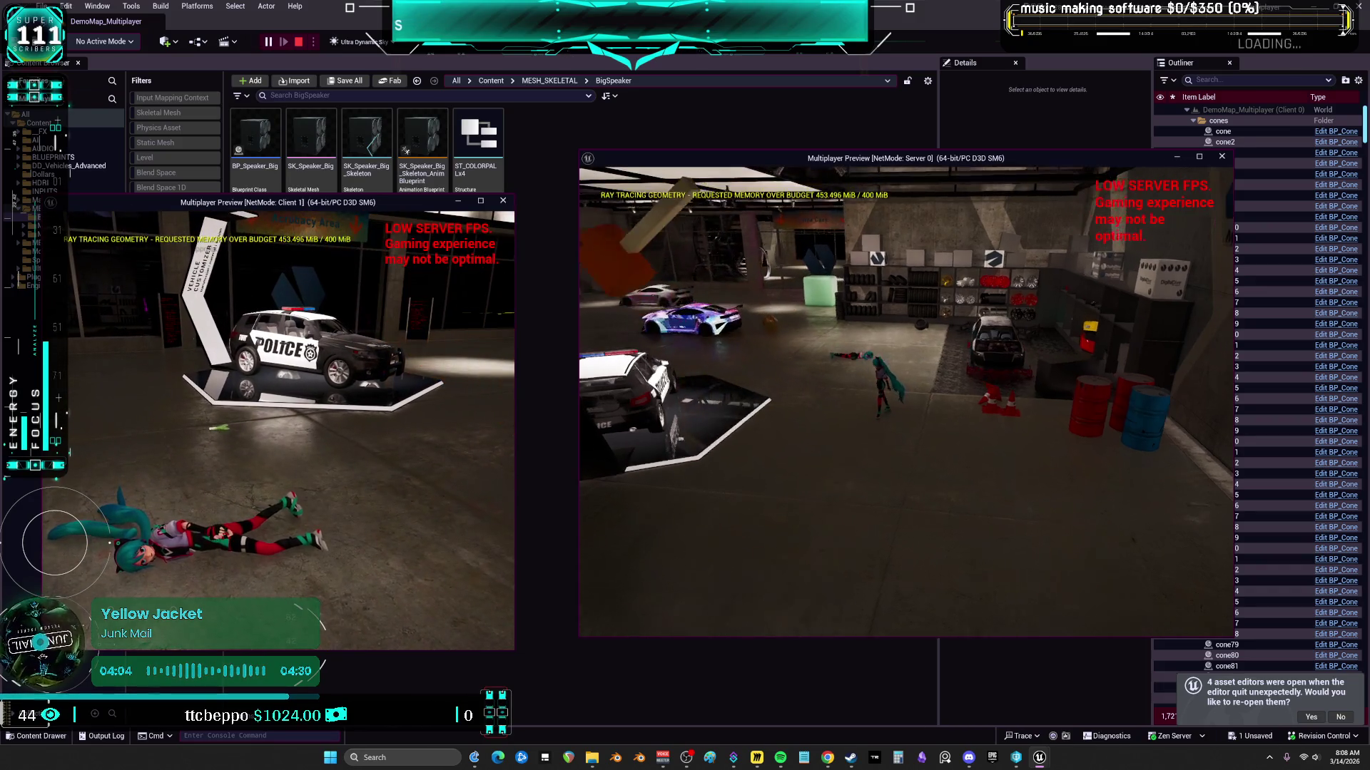
{"action": "key", "text": "w"}
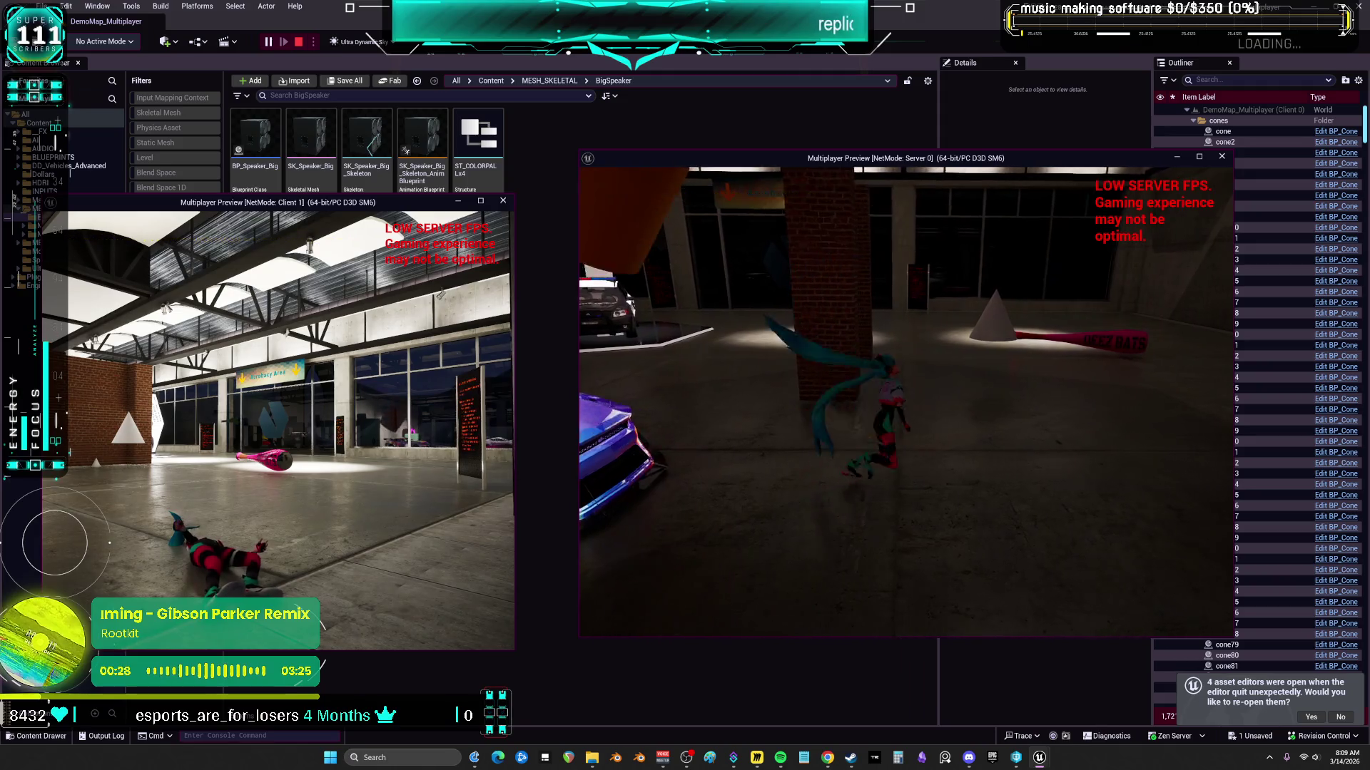
{"action": "key", "text": "1"}
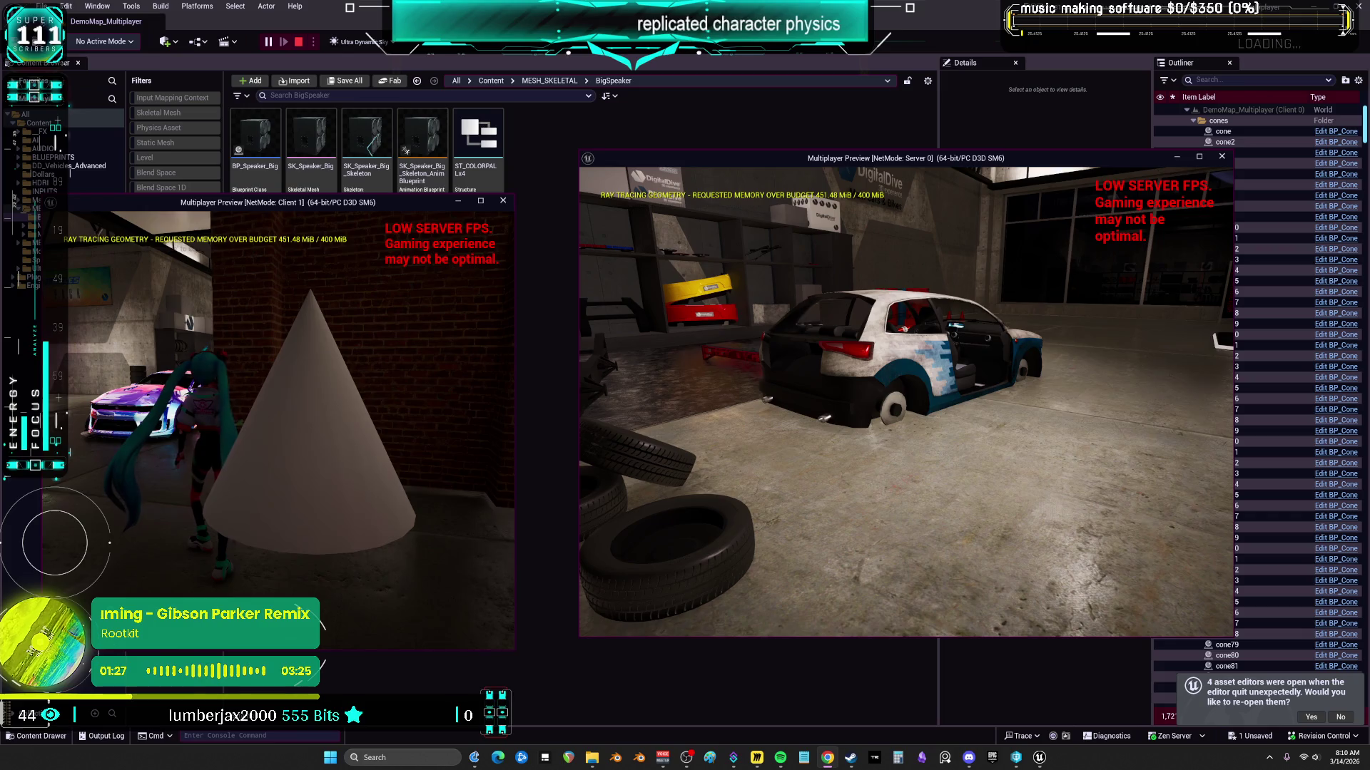
Step: Run the server character toward the driving area, ragdoll it with R, then recover with R
{"action": "left_click", "coordinate": [756, 503]}
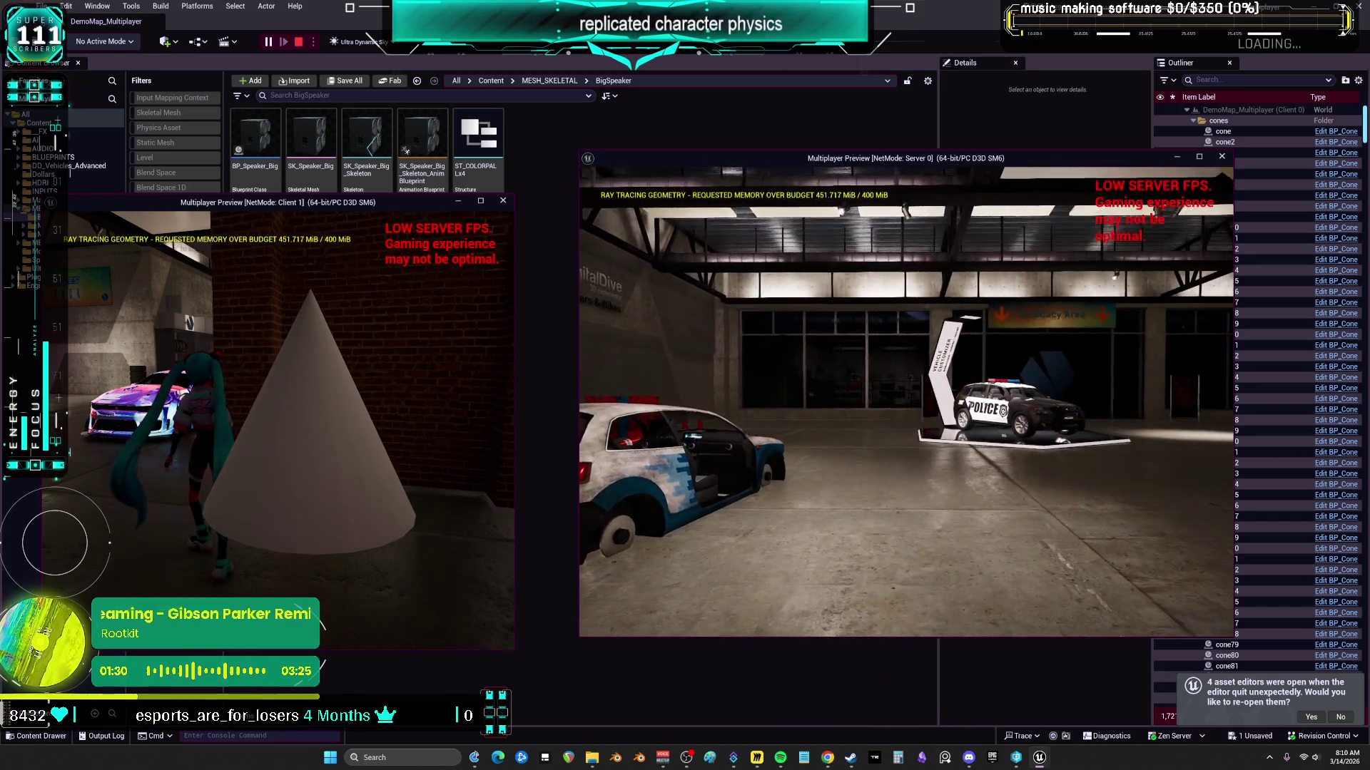
{"action": "key", "text": "w"}
{"action": "key", "text": "w"}
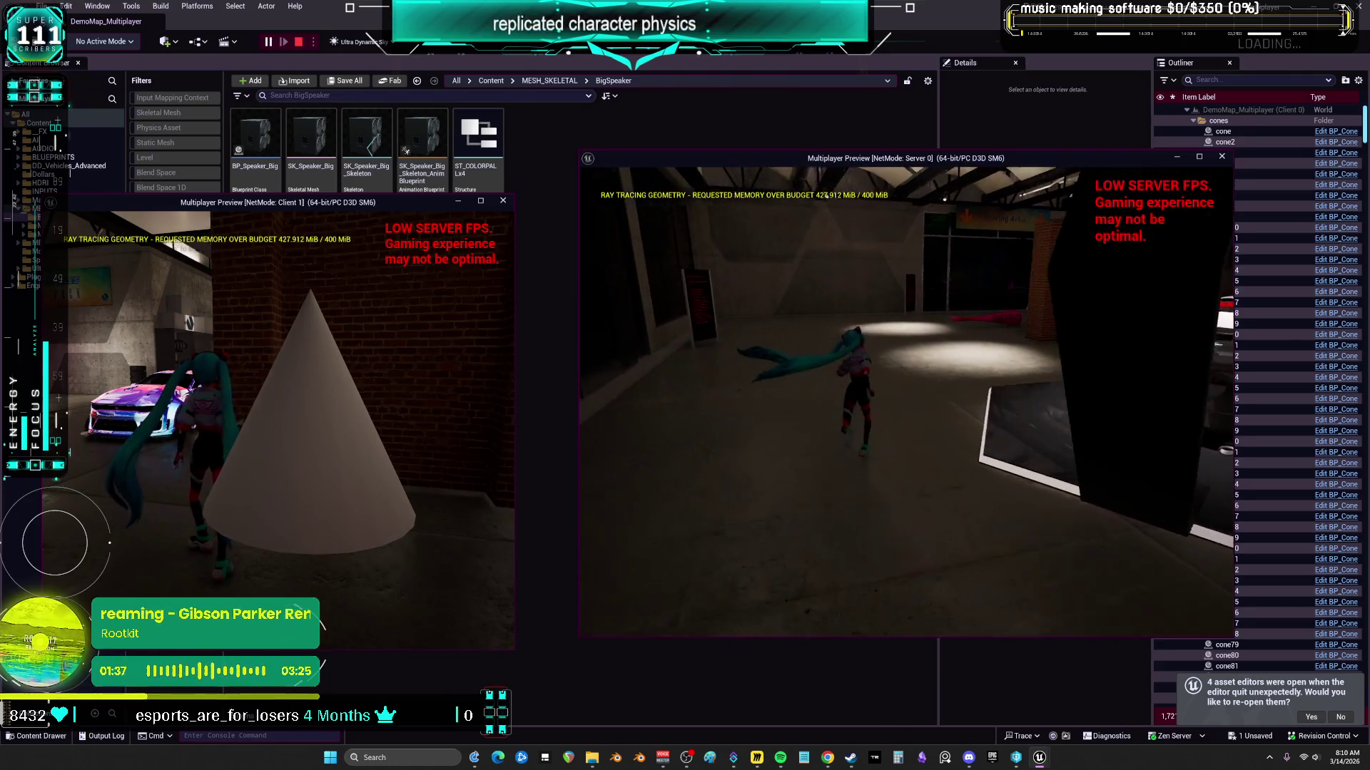
{"action": "key", "text": "w"}
{"action": "key", "text": "r"}
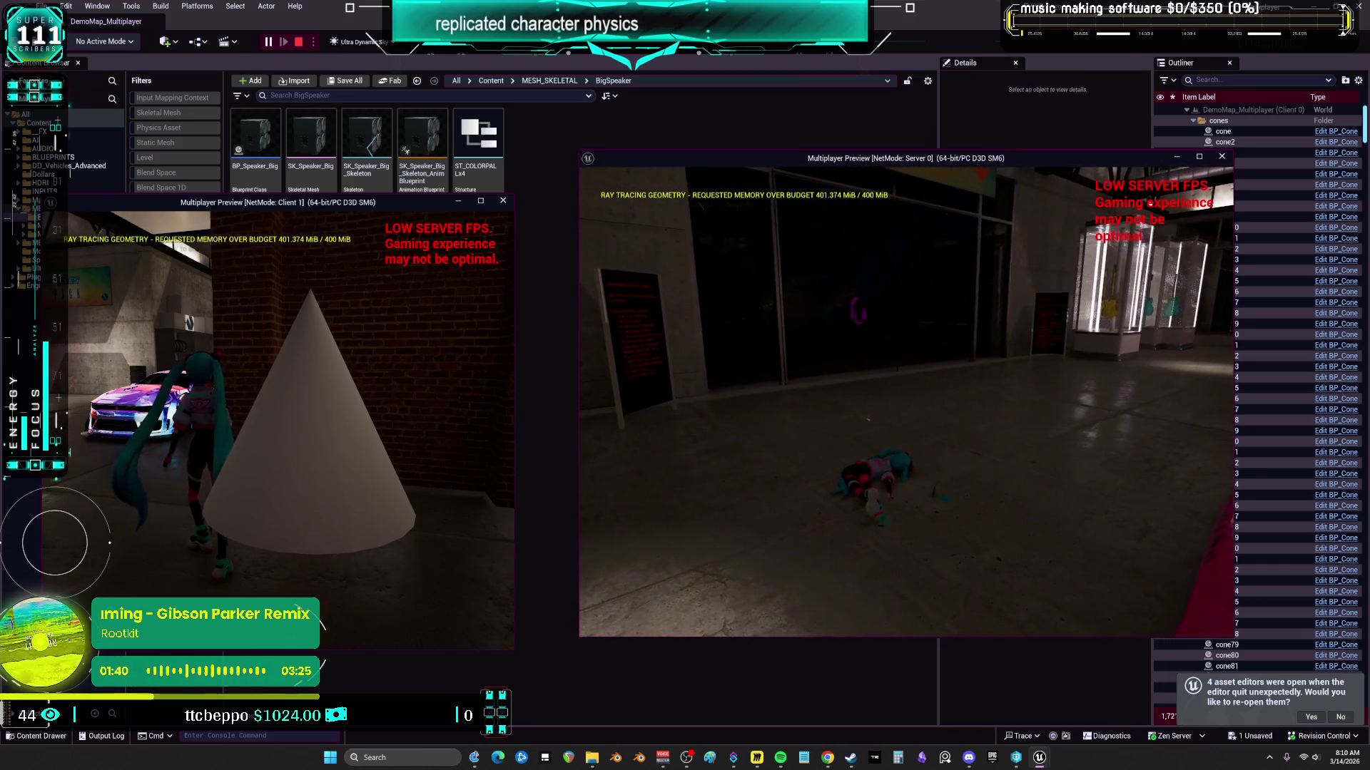
{"action": "key", "text": "r"}
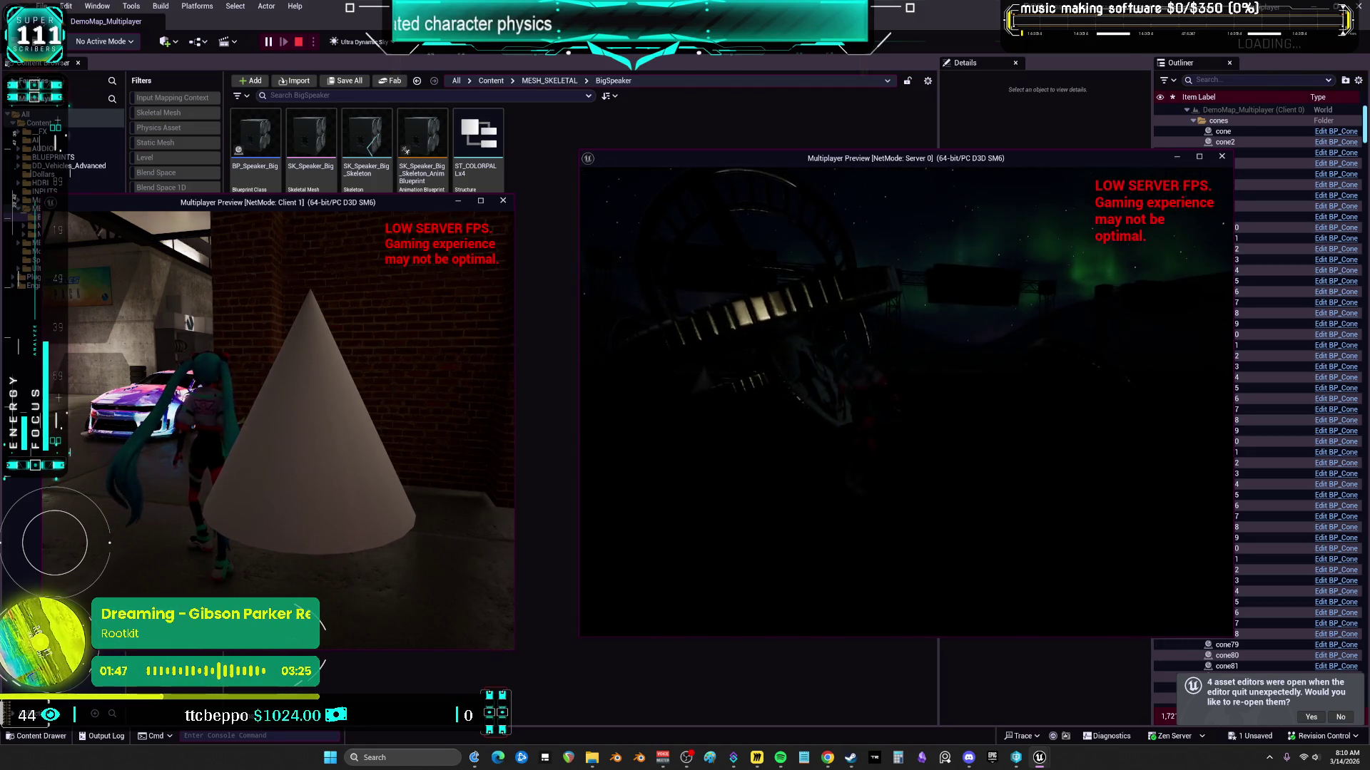
Step: Maximize the Server preview, then stop the play session and return to the level editor
{"action": "left_click", "coordinate": [1200, 158]}
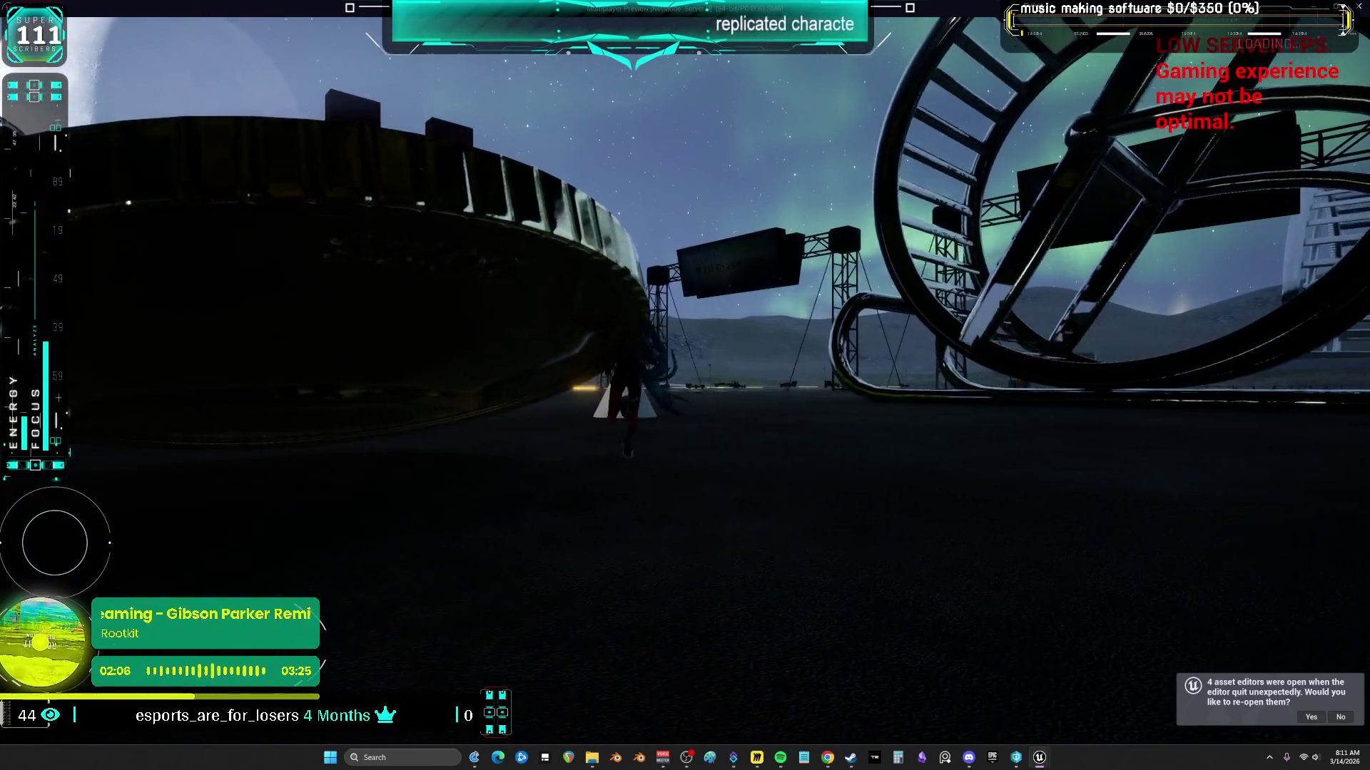
{"action": "key", "text": "alt+Tab"}
{"action": "key", "text": "Escape"}
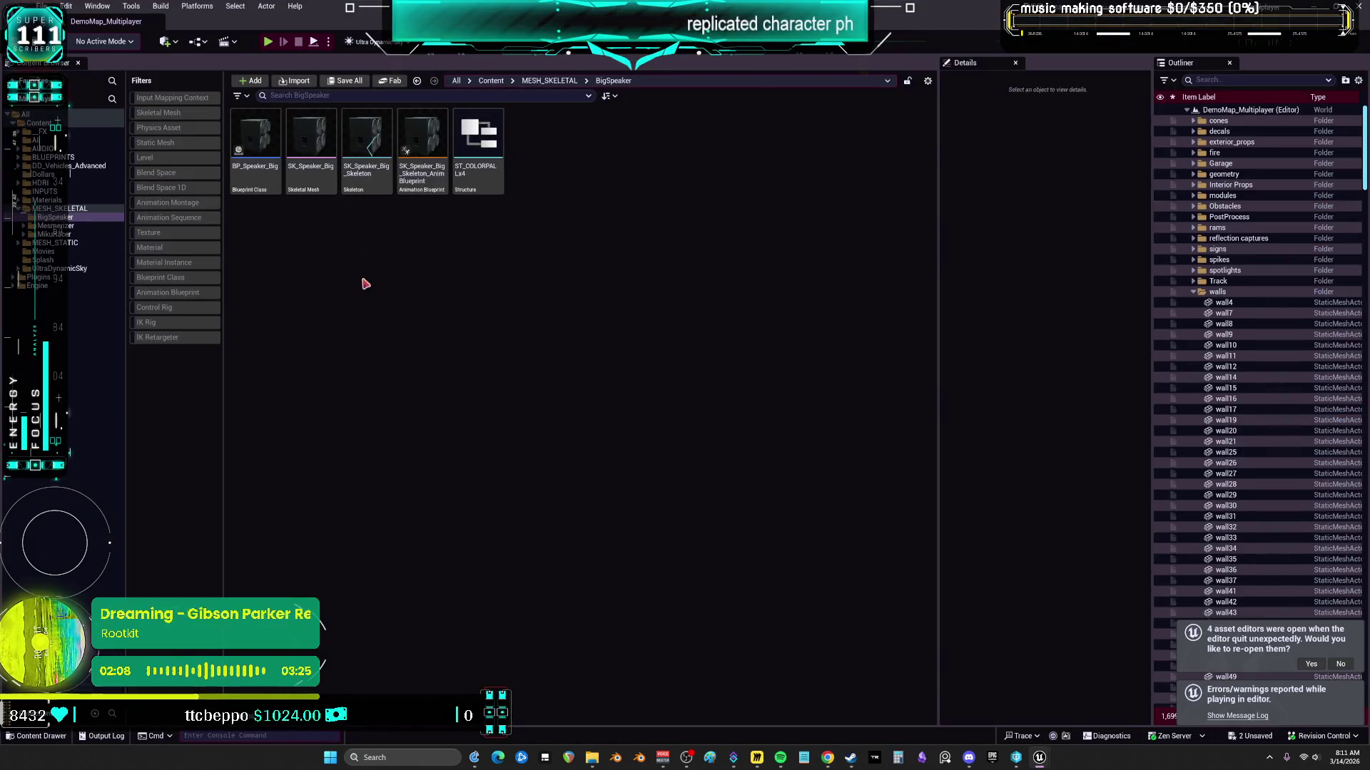
Step: Open the BP_ThirdPerson_MikuRacer blueprint from the MikuRacer content folder
{"action": "left_click", "coordinate": [69, 230]}
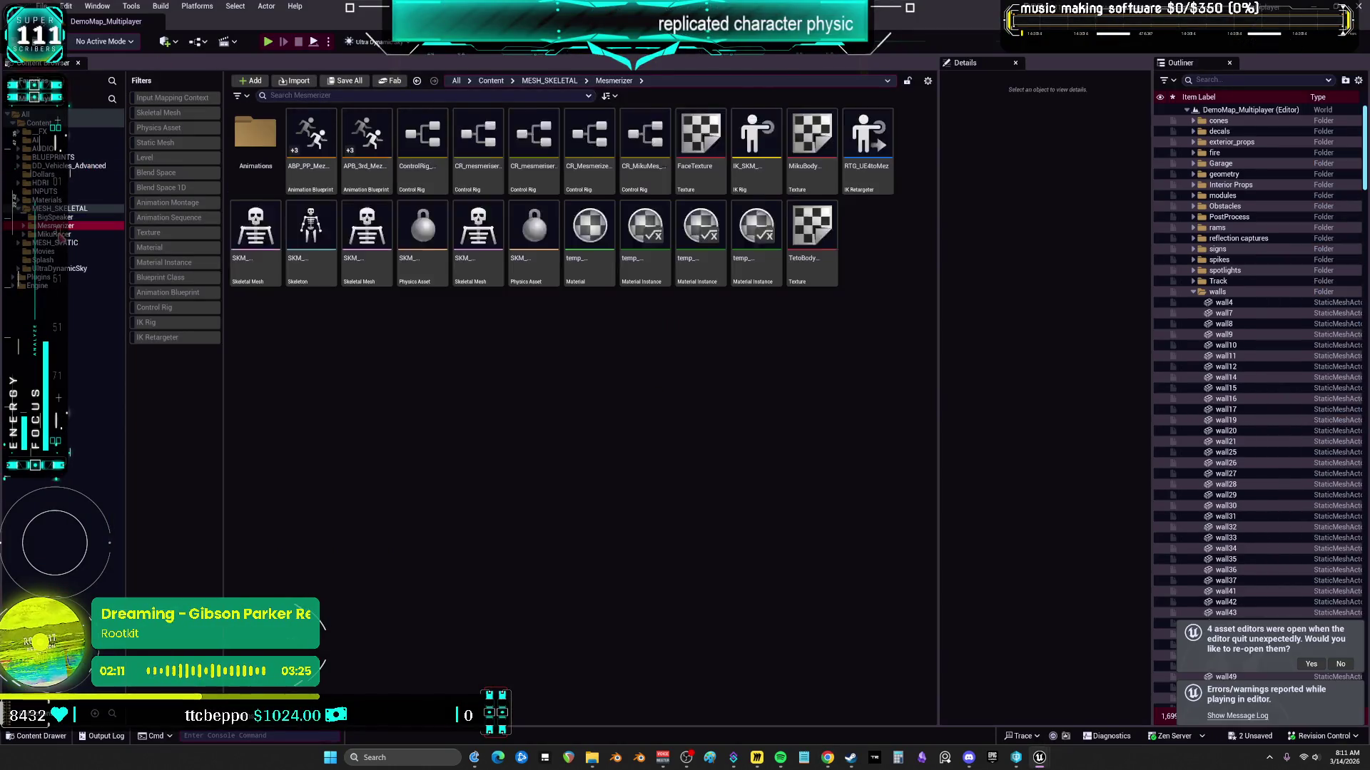
{"action": "left_click", "coordinate": [584, 140]}
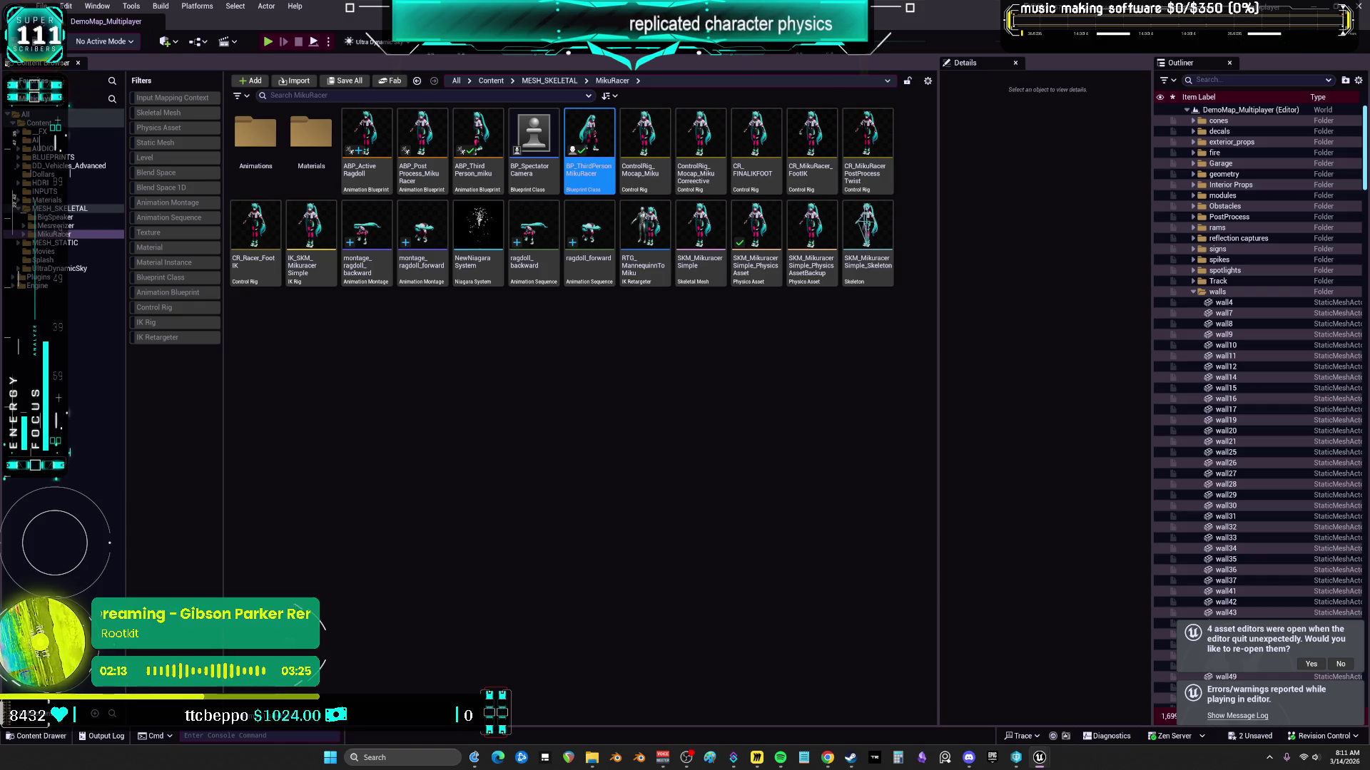
{"action": "double_click", "coordinate": [584, 140]}
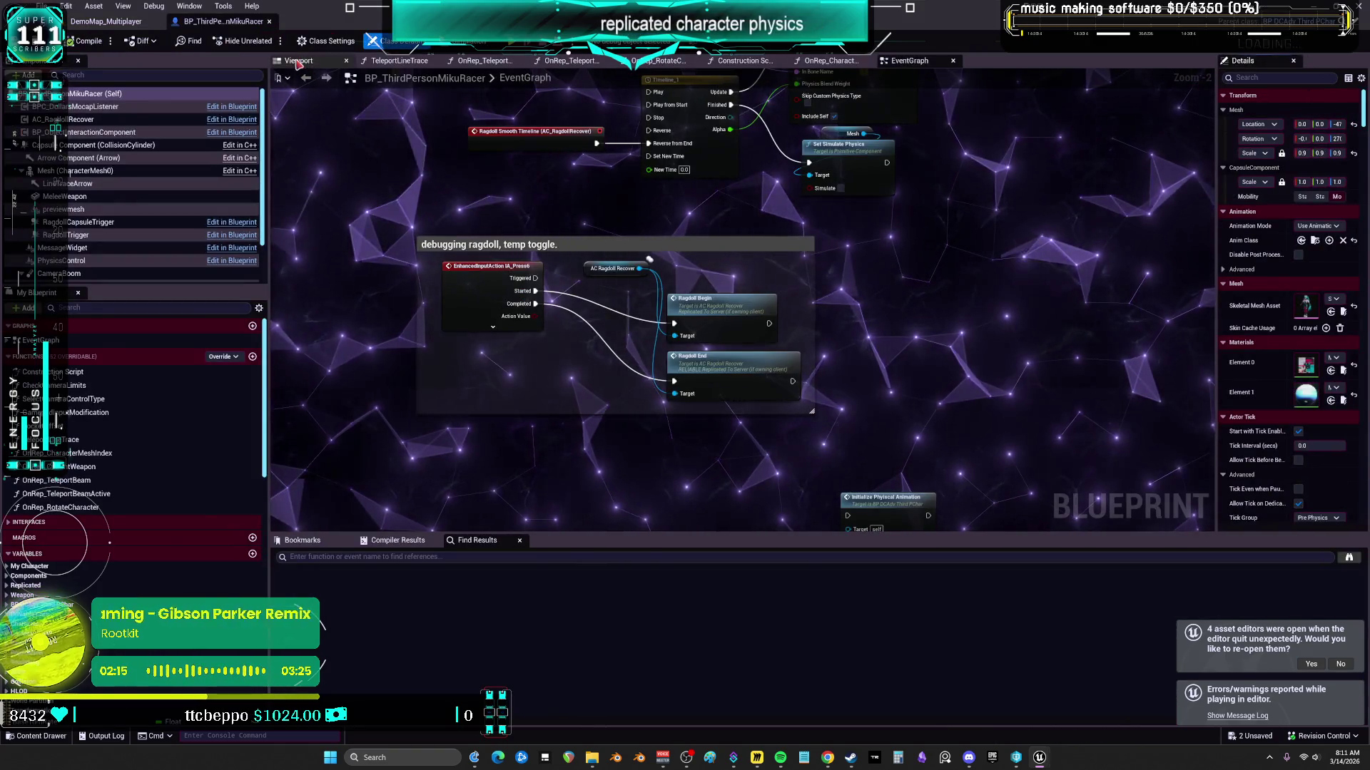
Step: In the Viewport, lower the CapsuleComponent's half height from 69.0 to about 54.35
{"action": "left_click", "coordinate": [299, 62]}
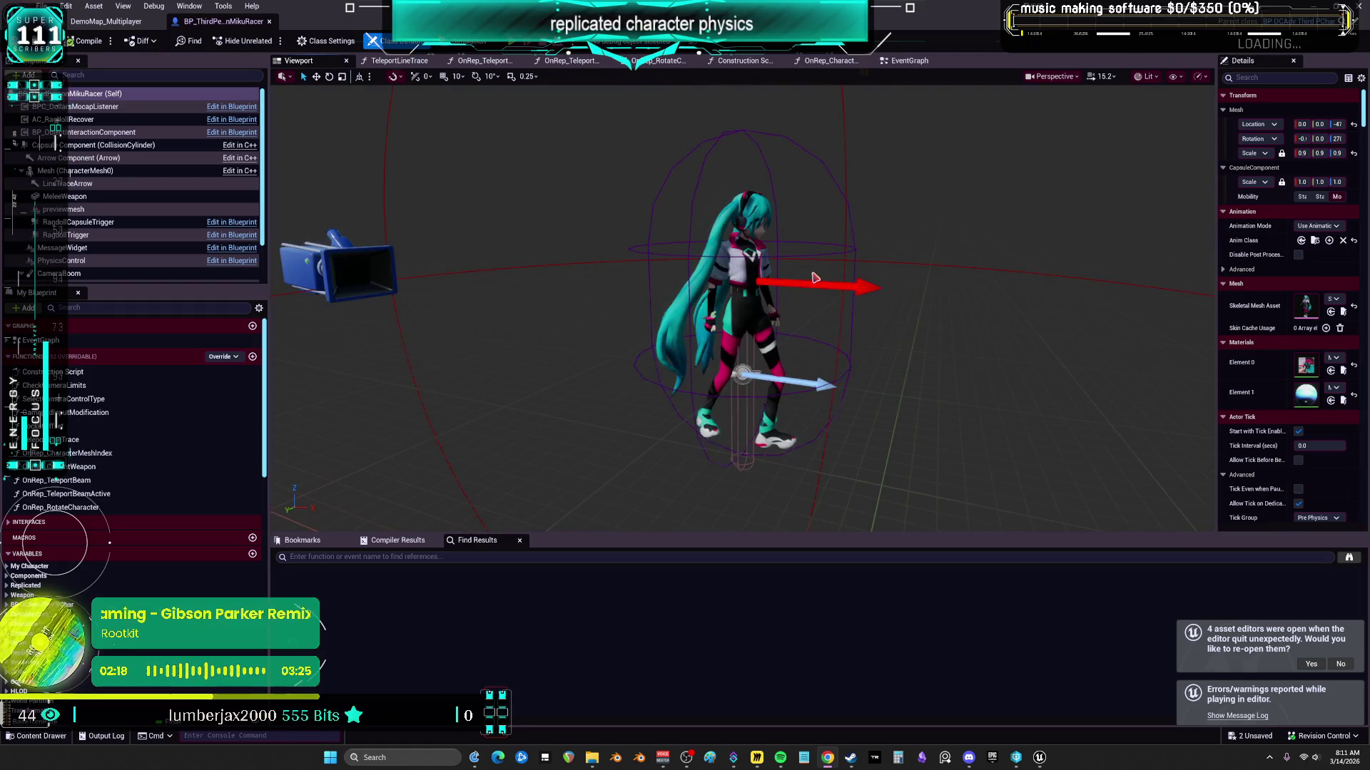
{"action": "left_click_drag", "start_coordinate": [814, 277], "coordinate": [778, 313]}
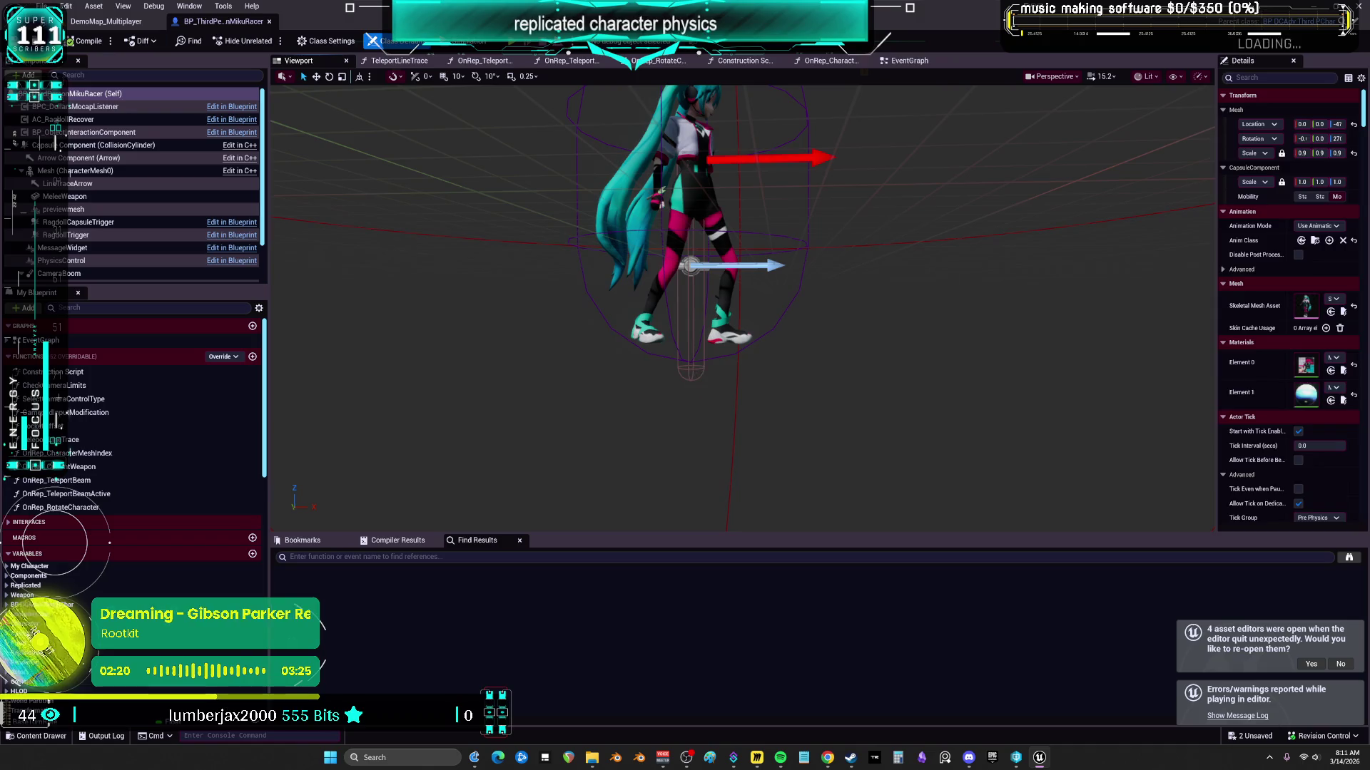
{"action": "left_click", "coordinate": [692, 369]}
{"action": "left_click_drag", "start_coordinate": [692, 369], "coordinate": [1109, 313]}
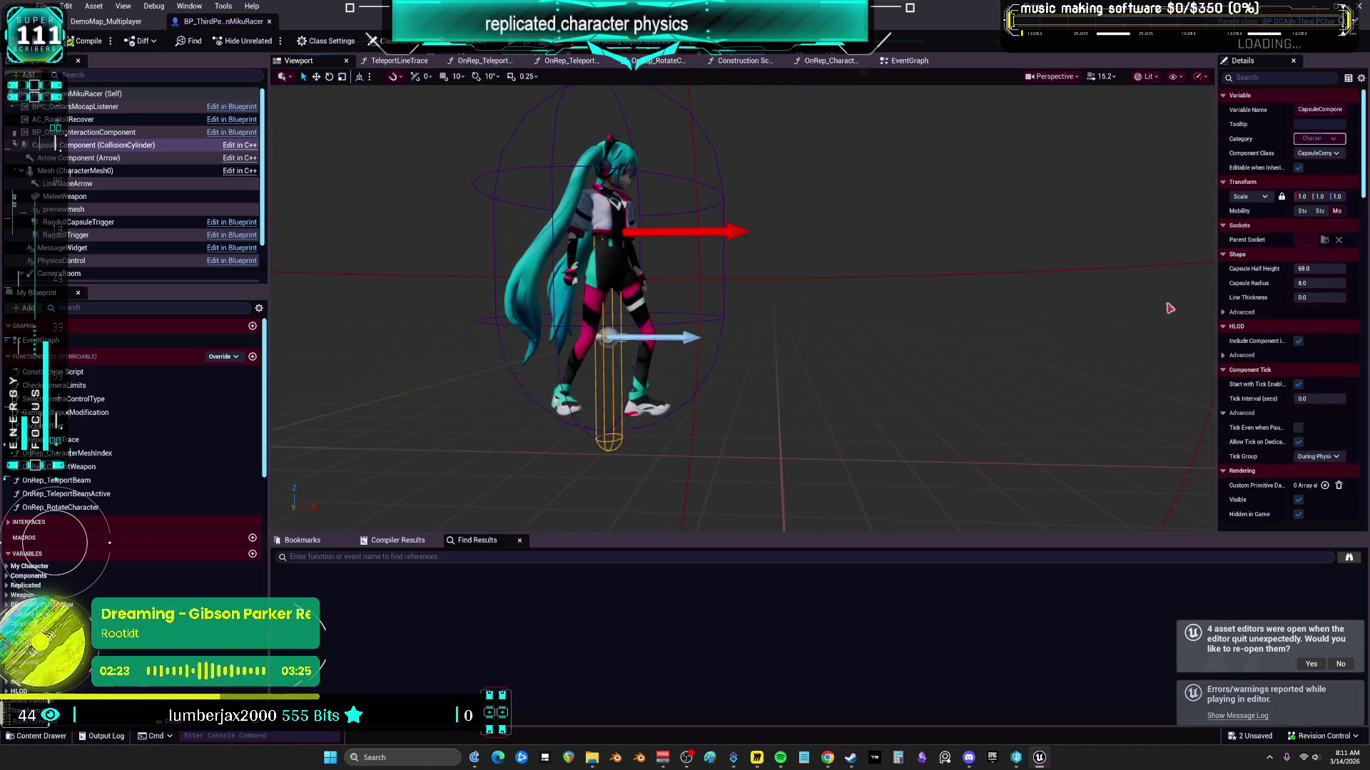
{"action": "left_click_drag", "start_coordinate": [1320, 269], "coordinate": [1306, 269]}
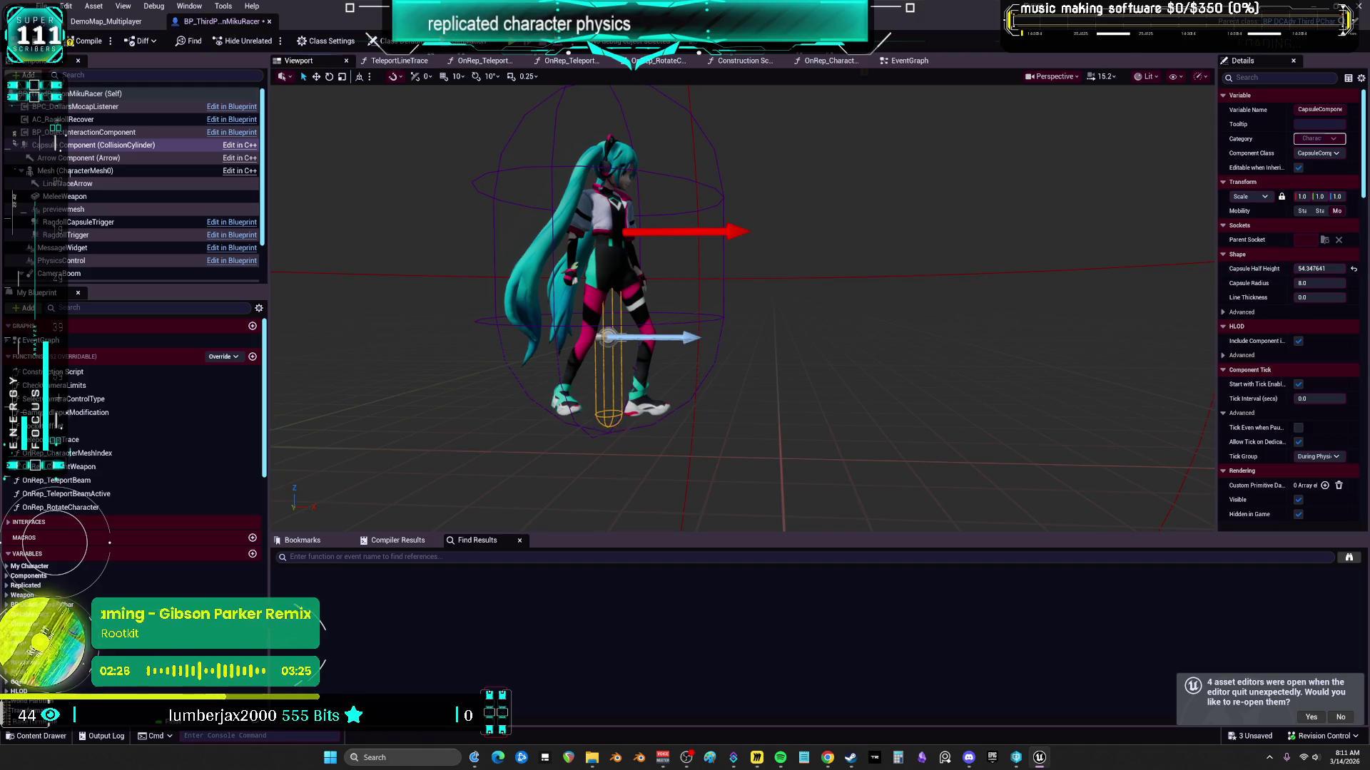
{"action": "left_click_drag", "start_coordinate": [976, 273], "coordinate": [963, 273]}
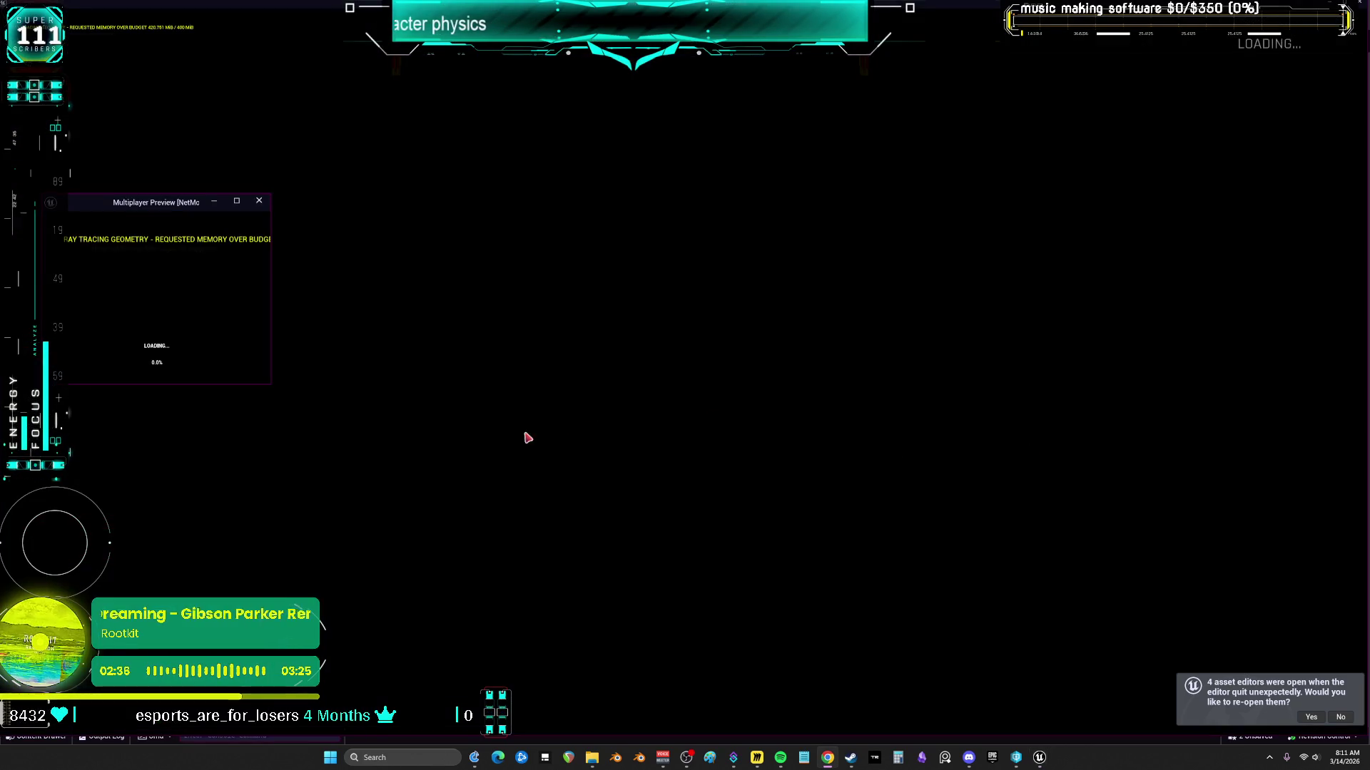
Step: Run the character past the pink car, under the ring structure, toward the cone and hangar
{"action": "key", "text": "w"}
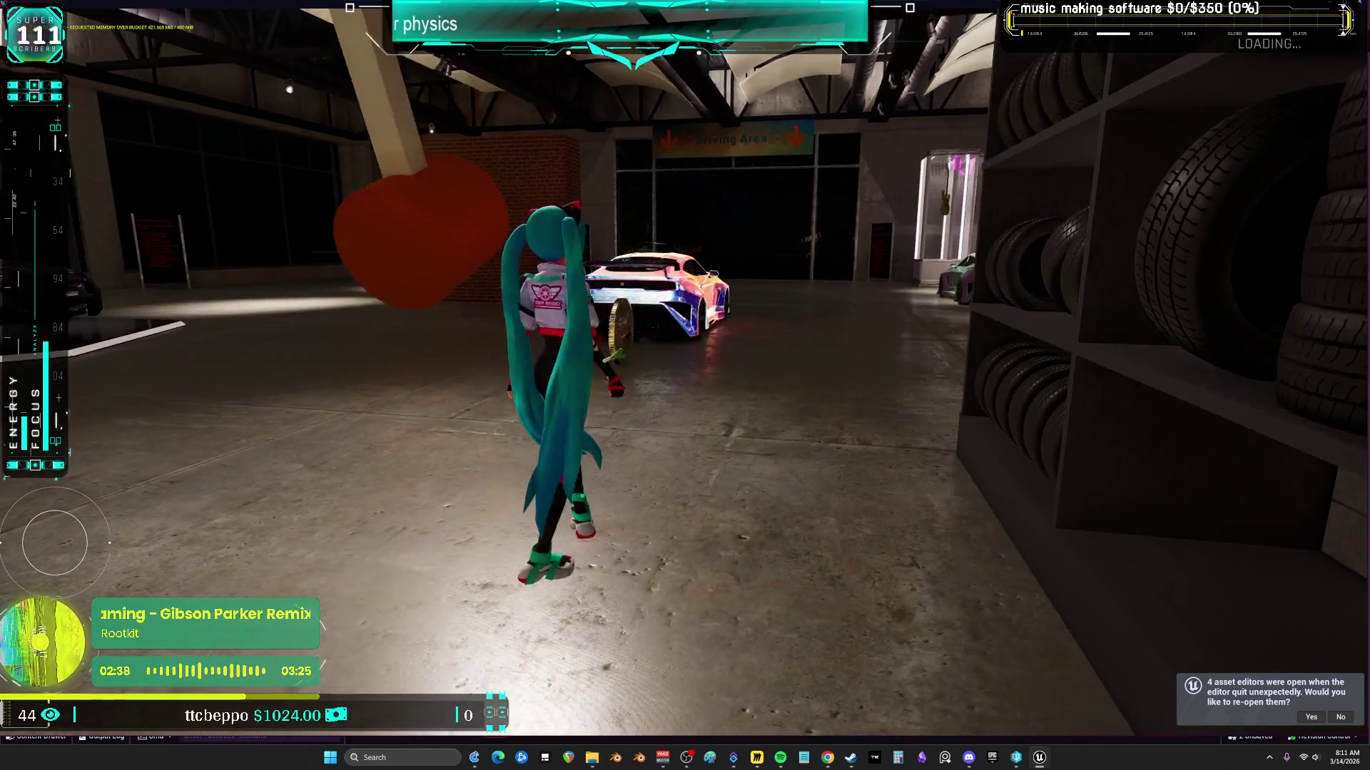
{"action": "key", "text": "d"}
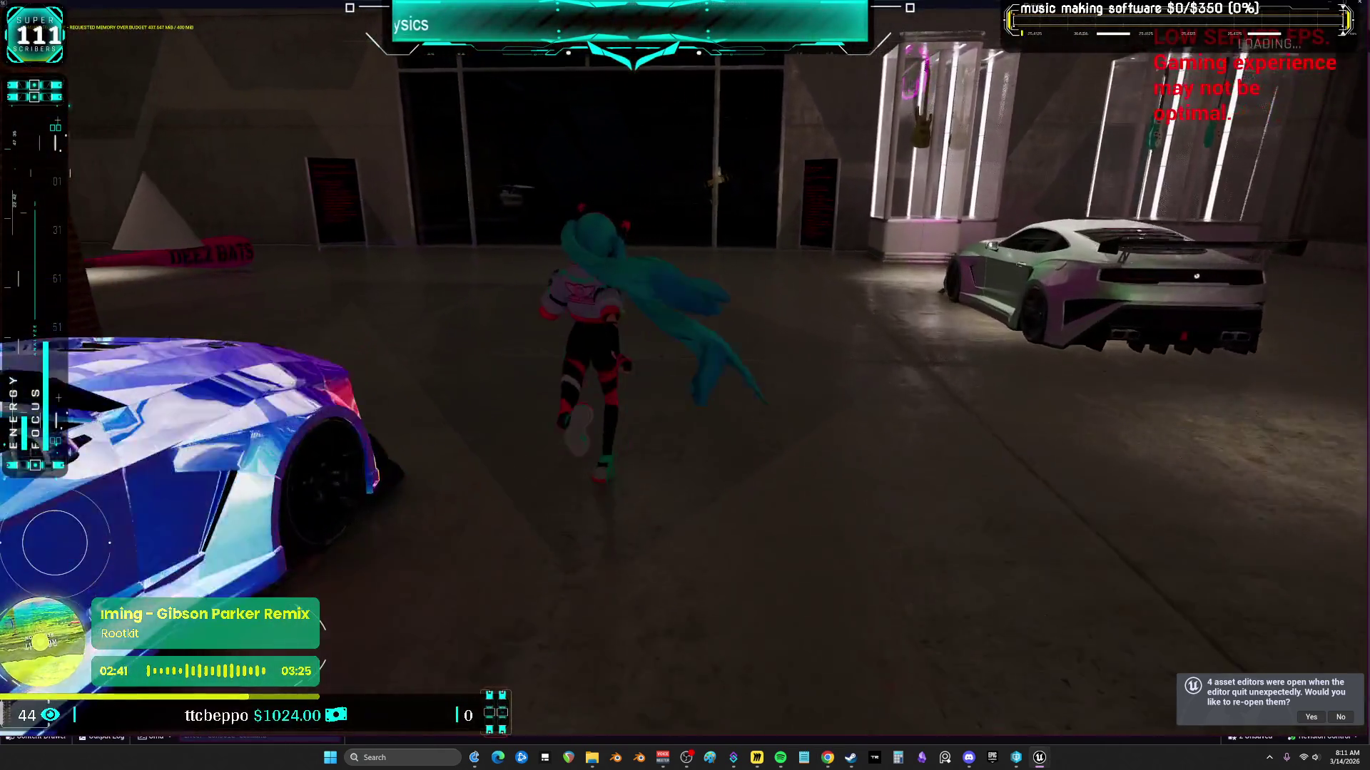
{"action": "key", "text": "w"}
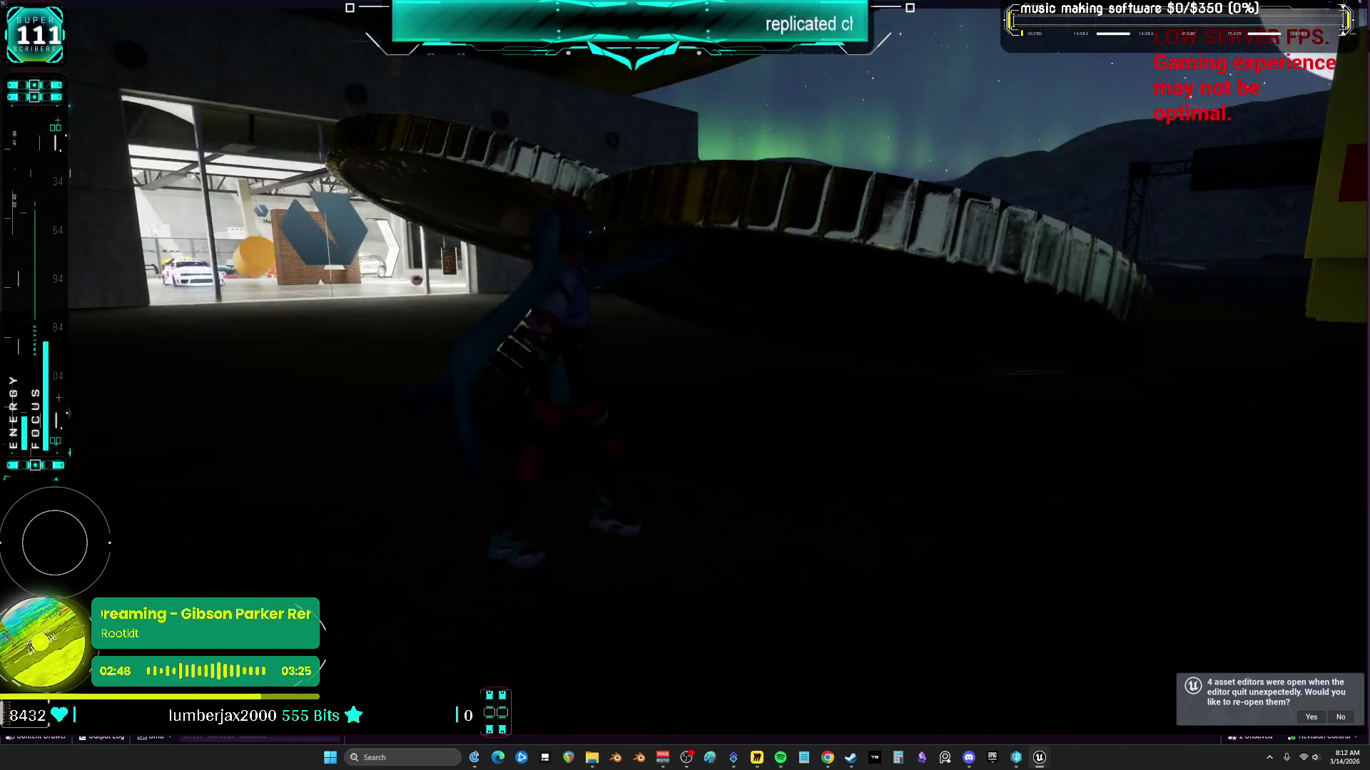
{"action": "key", "text": "w"}
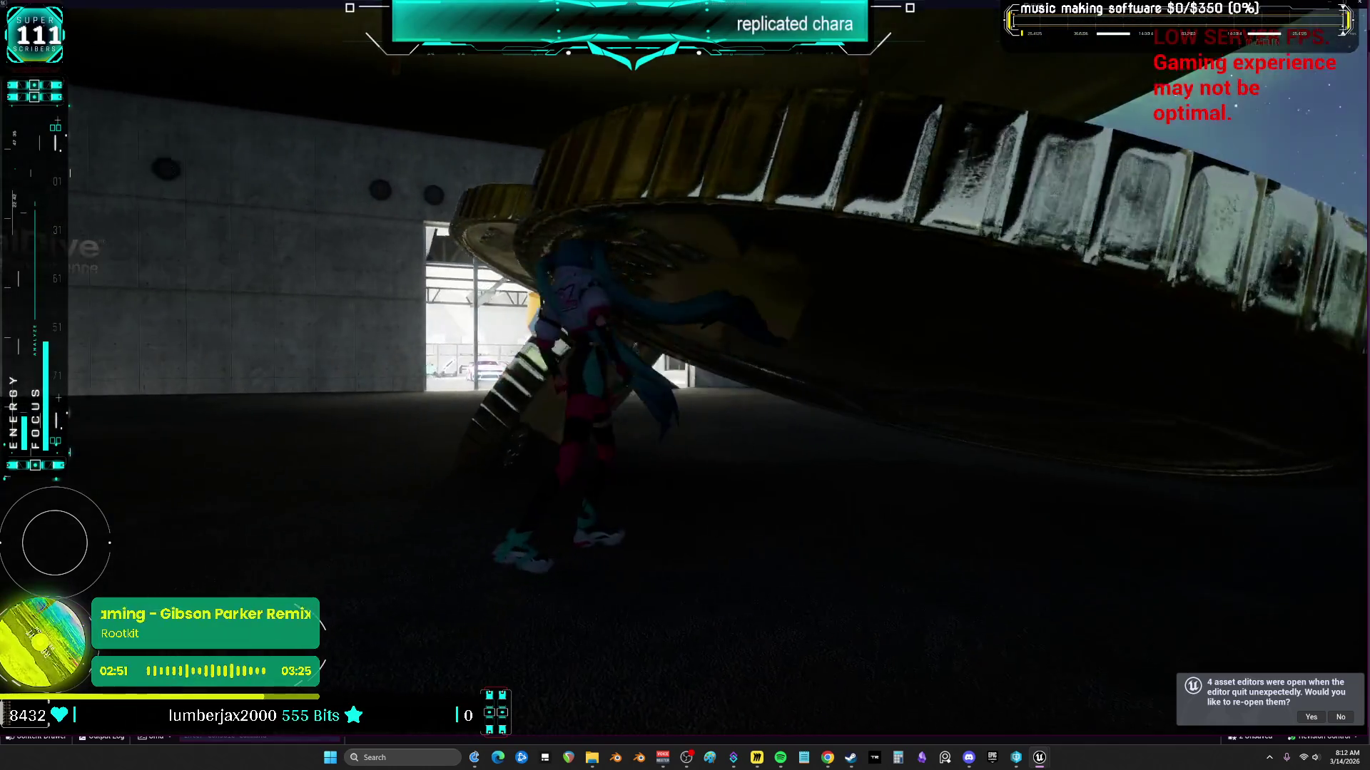
{"action": "key", "text": "w"}
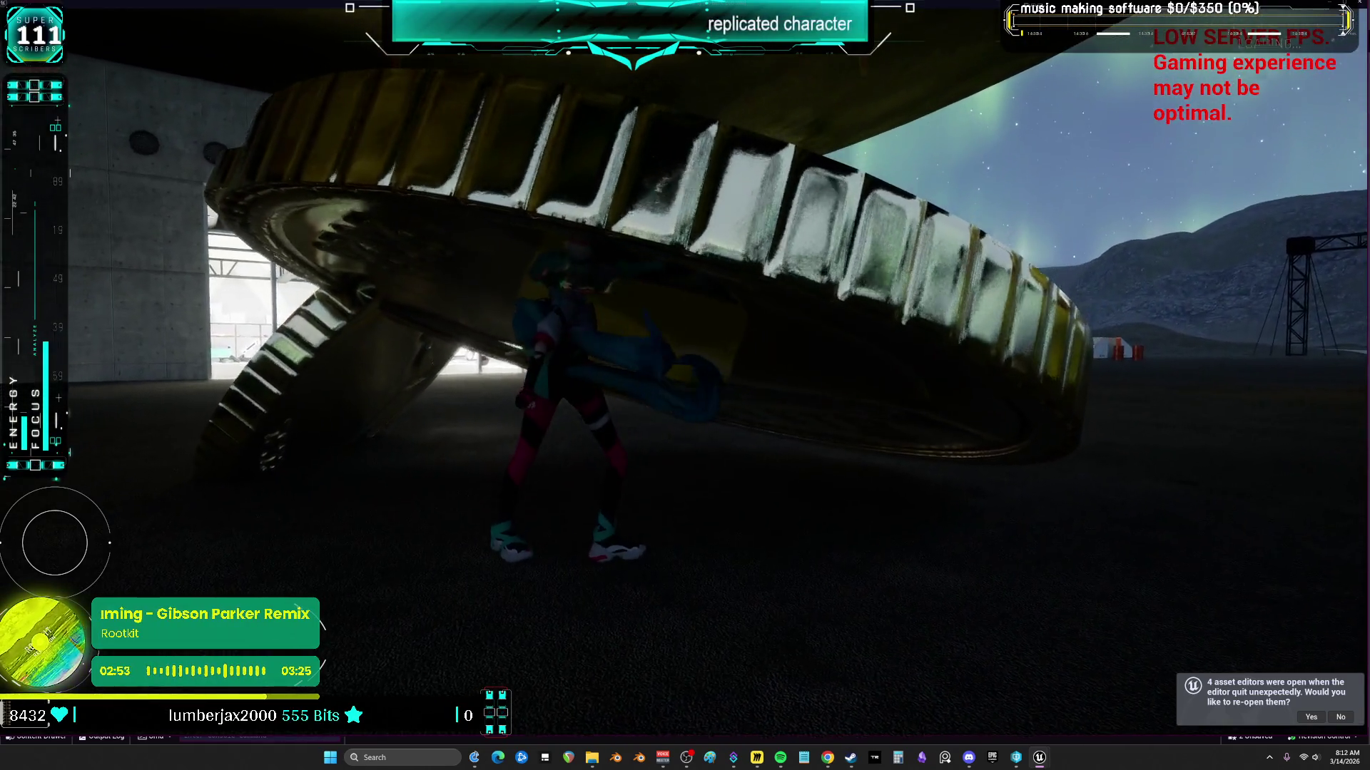
{"action": "key", "text": "w"}
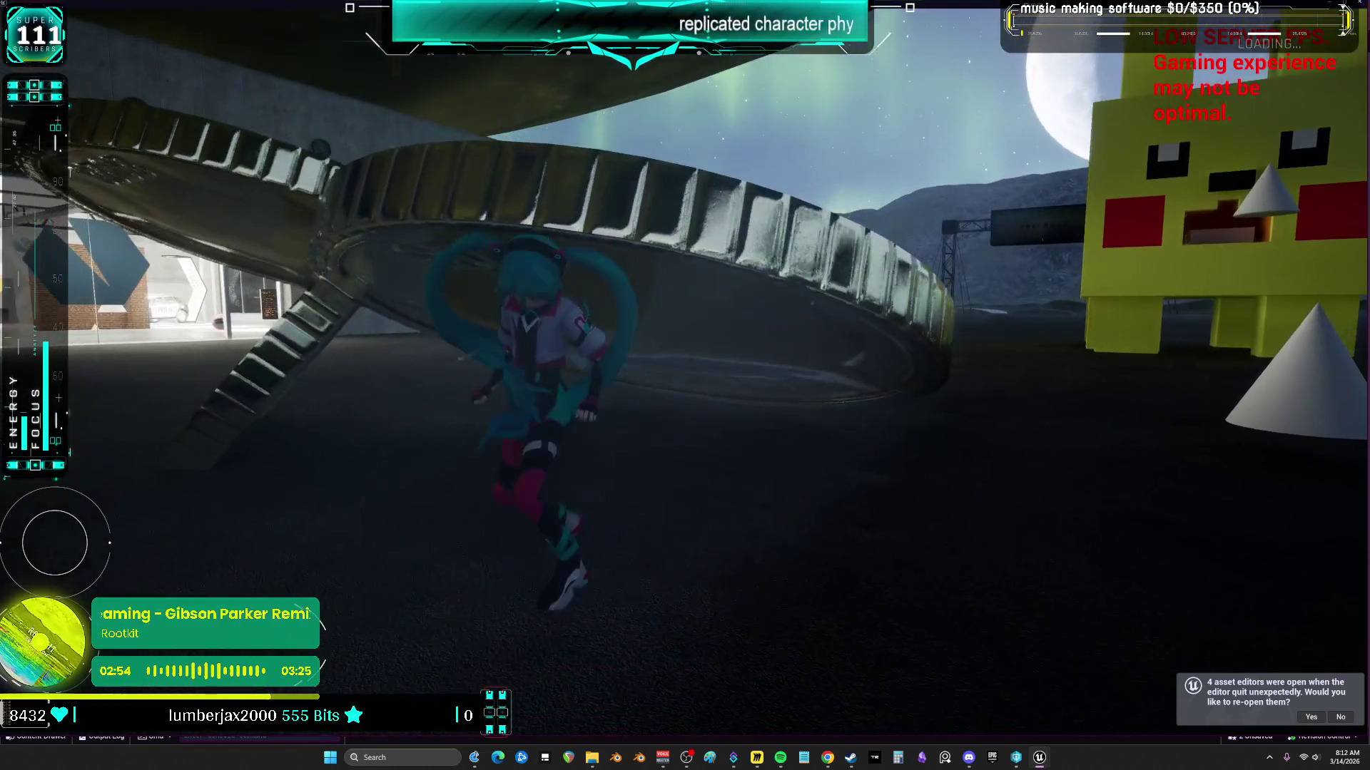
{"action": "key", "text": "w"}
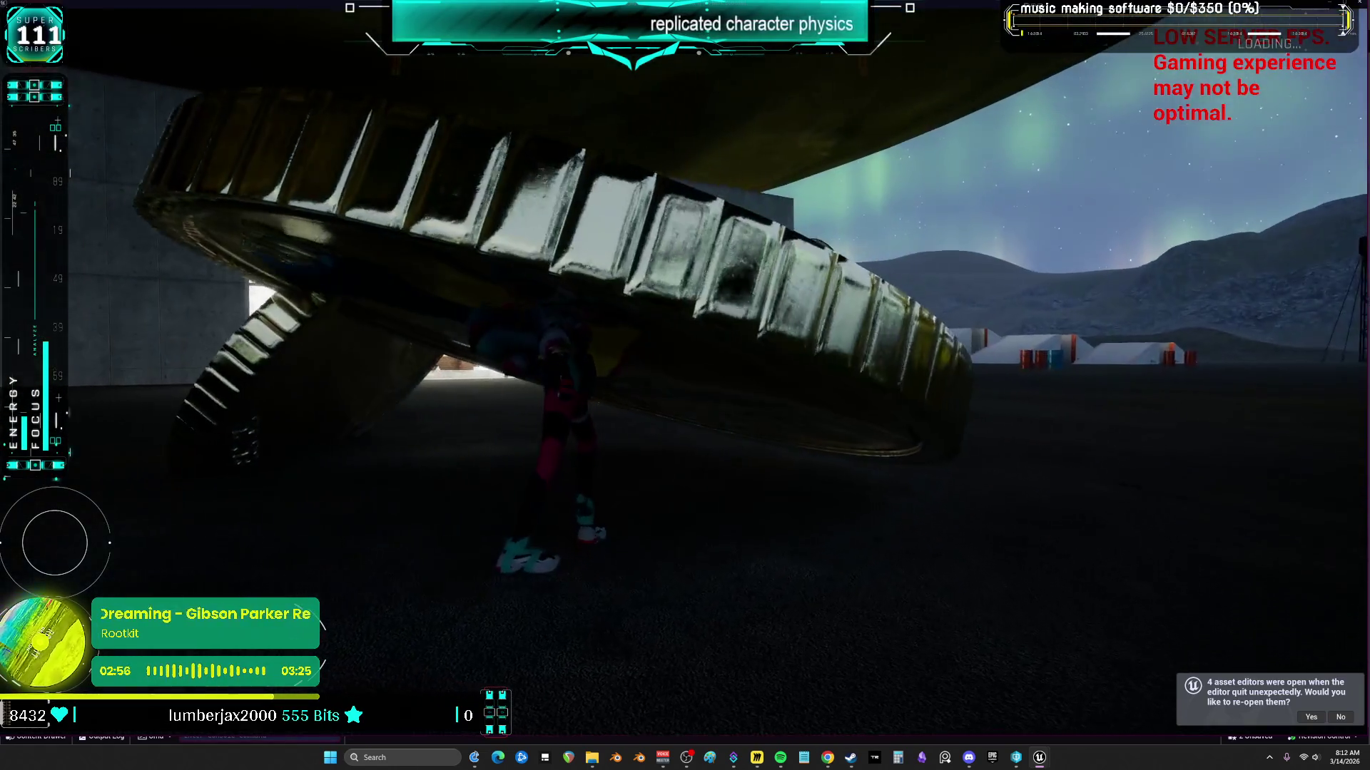
{"action": "key", "text": "w"}
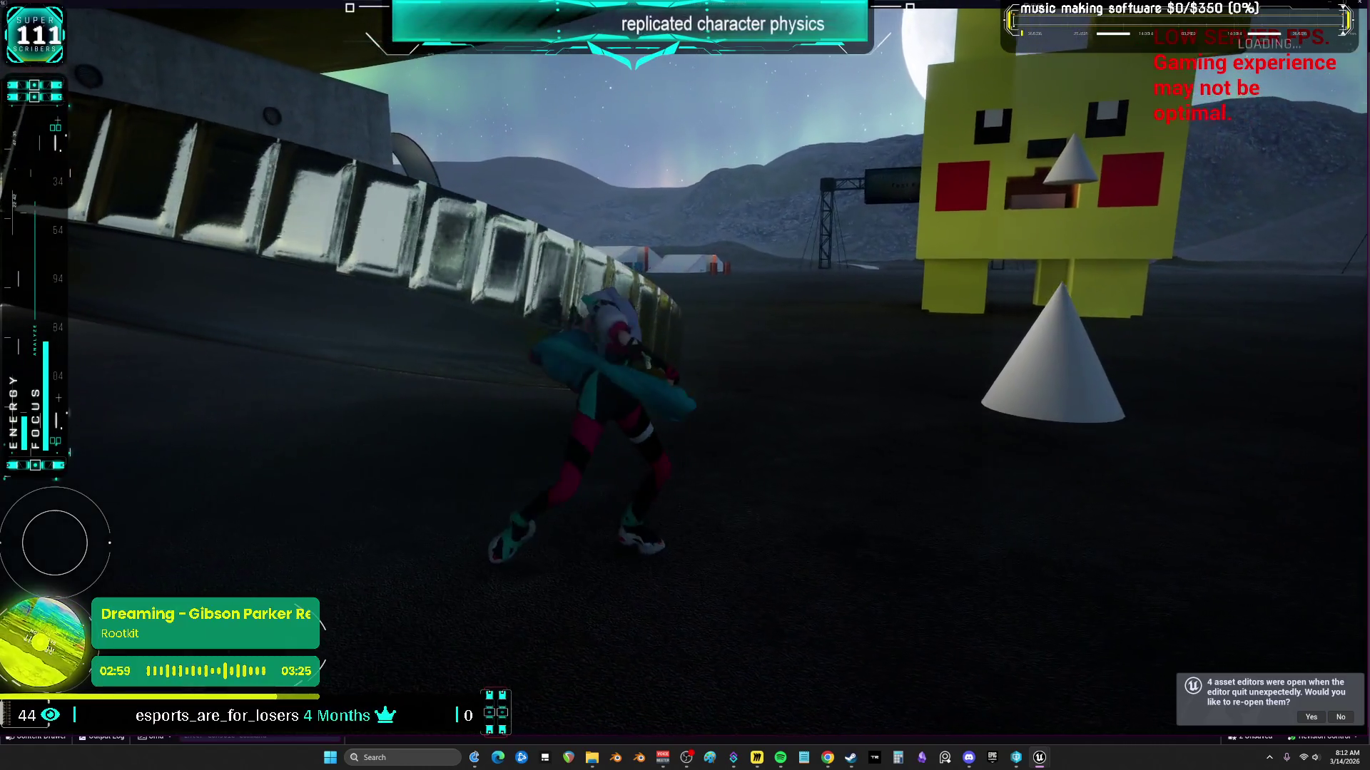
{"action": "key", "text": "w"}
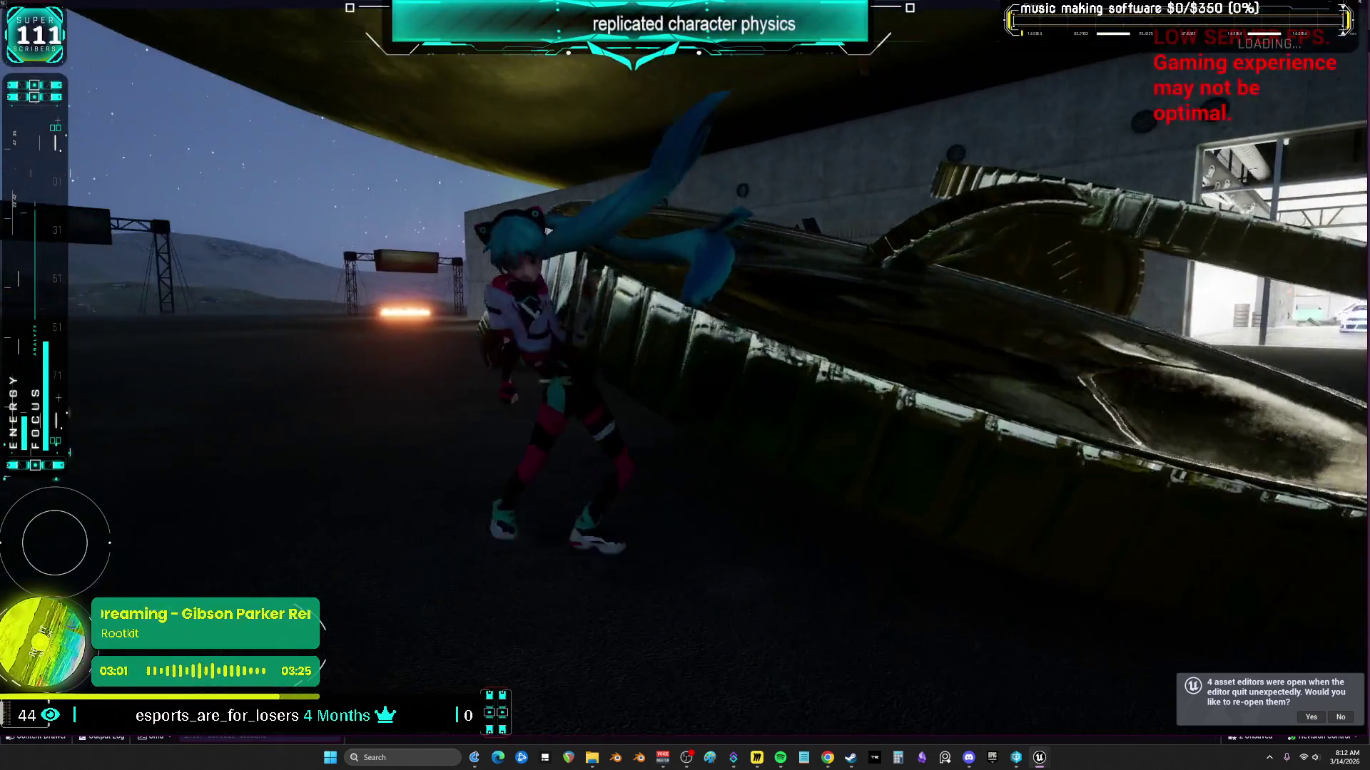
{"action": "key", "text": "w"}
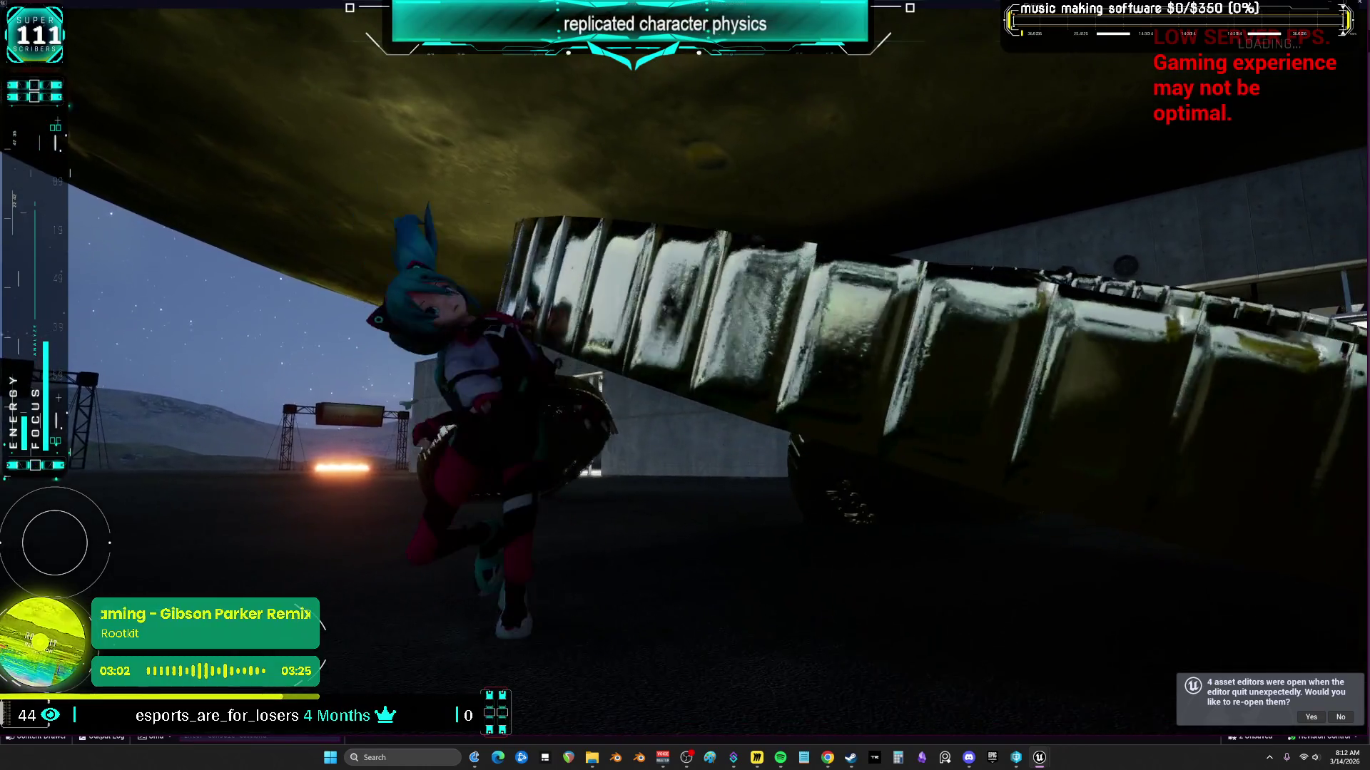
{"action": "key", "text": "w"}
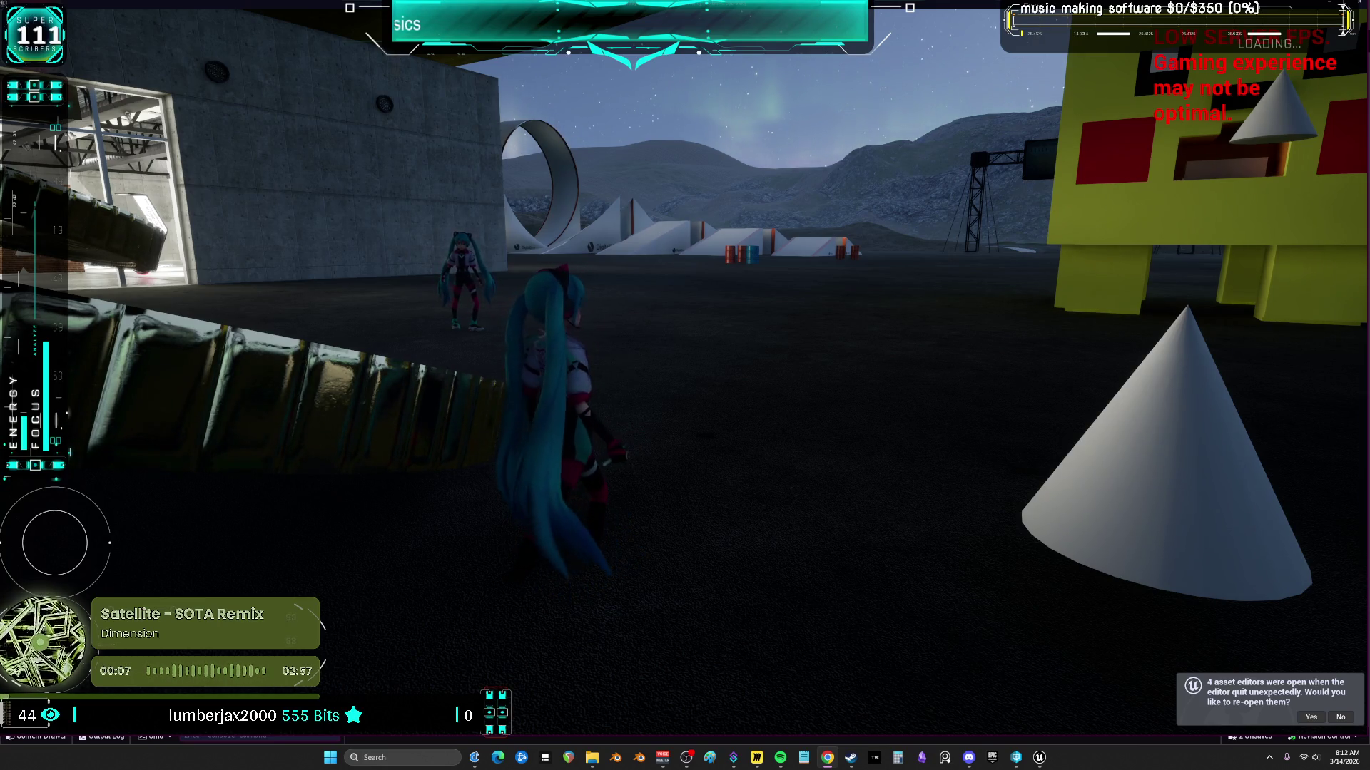
Step: Return to the garage beside the other player, trigger the ragdoll with R, then end the session
{"action": "left_click", "coordinate": [894, 447]}
{"action": "key", "text": "w"}
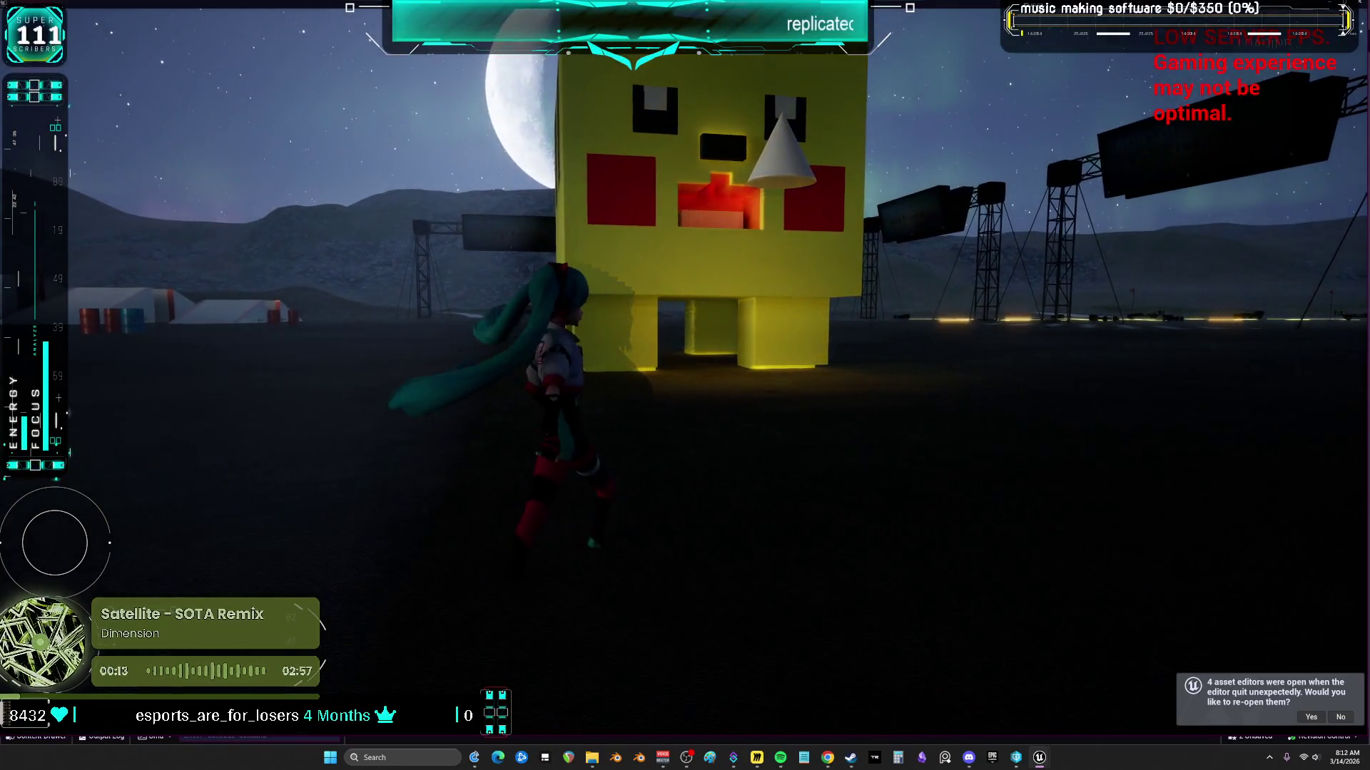
{"action": "key", "text": "w"}
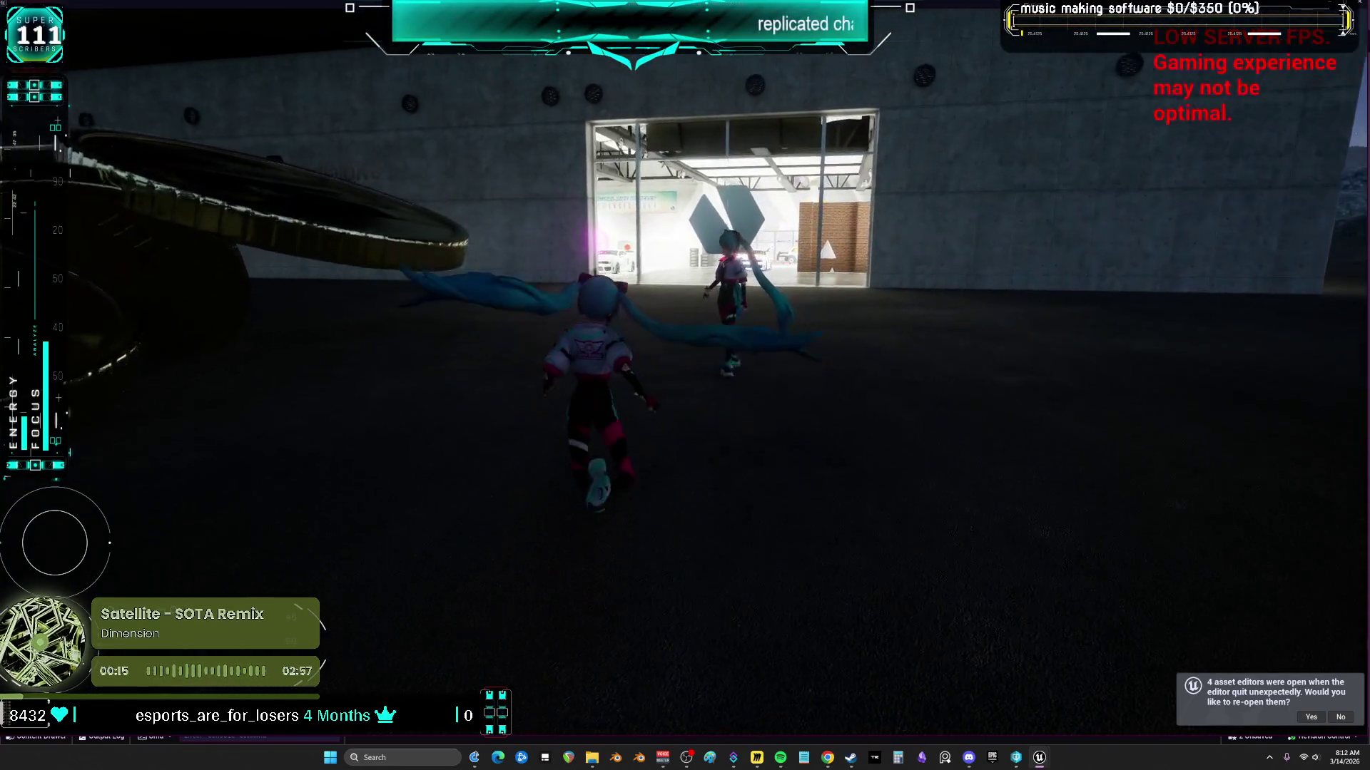
{"action": "key", "text": "w"}
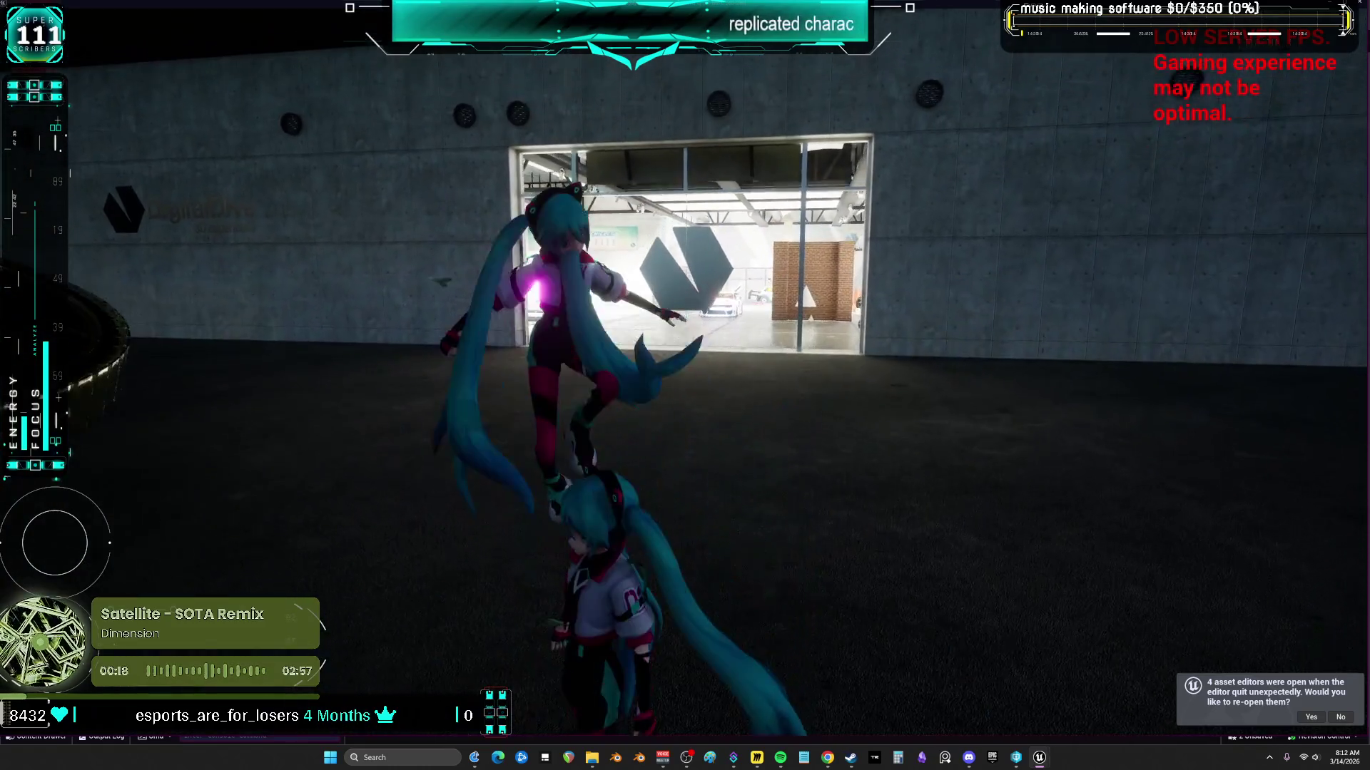
{"action": "key", "text": "w"}
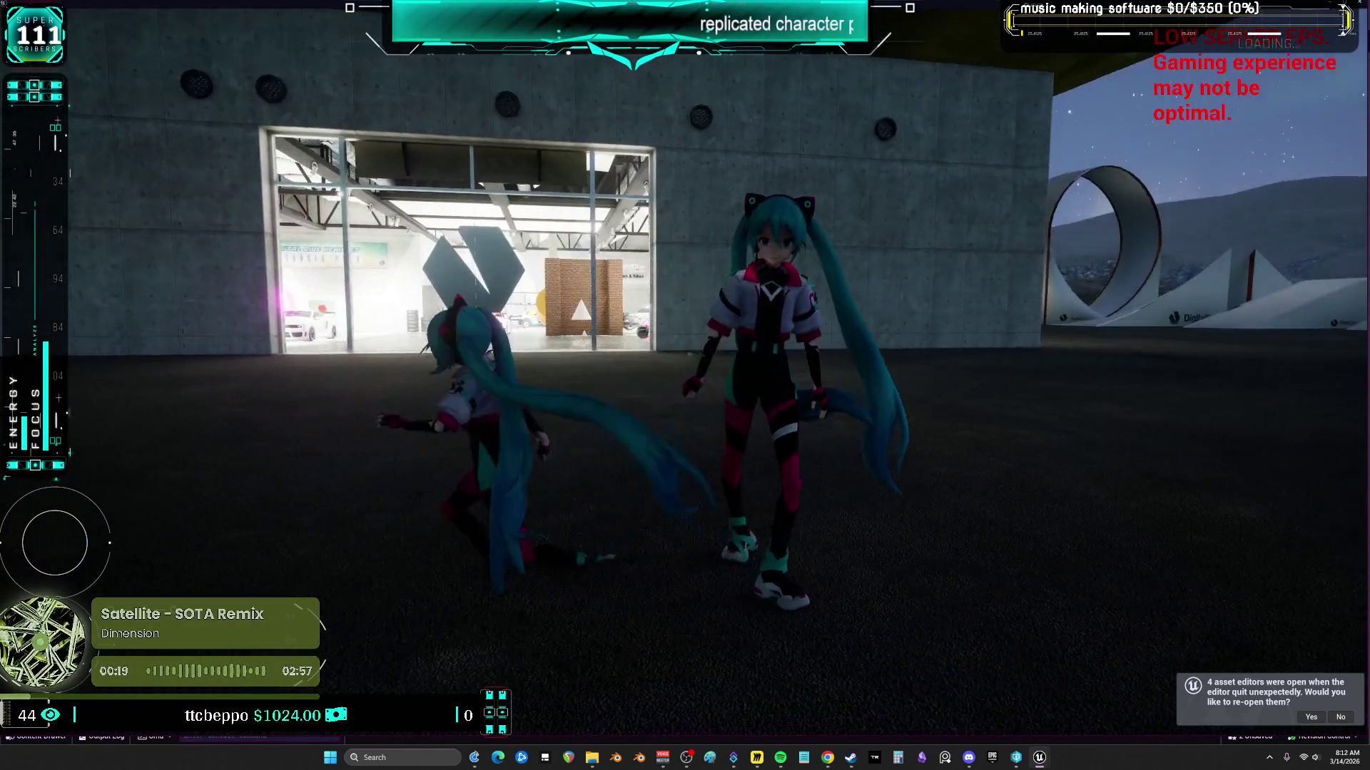
{"action": "key", "text": "s"}
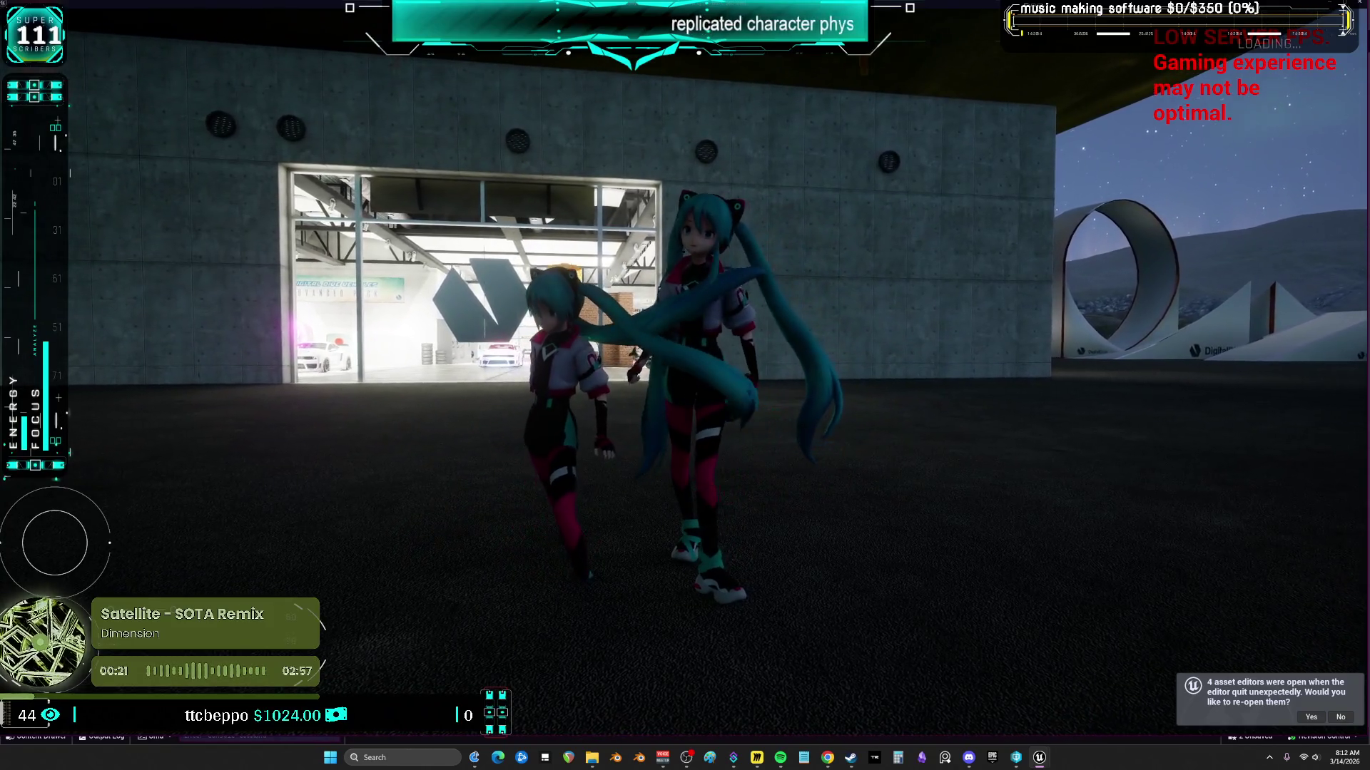
{"action": "key", "text": "r"}
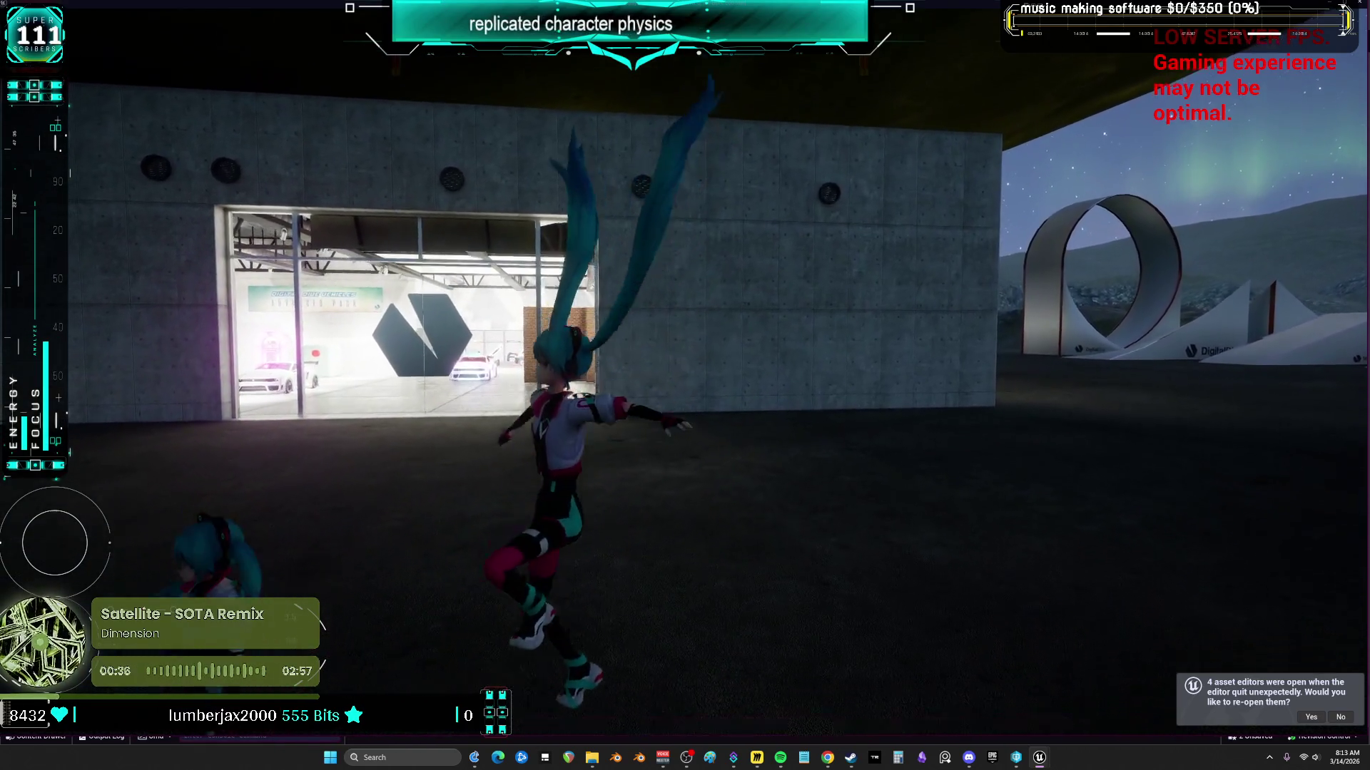
{"action": "key", "text": "Escape"}
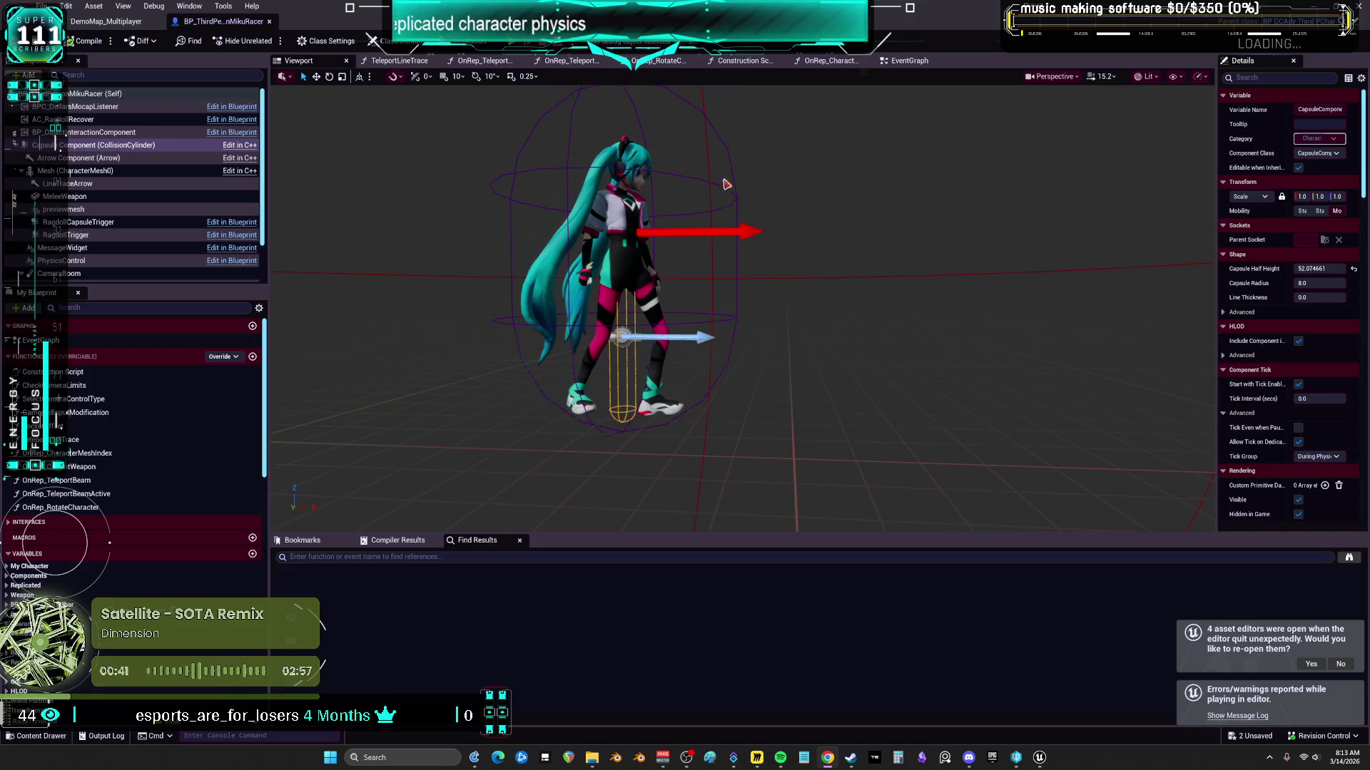
Step: Orbit the Blueprint preview, view the DemoMap_Multiplayer level, then return to the character Blueprint
{"action": "mouse_move", "coordinate": [827, 215]}
{"action": "left_mouse_down"}
{"action": "mouse_move", "coordinate": [828, 228]}
{"action": "mouse_move", "coordinate": [827, 200]}
{"action": "mouse_move", "coordinate": [834, 221]}
{"action": "left_mouse_up"}
{"action": "left_click", "coordinate": [121, 22]}
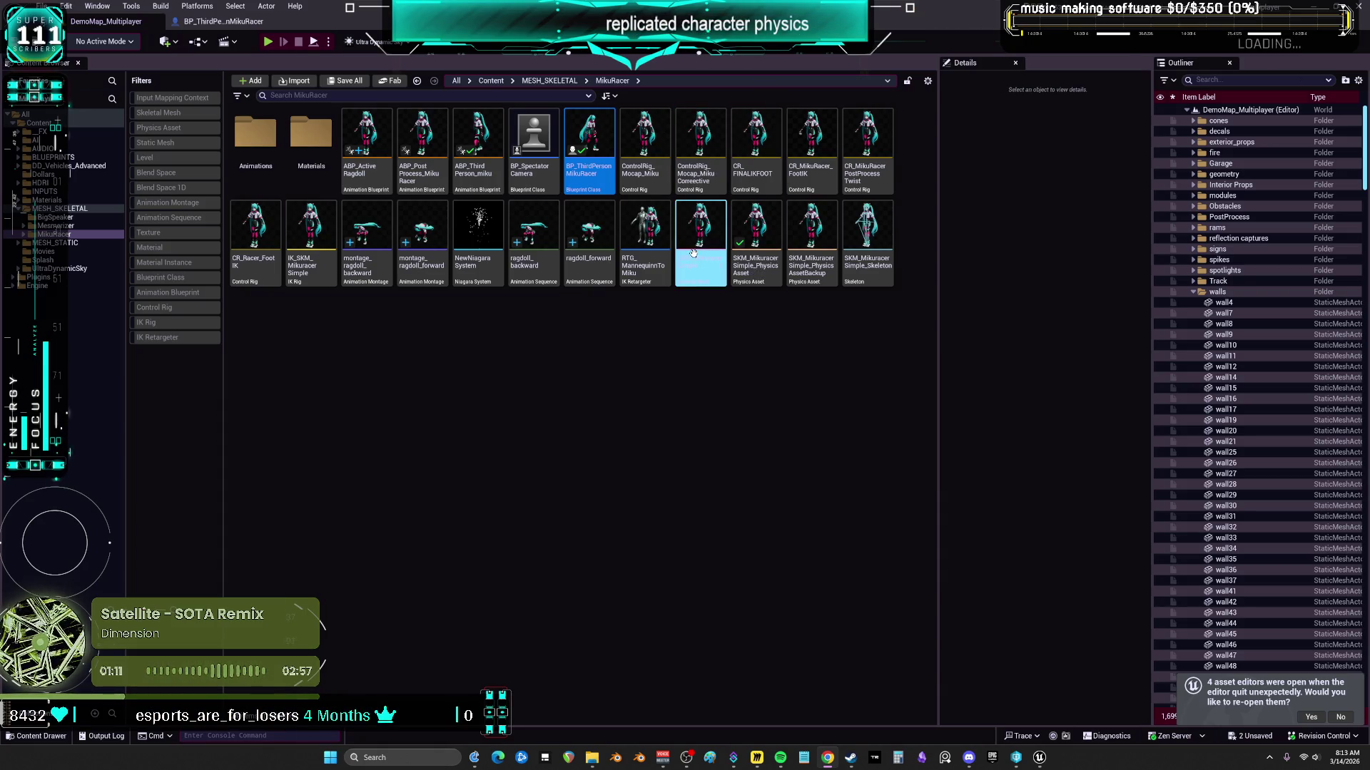
{"action": "left_click", "coordinate": [205, 23]}
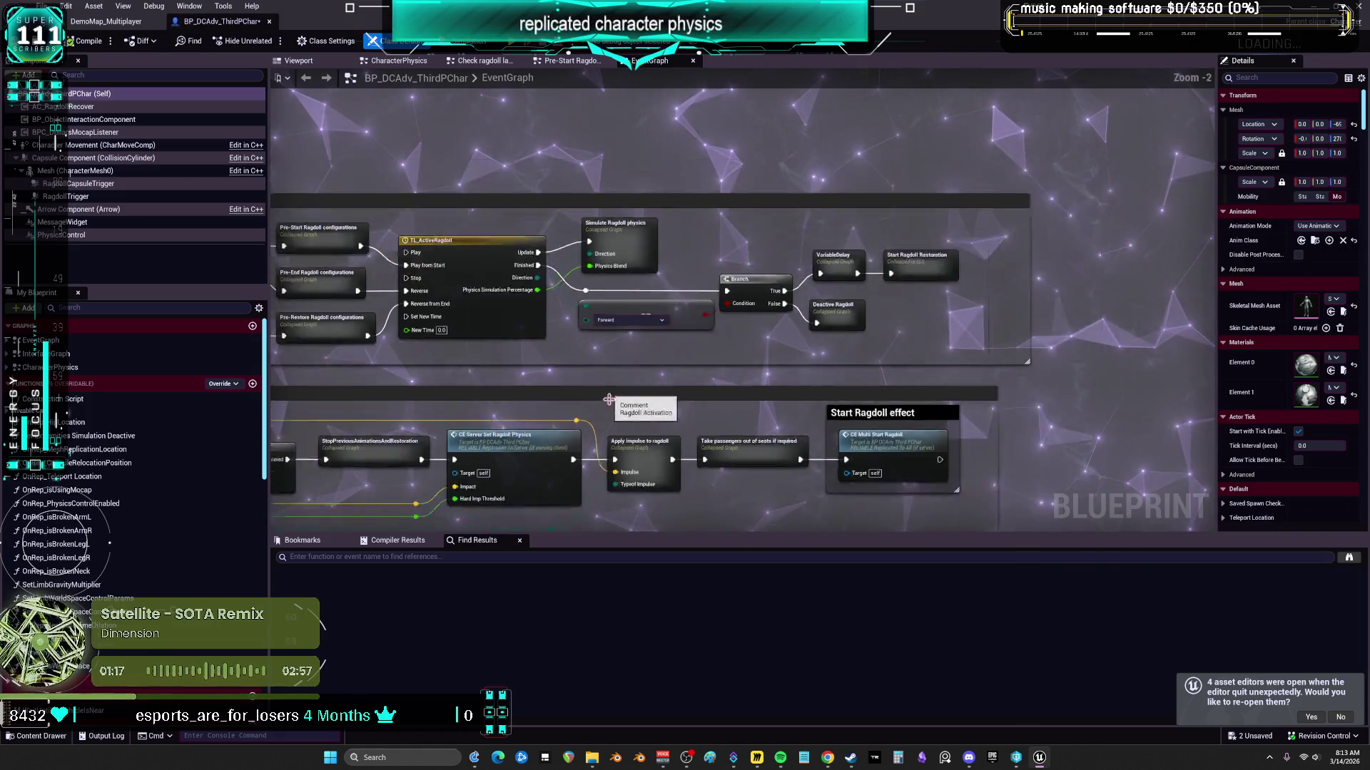
Step: Pull Simulate Ragdoll physics upward and lay out Start Ragdoll Restoration, VariableDelay and Deactive Ragdoll in a row
{"action": "scroll", "coordinate": [622, 379], "scroll_direction": "down", "scroll_amount": 7}
{"action": "mouse_move", "coordinate": [622, 379]}
{"action": "left_mouse_down"}
{"action": "mouse_move", "coordinate": [685, 285]}
{"action": "mouse_move", "coordinate": [1061, 235]}
{"action": "mouse_move", "coordinate": [1184, 121]}
{"action": "mouse_move", "coordinate": [846, 186]}
{"action": "left_mouse_up"}
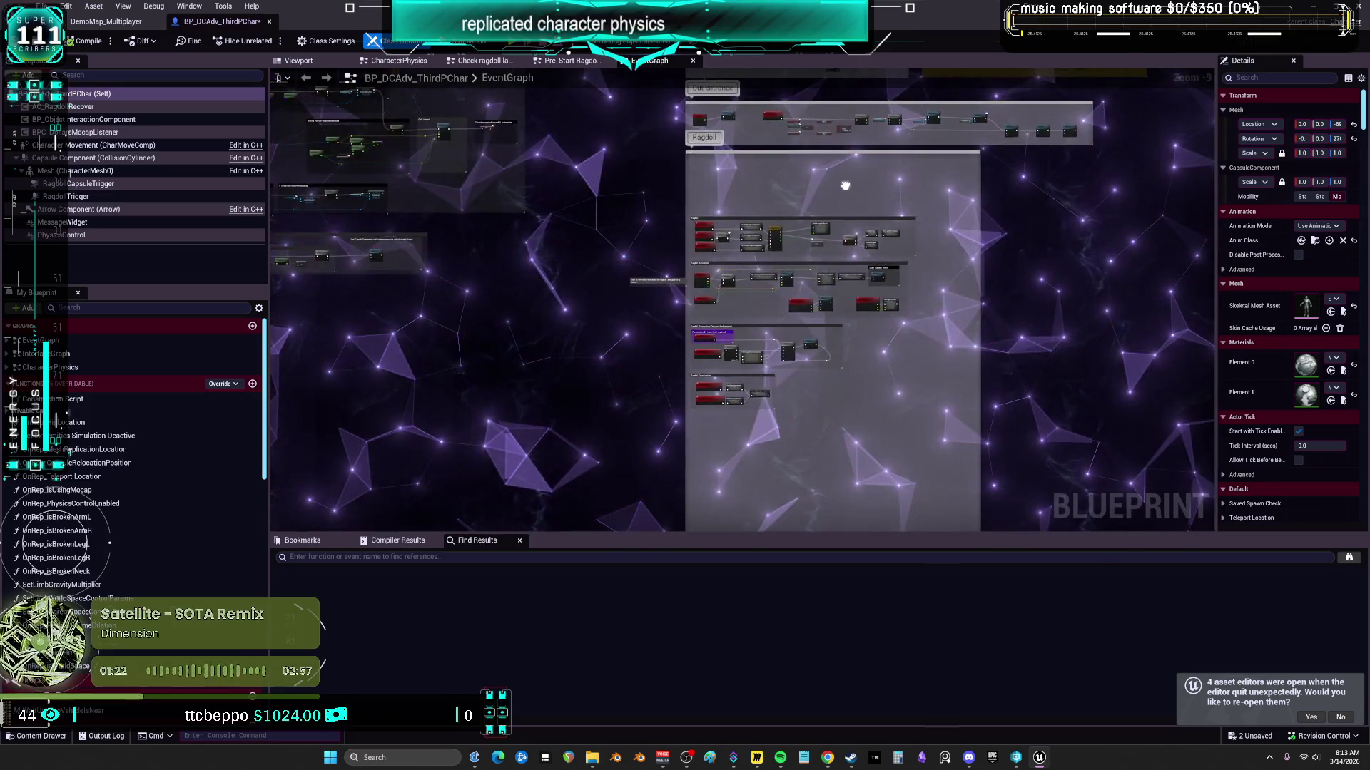
{"action": "scroll", "coordinate": [834, 206], "scroll_direction": "up", "scroll_amount": 6}
{"action": "left_click_drag", "start_coordinate": [805, 278], "coordinate": [813, 182]}
{"action": "mouse_move", "coordinate": [1069, 311]}
{"action": "left_mouse_down"}
{"action": "mouse_move", "coordinate": [674, 276]}
{"action": "mouse_move", "coordinate": [1036, 276]}
{"action": "left_mouse_up"}
{"action": "scroll", "coordinate": [674, 276], "scroll_direction": "up", "scroll_amount": 2}
{"action": "scroll", "coordinate": [1036, 276], "scroll_direction": "down", "scroll_amount": 2}
{"action": "left_click_drag", "start_coordinate": [700, 342], "coordinate": [656, 268]}
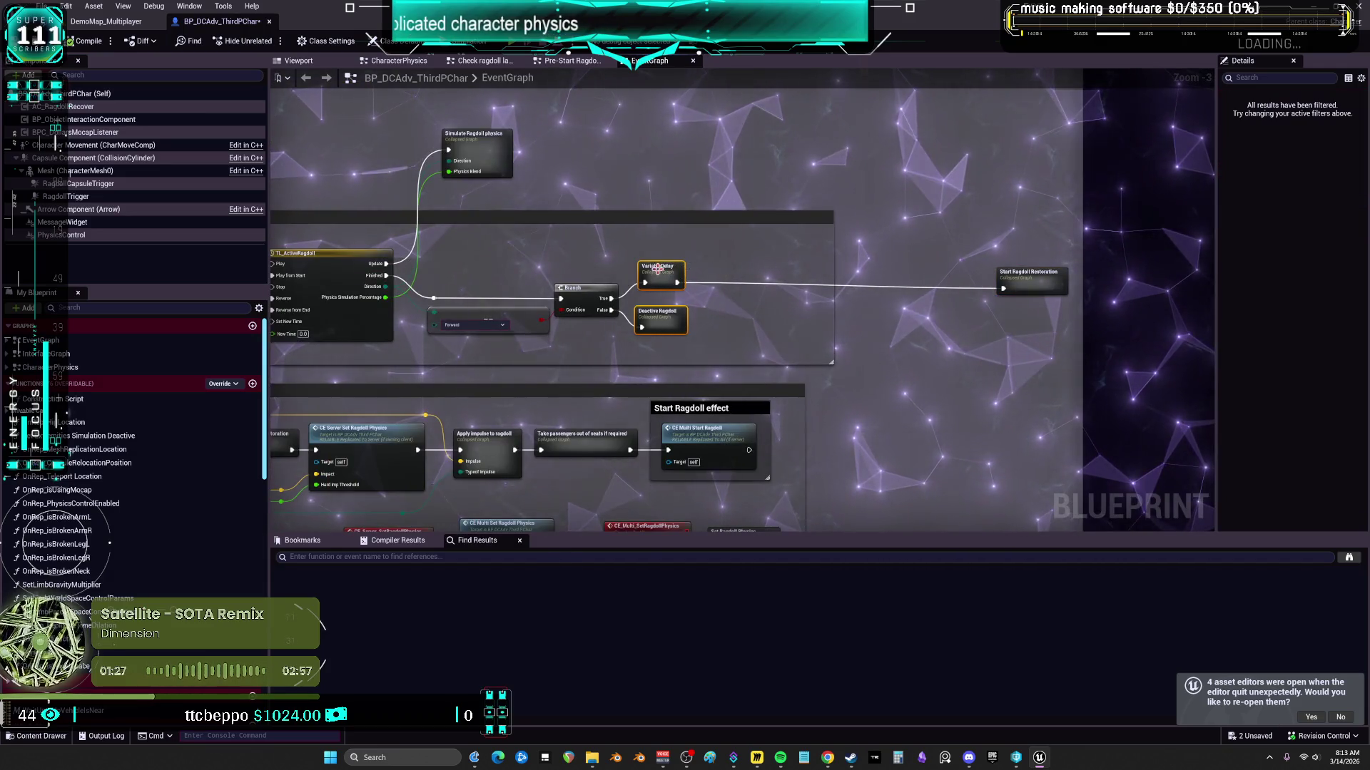
{"action": "mouse_move", "coordinate": [805, 275]}
{"action": "left_mouse_down"}
{"action": "mouse_move", "coordinate": [926, 276]}
{"action": "mouse_move", "coordinate": [507, 269]}
{"action": "left_mouse_up"}
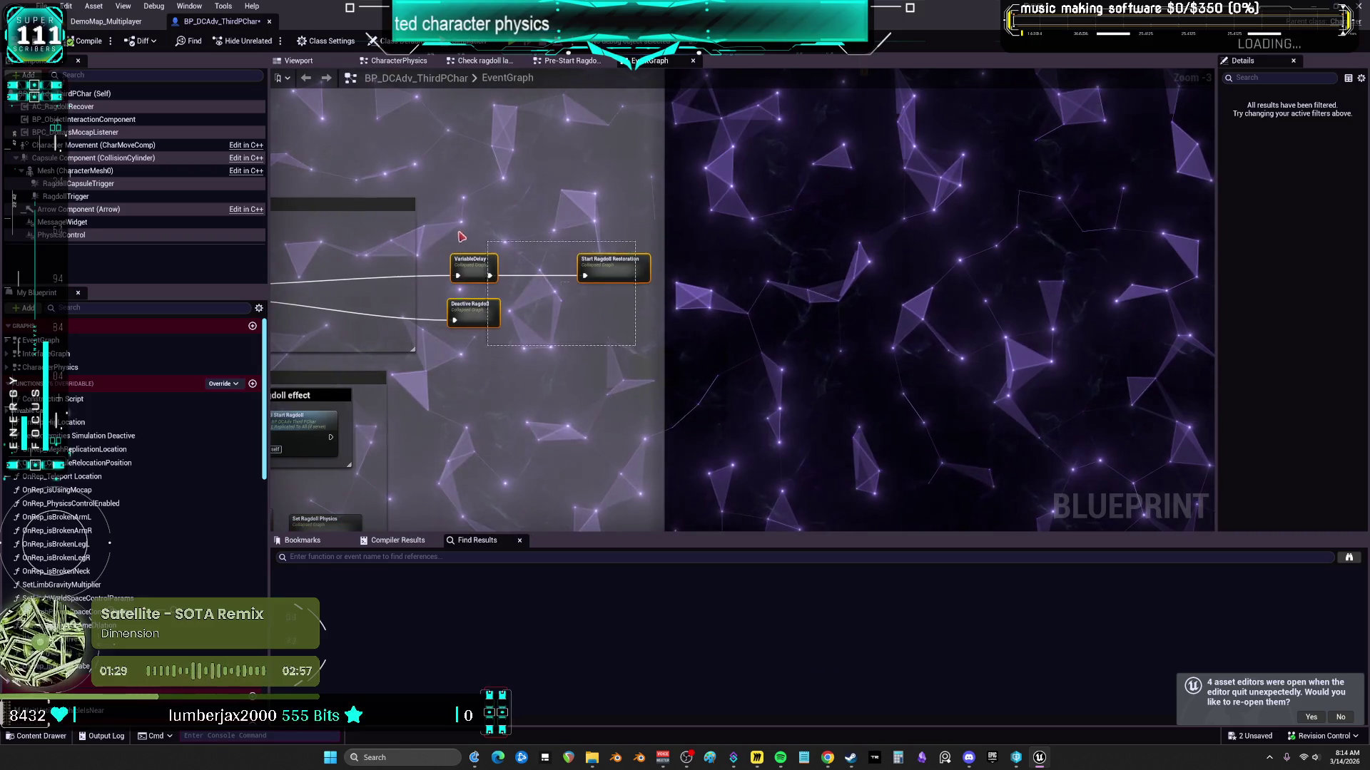
{"action": "left_click_drag", "start_coordinate": [1093, 258], "coordinate": [751, 243]}
{"action": "left_click_drag", "start_coordinate": [621, 257], "coordinate": [825, 253]}
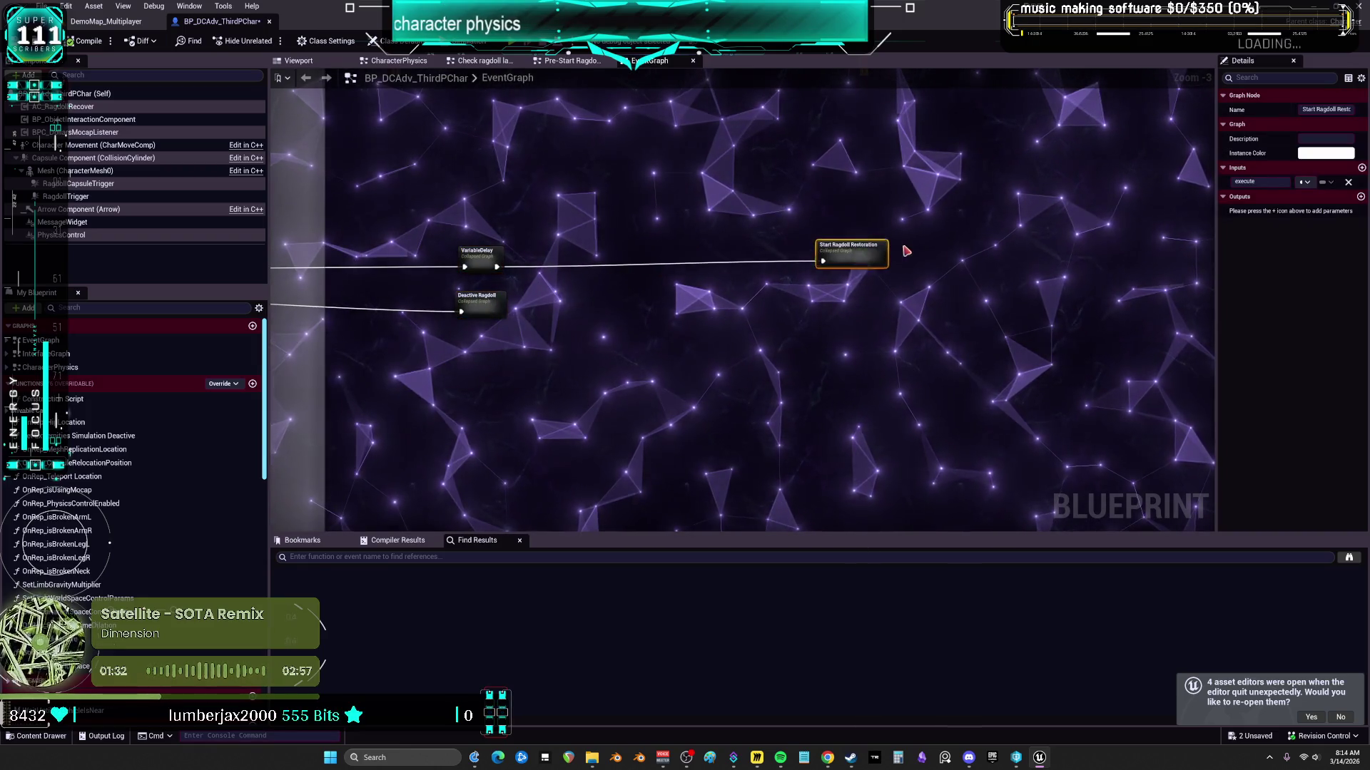
{"action": "left_click", "coordinate": [918, 327]}
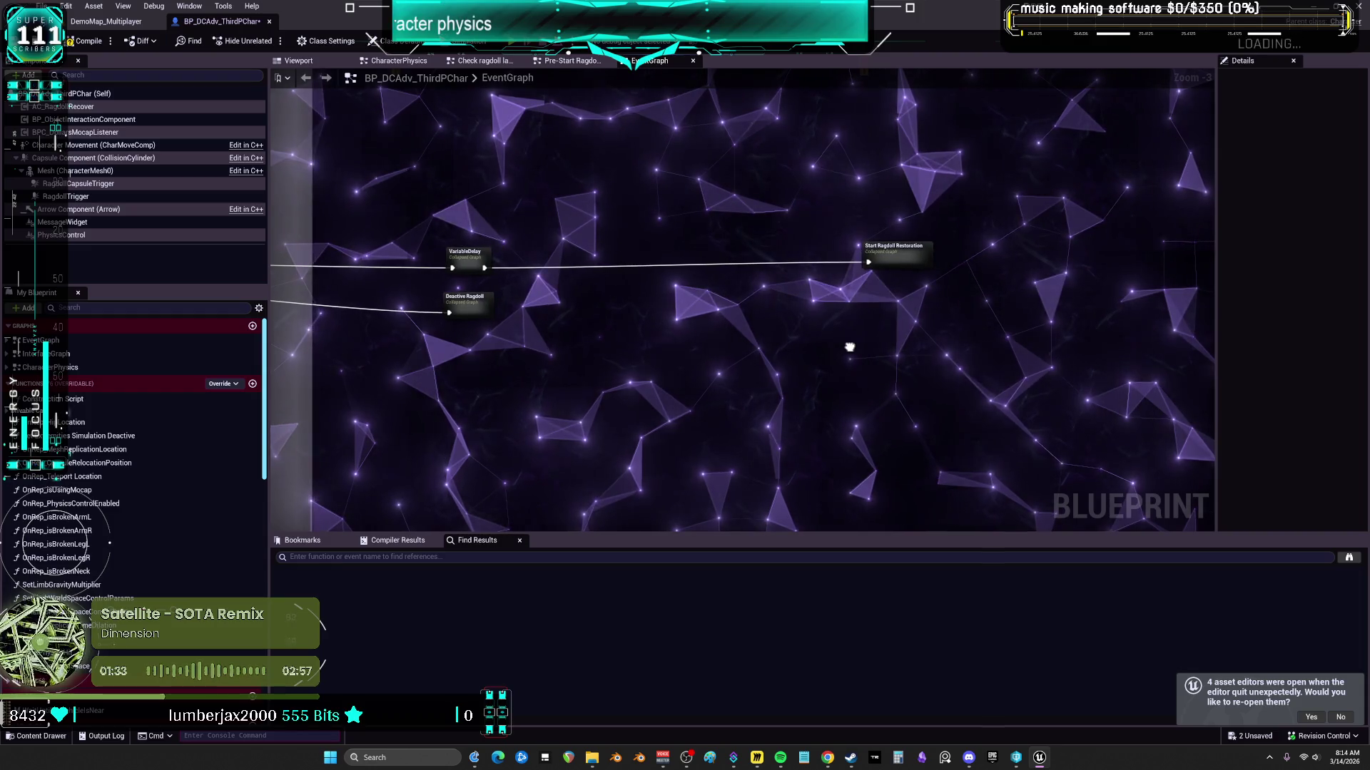
Step: Expand the Start Ragdoll Restoration, VariableDelay and Deactive Ragdoll collapsed nodes inline
{"action": "double_click", "coordinate": [907, 264]}
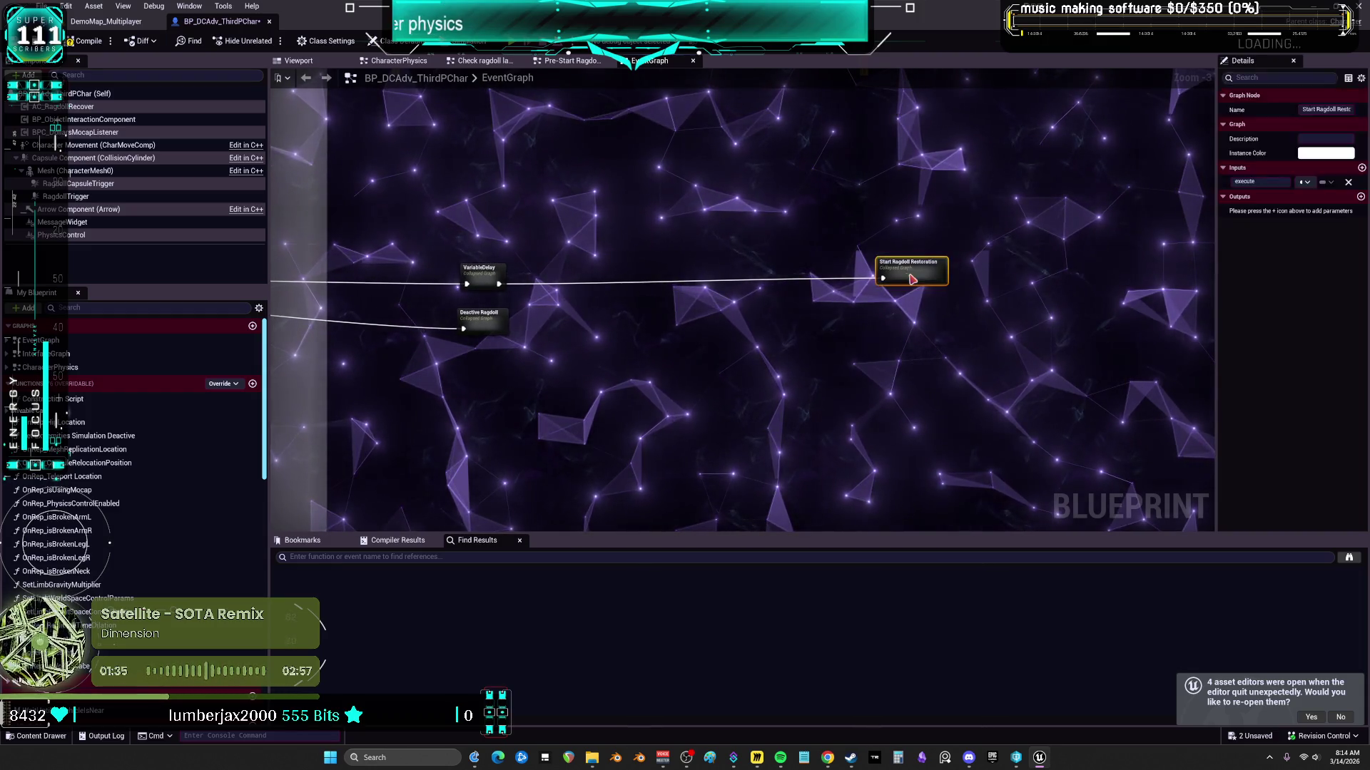
{"action": "left_click", "coordinate": [306, 78]}
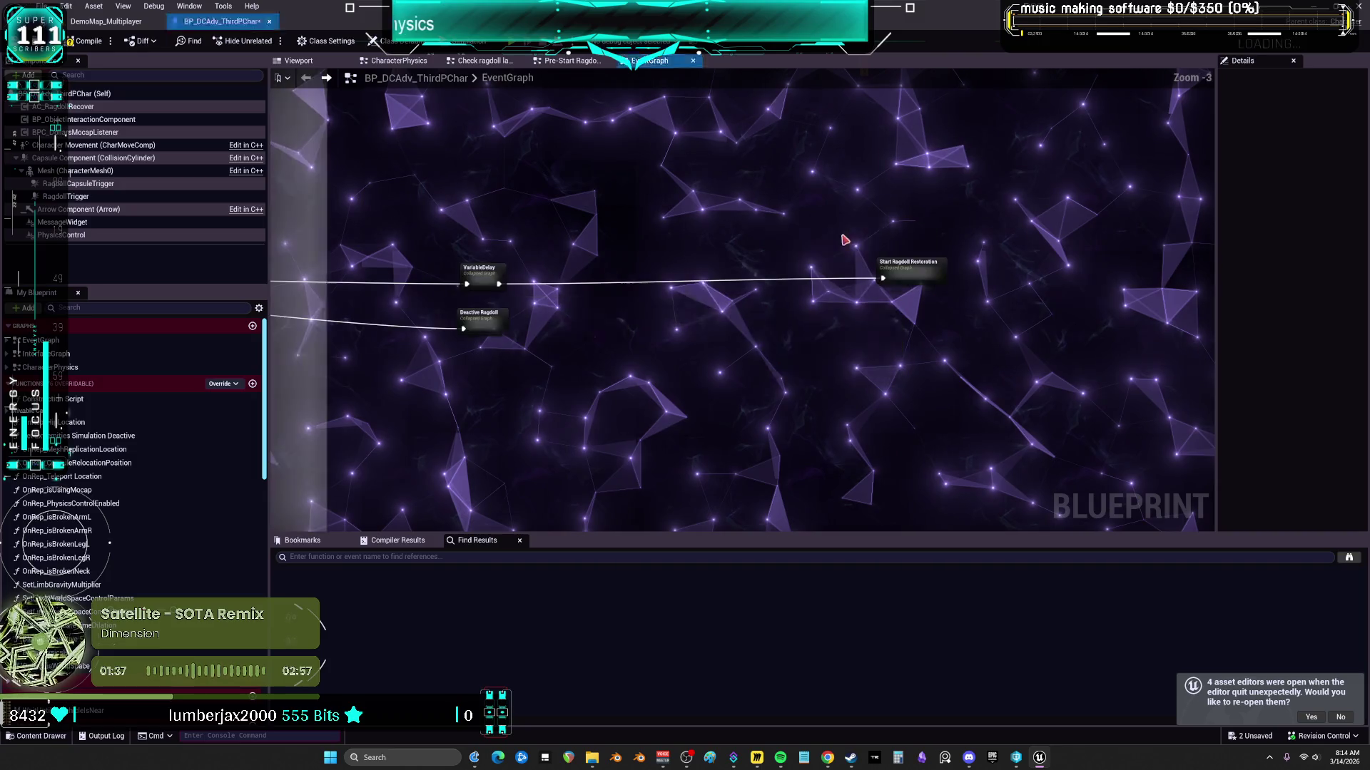
{"action": "right_click", "coordinate": [912, 275]}
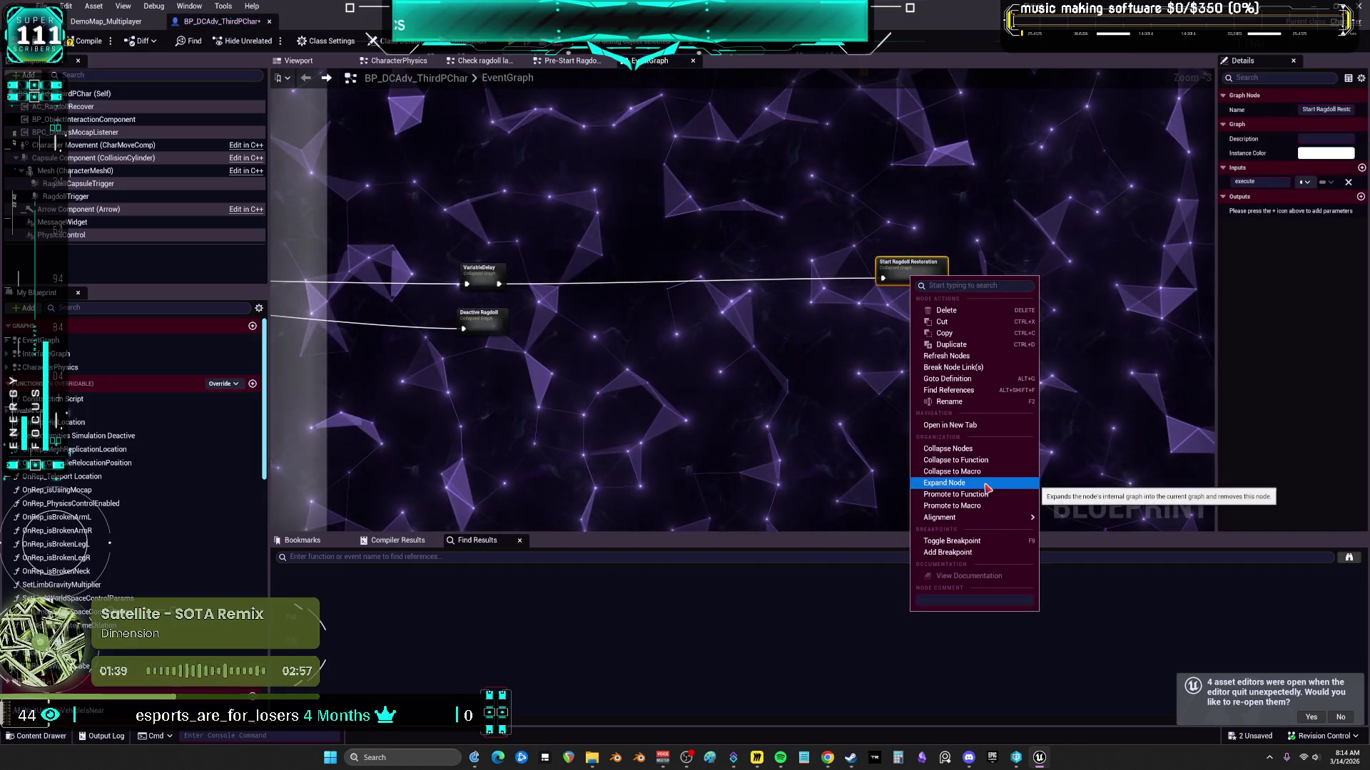
{"action": "left_click", "coordinate": [943, 483]}
{"action": "right_click", "coordinate": [485, 275]}
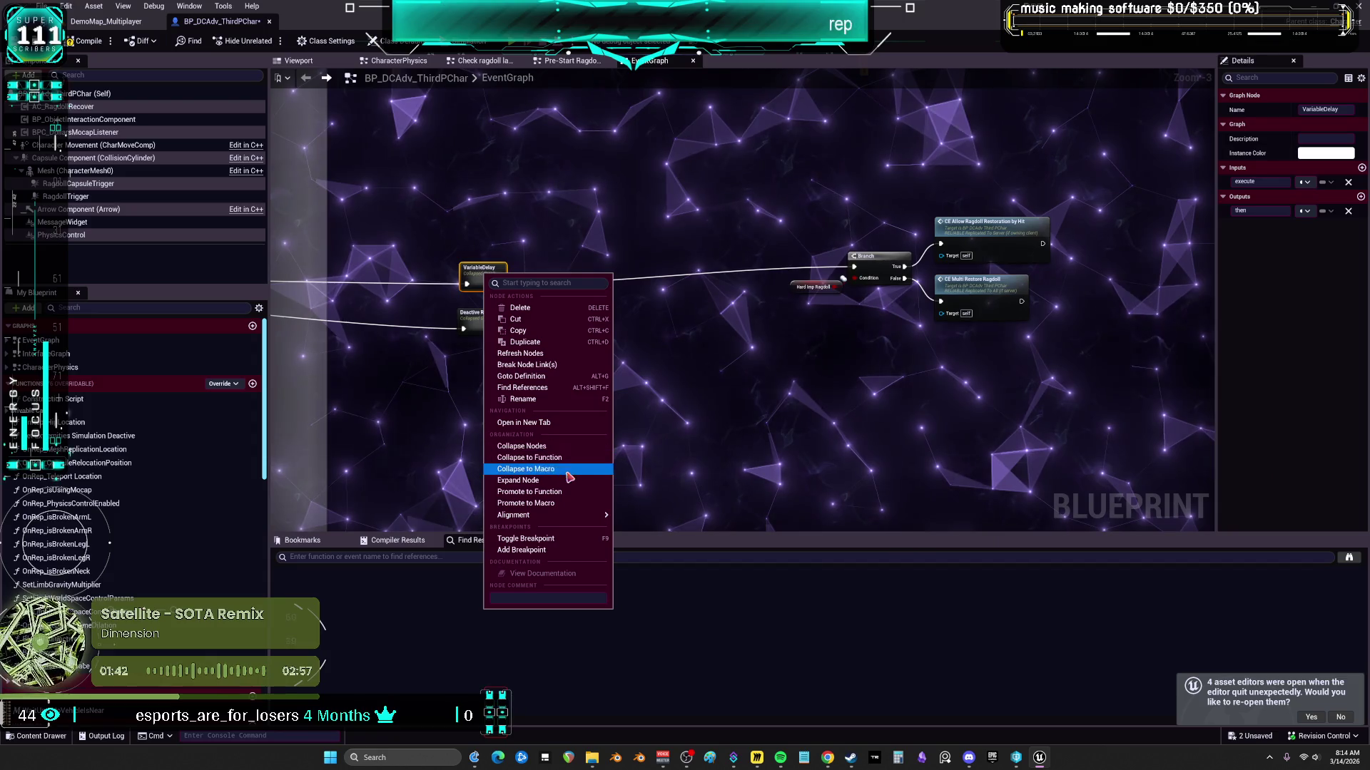
{"action": "left_click", "coordinate": [527, 480]}
{"action": "left_click_drag", "start_coordinate": [470, 314], "coordinate": [572, 401]}
{"action": "right_click", "coordinate": [590, 411]}
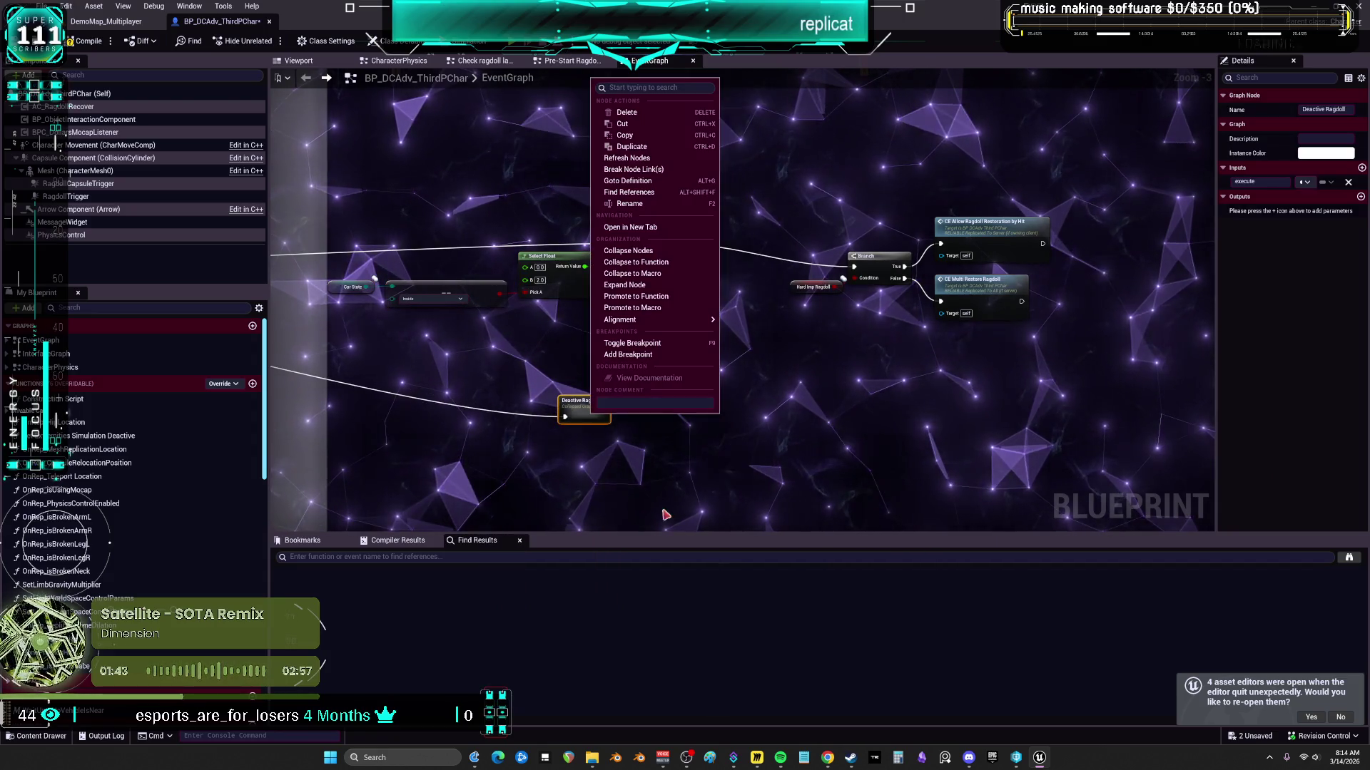
{"action": "left_click", "coordinate": [625, 285]}
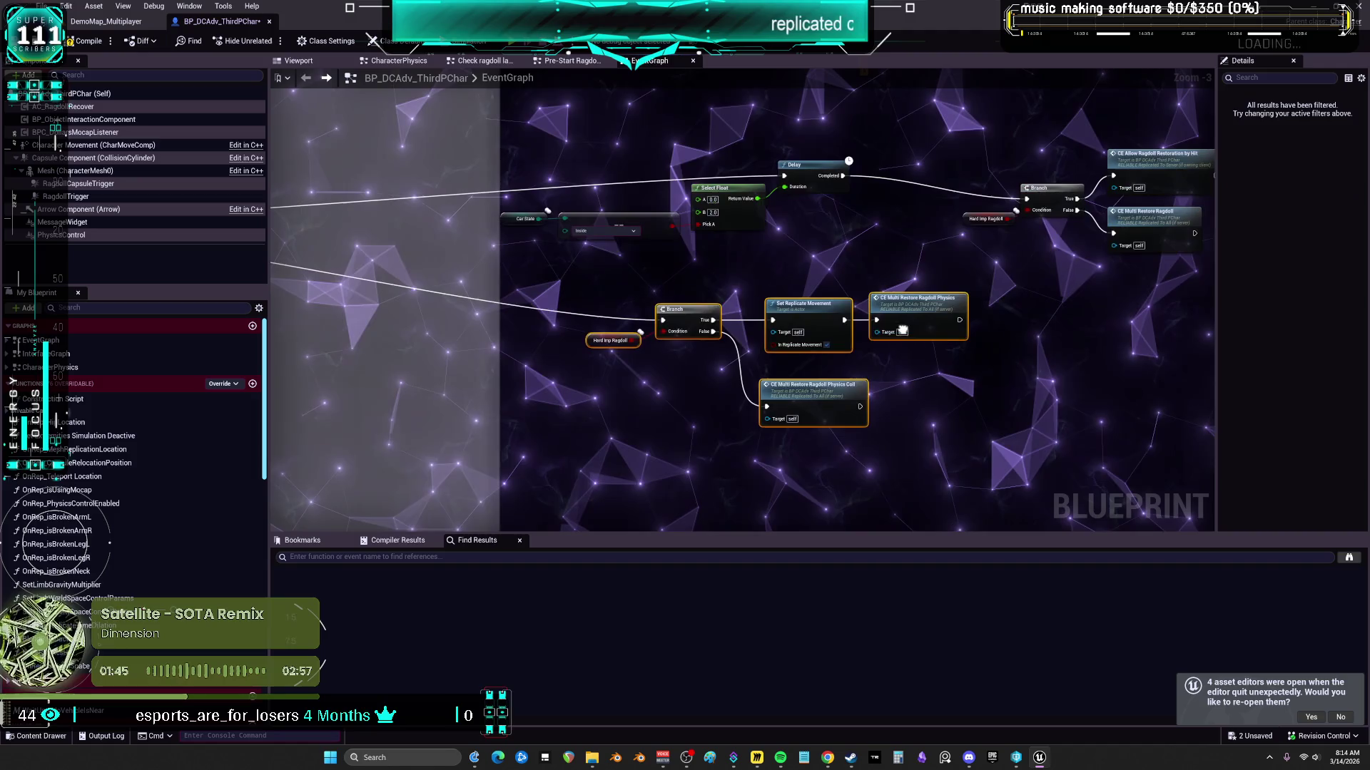
{"action": "left_click_drag", "start_coordinate": [667, 269], "coordinate": [638, 263]}
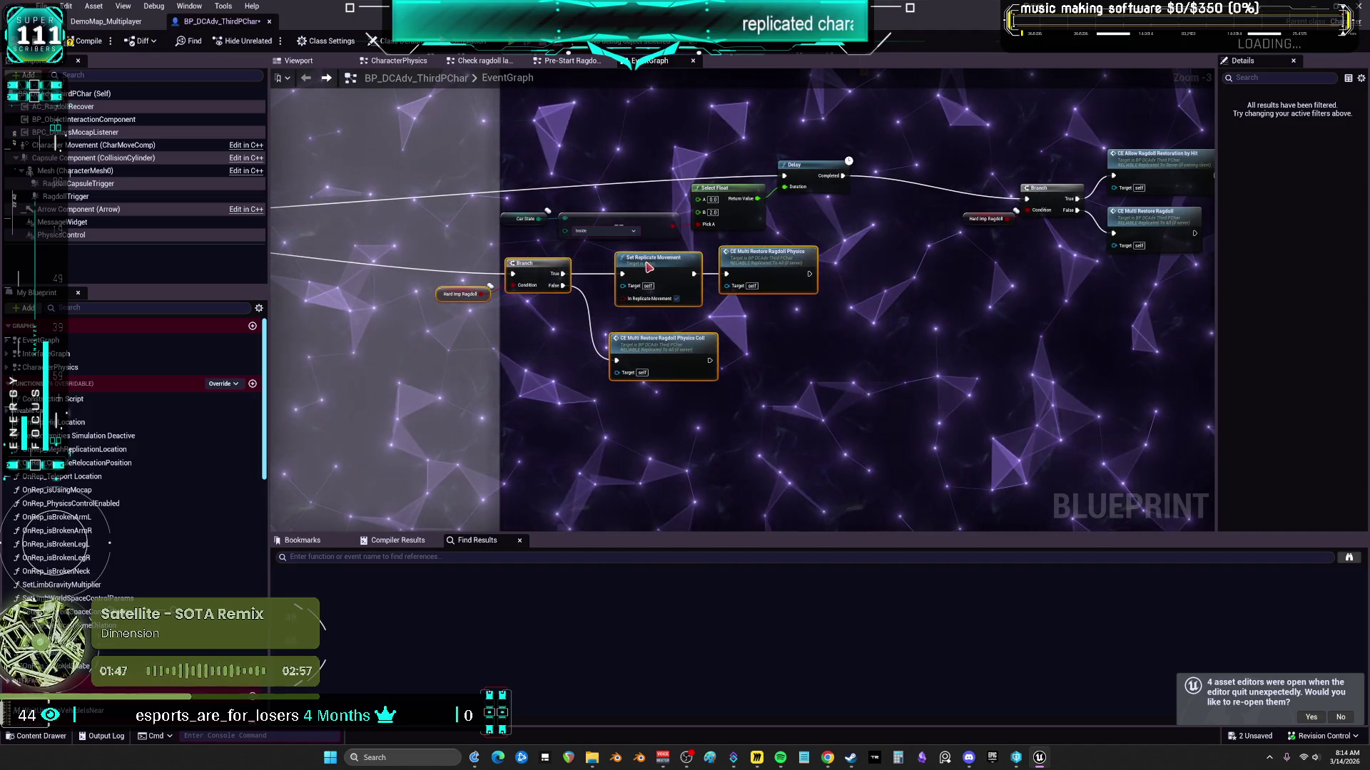
Step: Shift the expanded restoration nodes, from Hard Imp Ragdoll to Select Float, left and down, then frame the Ragdoll chain
{"action": "left_click_drag", "start_coordinate": [1109, 326], "coordinate": [1066, 245]}
{"action": "mouse_move", "coordinate": [970, 194]}
{"action": "left_mouse_down"}
{"action": "mouse_move", "coordinate": [913, 196]}
{"action": "mouse_move", "coordinate": [948, 200]}
{"action": "left_mouse_up"}
{"action": "left_click_drag", "start_coordinate": [742, 205], "coordinate": [378, 163]}
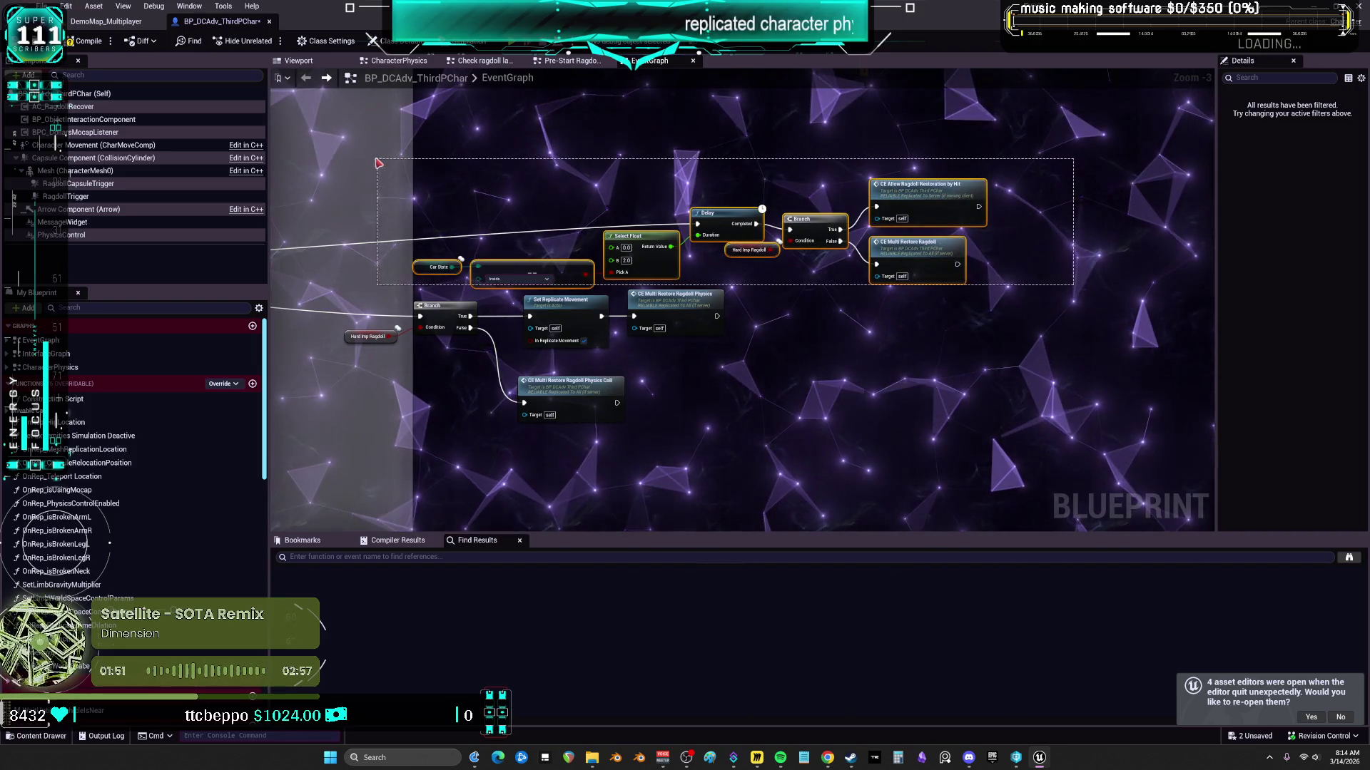
{"action": "left_click_drag", "start_coordinate": [457, 232], "coordinate": [417, 241]}
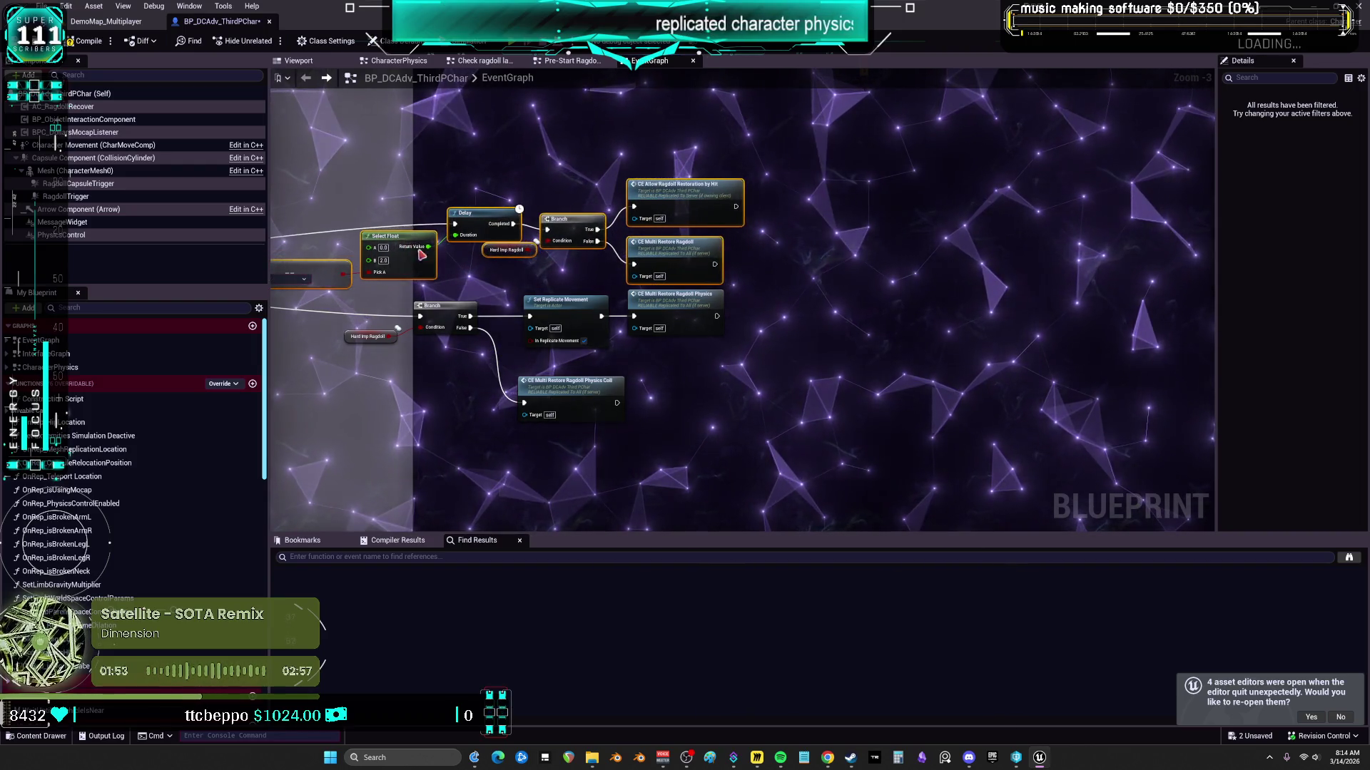
{"action": "scroll", "coordinate": [913, 344], "scroll_direction": "down", "scroll_amount": 2}
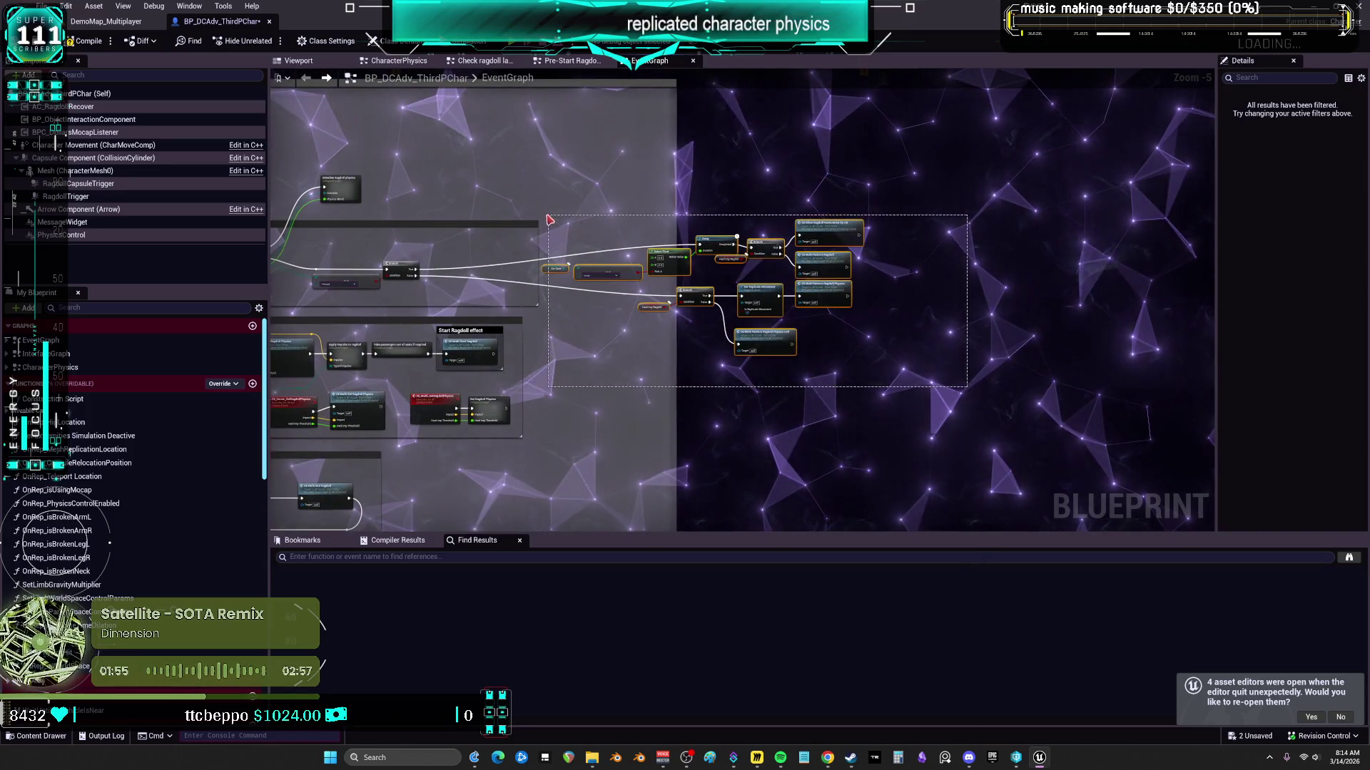
{"action": "mouse_move", "coordinate": [549, 309]}
{"action": "left_mouse_down"}
{"action": "mouse_move", "coordinate": [498, 221]}
{"action": "mouse_move", "coordinate": [523, 315]}
{"action": "left_mouse_up"}
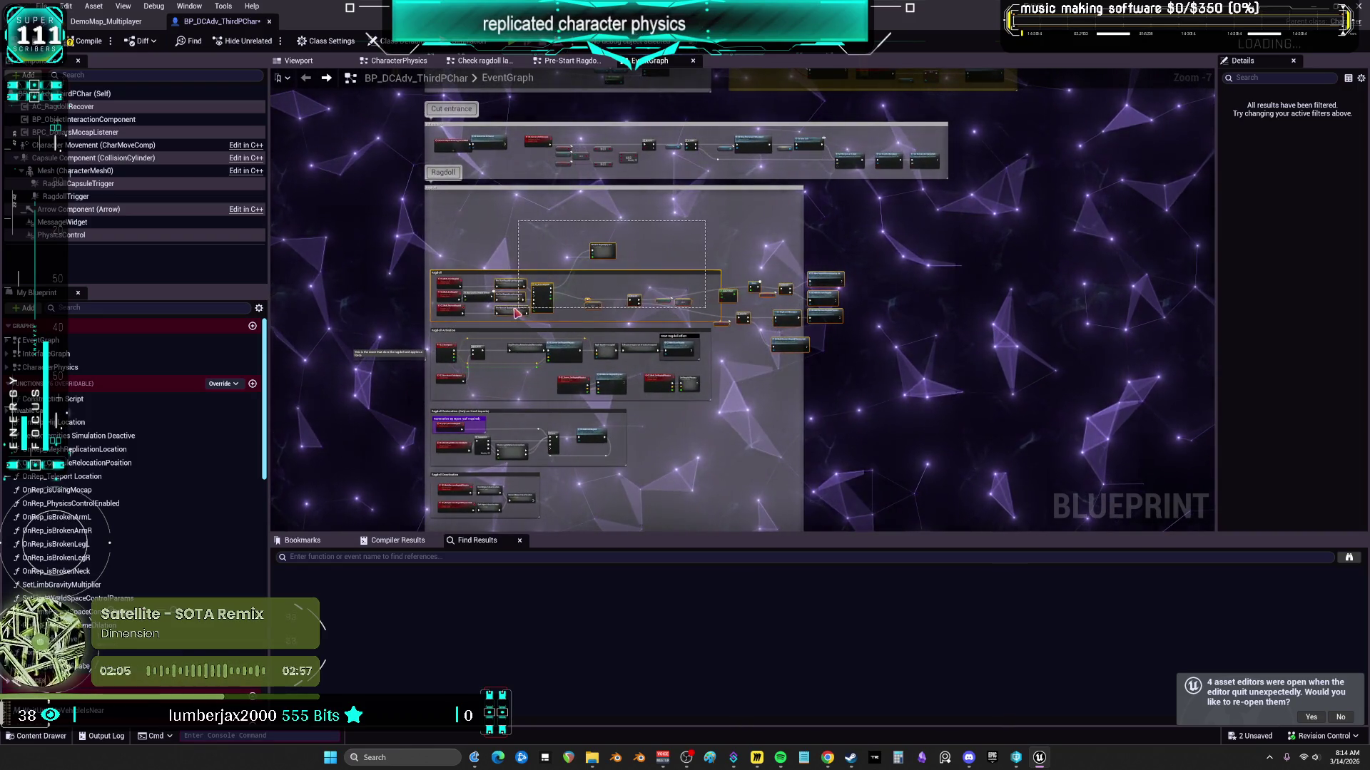
{"action": "left_click_drag", "start_coordinate": [450, 320], "coordinate": [443, 317]}
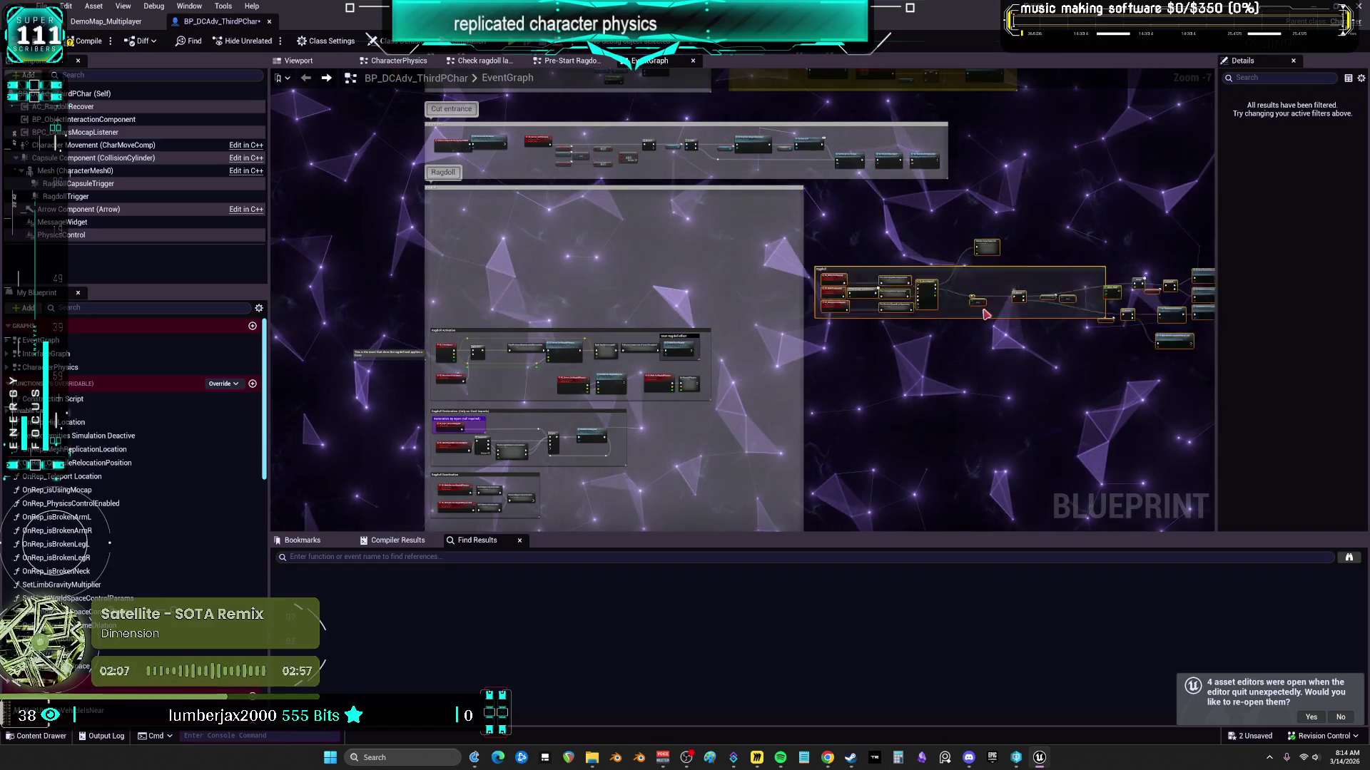
{"action": "key", "text": "Home"}
Step: Move Simulate Ragdoll physics above the Ragdoll comment and undo the last graph change
{"action": "mouse_move", "coordinate": [785, 247]}
{"action": "left_mouse_down"}
{"action": "mouse_move", "coordinate": [791, 204]}
{"action": "mouse_move", "coordinate": [745, 214]}
{"action": "left_mouse_up"}
{"action": "right_click", "coordinate": [769, 230]}
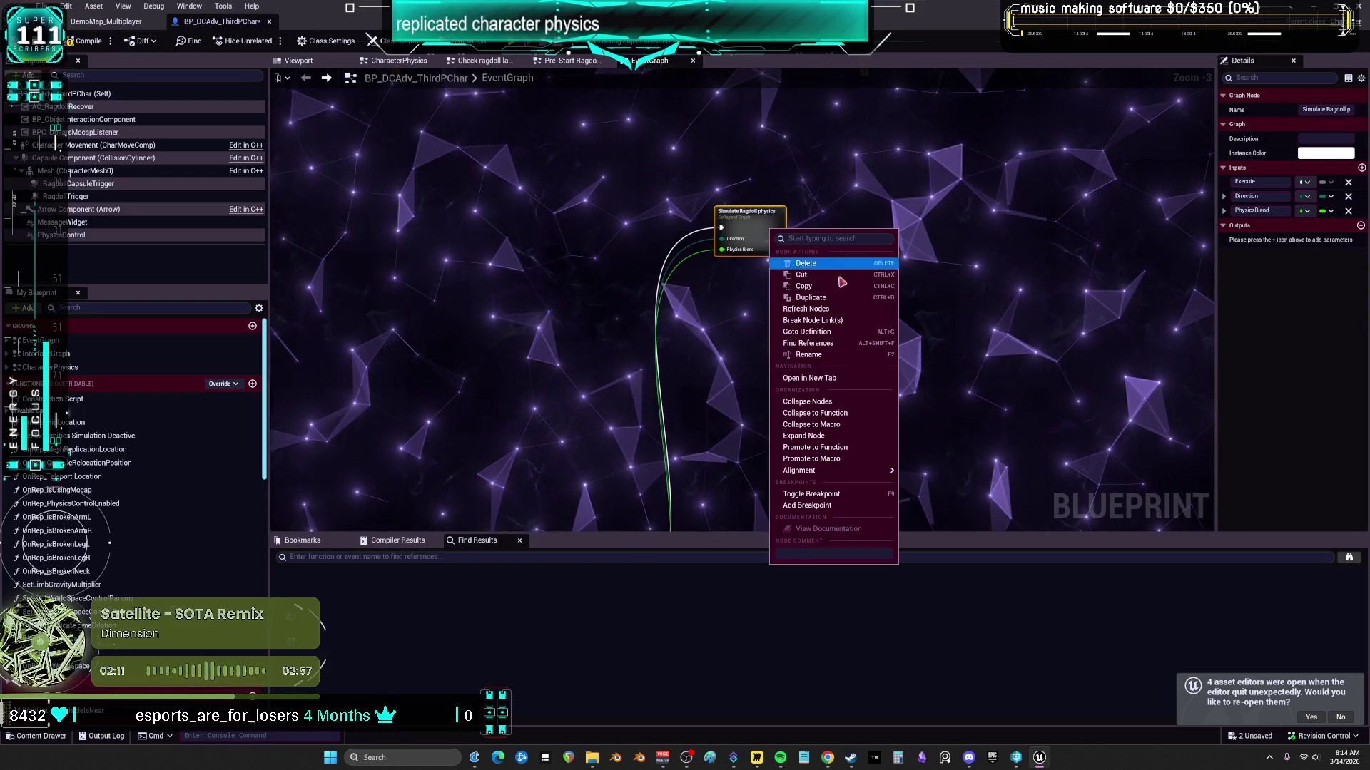
{"action": "left_click", "coordinate": [840, 436]}
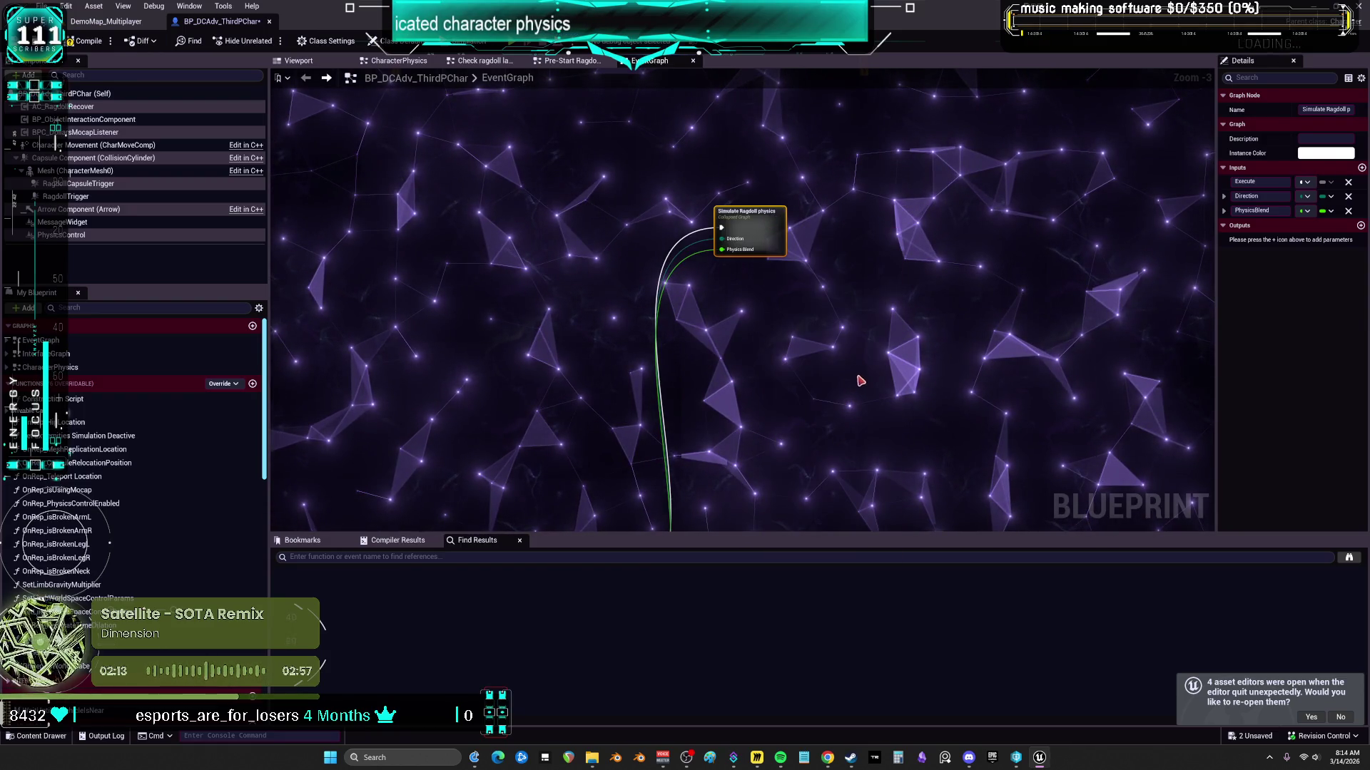
{"action": "key", "text": "ctrl+z"}
{"action": "scroll", "coordinate": [861, 381], "scroll_direction": "down", "scroll_amount": 2}
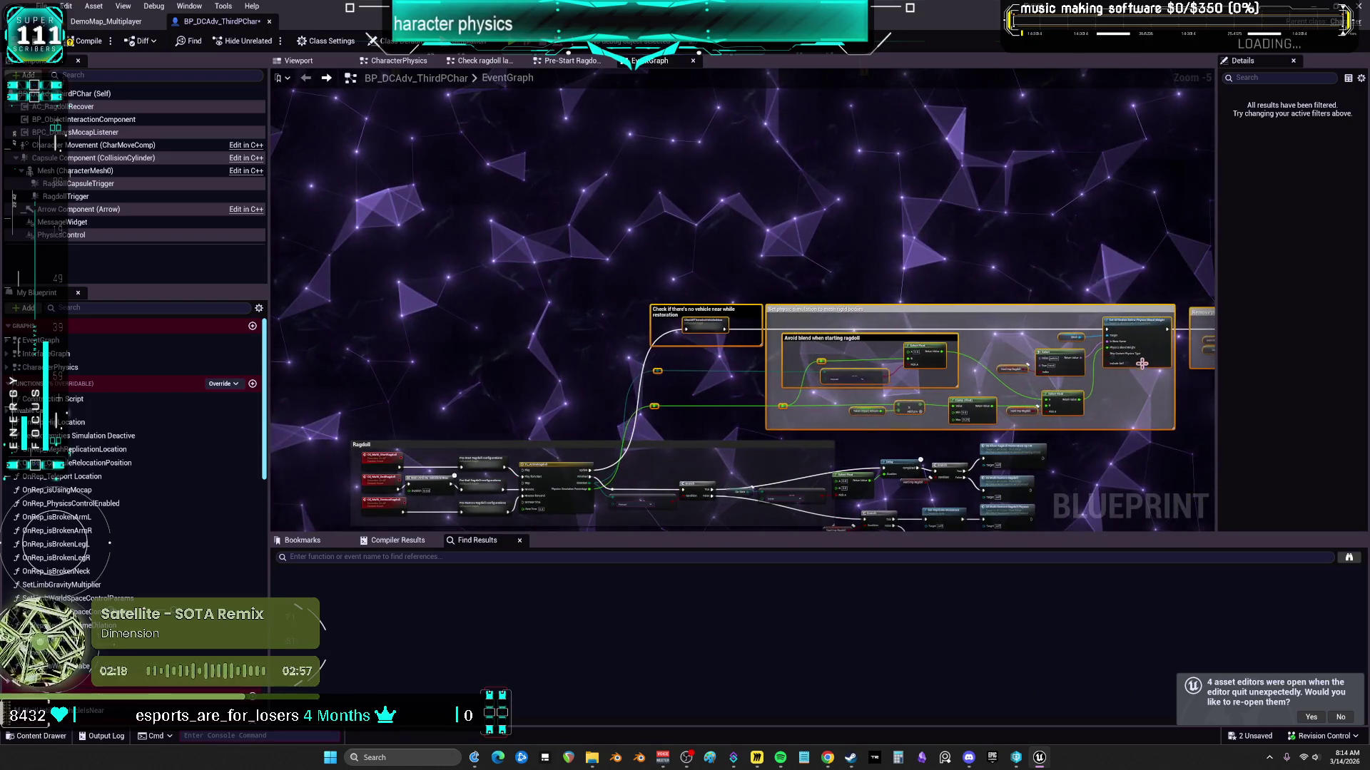
{"action": "scroll", "coordinate": [819, 287], "scroll_direction": "up", "scroll_amount": 5}
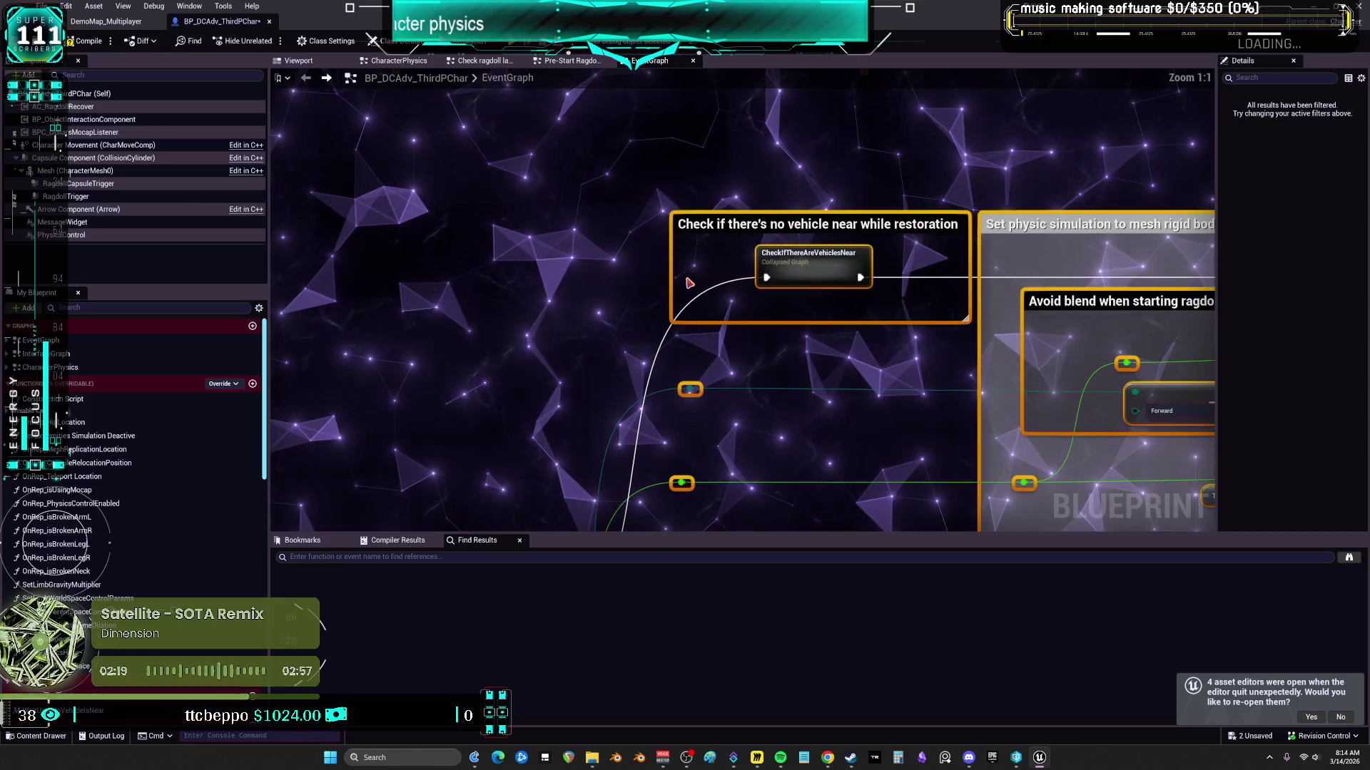
Step: Expand the CheckIfThereAreVehiclesNear collapsed node into its inner nodes
{"action": "left_click", "coordinate": [819, 287]}
{"action": "right_click", "coordinate": [681, 290]}
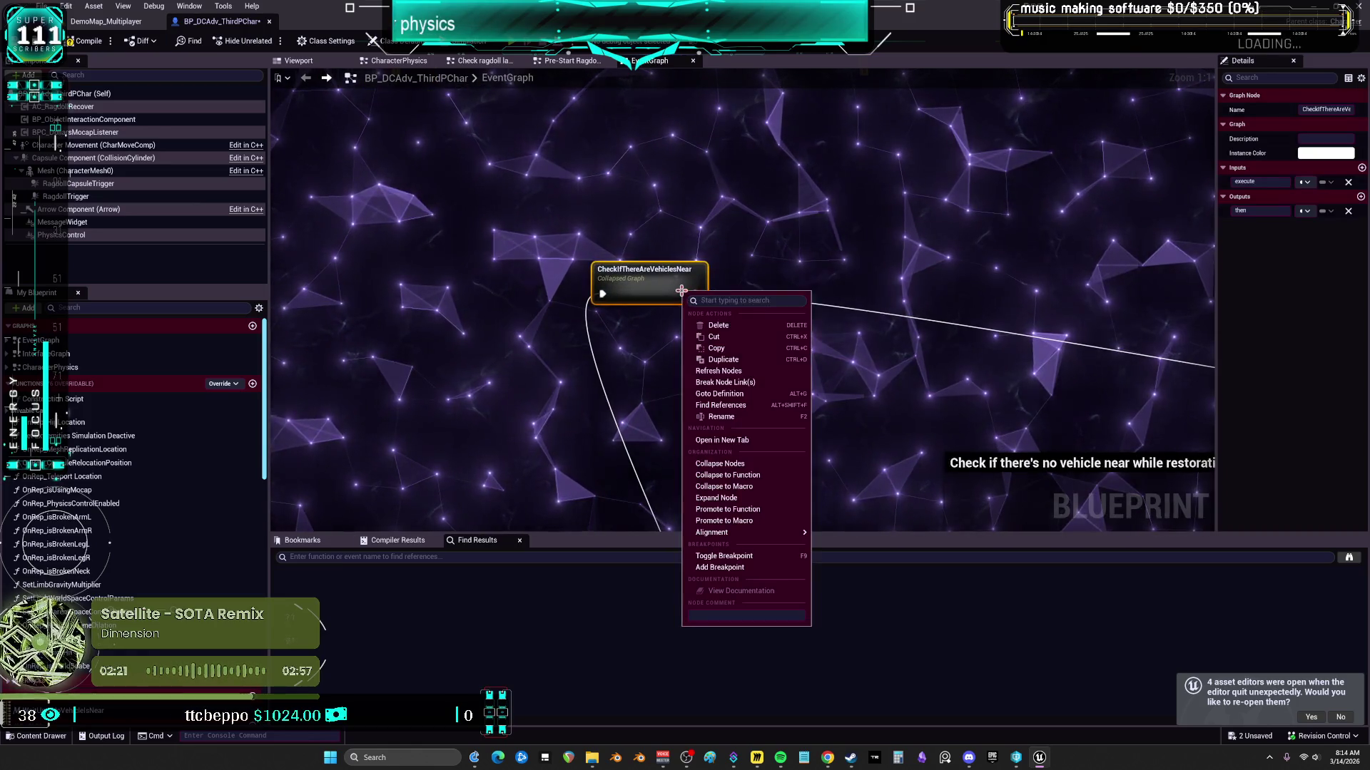
{"action": "left_click", "coordinate": [744, 500]}
{"action": "scroll", "coordinate": [765, 244], "scroll_direction": "down", "scroll_amount": 4}
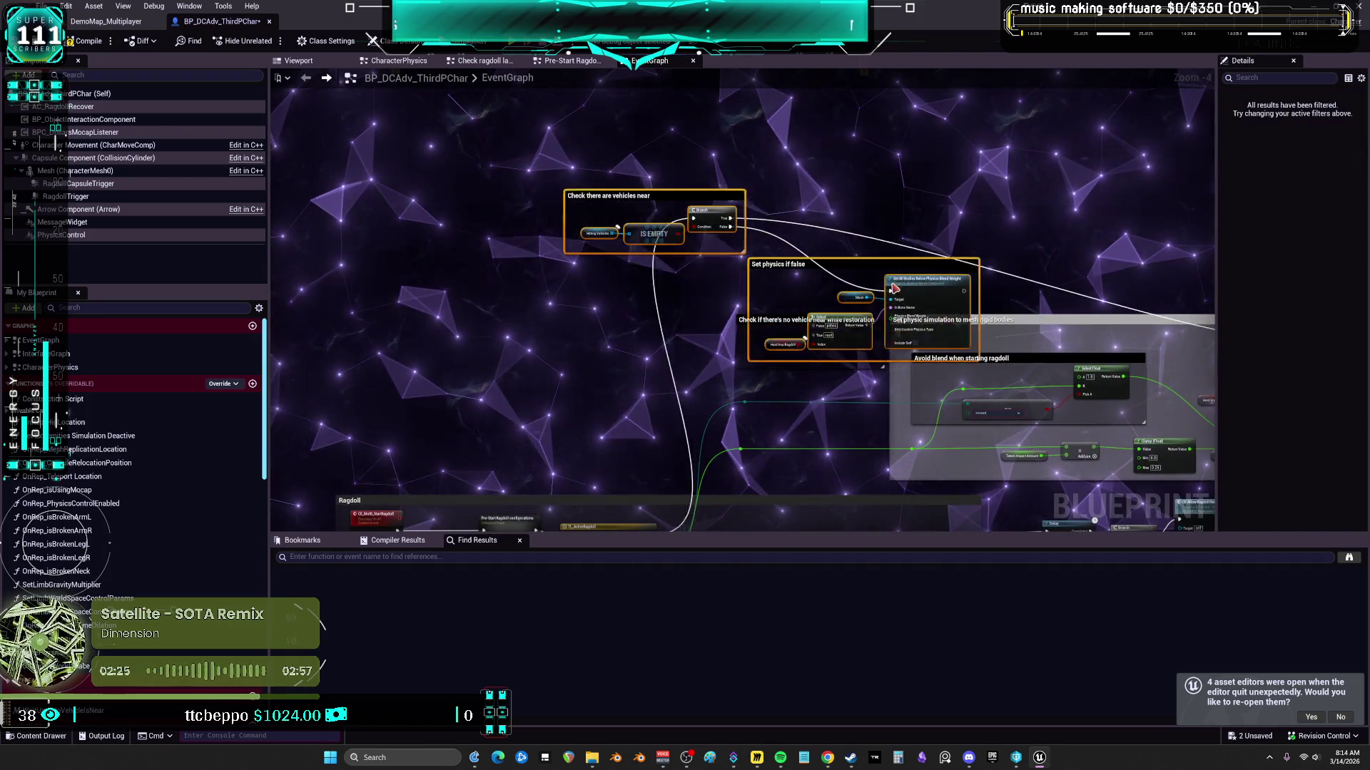
{"action": "scroll", "coordinate": [799, 314], "scroll_direction": "up", "scroll_amount": 2}
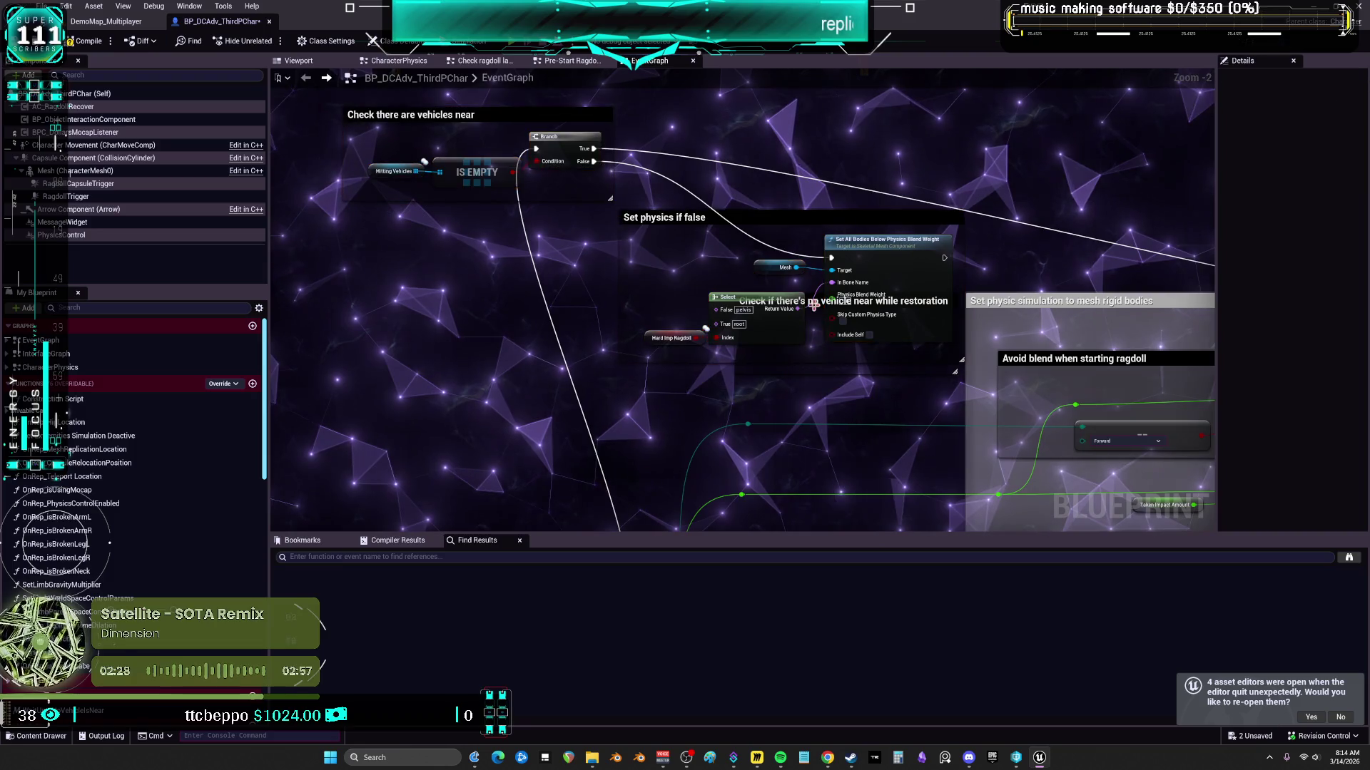
Step: Resize the 'Check if there's no vehicle near while restoration' comment around its nodes and raise the Select node
{"action": "left_click", "coordinate": [663, 217]}
{"action": "left_click", "coordinate": [789, 339]}
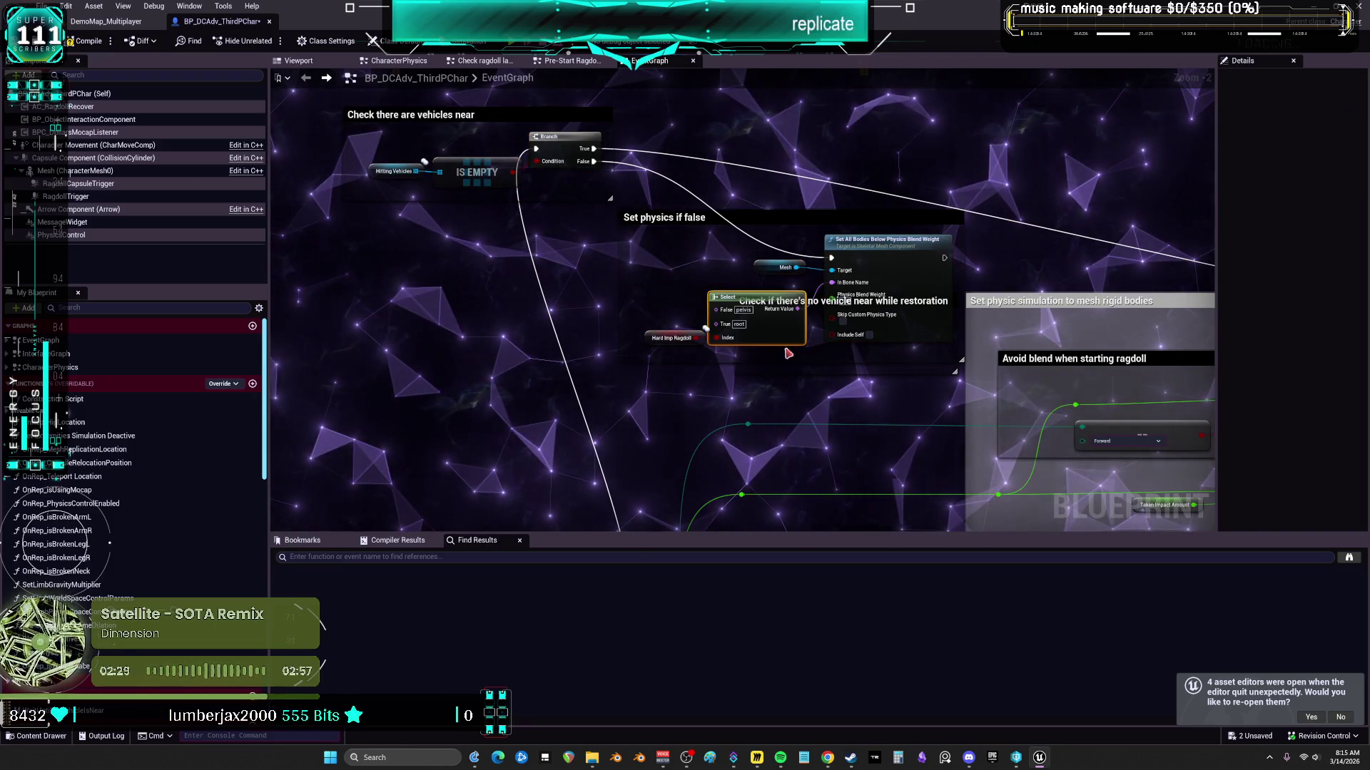
{"action": "left_click", "coordinate": [754, 299]}
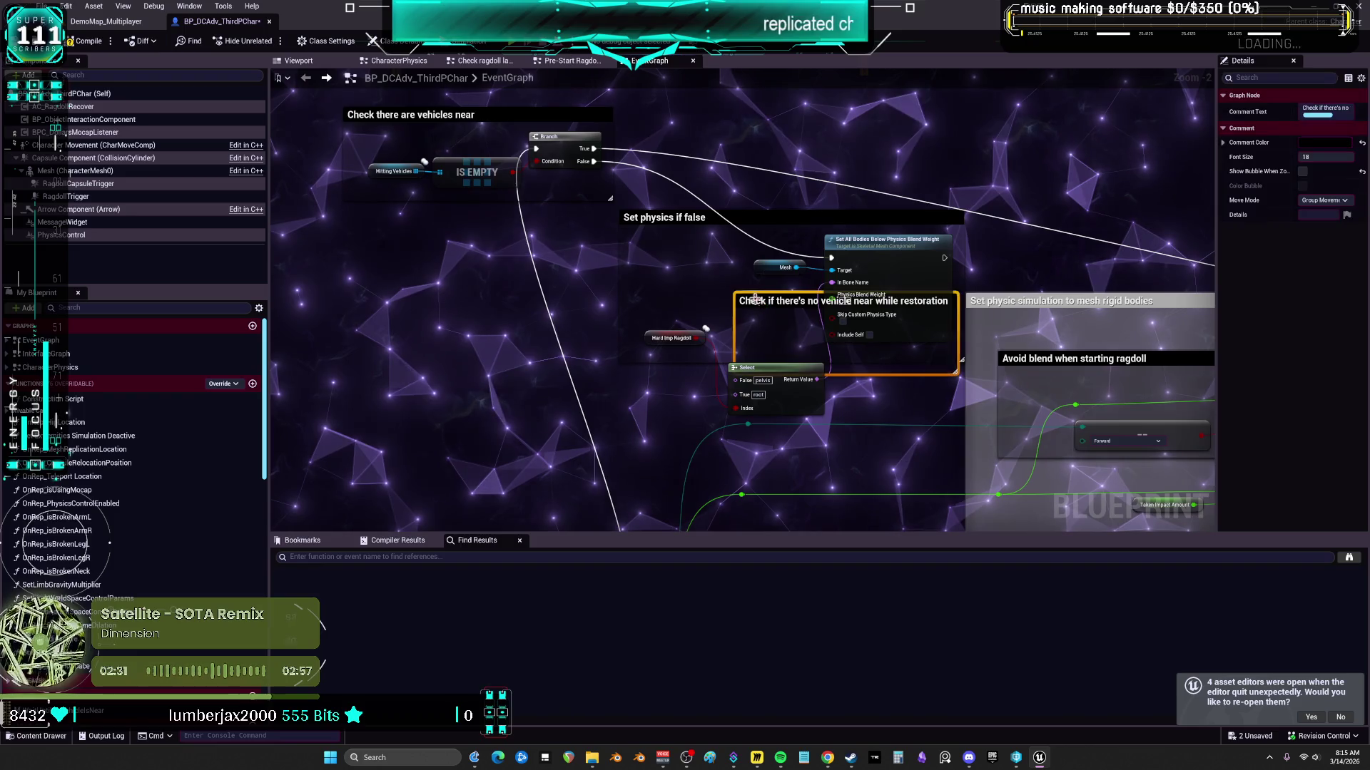
{"action": "mouse_move", "coordinate": [733, 292]}
{"action": "left_mouse_down"}
{"action": "mouse_move", "coordinate": [406, 113]}
{"action": "mouse_move", "coordinate": [304, 87]}
{"action": "left_mouse_up"}
{"action": "left_click_drag", "start_coordinate": [786, 368], "coordinate": [772, 299]}
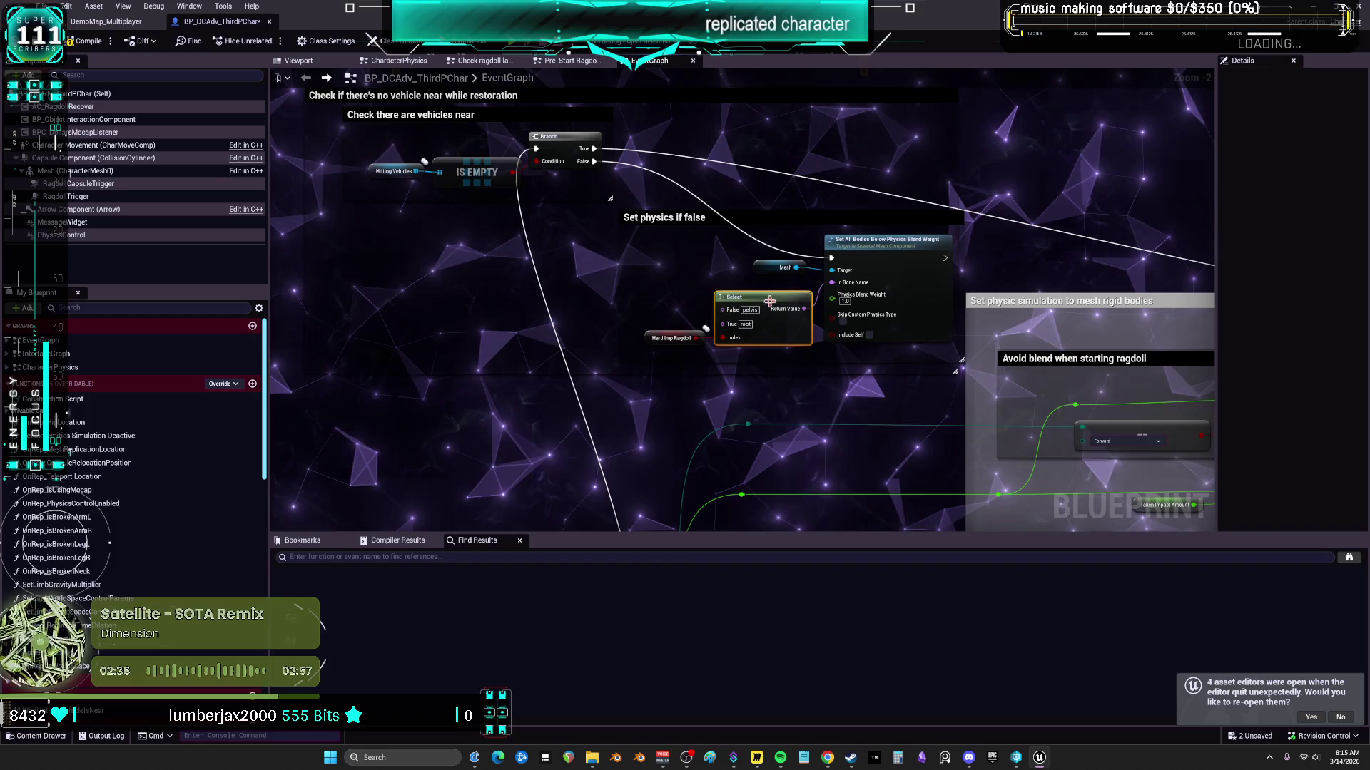
{"action": "scroll", "coordinate": [648, 253], "scroll_direction": "down", "scroll_amount": 2}
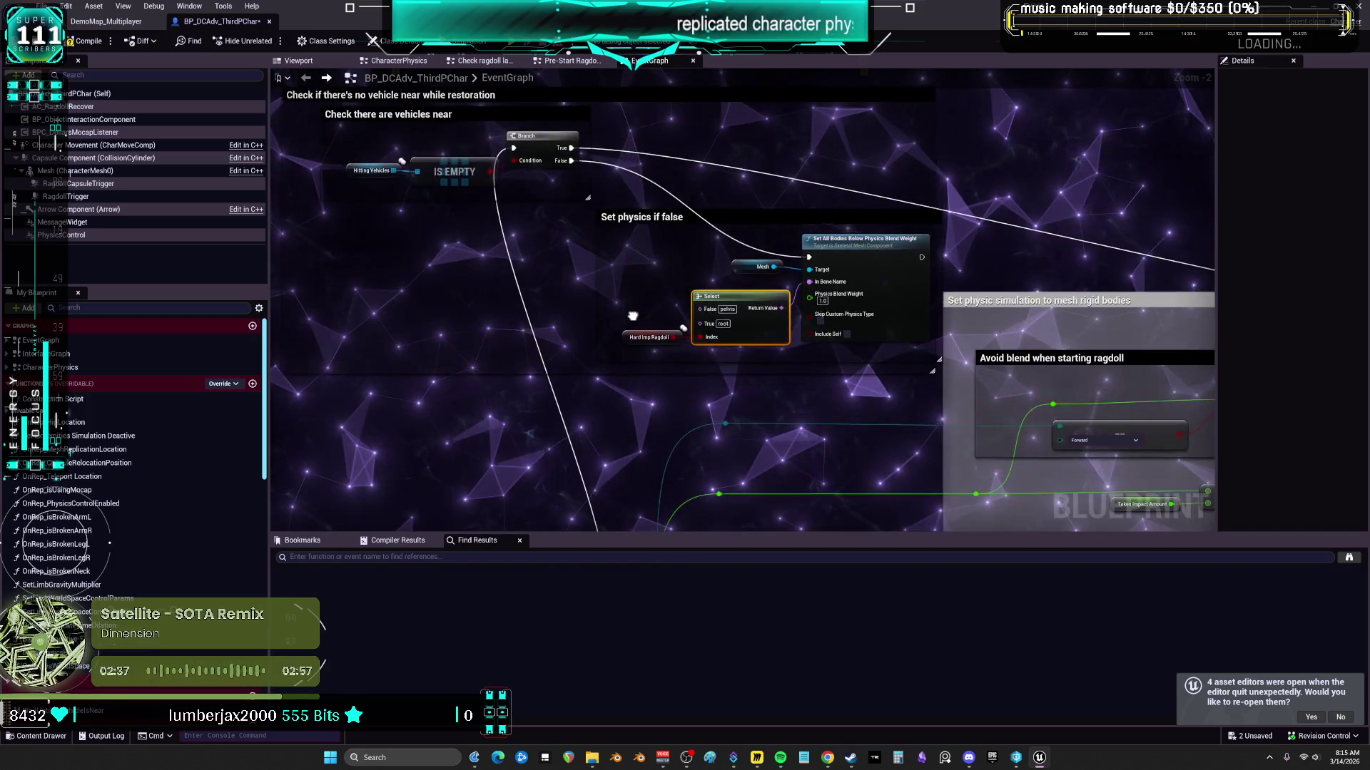
{"action": "left_click_drag", "start_coordinate": [689, 329], "coordinate": [697, 391]}
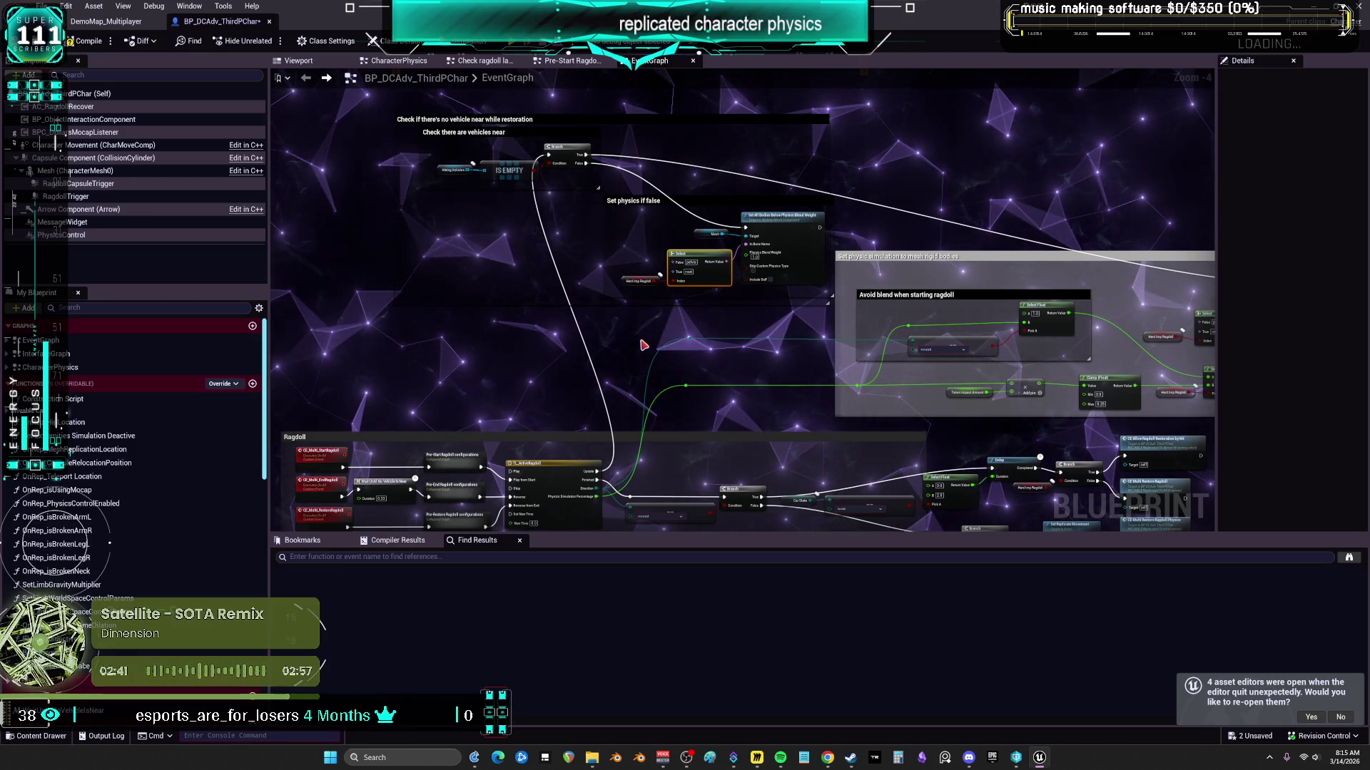
{"action": "mouse_move", "coordinate": [683, 360]}
{"action": "left_mouse_down"}
{"action": "mouse_move", "coordinate": [550, 335]}
{"action": "mouse_move", "coordinate": [950, 279]}
{"action": "mouse_move", "coordinate": [1039, 325]}
{"action": "left_mouse_up"}
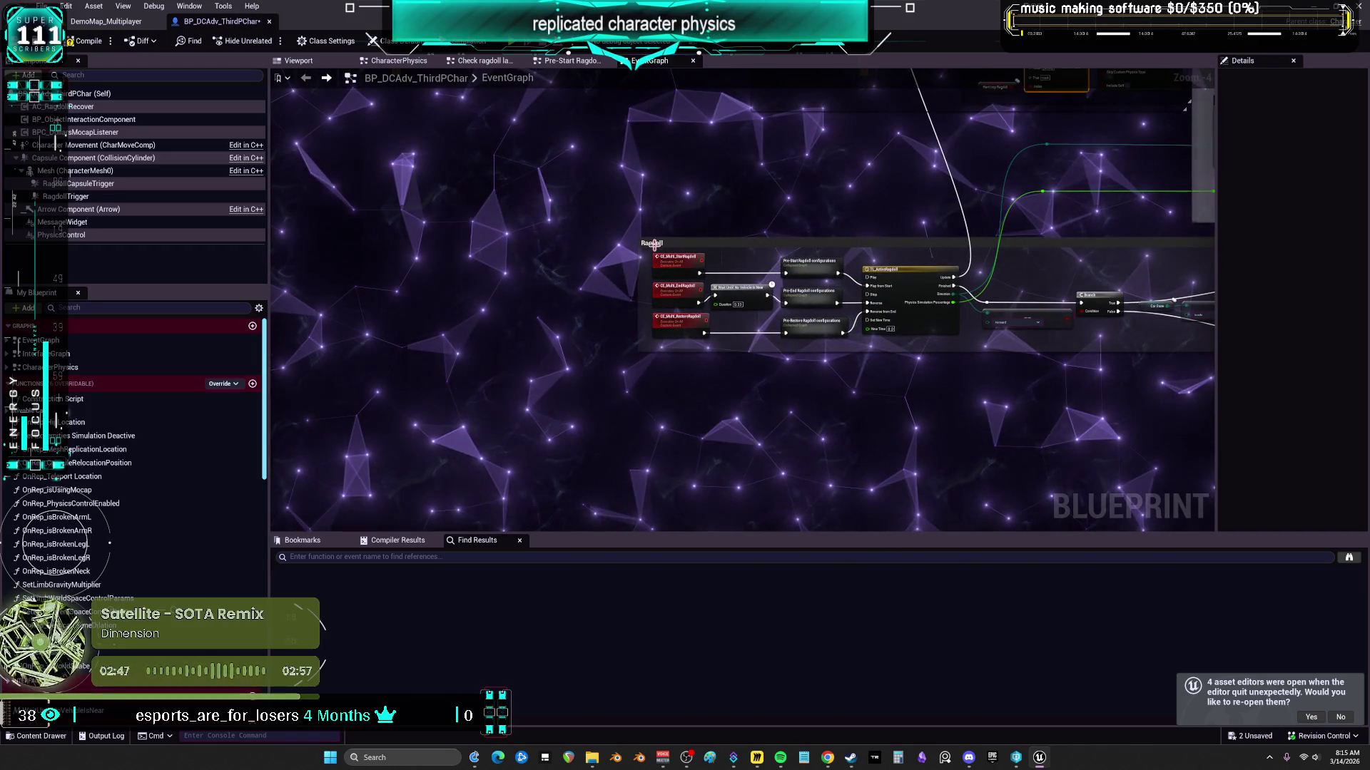
Step: Stretch the Ragdoll comment upward and spread its event nodes and Pre-End Ragdoll configurations apart
{"action": "left_click_drag", "start_coordinate": [643, 233], "coordinate": [709, 254]}
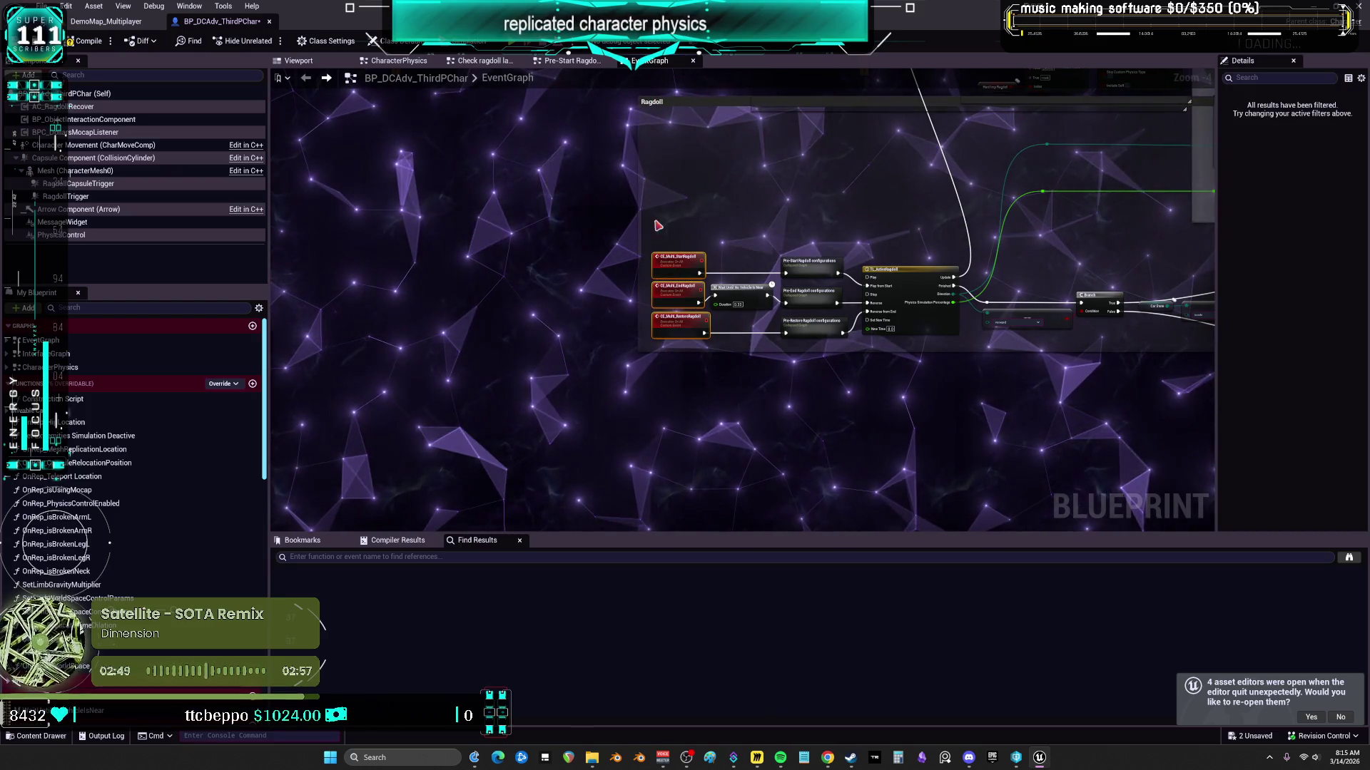
{"action": "left_click_drag", "start_coordinate": [495, 257], "coordinate": [263, 258]}
{"action": "left_click_drag", "start_coordinate": [809, 261], "coordinate": [579, 180]}
{"action": "left_click_drag", "start_coordinate": [812, 321], "coordinate": [728, 399]}
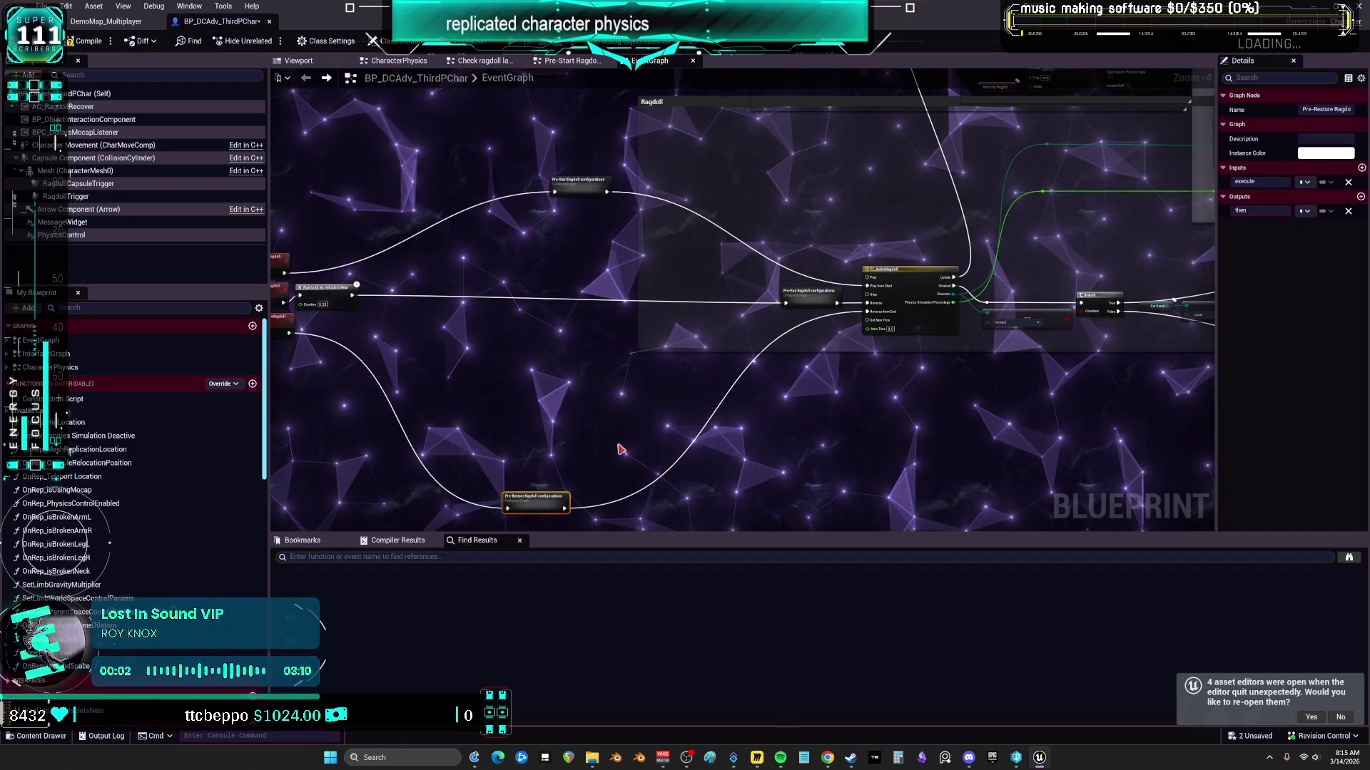
{"action": "left_click_drag", "start_coordinate": [809, 304], "coordinate": [574, 312]}
Step: Expand Pre-End Ragdoll configurations inline and move the red event nodes and Wait node down-left
{"action": "double_click", "coordinate": [572, 308]}
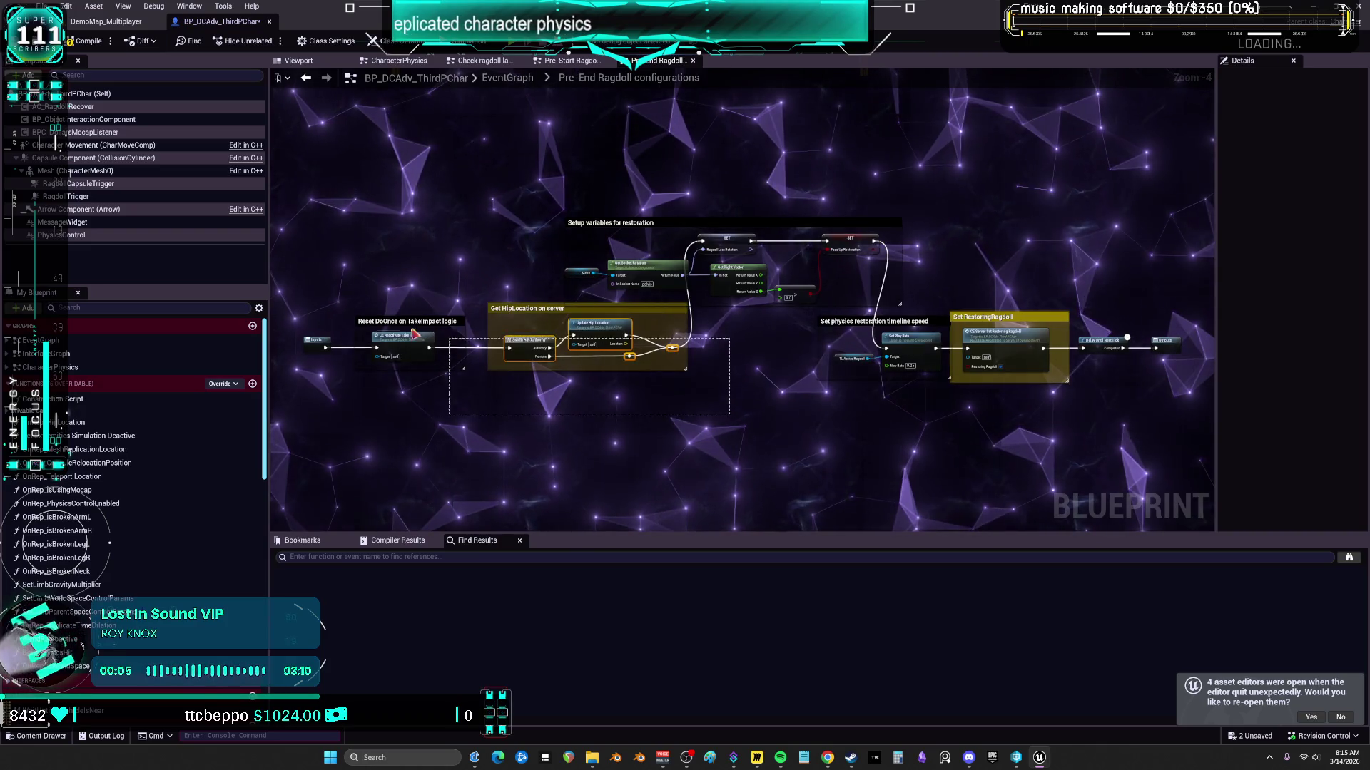
{"action": "left_click_drag", "start_coordinate": [410, 321], "coordinate": [479, 347]}
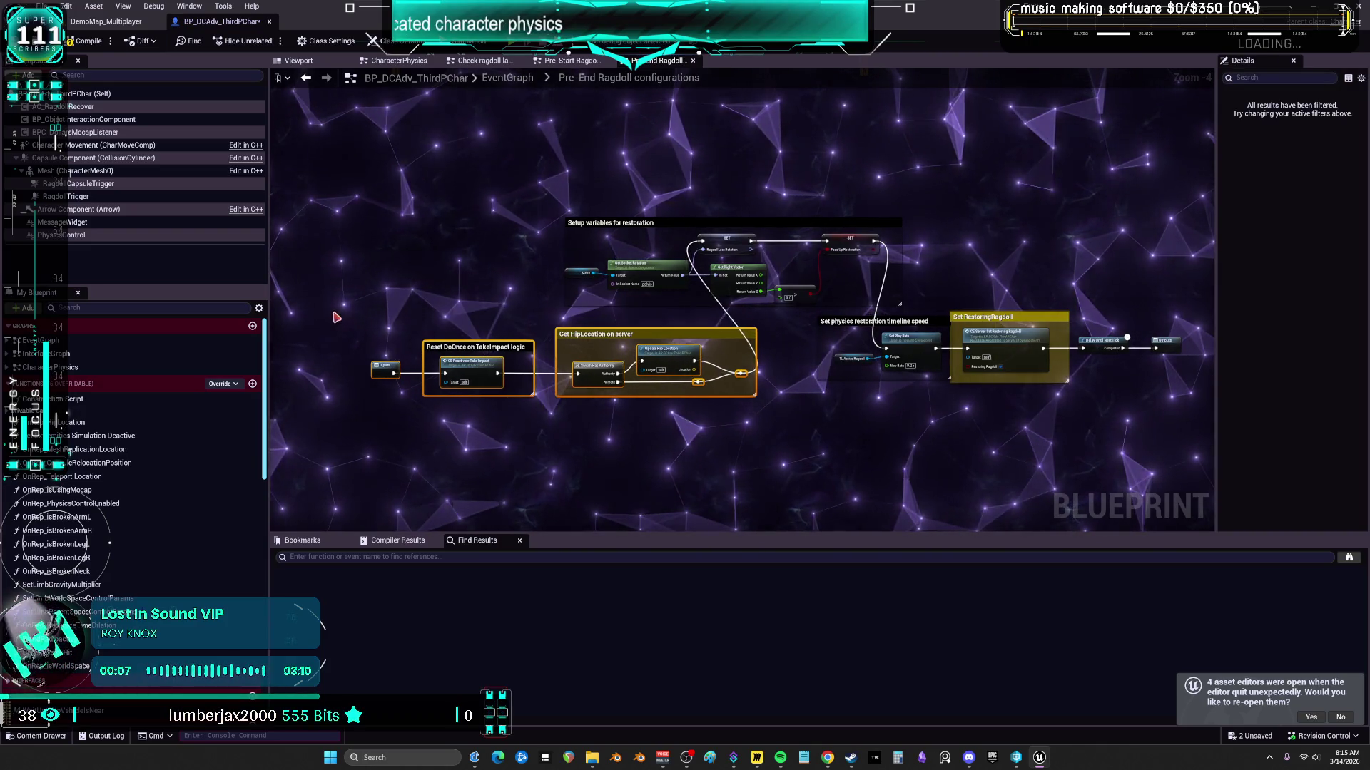
{"action": "key", "text": "alt+Left"}
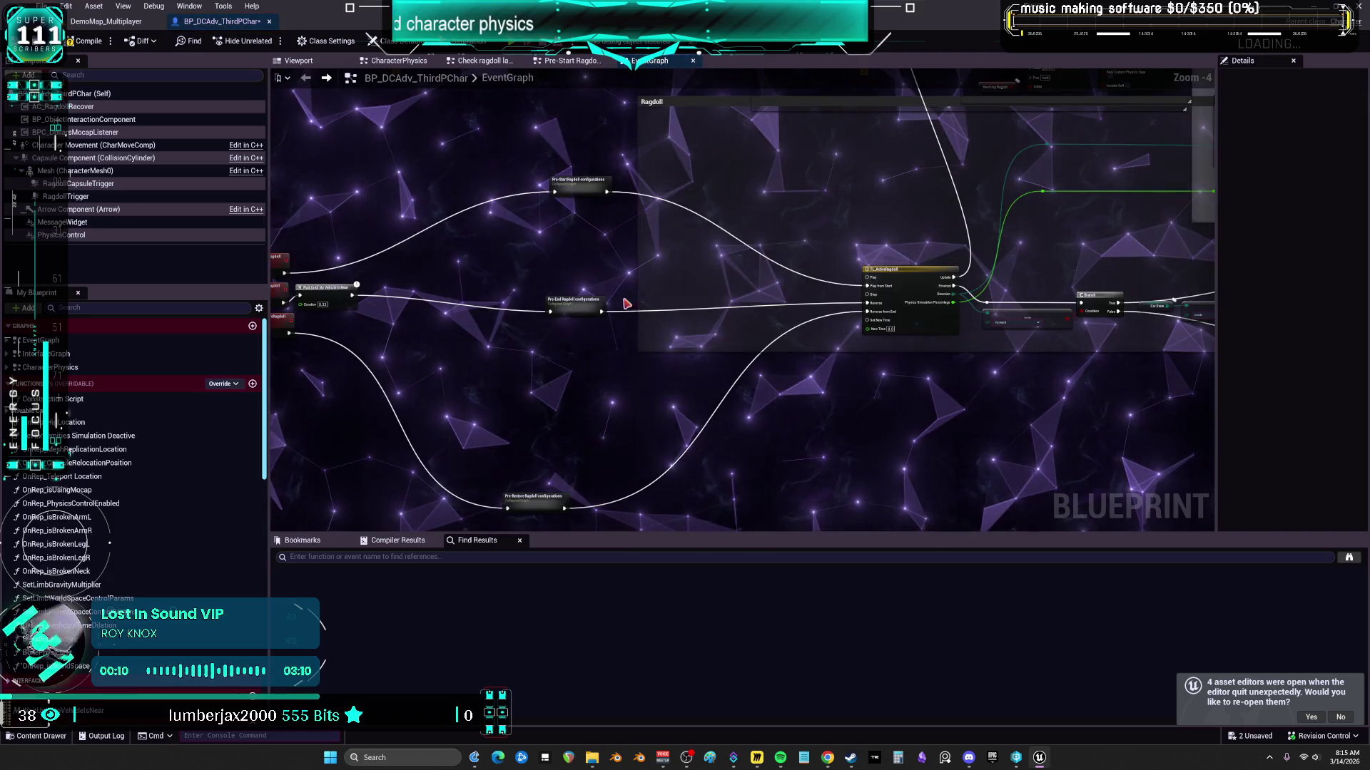
{"action": "right_click", "coordinate": [575, 305]}
{"action": "left_click", "coordinate": [667, 505]}
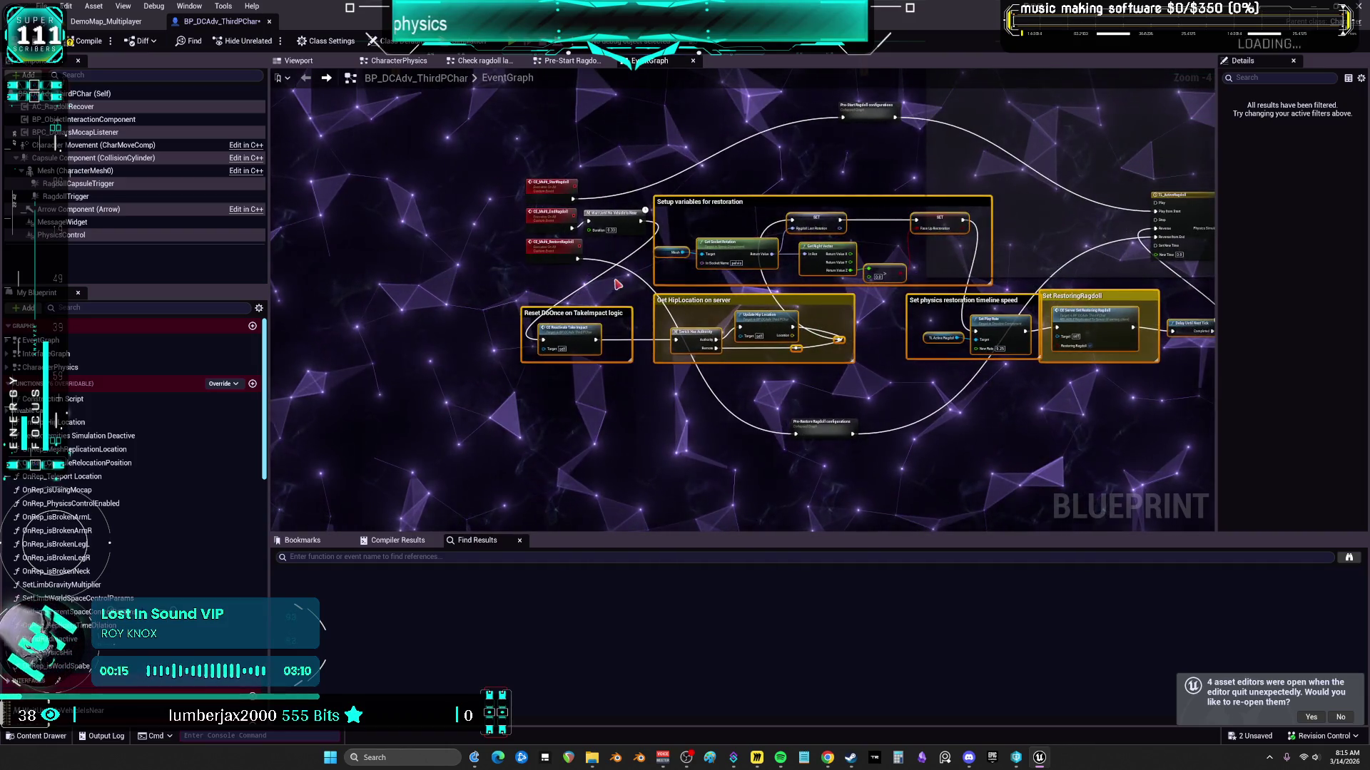
{"action": "mouse_move", "coordinate": [581, 222]}
{"action": "left_mouse_down"}
{"action": "mouse_move", "coordinate": [374, 222]}
{"action": "mouse_move", "coordinate": [375, 343]}
{"action": "left_mouse_up"}
{"action": "scroll", "coordinate": [674, 376], "scroll_direction": "down", "scroll_amount": 3}
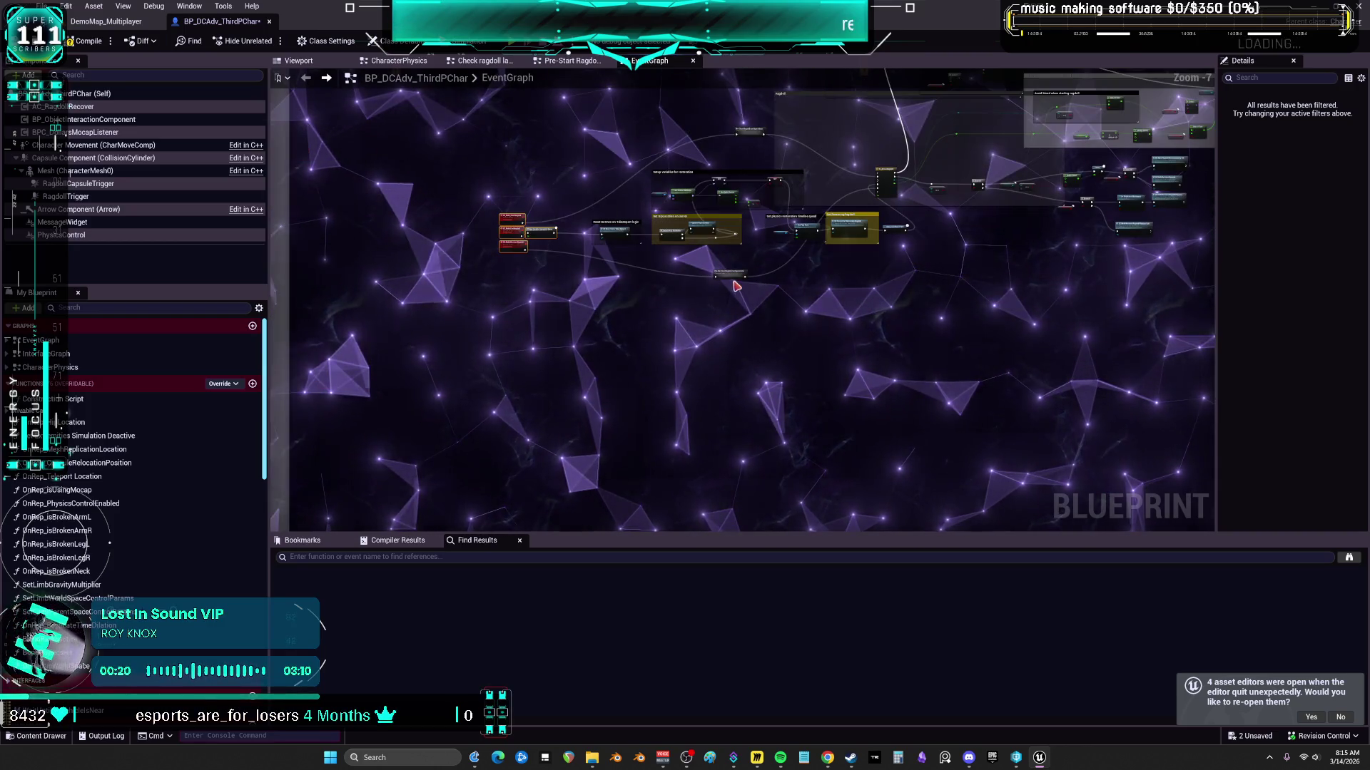
Step: Expand Pre-Start Ragdoll configurations inline and shift its expanded nodes to the right
{"action": "left_click", "coordinate": [742, 337]}
{"action": "right_click", "coordinate": [775, 458]}
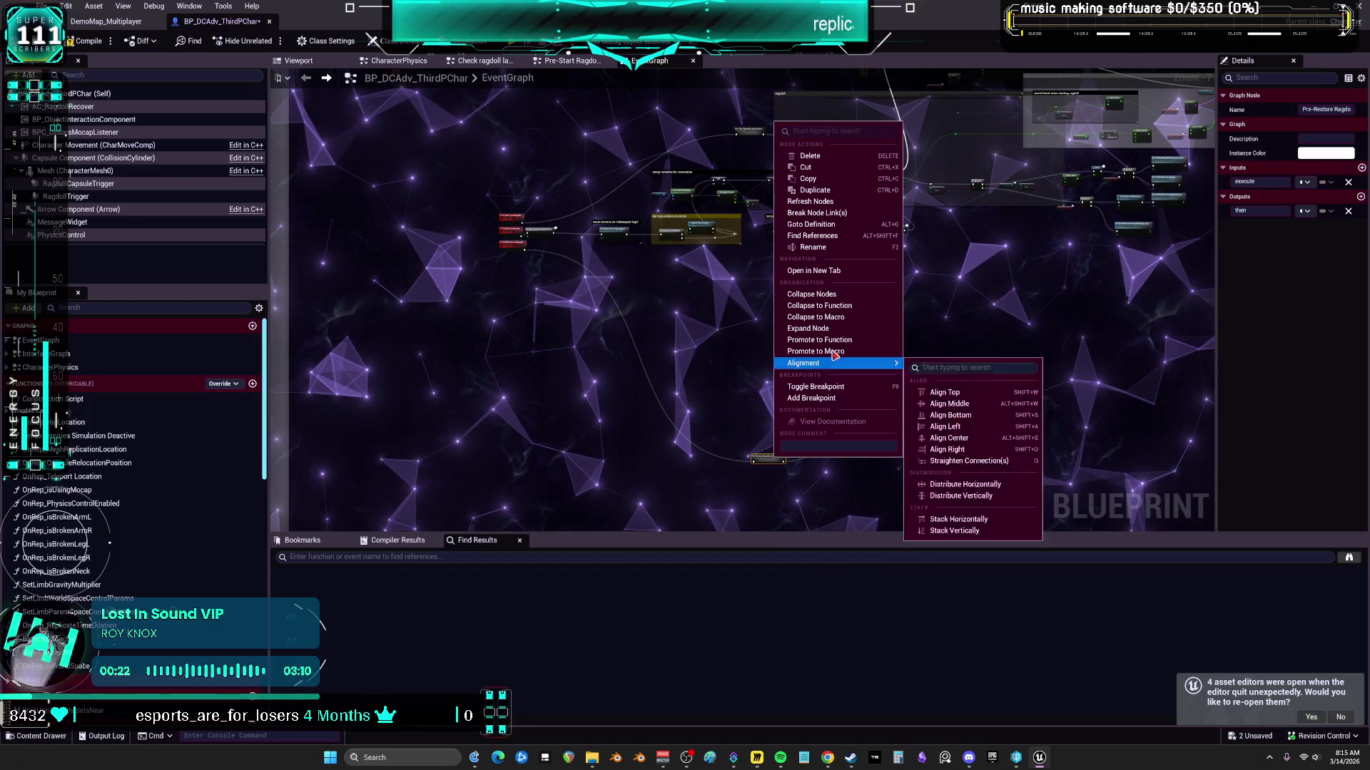
{"action": "left_click", "coordinate": [856, 352]}
{"action": "scroll", "coordinate": [856, 352], "scroll_direction": "down", "scroll_amount": 1}
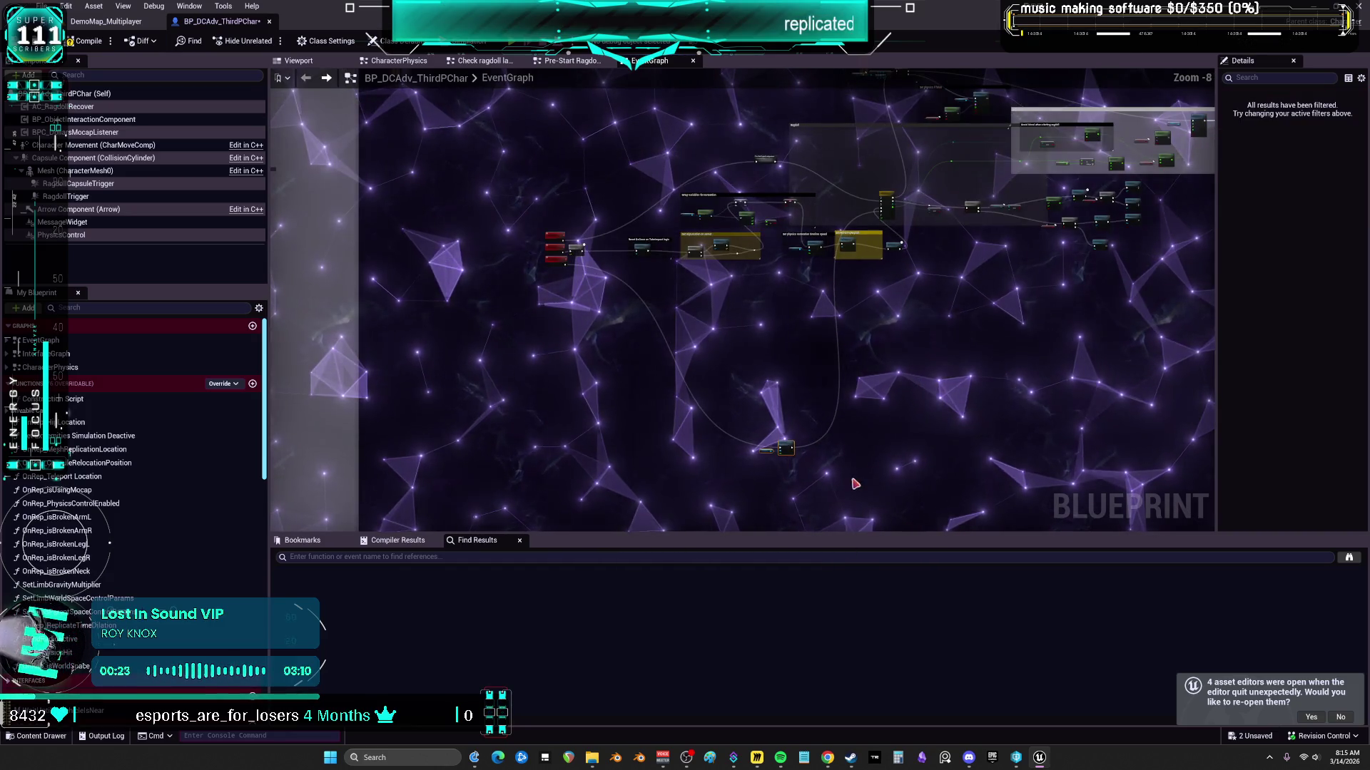
{"action": "mouse_move", "coordinate": [754, 275]}
{"action": "left_mouse_down"}
{"action": "mouse_move", "coordinate": [766, 442]}
{"action": "mouse_move", "coordinate": [606, 312]}
{"action": "left_mouse_up"}
{"action": "right_click", "coordinate": [606, 312]}
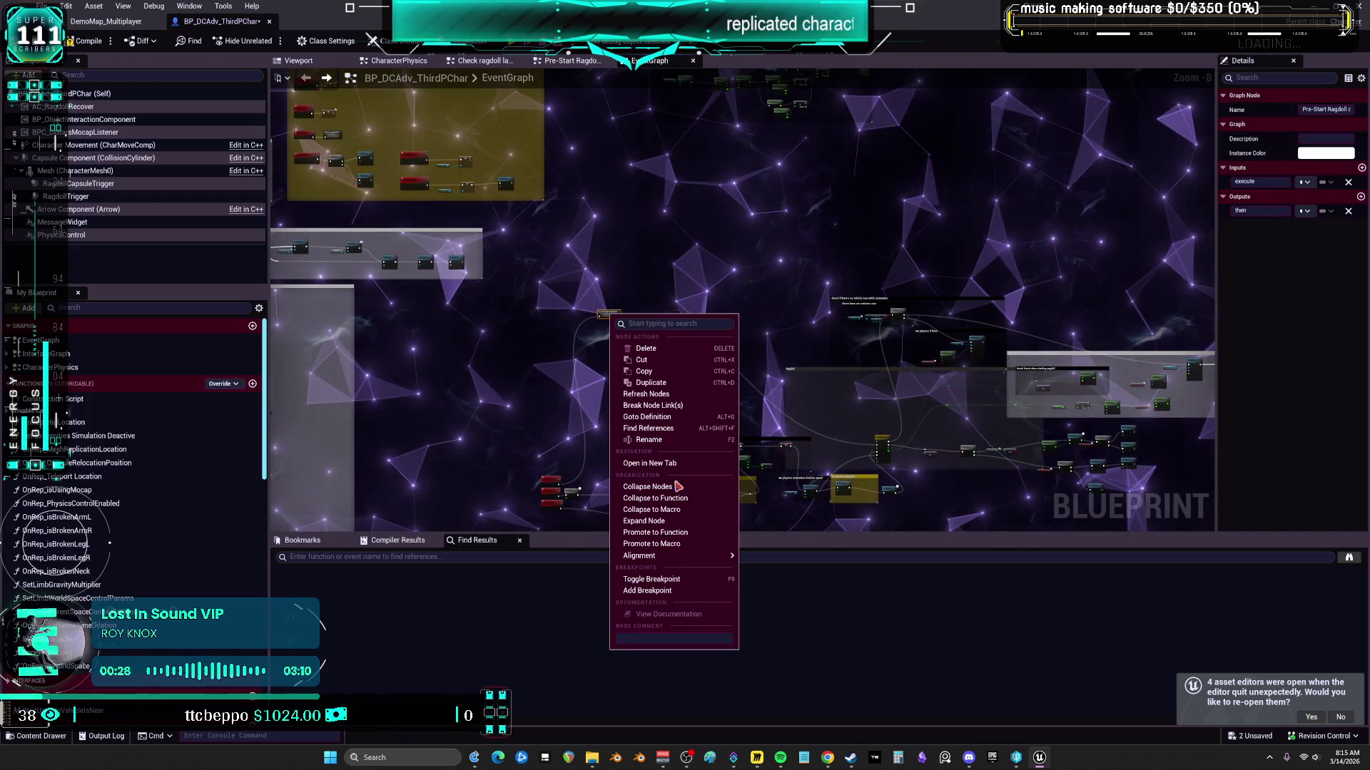
{"action": "left_click", "coordinate": [676, 526]}
{"action": "scroll", "coordinate": [756, 354], "scroll_direction": "down", "scroll_amount": 3}
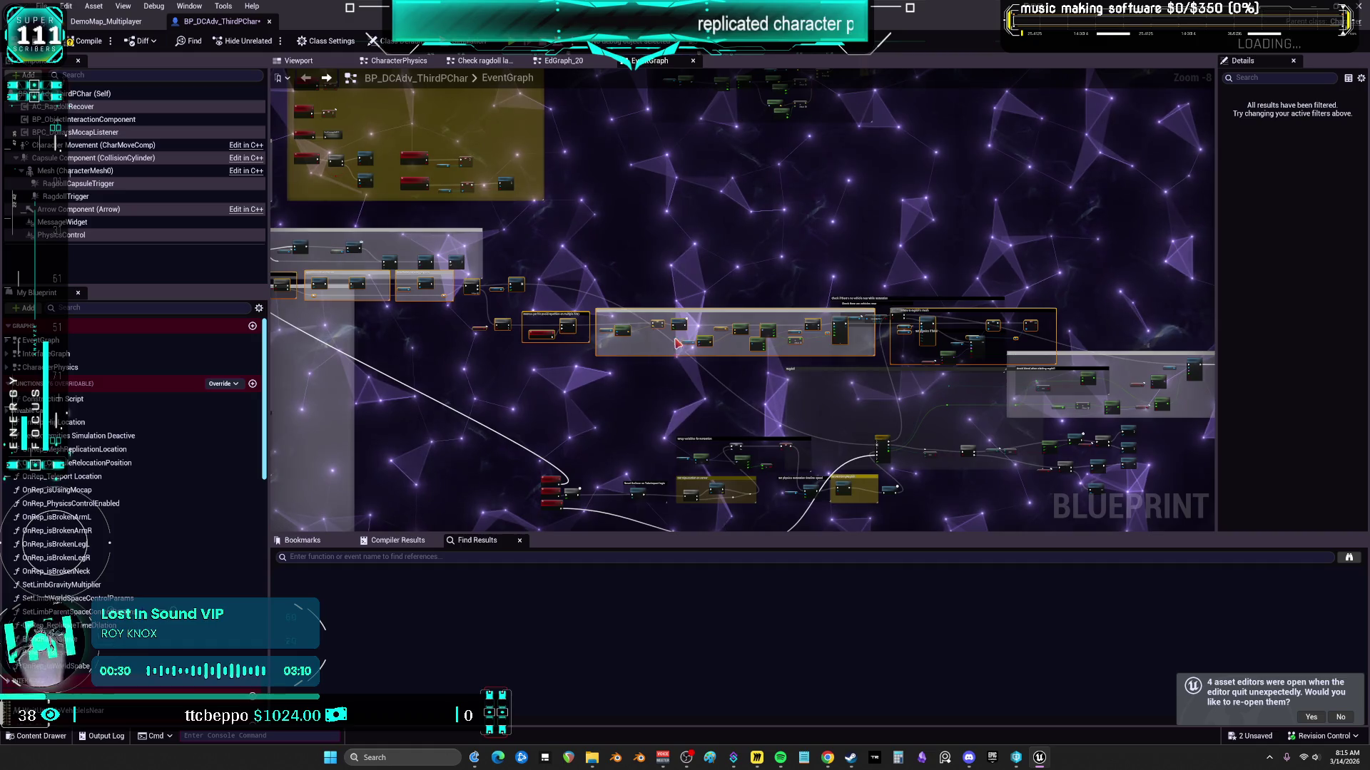
{"action": "scroll", "coordinate": [756, 354], "scroll_direction": "up", "scroll_amount": 4}
{"action": "left_click_drag", "start_coordinate": [692, 338], "coordinate": [845, 325]}
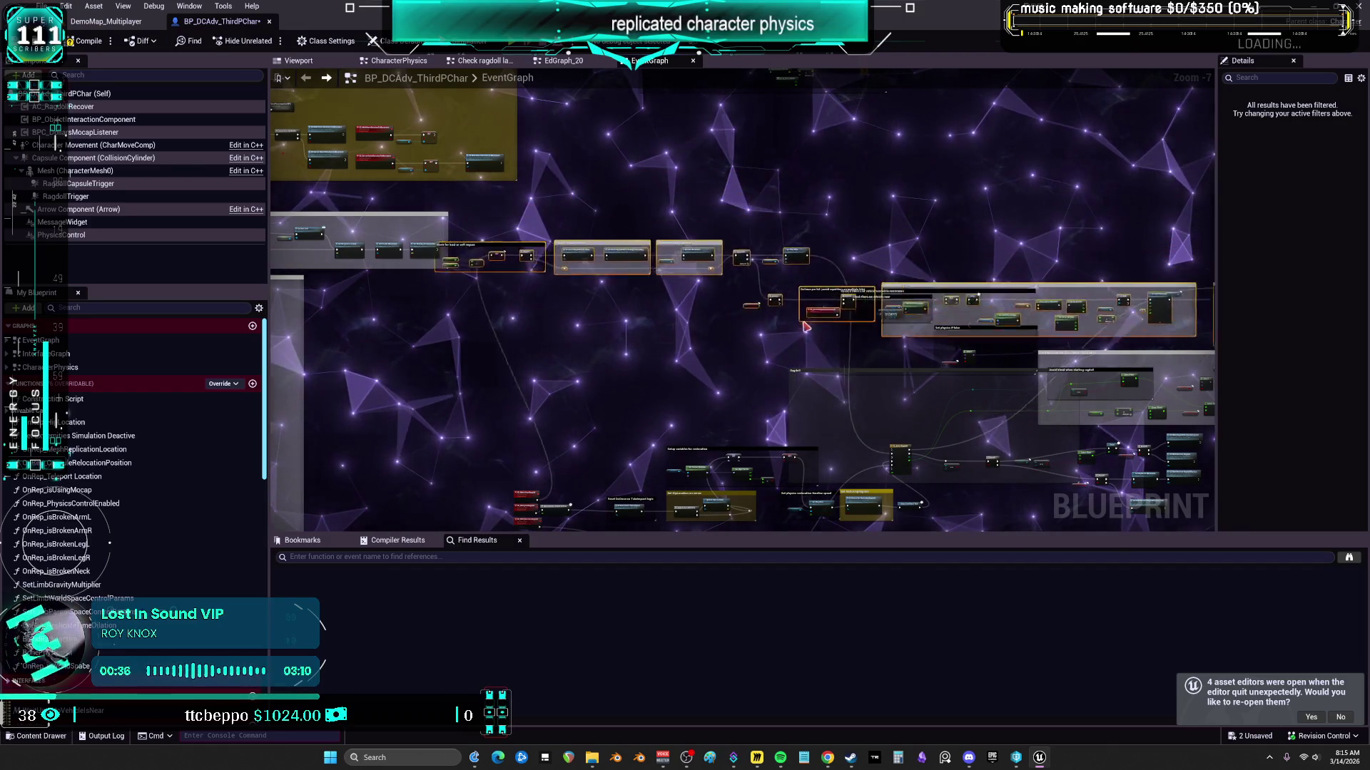
Step: Pan the graph across the vehicle check comments to the camera-rotation nodes
{"action": "mouse_move", "coordinate": [769, 343]}
{"action": "left_mouse_down"}
{"action": "mouse_move", "coordinate": [737, 266]}
{"action": "mouse_move", "coordinate": [893, 293]}
{"action": "left_mouse_up"}
{"action": "scroll", "coordinate": [893, 294], "scroll_direction": "up", "scroll_amount": 2}
{"action": "mouse_move", "coordinate": [1010, 275]}
{"action": "left_mouse_down"}
{"action": "mouse_move", "coordinate": [705, 308]}
{"action": "mouse_move", "coordinate": [733, 244]}
{"action": "left_mouse_up"}
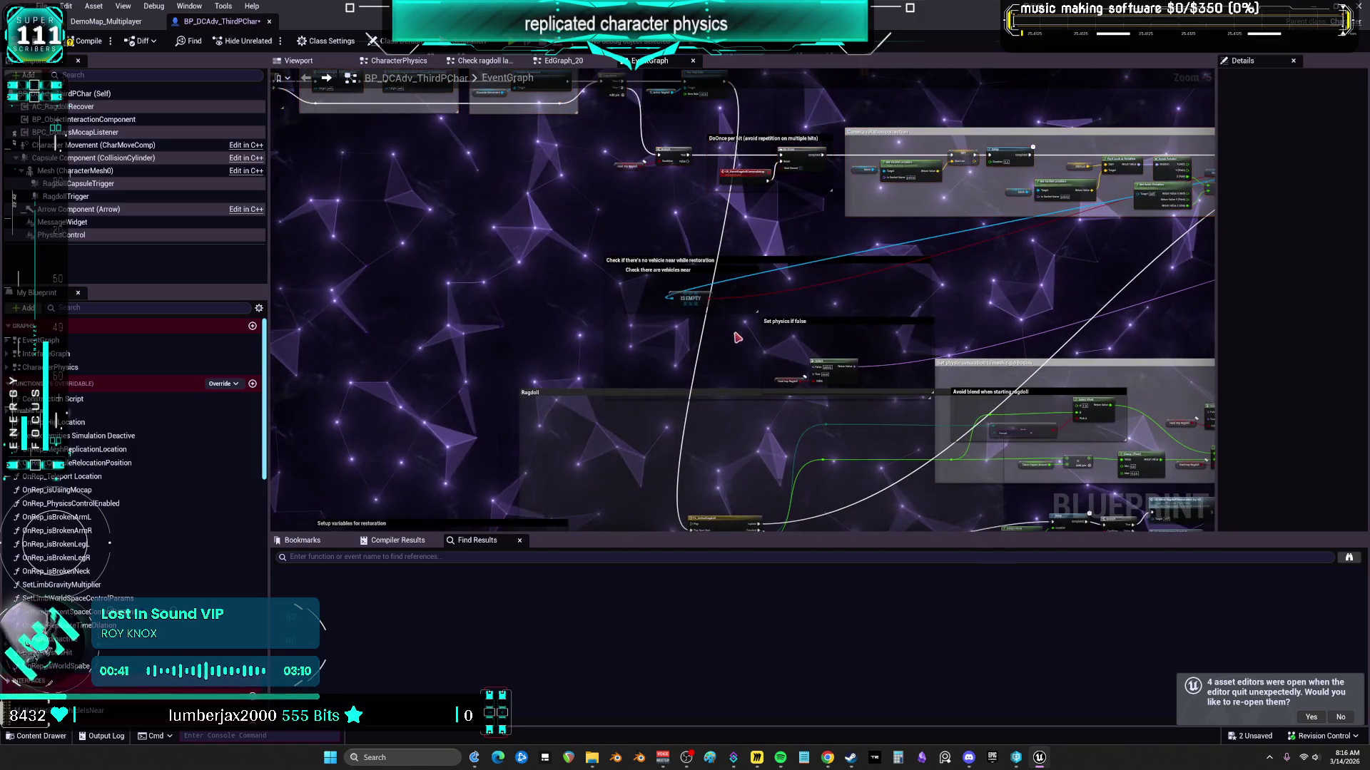
{"action": "scroll", "coordinate": [1116, 207], "scroll_direction": "up", "scroll_amount": 2}
{"action": "left_click_drag", "start_coordinate": [1116, 207], "coordinate": [693, 362]}
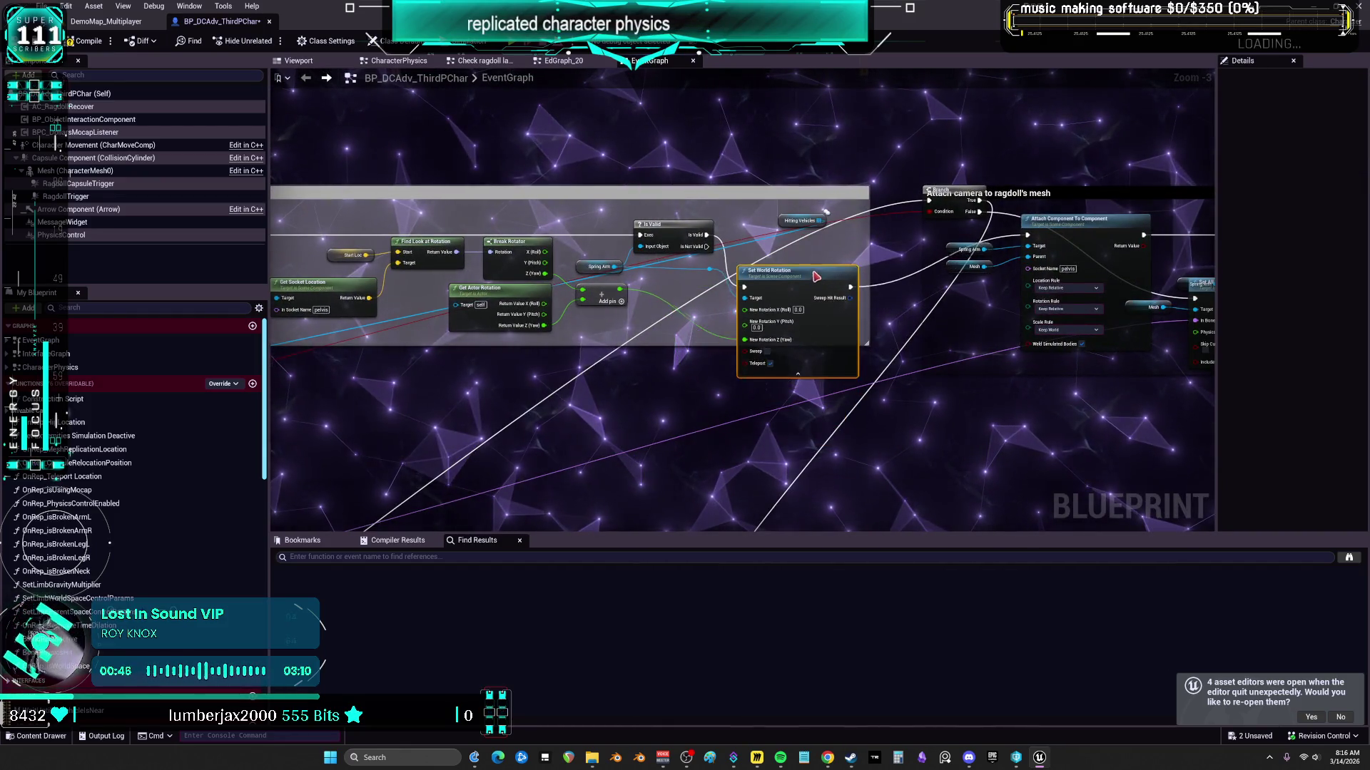
Step: Nudge Set World Rotation up-left and move the Mesh getter lower
{"action": "left_click_drag", "start_coordinate": [816, 253], "coordinate": [804, 241]}
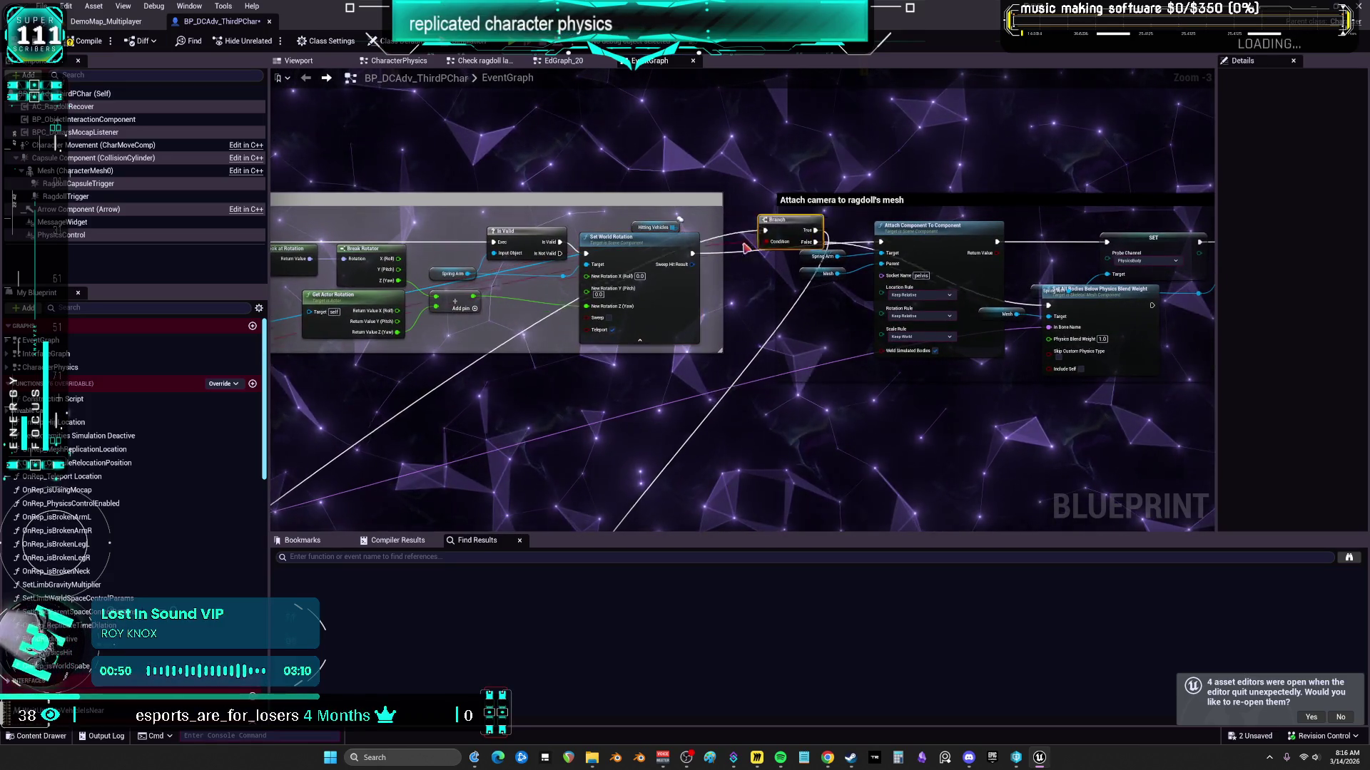
{"action": "left_click_drag", "start_coordinate": [876, 361], "coordinate": [639, 283]}
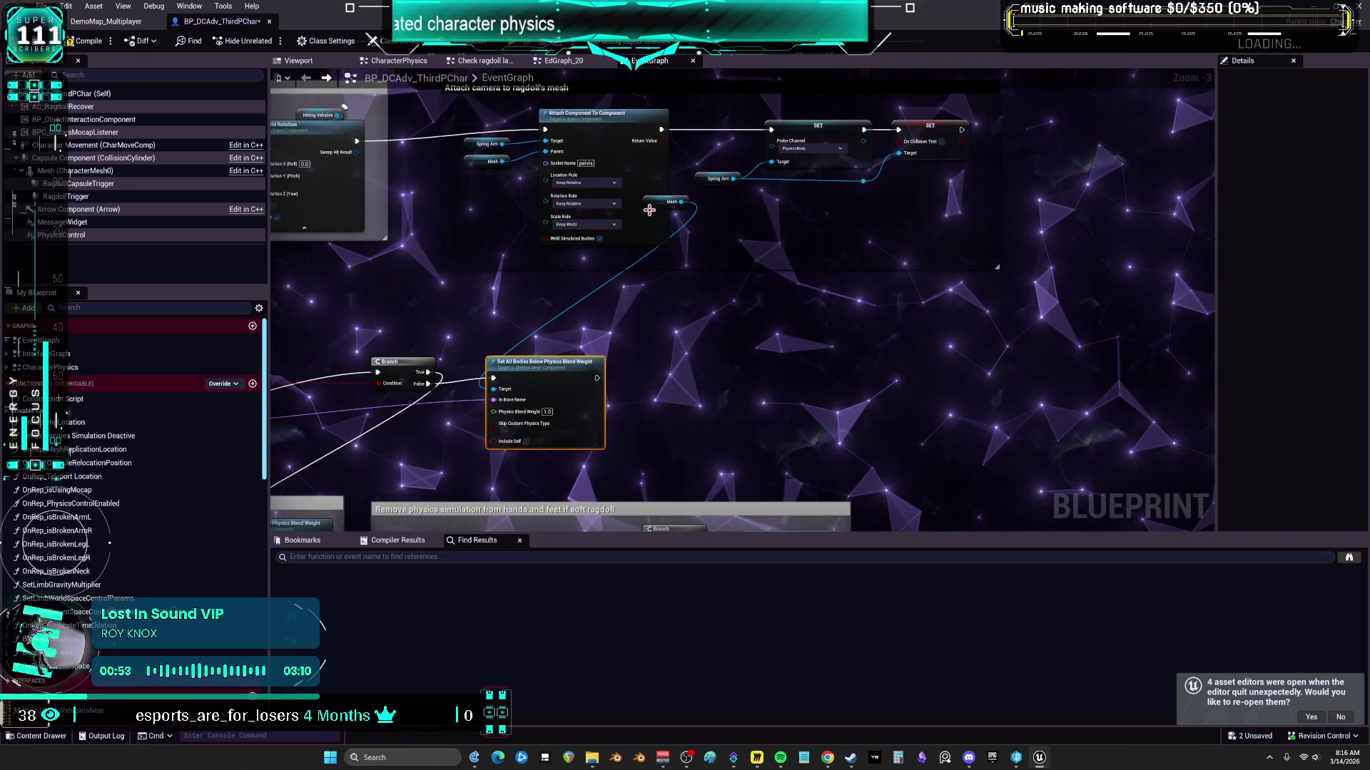
{"action": "left_click_drag", "start_coordinate": [669, 202], "coordinate": [652, 259]}
{"action": "scroll", "coordinate": [485, 355], "scroll_direction": "down", "scroll_amount": 3}
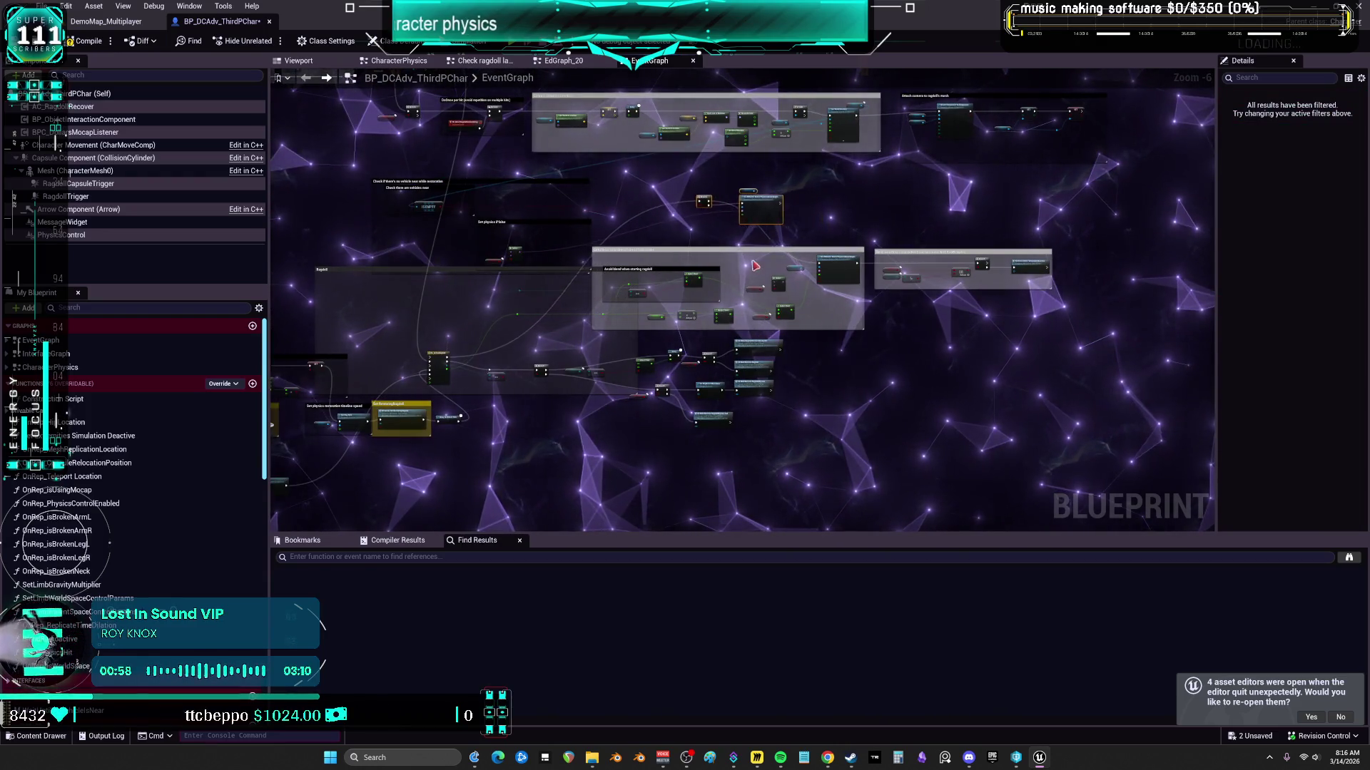
{"action": "left_click_drag", "start_coordinate": [611, 265], "coordinate": [832, 219]}
{"action": "scroll", "coordinate": [770, 273], "scroll_direction": "up", "scroll_amount": 4}
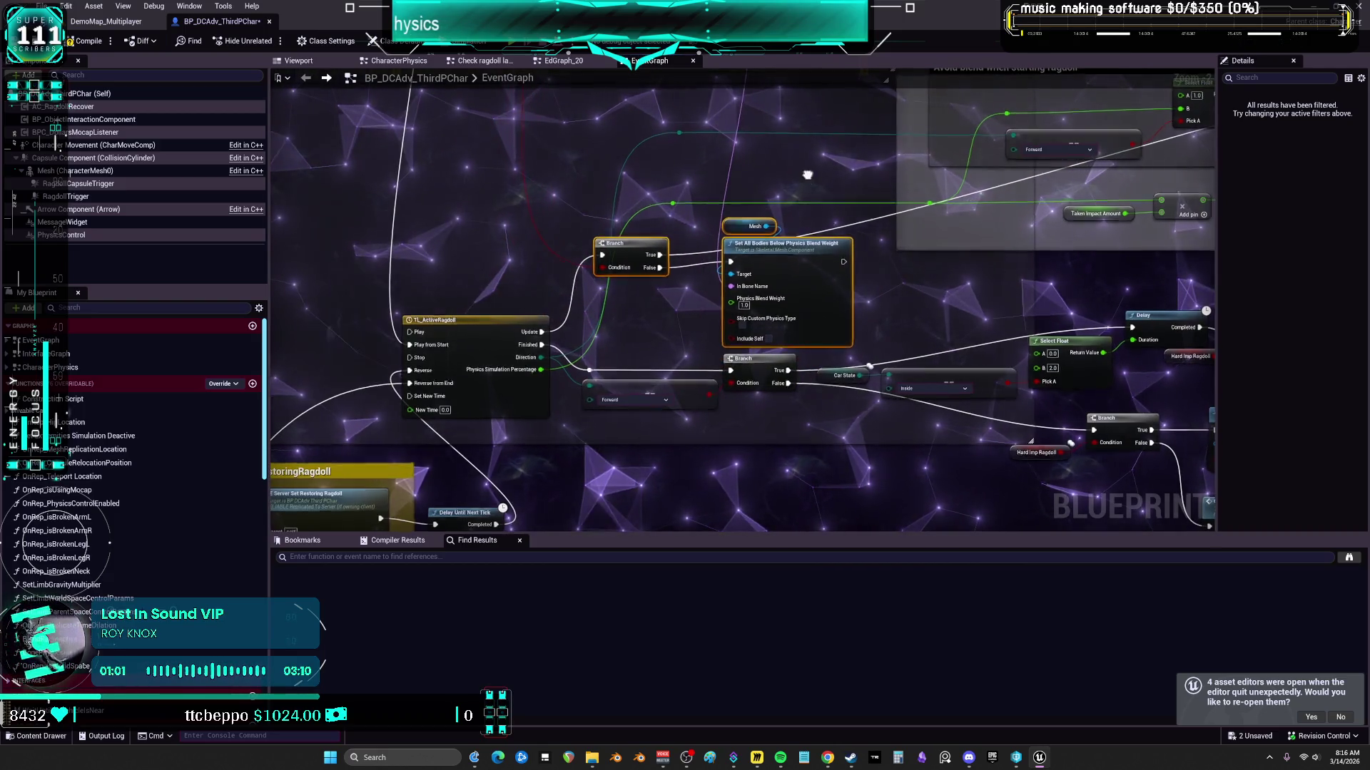
{"action": "scroll", "coordinate": [825, 258], "scroll_direction": "down", "scroll_amount": 4}
{"action": "scroll", "coordinate": [692, 214], "scroll_direction": "up", "scroll_amount": 3}
Step: Place IS EMPTY near the Branch node and move the Hitting Vehicles getter down
{"action": "mouse_move", "coordinate": [628, 271]}
{"action": "left_mouse_down"}
{"action": "mouse_move", "coordinate": [816, 241]}
{"action": "mouse_move", "coordinate": [656, 381]}
{"action": "left_mouse_up"}
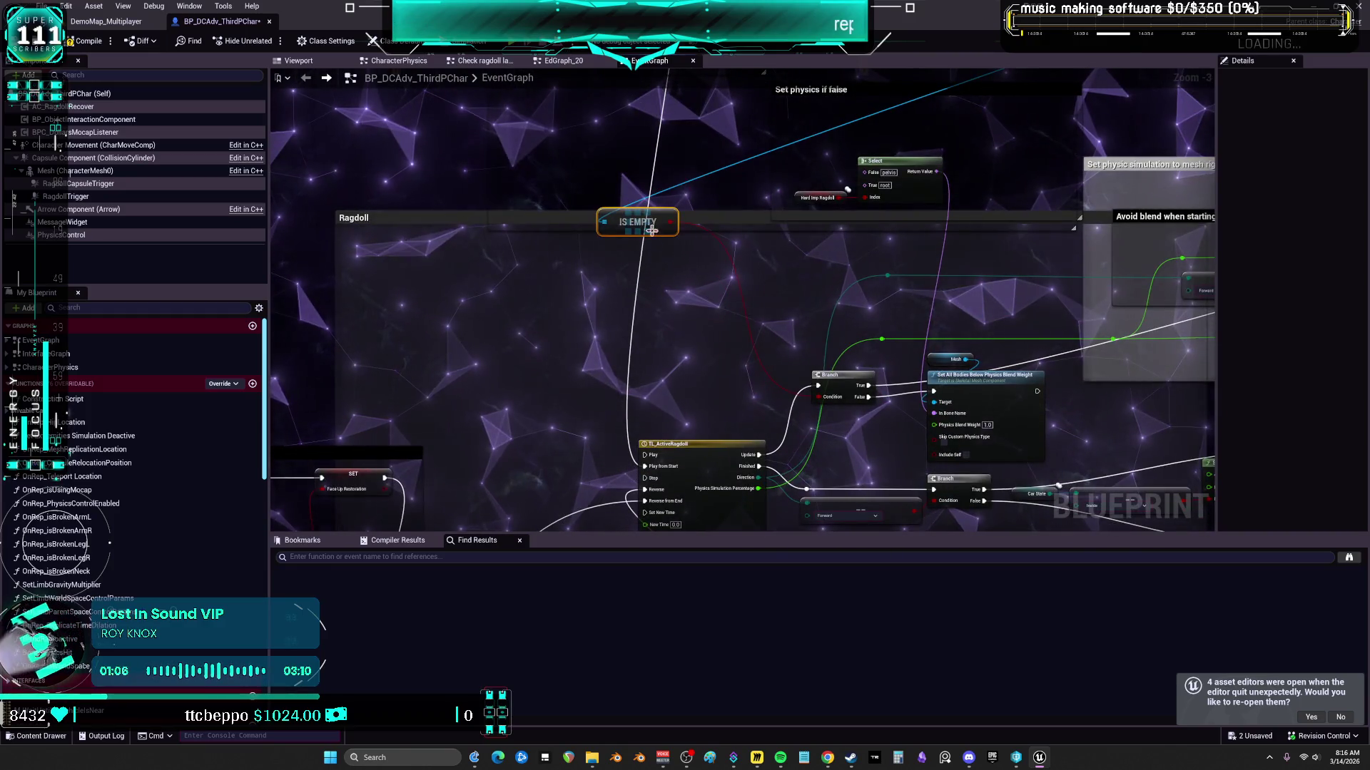
{"action": "left_click_drag", "start_coordinate": [654, 237], "coordinate": [723, 405]}
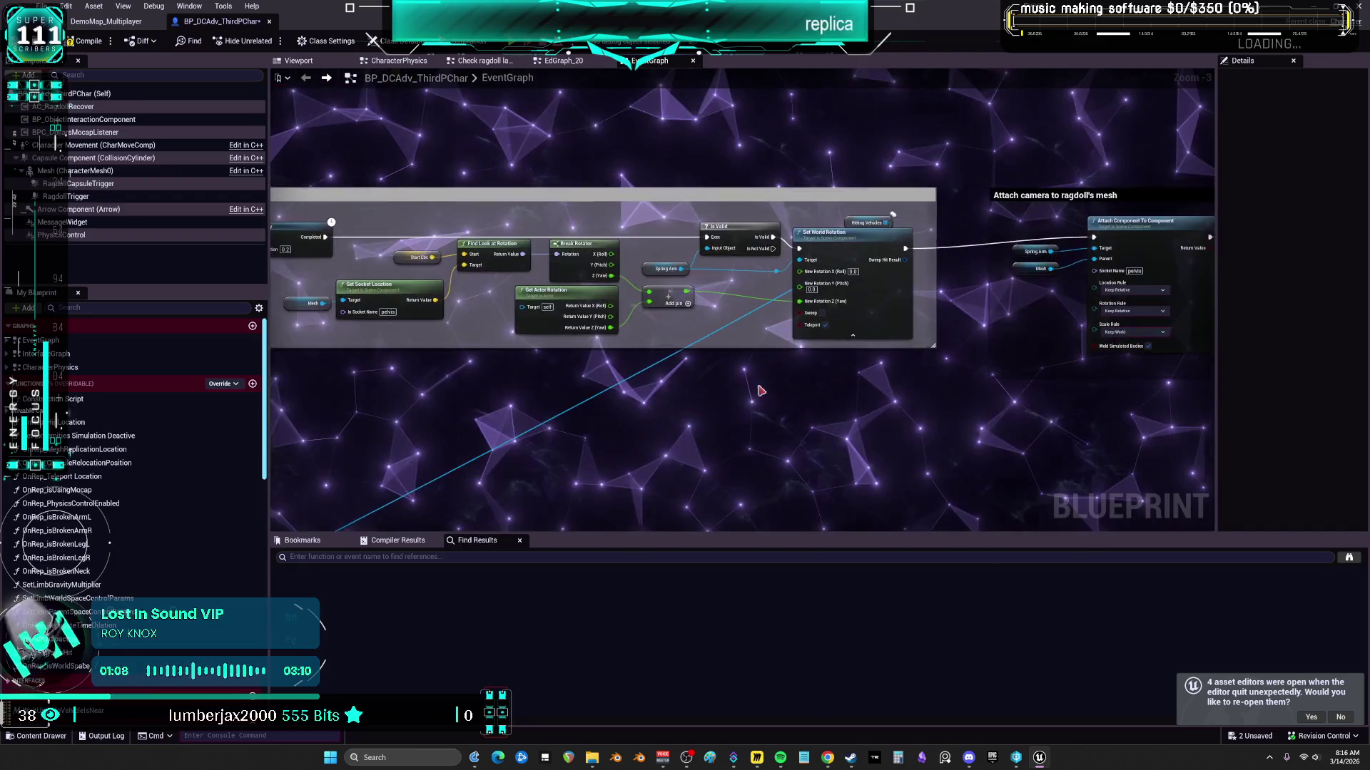
{"action": "mouse_move", "coordinate": [822, 206]}
{"action": "left_mouse_down"}
{"action": "mouse_move", "coordinate": [577, 371]}
{"action": "mouse_move", "coordinate": [376, 230]}
{"action": "left_mouse_up"}
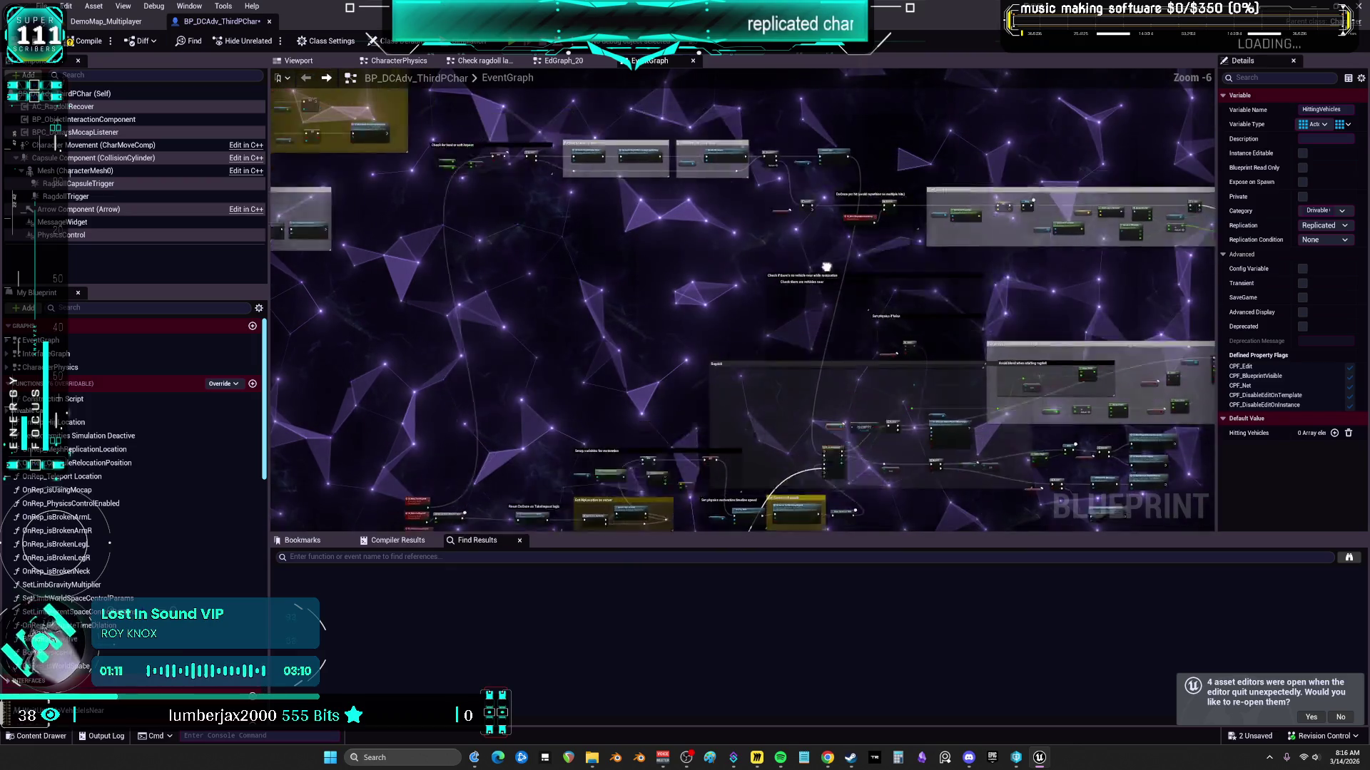
{"action": "scroll", "coordinate": [636, 277], "scroll_direction": "up", "scroll_amount": 3}
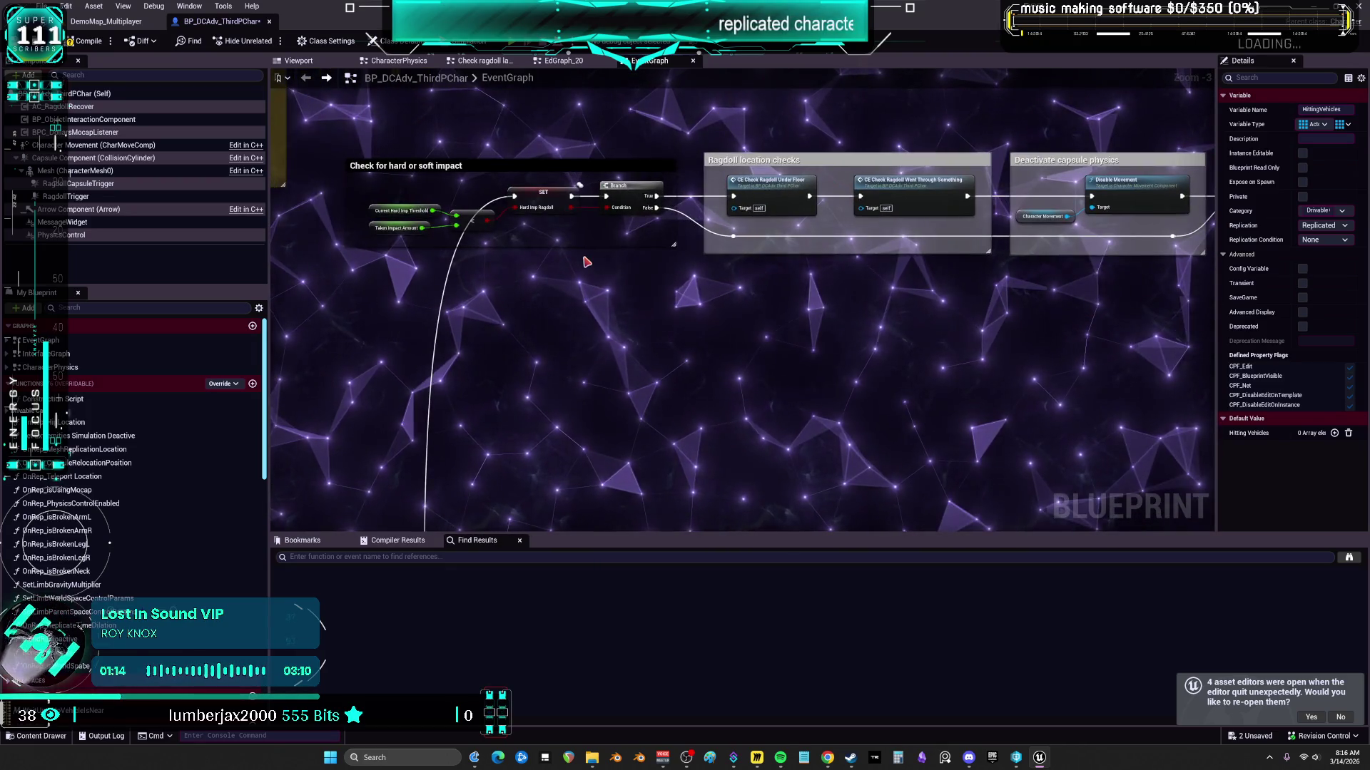
{"action": "left_click_drag", "start_coordinate": [938, 276], "coordinate": [488, 281]}
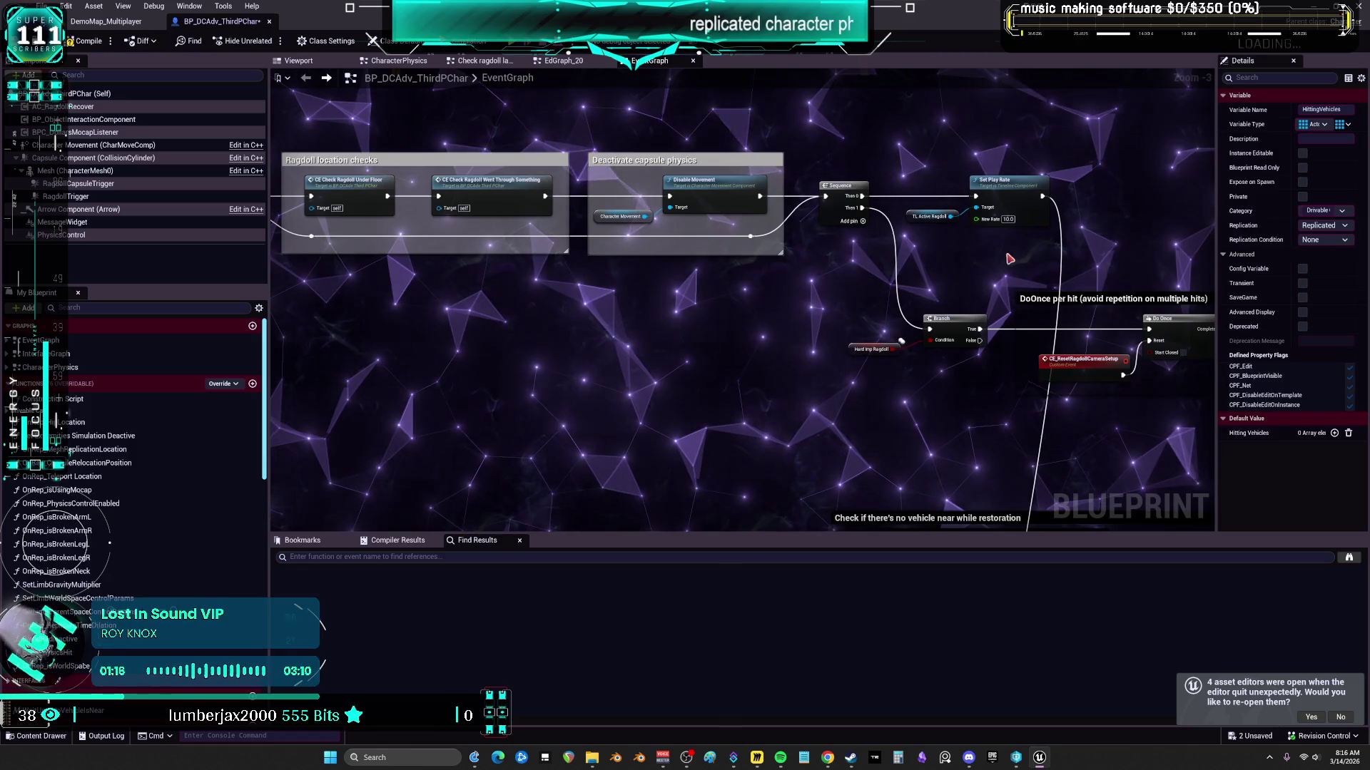
{"action": "mouse_move", "coordinate": [775, 247]}
{"action": "left_mouse_down"}
{"action": "mouse_move", "coordinate": [661, 304]}
{"action": "mouse_move", "coordinate": [247, 204]}
{"action": "mouse_move", "coordinate": [839, 244]}
{"action": "mouse_move", "coordinate": [491, 230]}
{"action": "mouse_move", "coordinate": [471, 263]}
{"action": "left_mouse_up"}
{"action": "scroll", "coordinate": [684, 279], "scroll_direction": "up", "scroll_amount": 3}
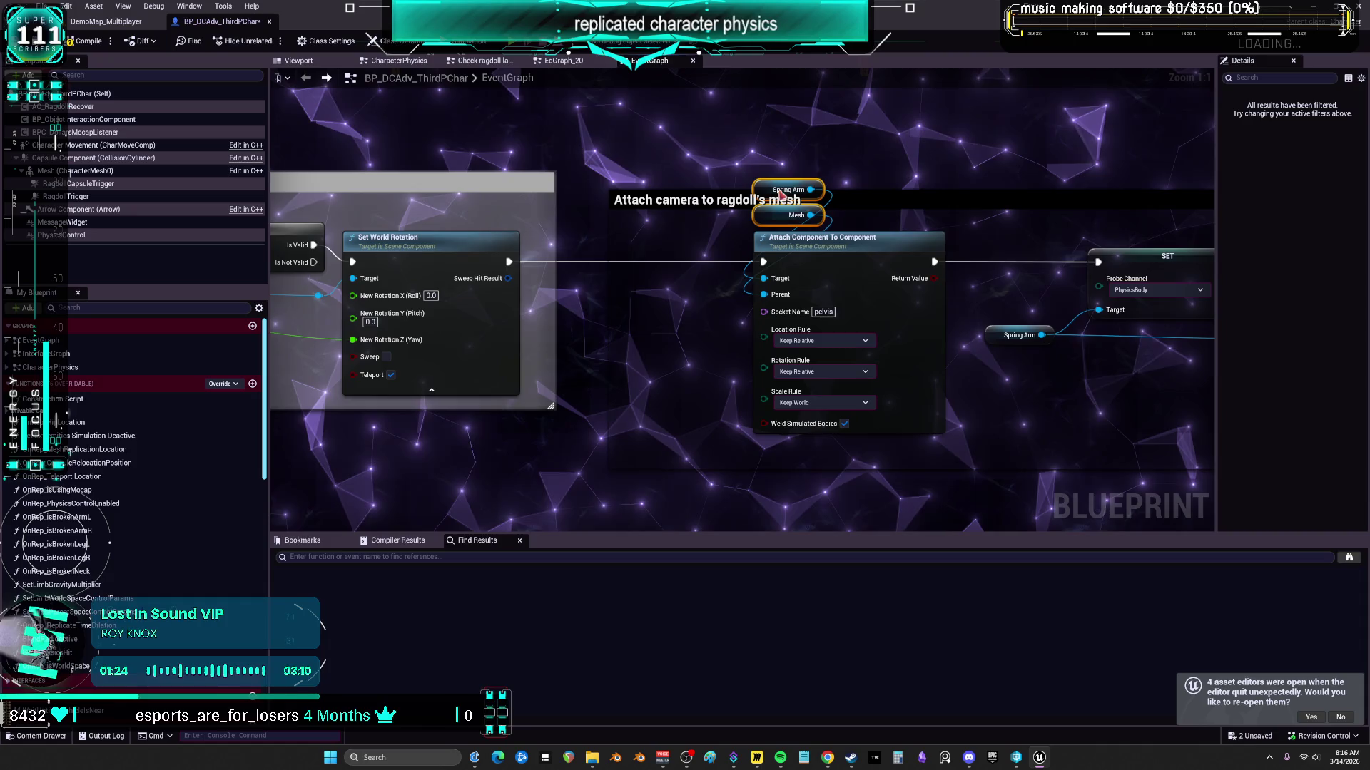
Step: Put Spring Arm above the attach node, wire it to the first SET Target, and delete the duplicate getter
{"action": "left_click_drag", "start_coordinate": [868, 192], "coordinate": [864, 147]}
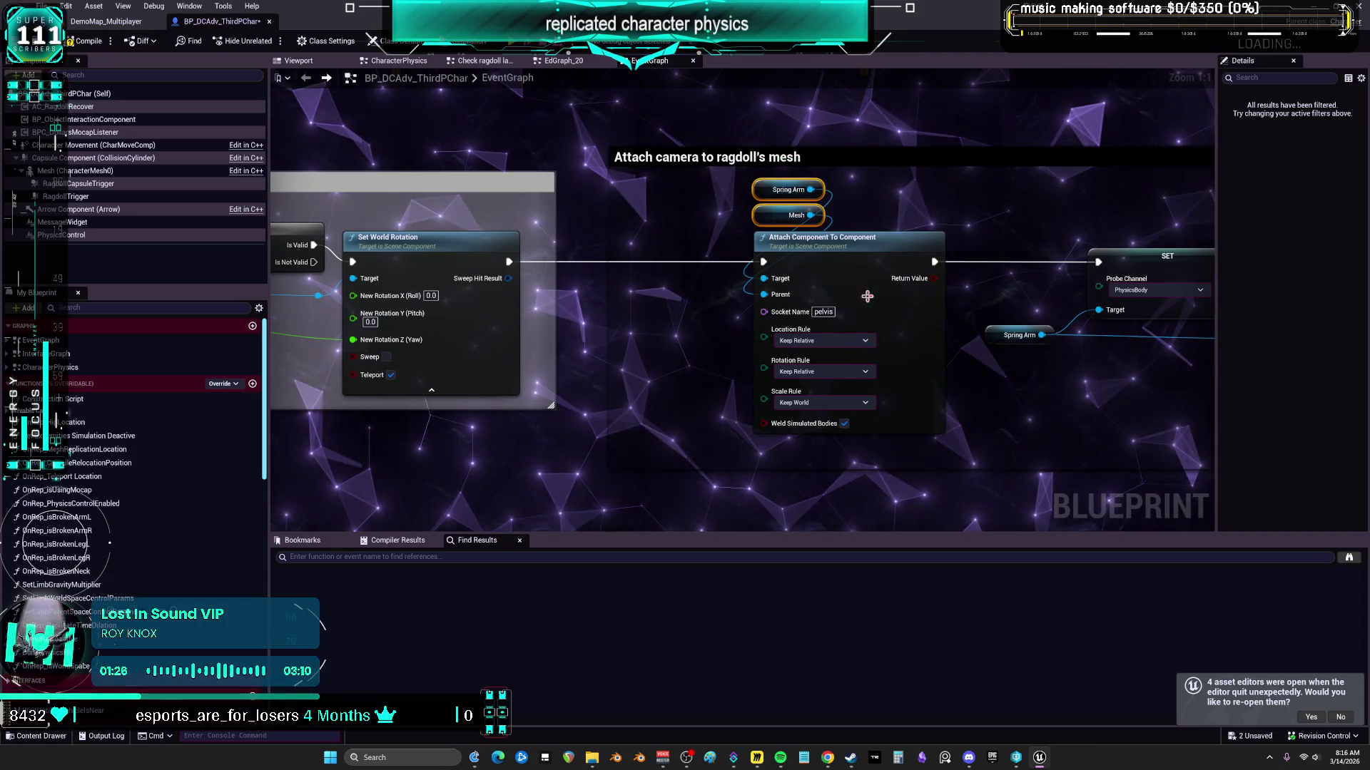
{"action": "left_click_drag", "start_coordinate": [849, 238], "coordinate": [712, 238]}
{"action": "mouse_move", "coordinate": [788, 318]}
{"action": "left_mouse_down"}
{"action": "mouse_move", "coordinate": [776, 330]}
{"action": "mouse_move", "coordinate": [644, 214]}
{"action": "mouse_move", "coordinate": [635, 181]}
{"action": "left_mouse_up"}
{"action": "left_click_drag", "start_coordinate": [961, 345], "coordinate": [960, 310]}
{"action": "left_click_drag", "start_coordinate": [407, 195], "coordinate": [677, 242]}
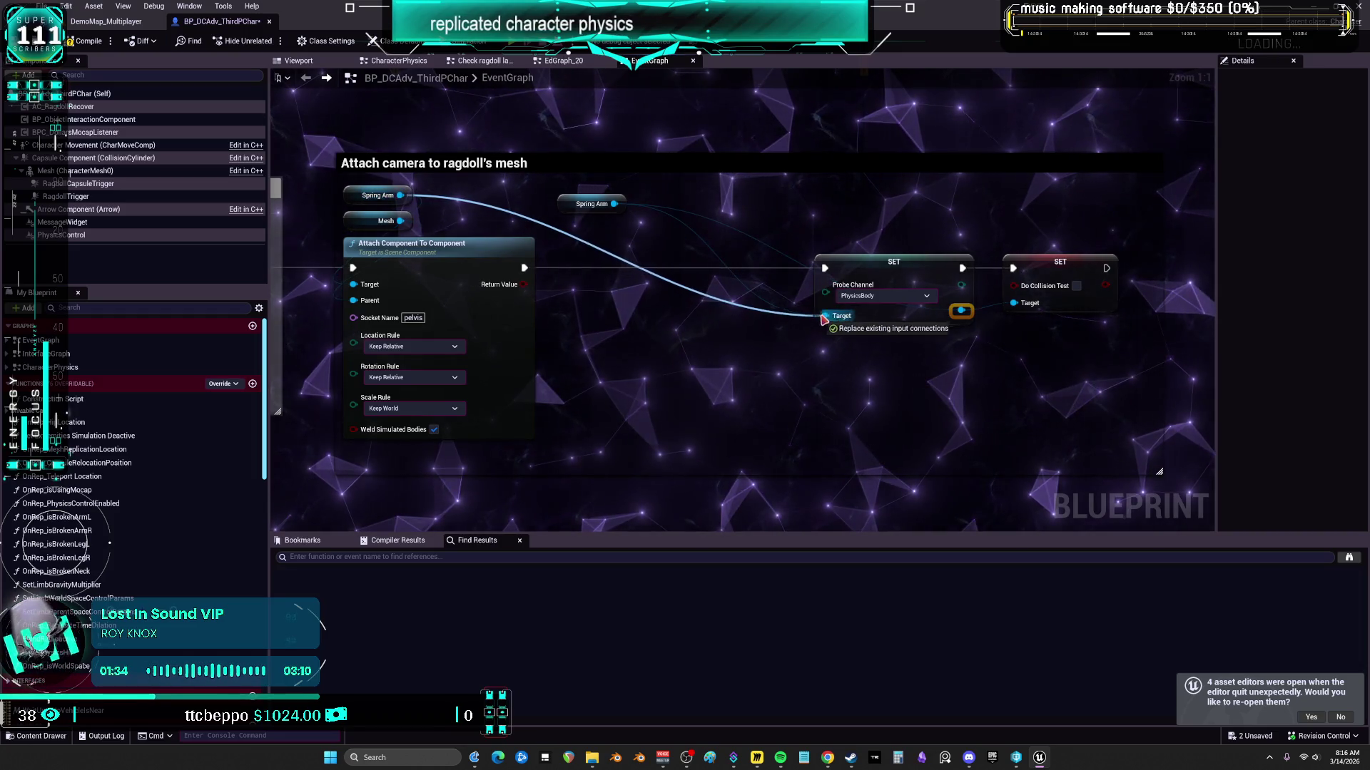
{"action": "left_click_drag", "start_coordinate": [825, 319], "coordinate": [826, 317]}
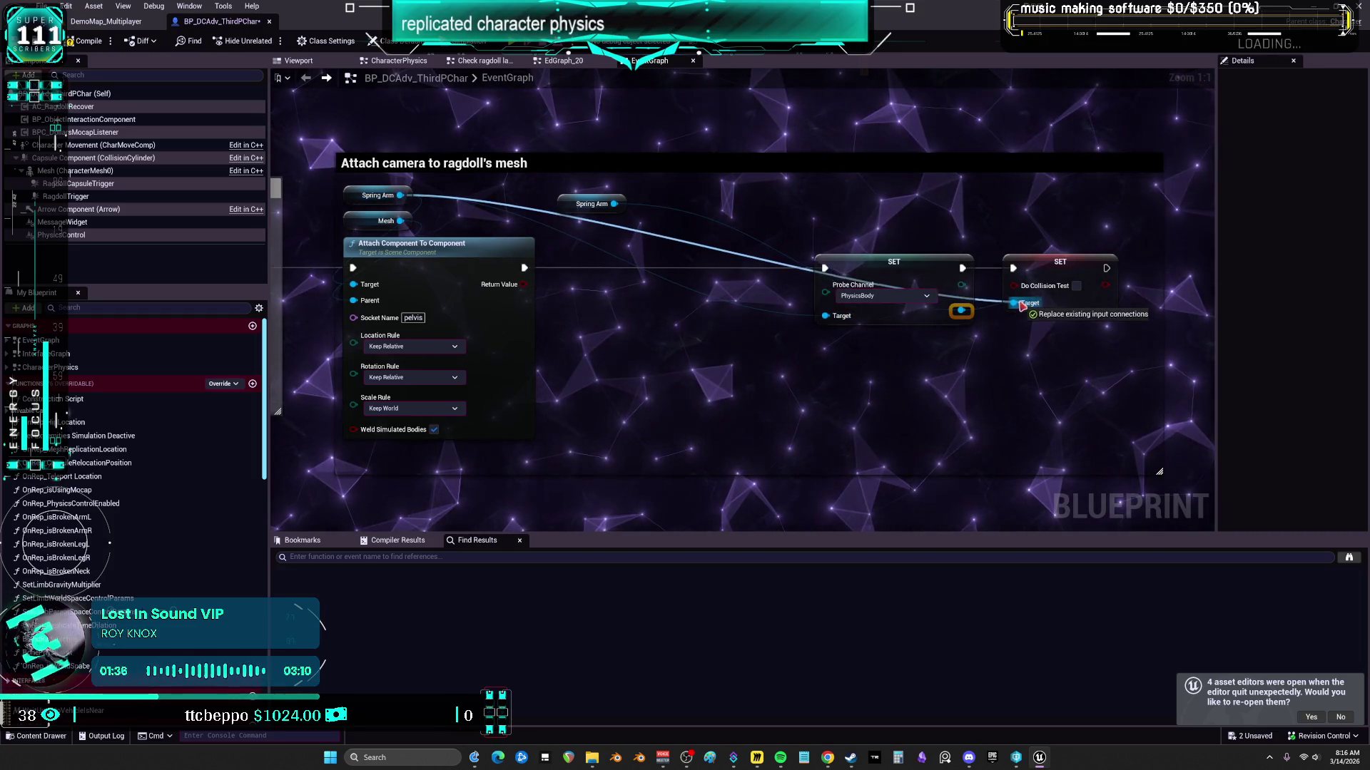
{"action": "left_click", "coordinate": [592, 204]}
{"action": "key", "text": "Delete"}
Step: Stack both SET nodes beside the attach node and shrink the 'Attach camera to ragdoll's mesh' comment to fit
{"action": "left_click_drag", "start_coordinate": [806, 225], "coordinate": [1134, 335]}
{"action": "mouse_move", "coordinate": [1054, 262]}
{"action": "left_mouse_down"}
{"action": "mouse_move", "coordinate": [821, 262]}
{"action": "mouse_move", "coordinate": [797, 244]}
{"action": "mouse_move", "coordinate": [626, 356]}
{"action": "mouse_move", "coordinate": [609, 349]}
{"action": "left_mouse_up"}
{"action": "left_click", "coordinate": [798, 236]}
{"action": "left_click_drag", "start_coordinate": [236, 308], "coordinate": [599, 280]}
{"action": "scroll", "coordinate": [528, 307], "scroll_direction": "down", "scroll_amount": 2}
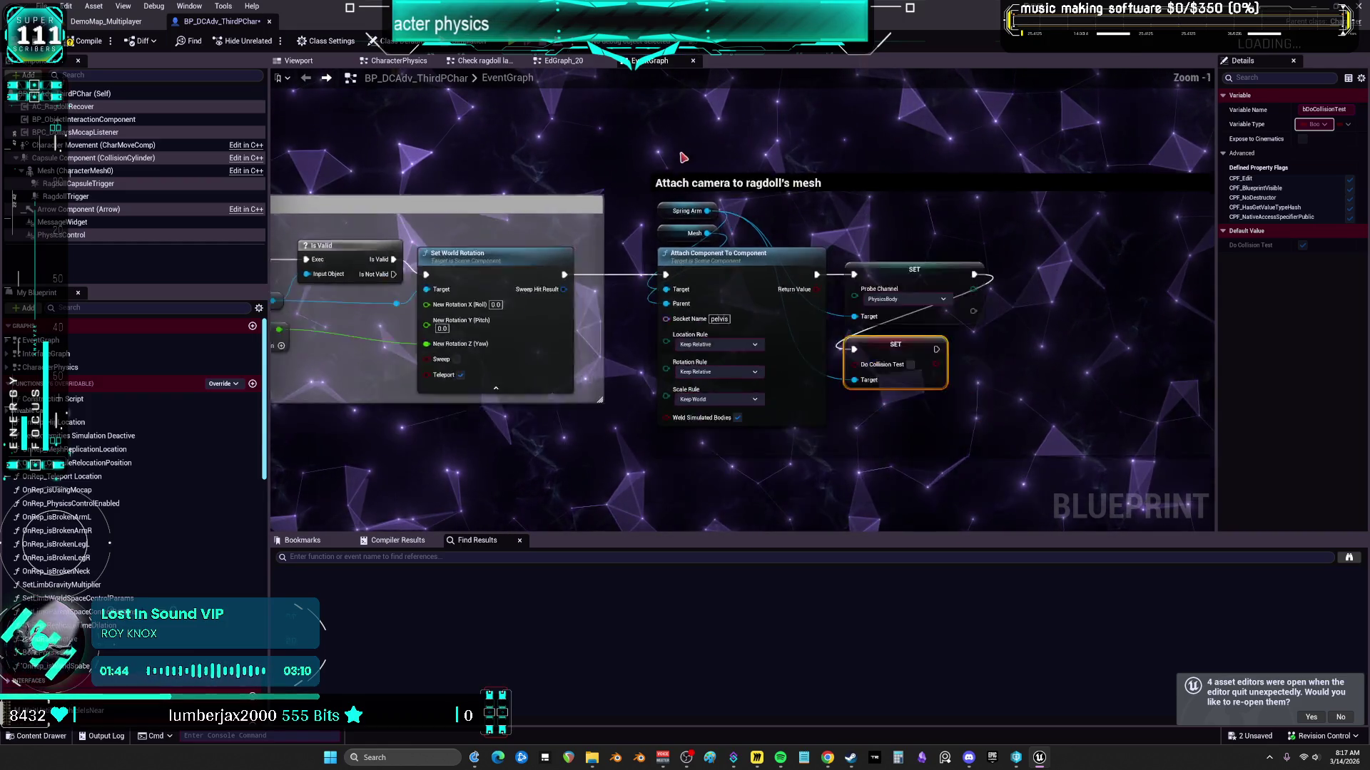
{"action": "left_click", "coordinate": [951, 378]}
{"action": "key", "text": "Home"}
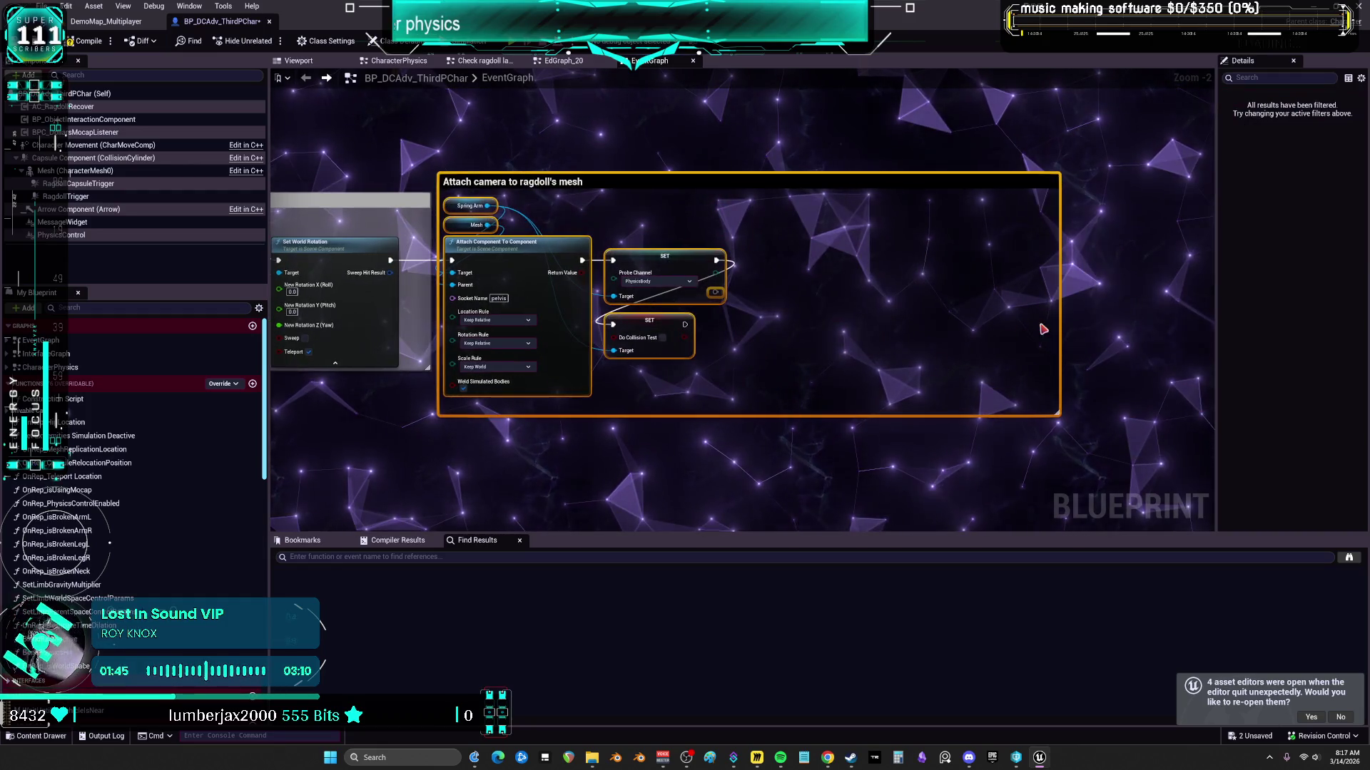
{"action": "left_click_drag", "start_coordinate": [1056, 330], "coordinate": [733, 331]}
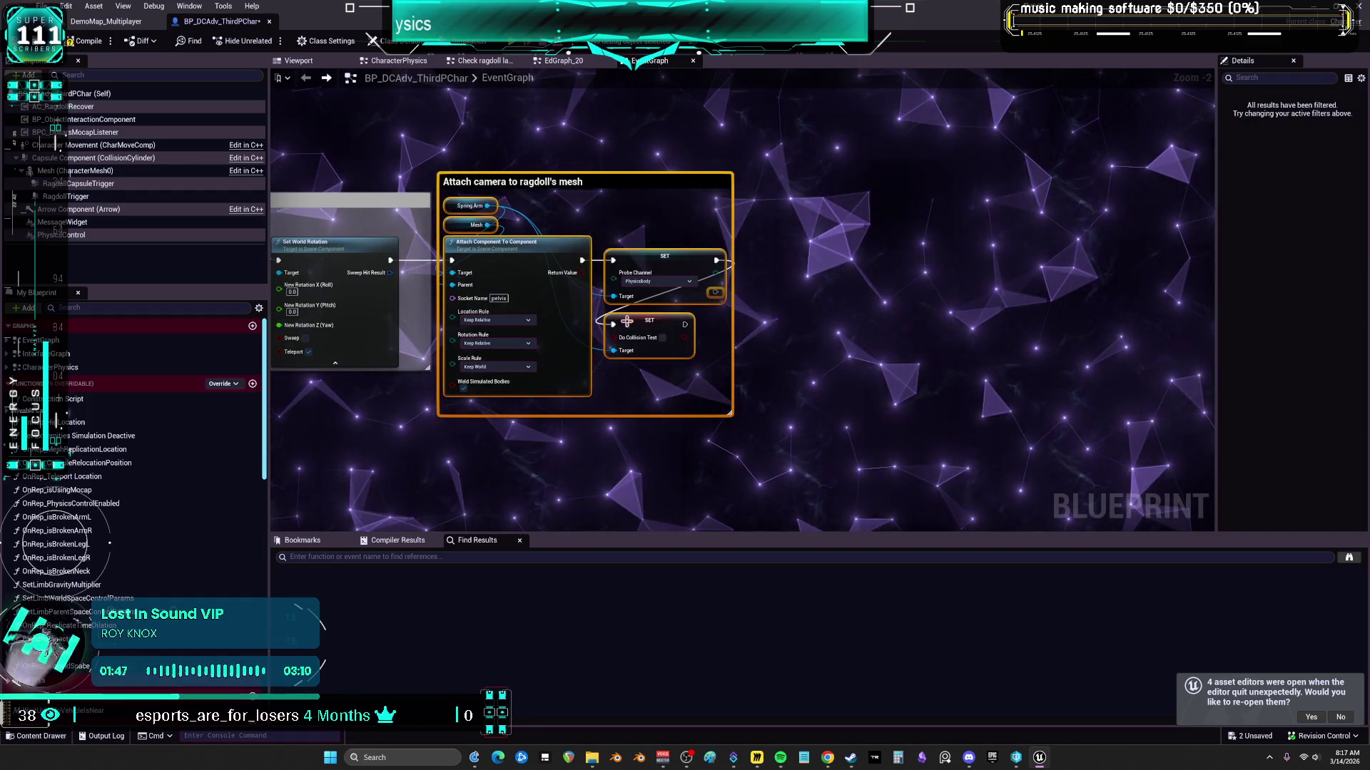
{"action": "left_click_drag", "start_coordinate": [431, 274], "coordinate": [861, 259]}
{"action": "left_click_drag", "start_coordinate": [400, 271], "coordinate": [860, 257]}
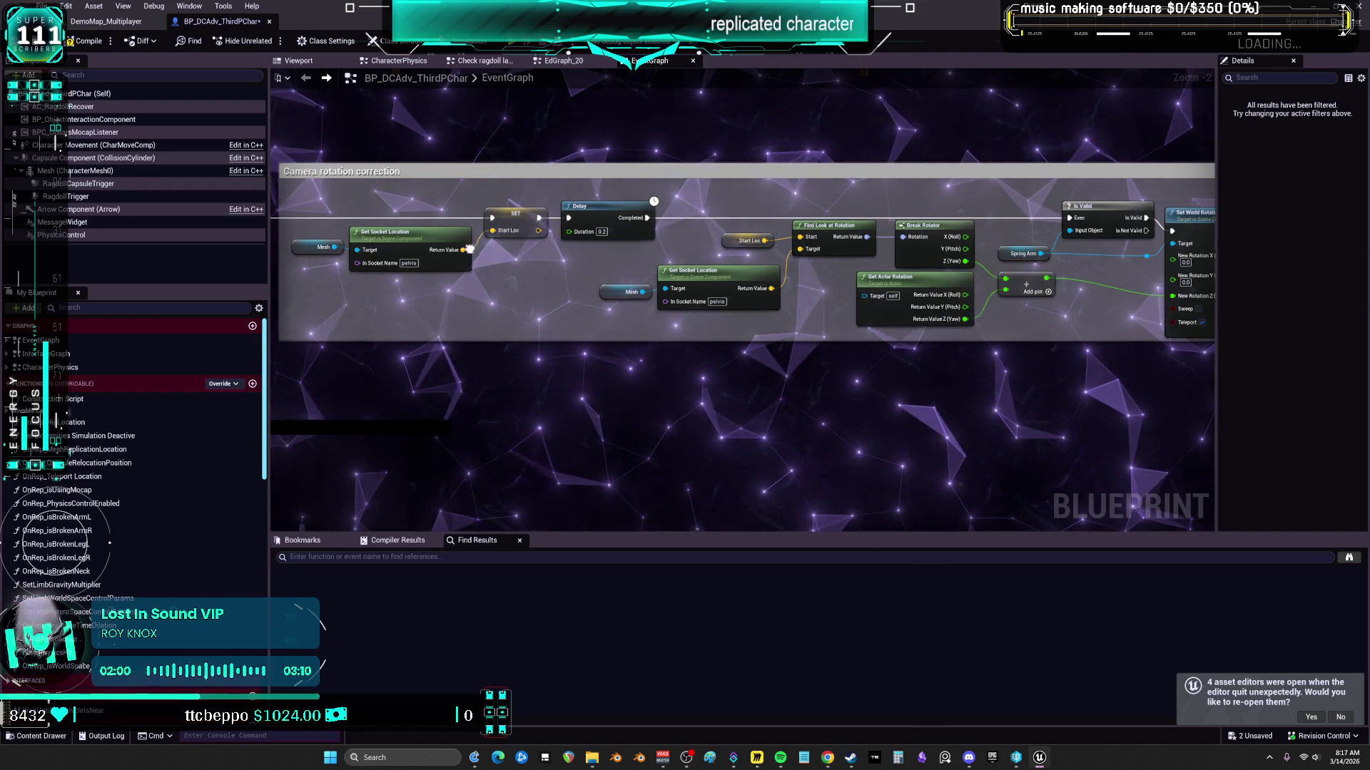
Step: Line up both Mesh getters beside their Get Socket Location nodes in the Camera rotation correction group
{"action": "scroll", "coordinate": [719, 364], "scroll_direction": "up", "scroll_amount": 2}
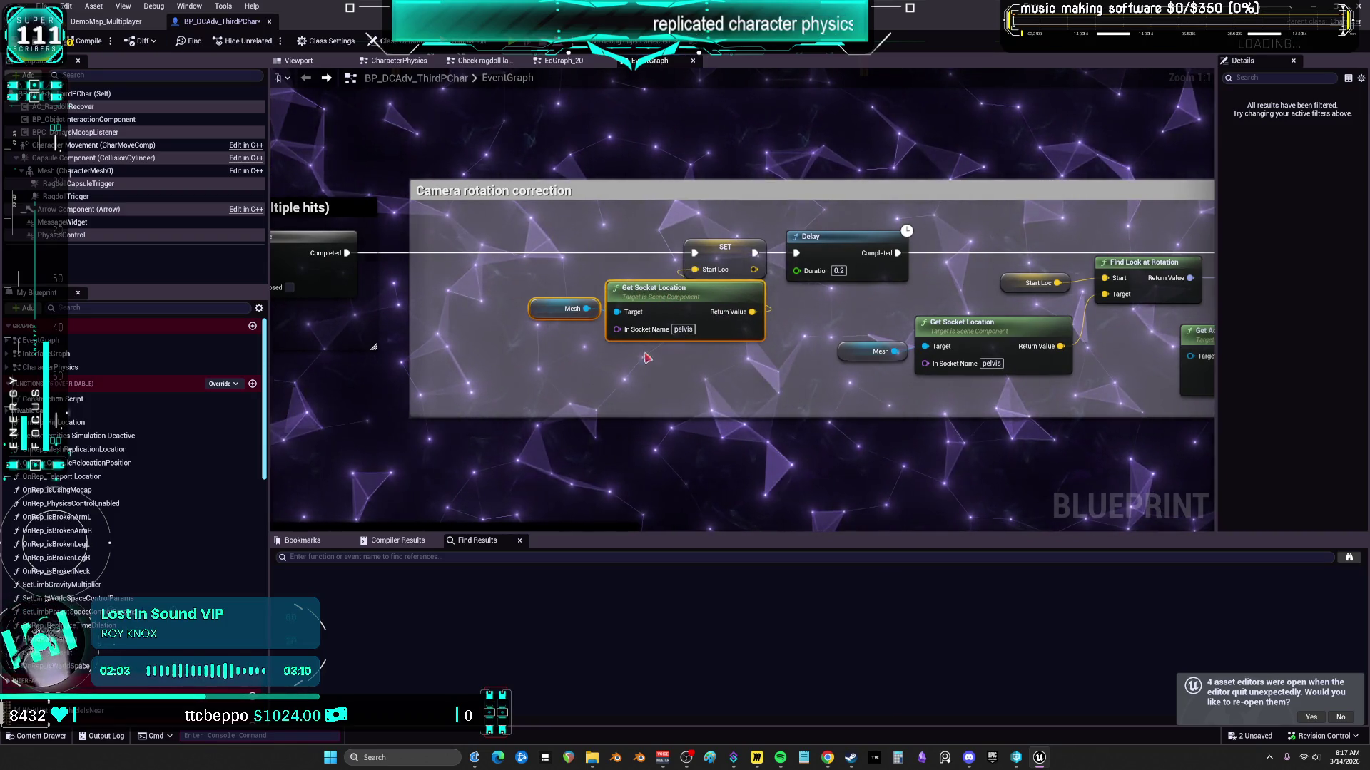
{"action": "left_click_drag", "start_coordinate": [548, 313], "coordinate": [625, 365]}
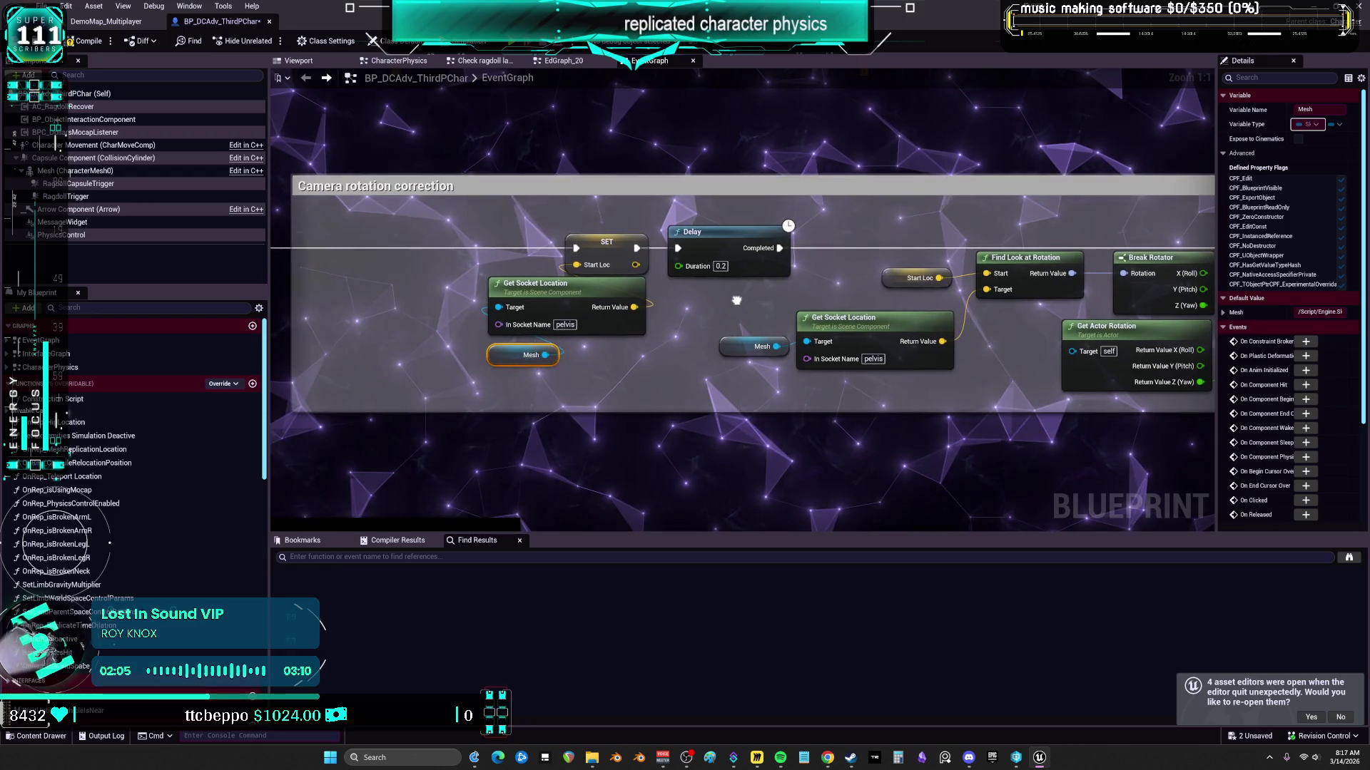
{"action": "left_click_drag", "start_coordinate": [776, 333], "coordinate": [785, 326]}
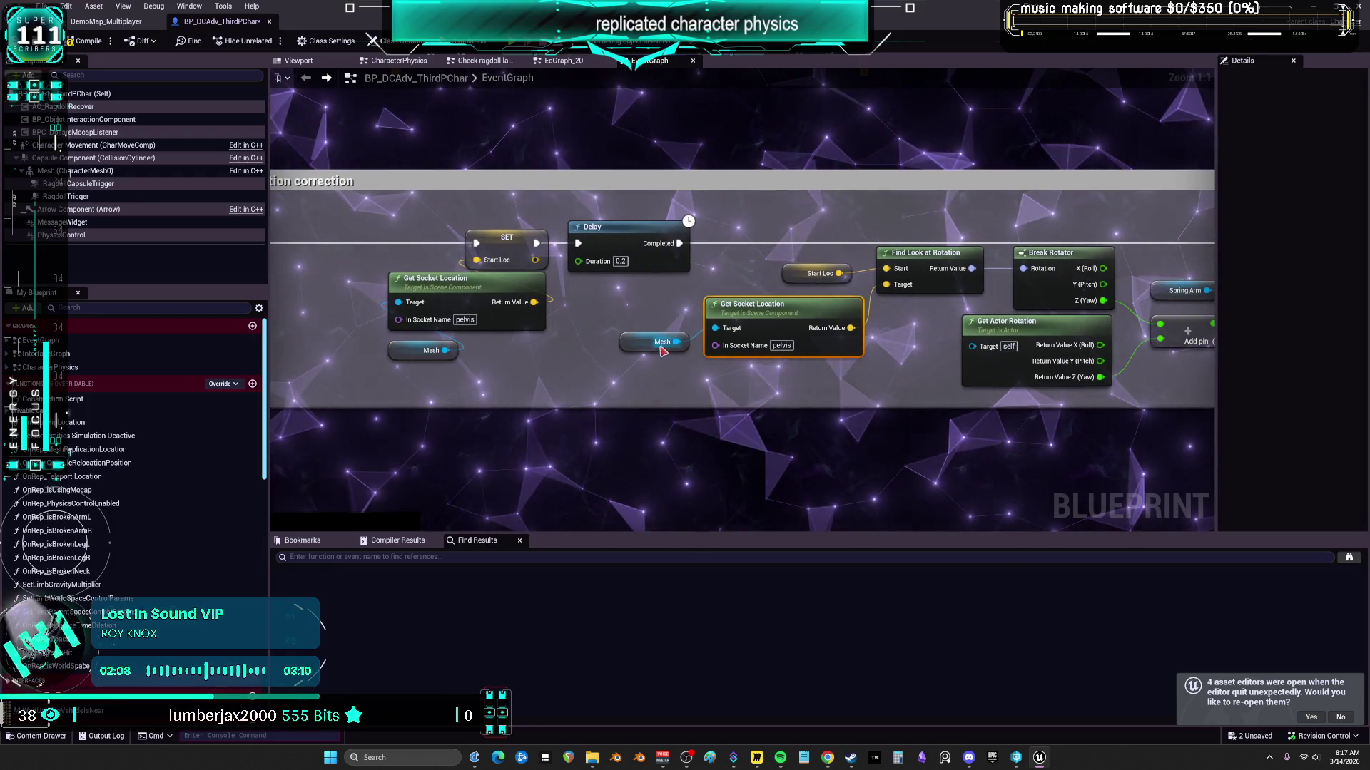
{"action": "left_click_drag", "start_coordinate": [641, 345], "coordinate": [684, 294]}
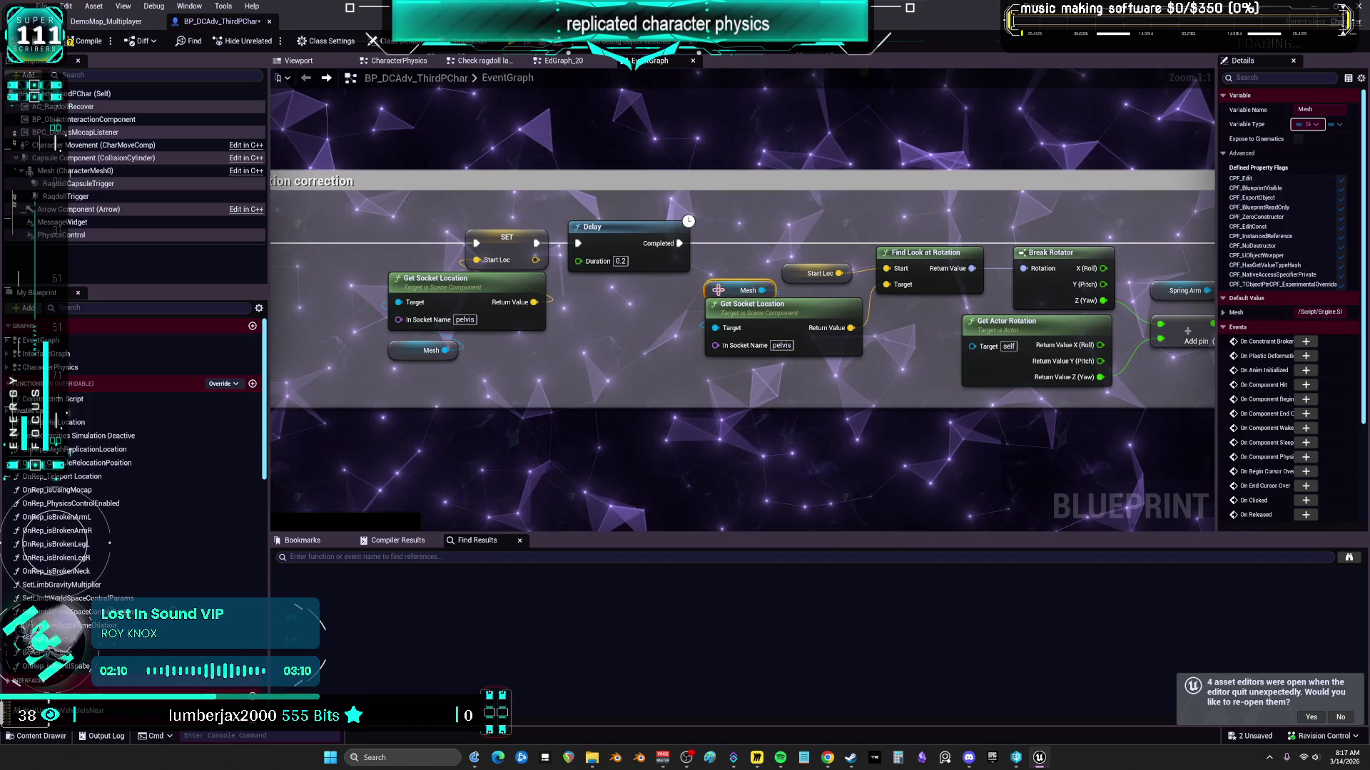
Step: Select the DoOnce per hit and camera correction groups together
{"action": "left_click_drag", "start_coordinate": [1102, 317], "coordinate": [876, 318]}
{"action": "scroll", "coordinate": [876, 317], "scroll_direction": "down", "scroll_amount": 1}
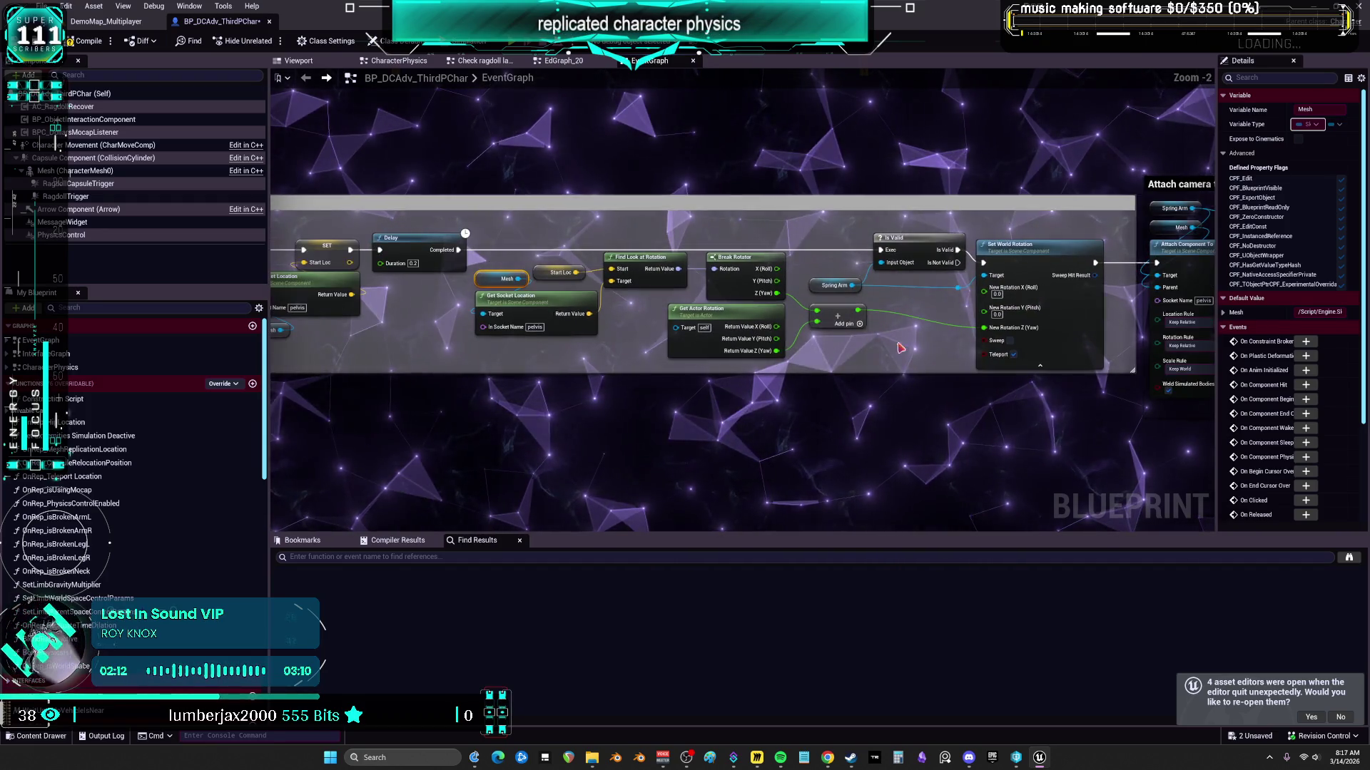
{"action": "scroll", "coordinate": [894, 350], "scroll_direction": "down", "scroll_amount": 3}
{"action": "left_click_drag", "start_coordinate": [373, 355], "coordinate": [631, 310]}
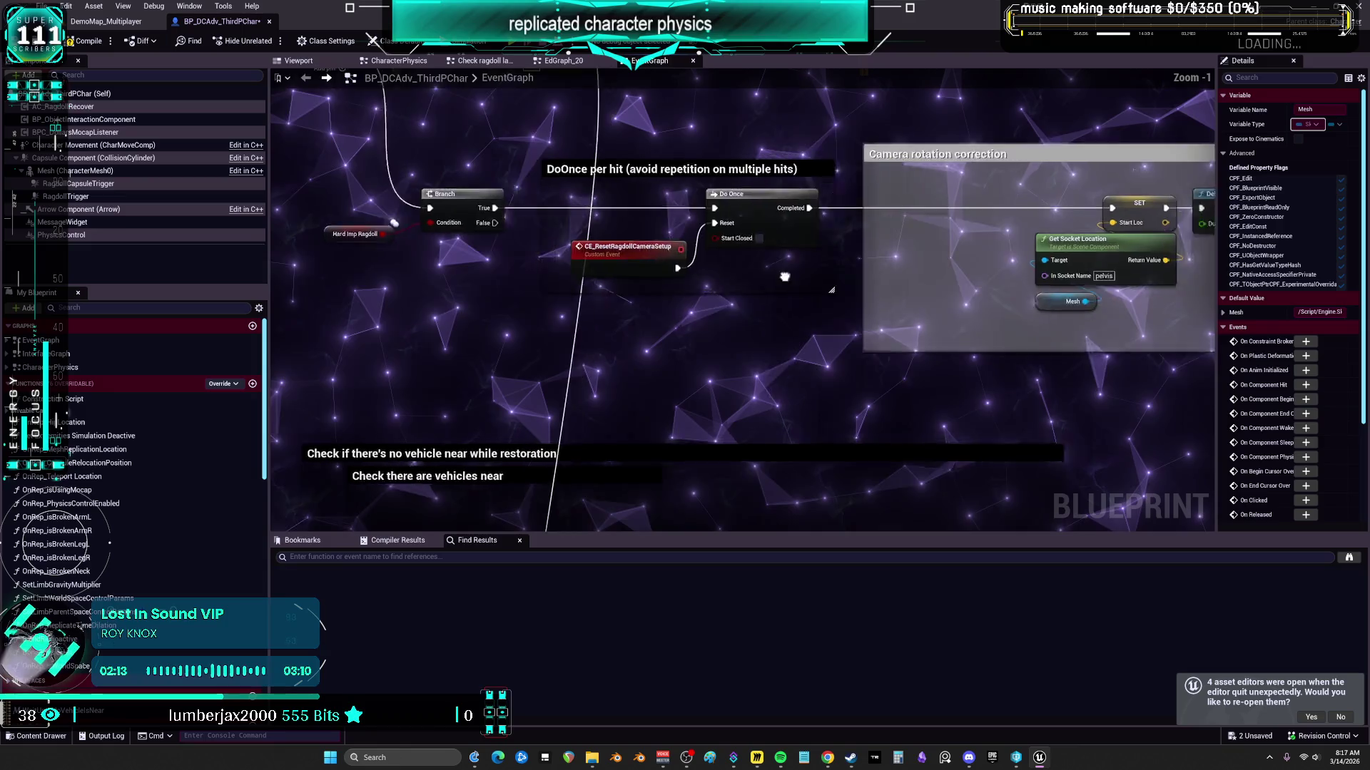
{"action": "left_click_drag", "start_coordinate": [913, 150], "coordinate": [693, 156]}
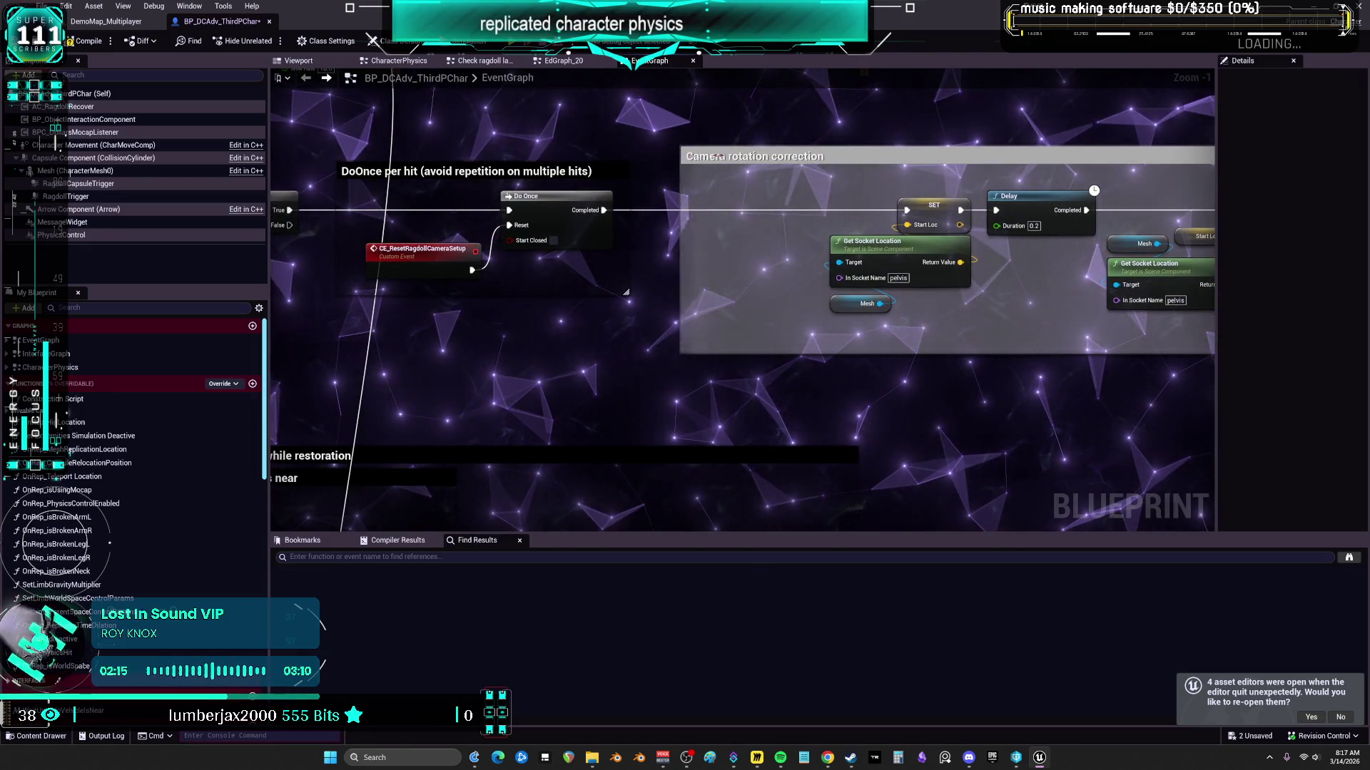
{"action": "scroll", "coordinate": [824, 156], "scroll_direction": "down", "scroll_amount": 4}
{"action": "mouse_move", "coordinate": [699, 307]}
{"action": "left_mouse_down"}
{"action": "mouse_move", "coordinate": [477, 220]}
{"action": "mouse_move", "coordinate": [764, 208]}
{"action": "left_mouse_up"}
Step: Select the Check for hard or soft impact comment beside the capsule physics section
{"action": "scroll", "coordinate": [763, 208], "scroll_direction": "up", "scroll_amount": 4}
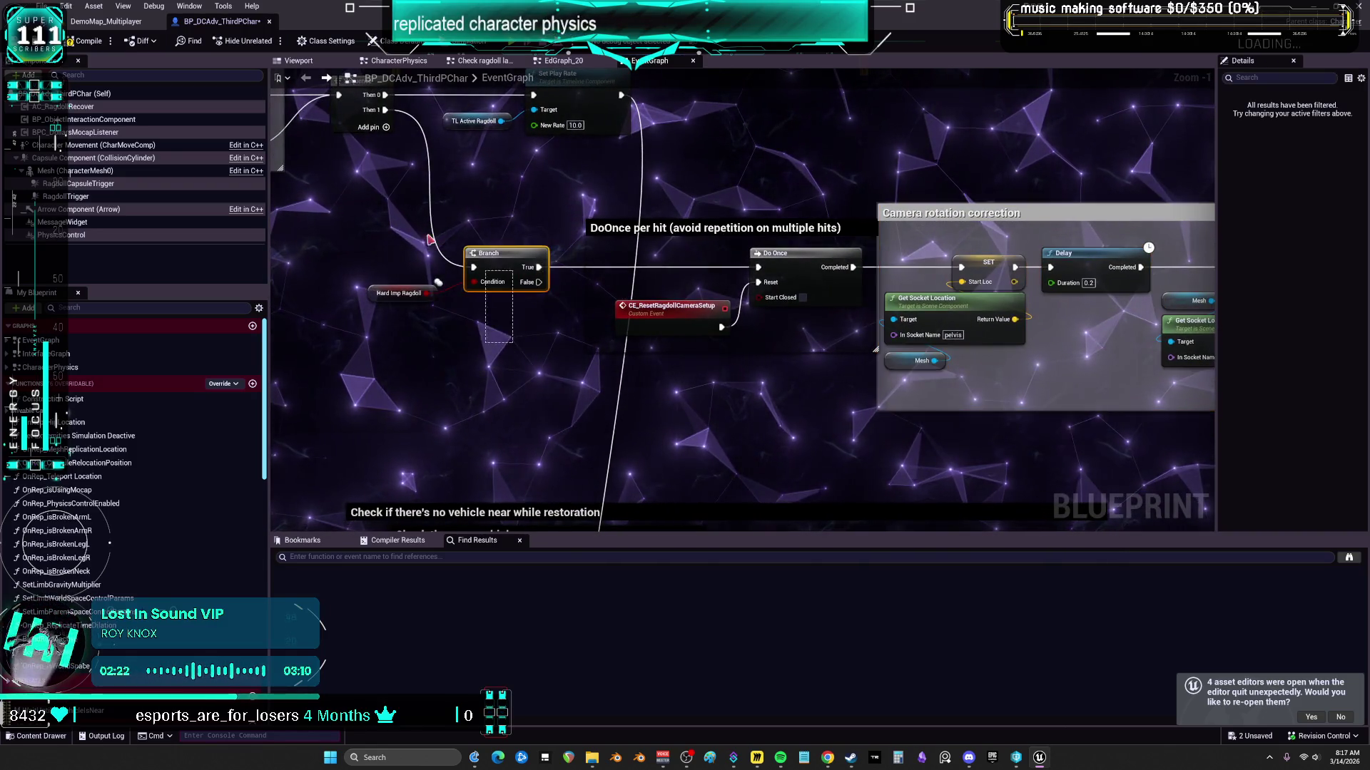
{"action": "mouse_move", "coordinate": [604, 195]}
{"action": "left_mouse_down"}
{"action": "mouse_move", "coordinate": [614, 300]}
{"action": "mouse_move", "coordinate": [699, 321]}
{"action": "mouse_move", "coordinate": [761, 255]}
{"action": "mouse_move", "coordinate": [1011, 271]}
{"action": "left_mouse_up"}
{"action": "left_click", "coordinate": [776, 241]}
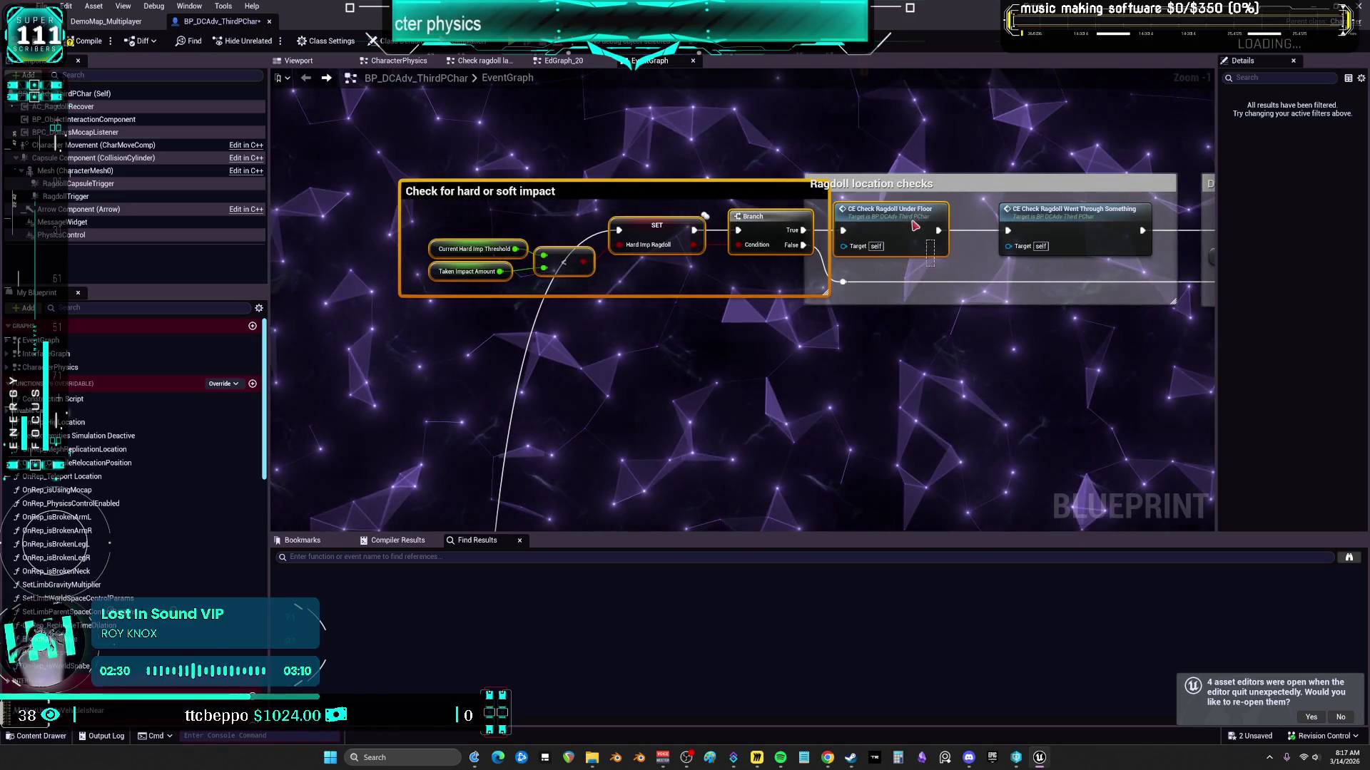
Step: Shift CE Check Ragdoll Went Through Something, Deactivate capsule physics, Sequence, Set Play Rate and TL Active Ragdoll leftward
{"action": "left_click_drag", "start_coordinate": [915, 223], "coordinate": [870, 222]}
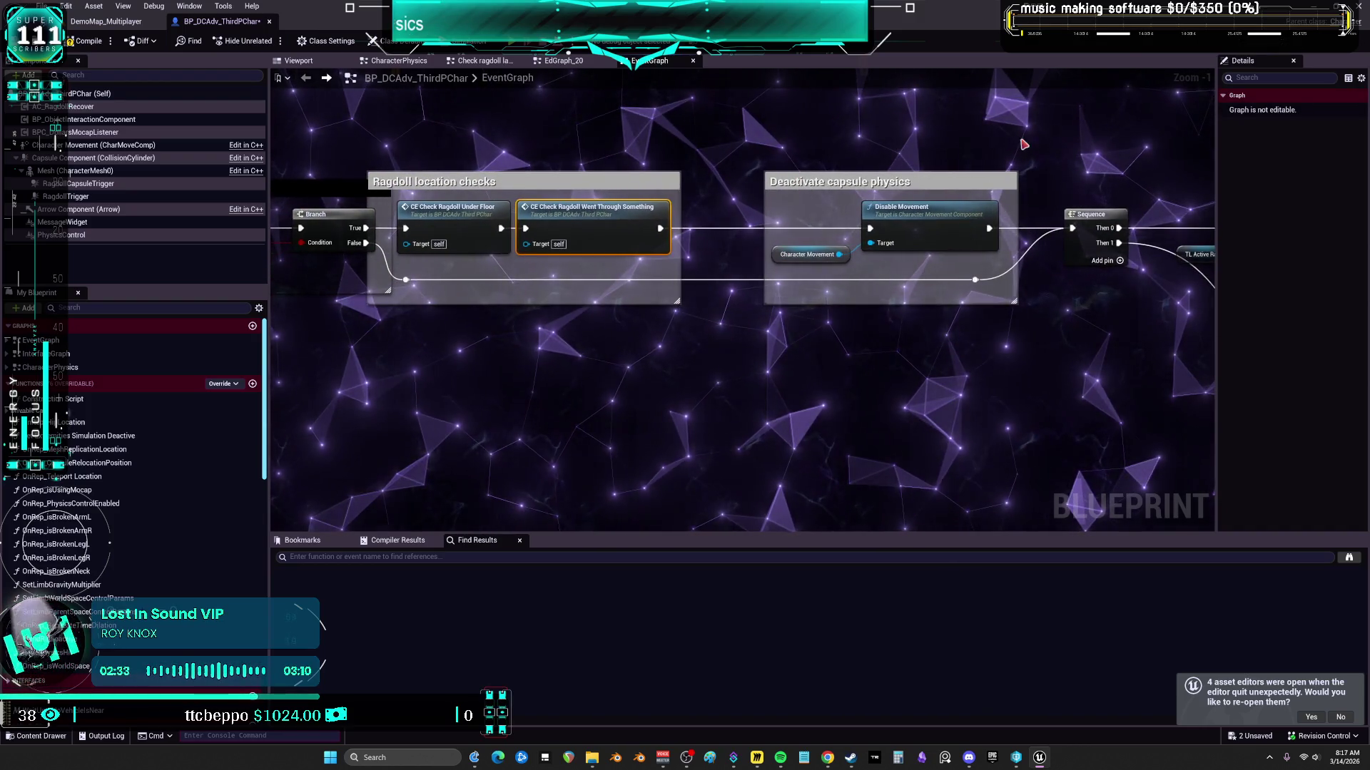
{"action": "left_click_drag", "start_coordinate": [743, 352], "coordinate": [814, 364]}
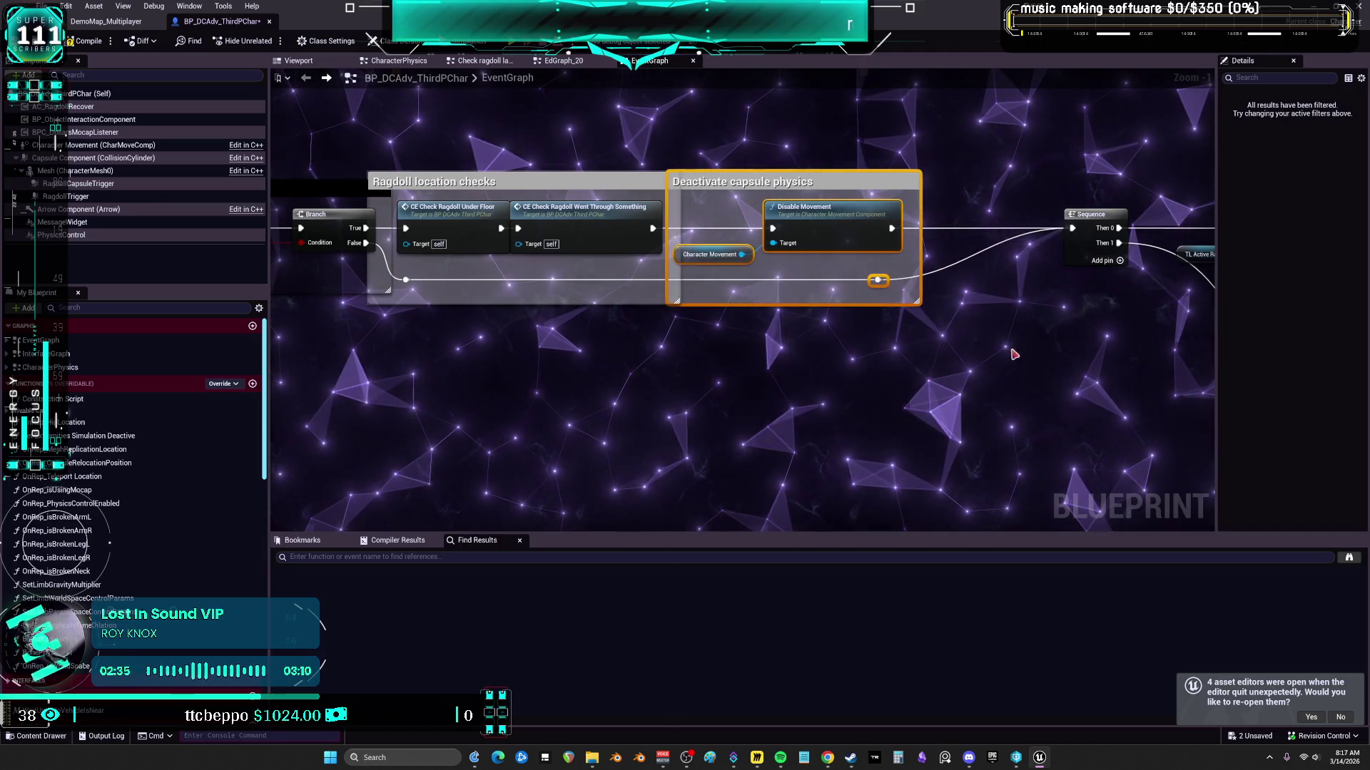
{"action": "left_click_drag", "start_coordinate": [1092, 214], "coordinate": [948, 214]}
{"action": "scroll", "coordinate": [789, 315], "scroll_direction": "down", "scroll_amount": 3}
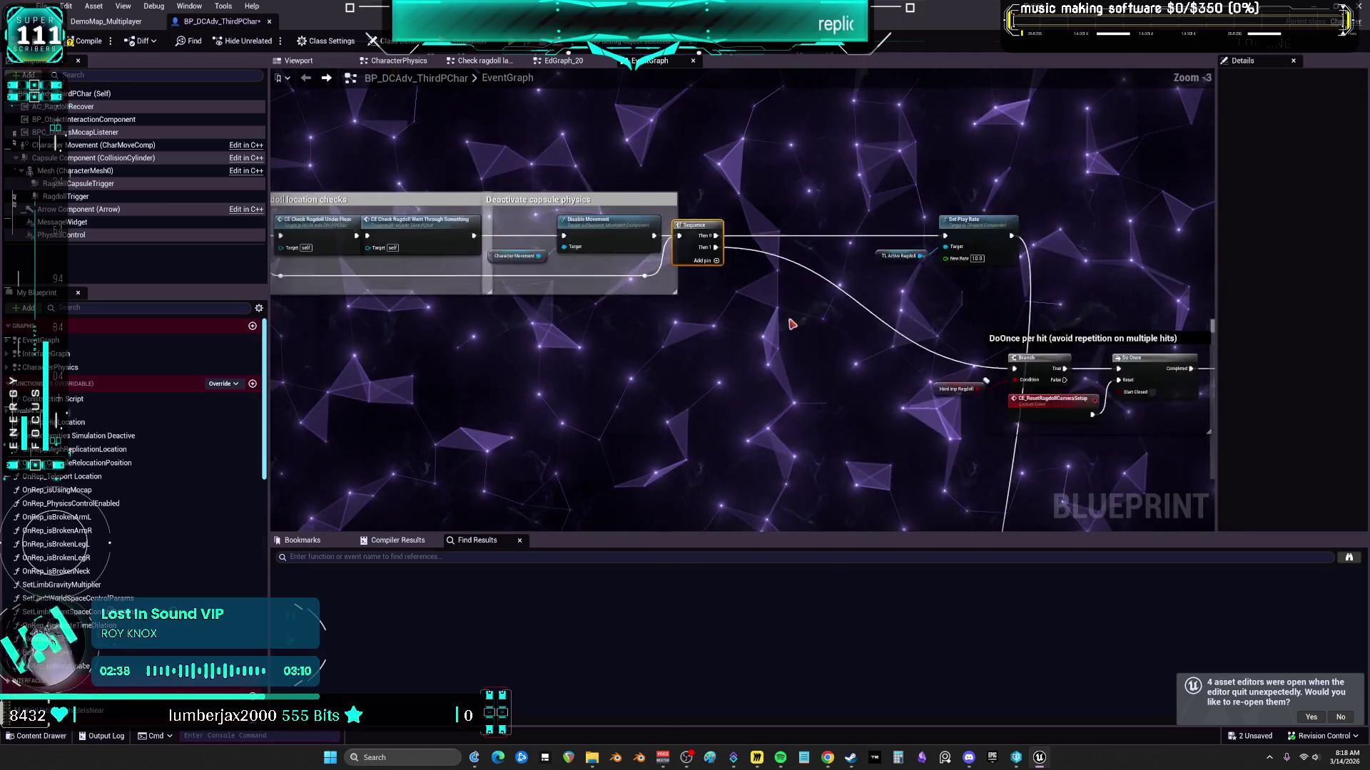
{"action": "left_click_drag", "start_coordinate": [764, 251], "coordinate": [670, 206]}
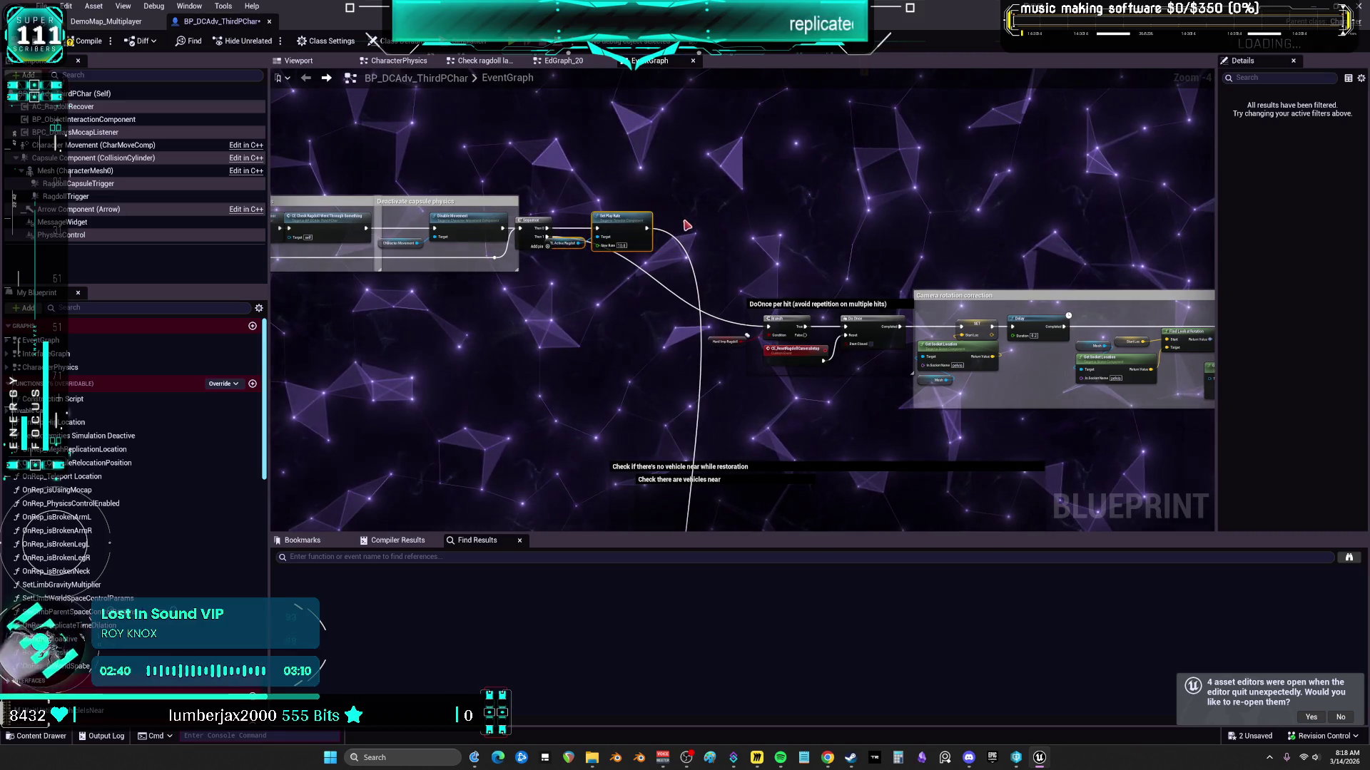
{"action": "scroll", "coordinate": [777, 267], "scroll_direction": "down", "scroll_amount": 2}
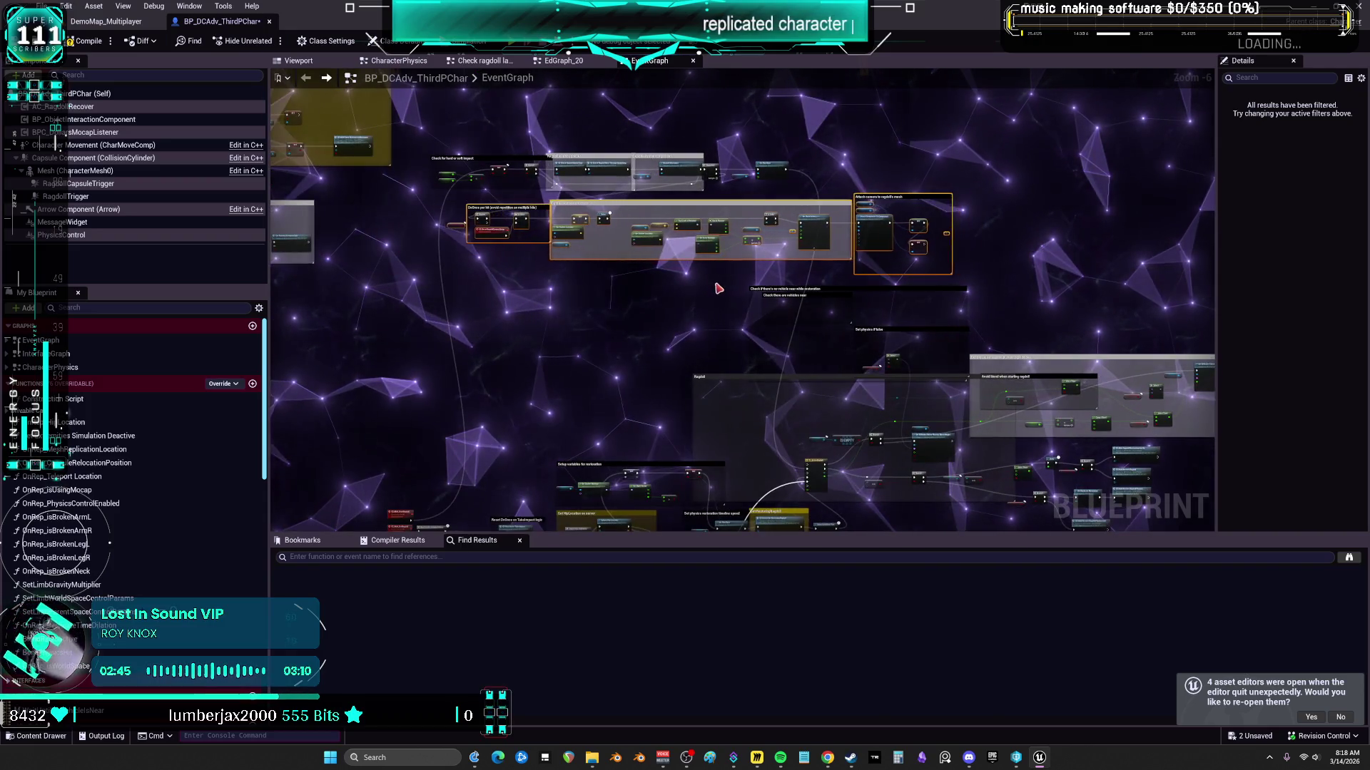
Step: Move and resize the 'Check there are vehicles near' comment to wrap IS EMPTY and Branch
{"action": "scroll", "coordinate": [855, 294], "scroll_direction": "up", "scroll_amount": 2}
{"action": "left_click", "coordinate": [678, 294]}
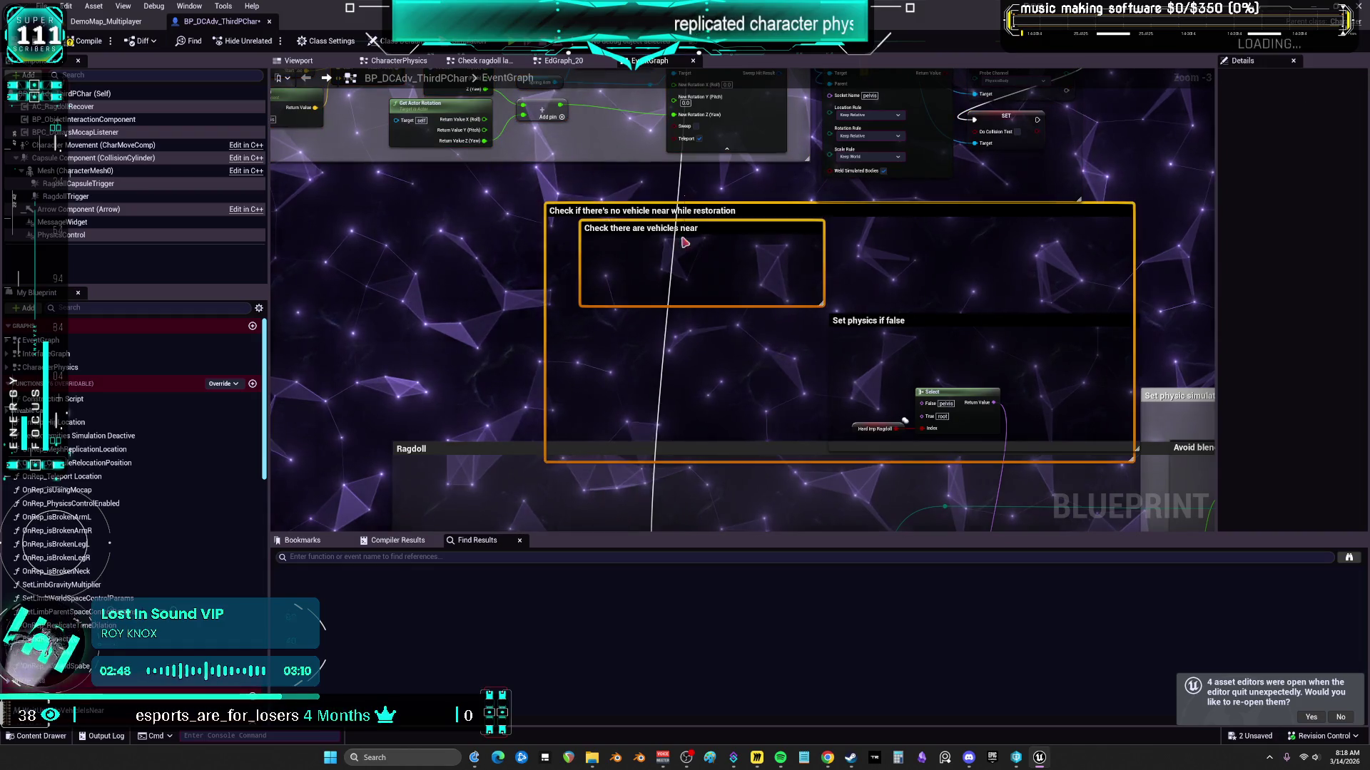
{"action": "scroll", "coordinate": [709, 202], "scroll_direction": "down", "scroll_amount": 2}
{"action": "scroll", "coordinate": [642, 244], "scroll_direction": "up", "scroll_amount": 3}
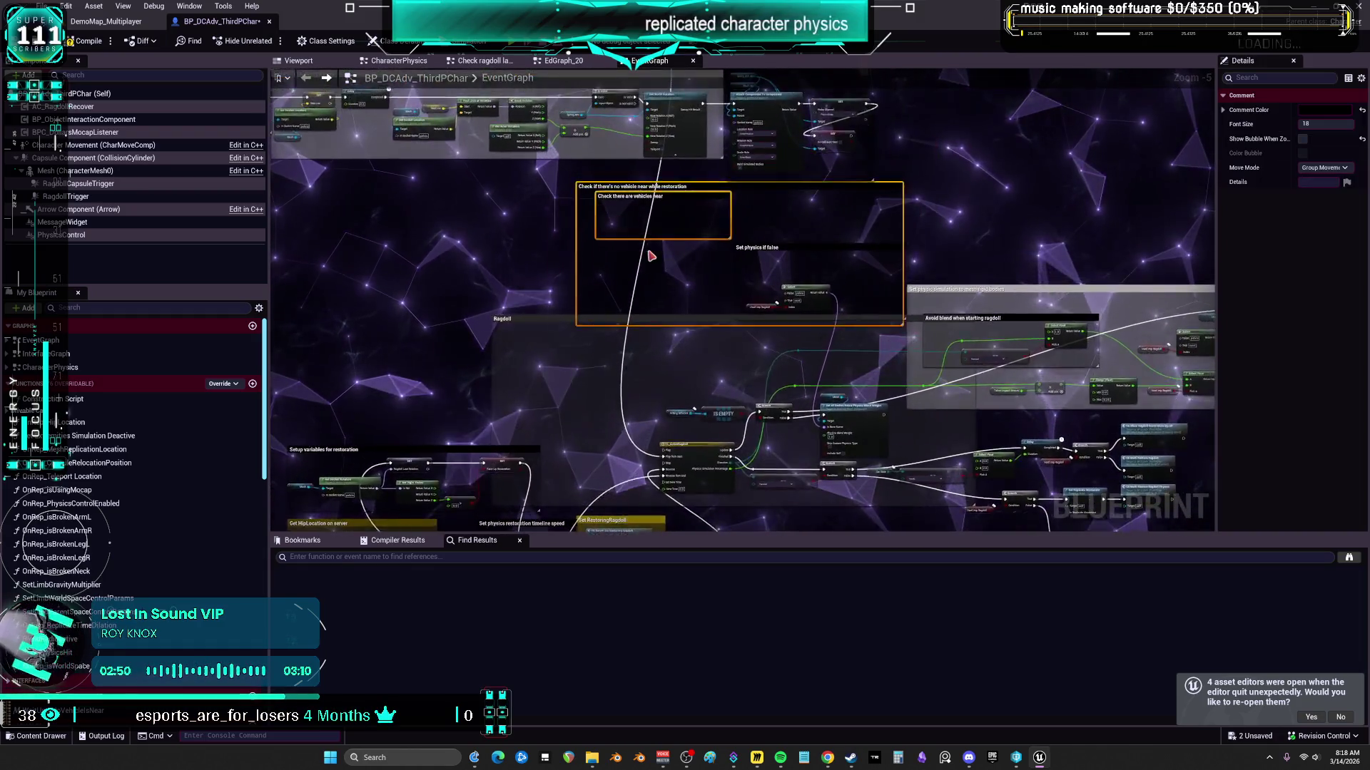
{"action": "mouse_move", "coordinate": [655, 151]}
{"action": "left_mouse_down"}
{"action": "mouse_move", "coordinate": [756, 285]}
{"action": "mouse_move", "coordinate": [765, 161]}
{"action": "left_mouse_up"}
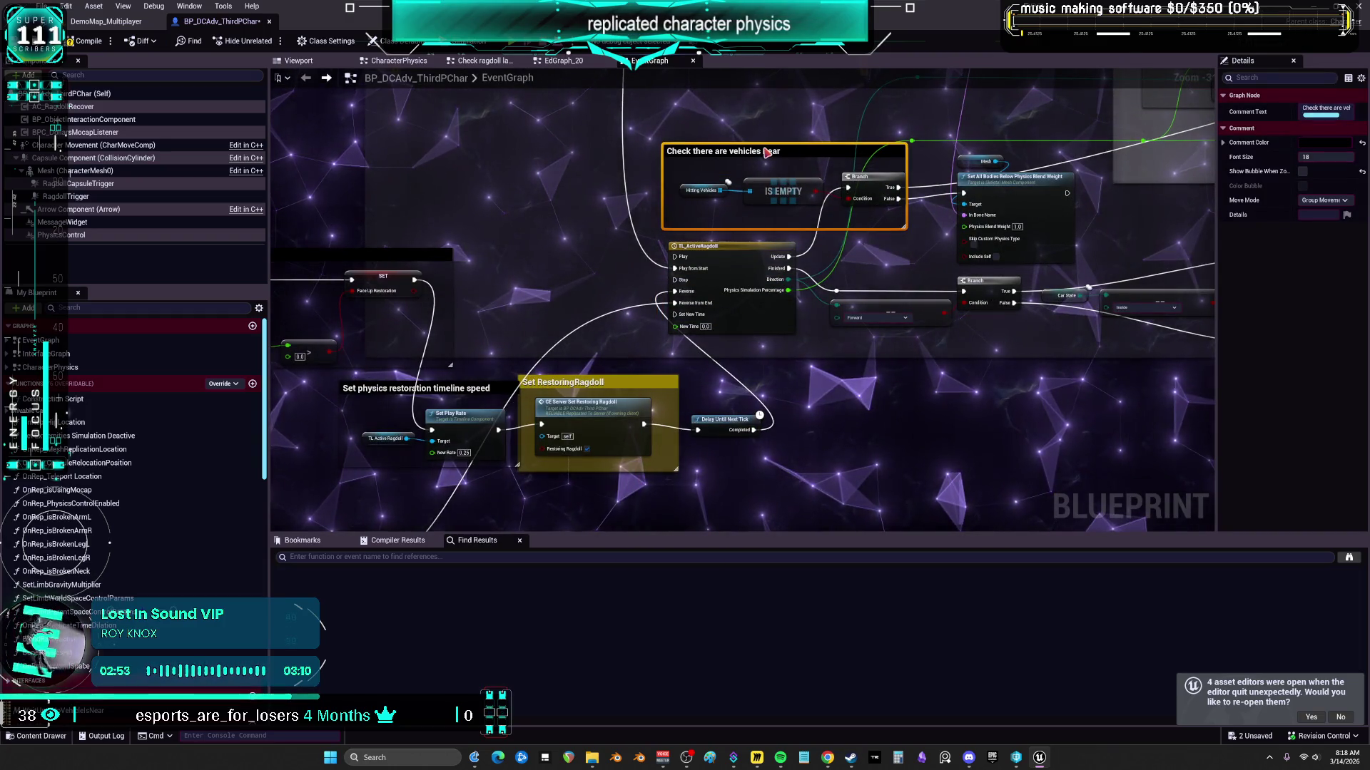
{"action": "left_click_drag", "start_coordinate": [517, 130], "coordinate": [778, 151]}
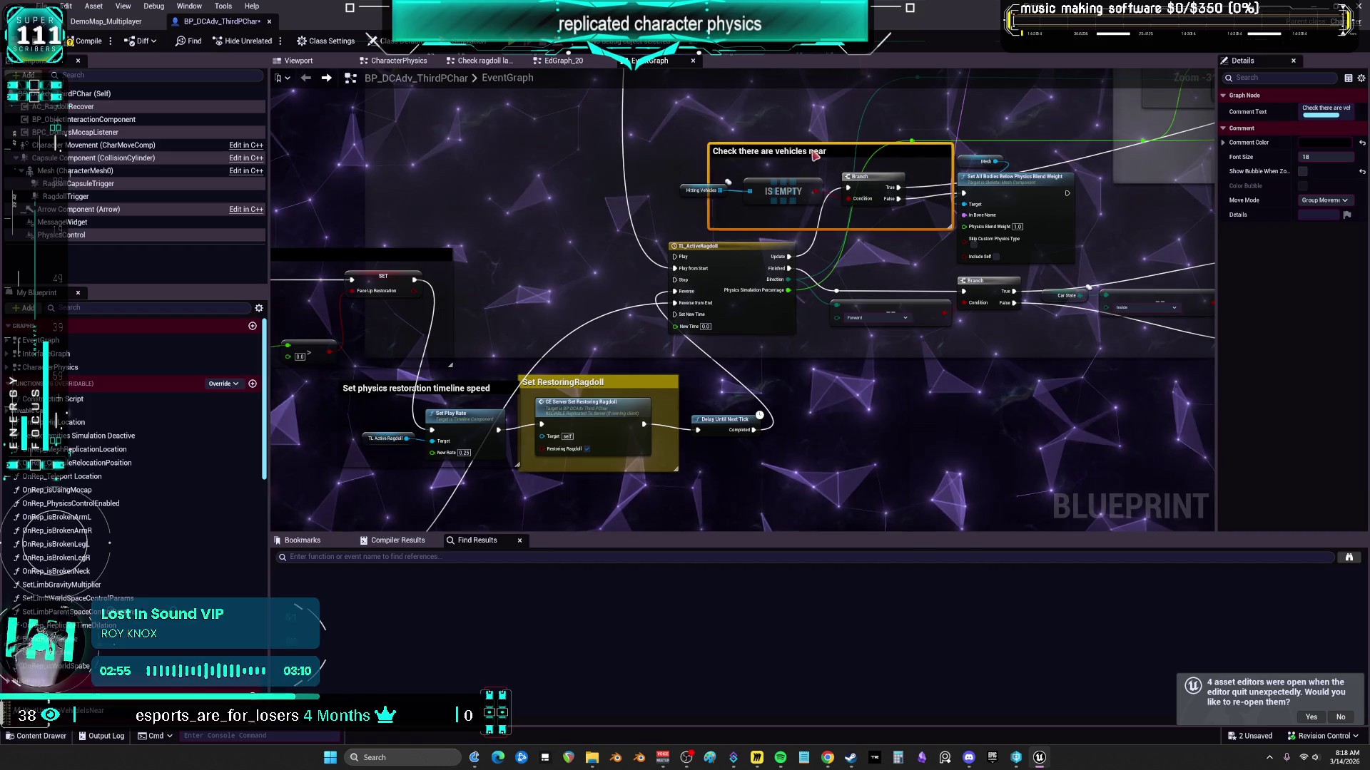
Step: Bring the 'Set physics if false' comment into view and select it
{"action": "mouse_move", "coordinate": [586, 213]}
{"action": "left_mouse_down"}
{"action": "mouse_move", "coordinate": [706, 308]}
{"action": "mouse_move", "coordinate": [431, 318]}
{"action": "mouse_move", "coordinate": [824, 274]}
{"action": "left_mouse_up"}
{"action": "mouse_move", "coordinate": [579, 150]}
{"action": "left_mouse_down"}
{"action": "mouse_move", "coordinate": [979, 207]}
{"action": "mouse_move", "coordinate": [891, 192]}
{"action": "mouse_move", "coordinate": [686, 225]}
{"action": "mouse_move", "coordinate": [720, 499]}
{"action": "mouse_move", "coordinate": [701, 395]}
{"action": "left_mouse_up"}
{"action": "left_click", "coordinate": [978, 206]}
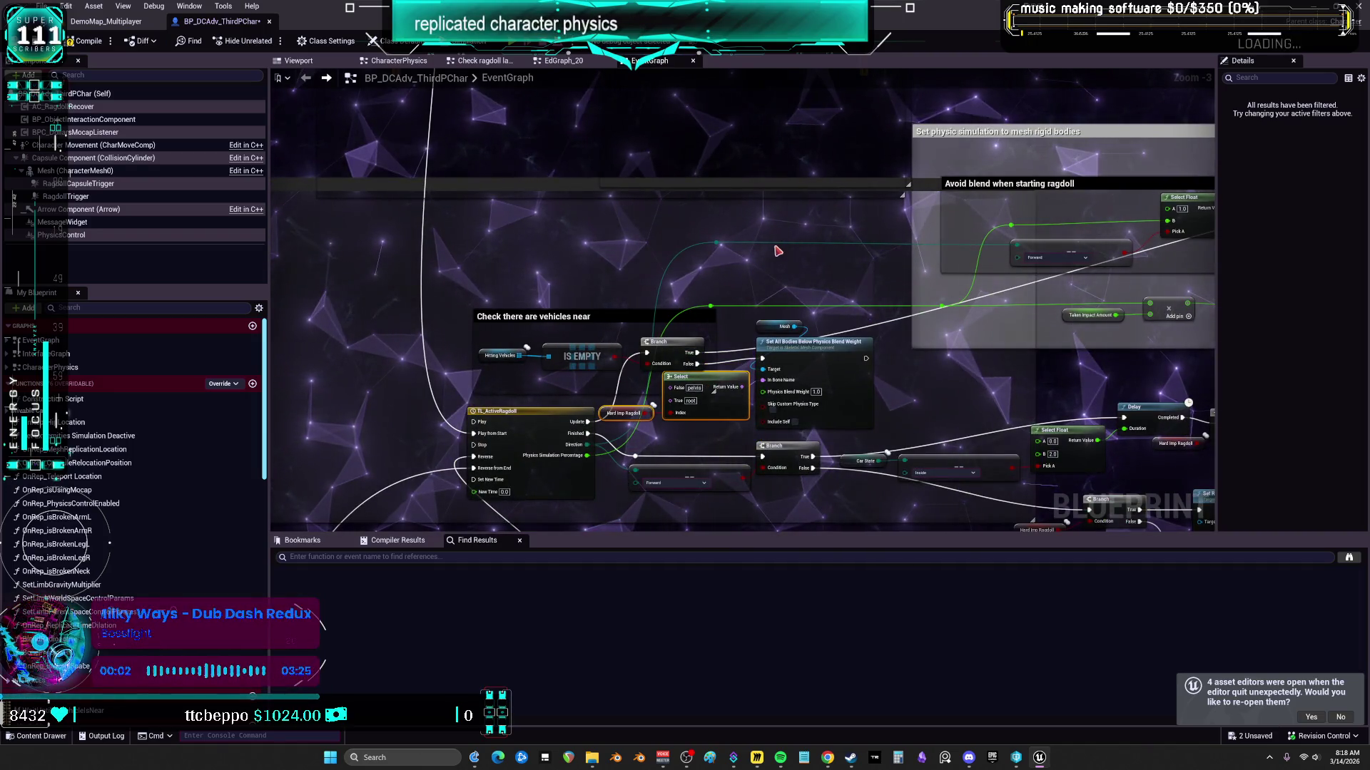
{"action": "key", "text": "ctrl+z"}
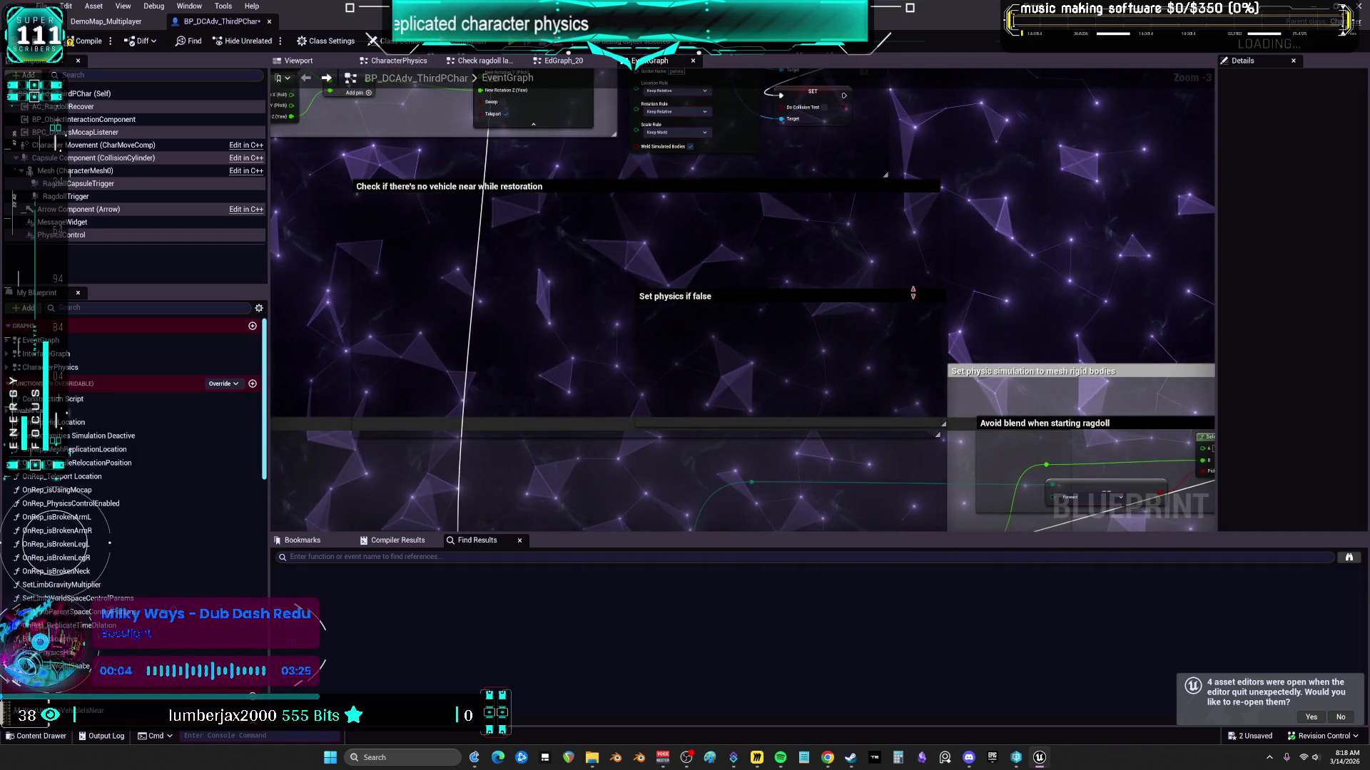
{"action": "scroll", "coordinate": [546, 213], "scroll_direction": "down", "scroll_amount": 1}
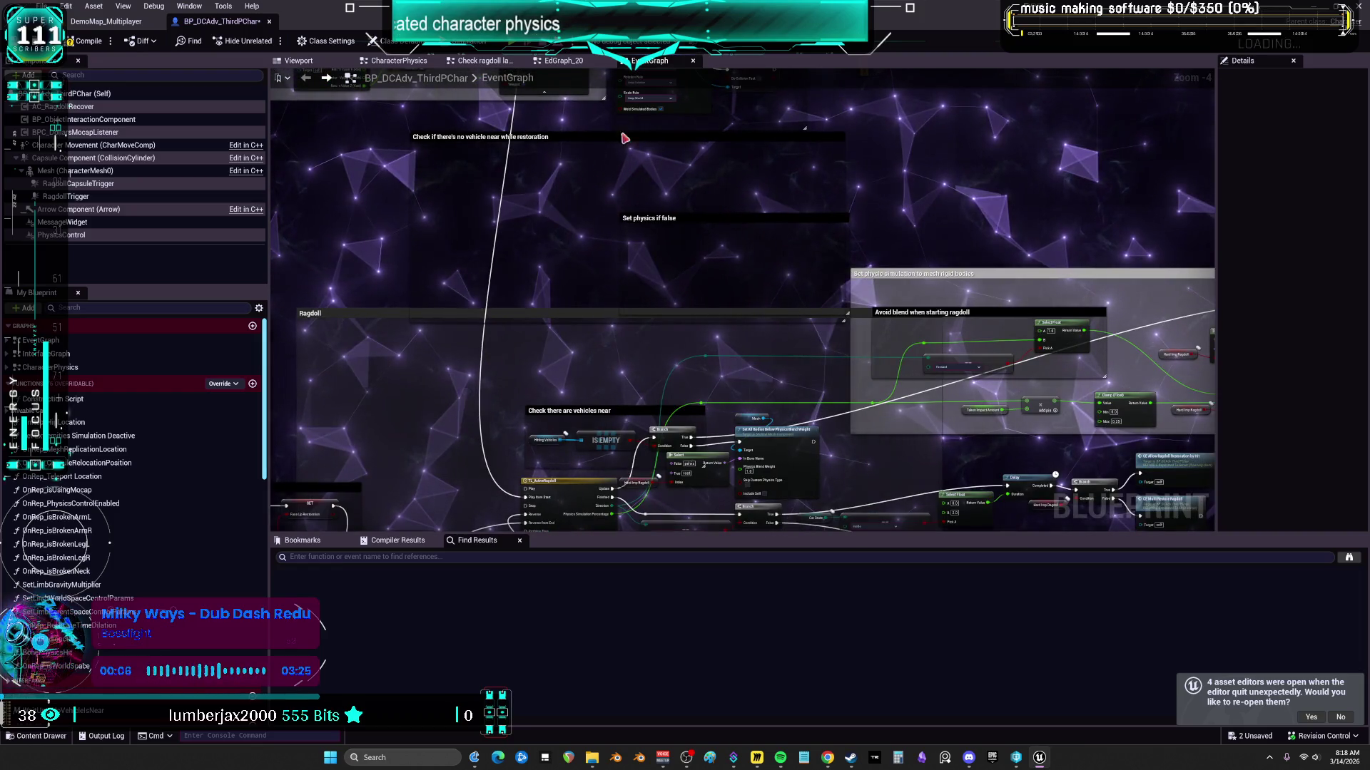
Step: Shrink the no-vehicle comment from the top and left, and move the vehicle comments down over their nodes
{"action": "left_click", "coordinate": [845, 134]}
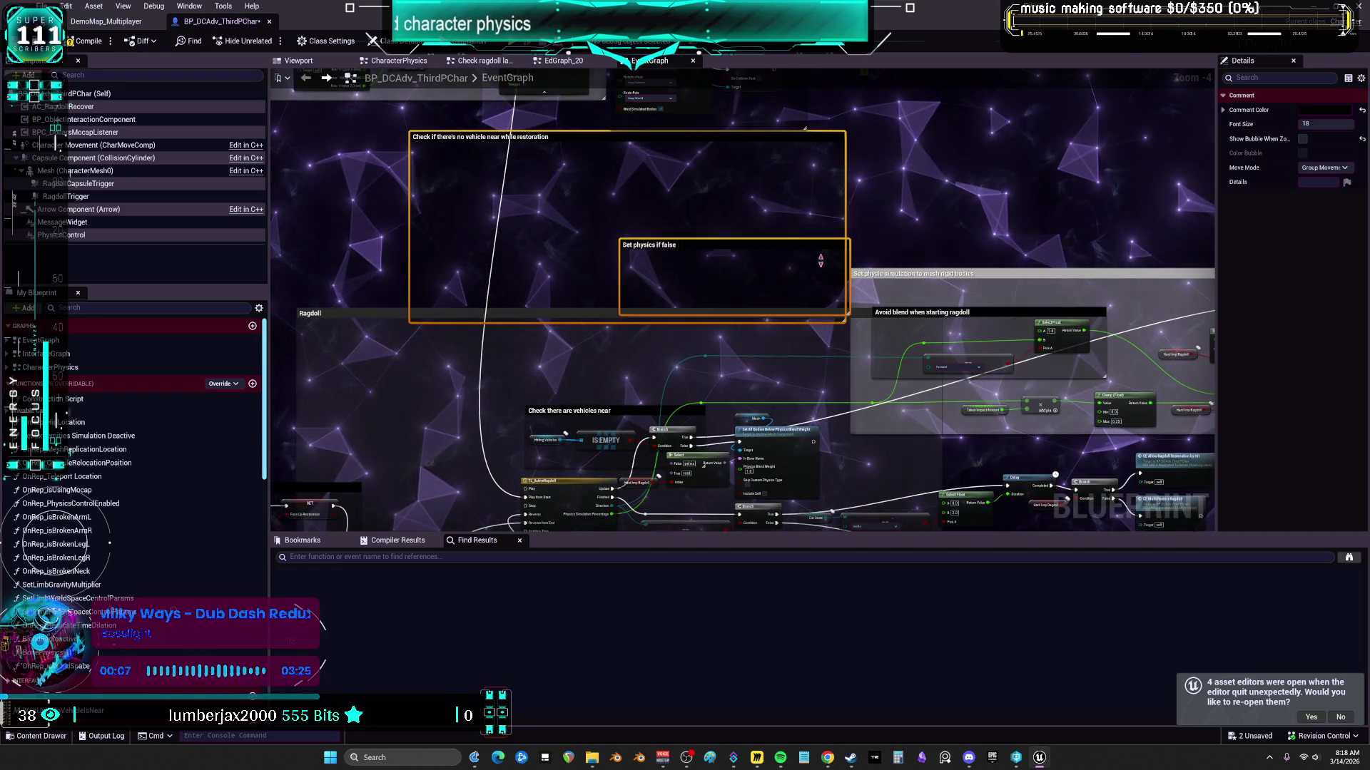
{"action": "left_click_drag", "start_coordinate": [571, 131], "coordinate": [571, 199]}
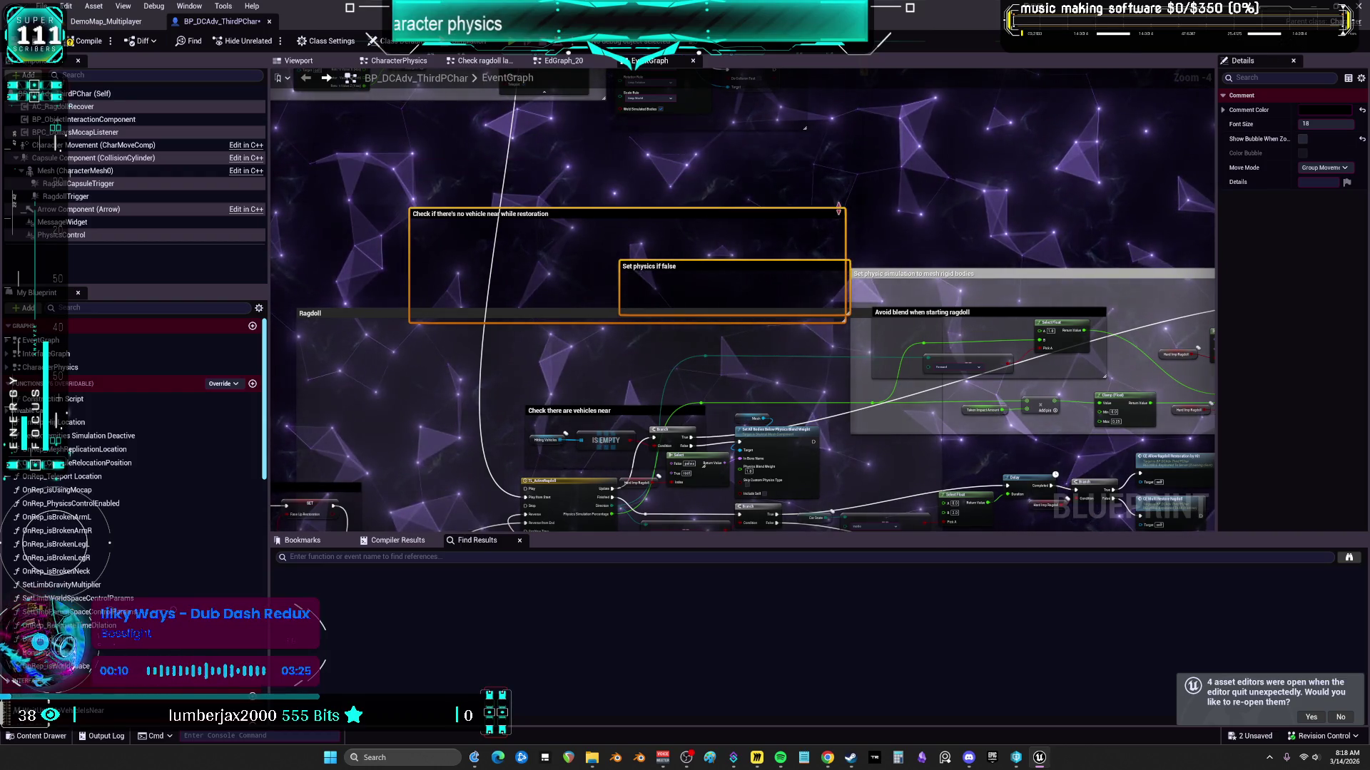
{"action": "left_click_drag", "start_coordinate": [409, 275], "coordinate": [495, 275]}
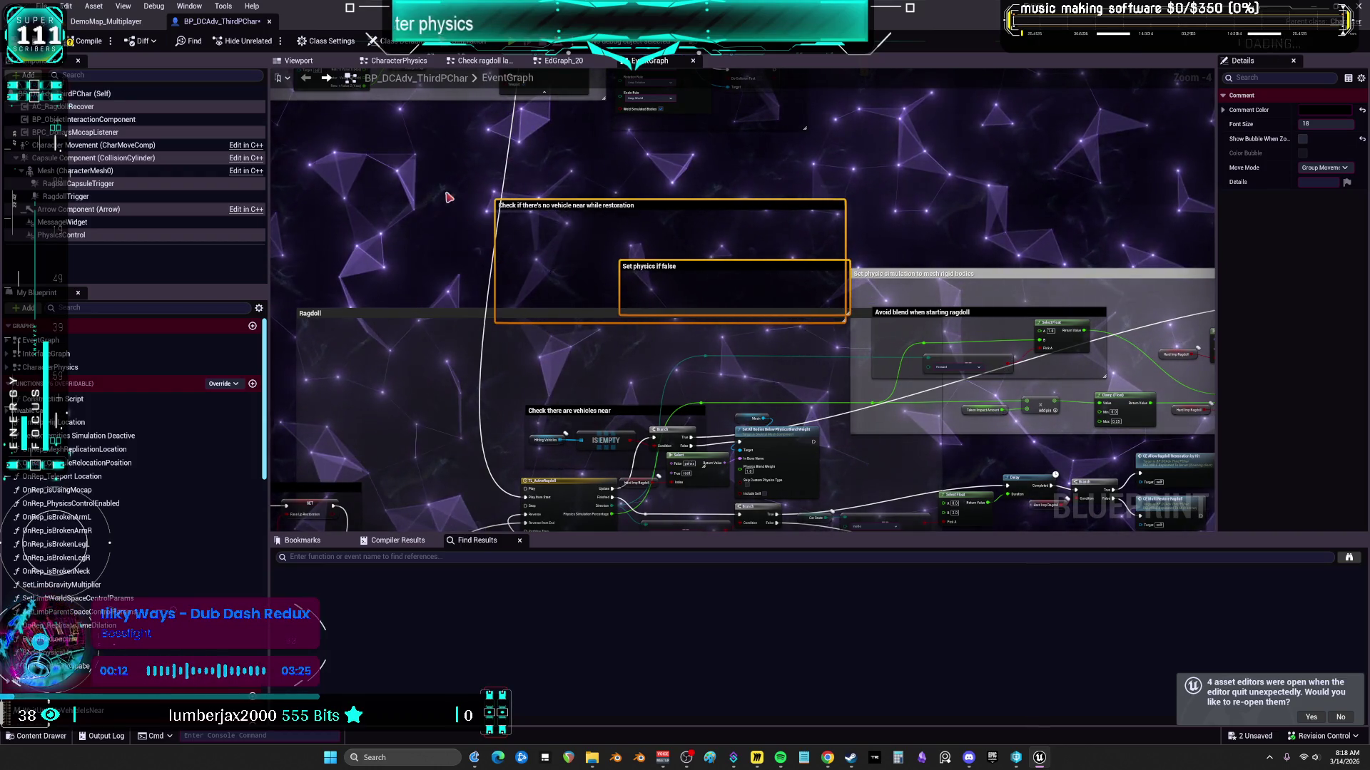
{"action": "left_click_drag", "start_coordinate": [705, 267], "coordinate": [712, 382]}
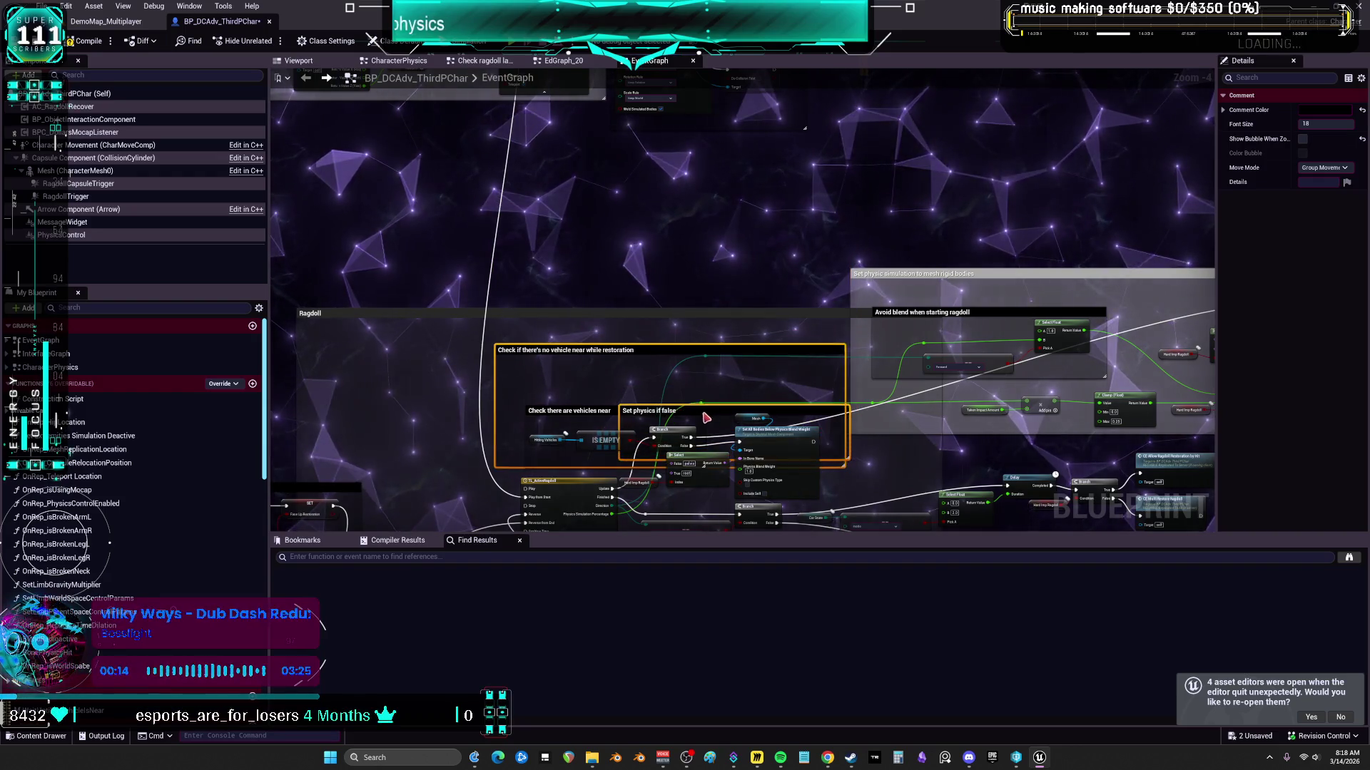
{"action": "scroll", "coordinate": [697, 292], "scroll_direction": "down", "scroll_amount": 5}
{"action": "mouse_move", "coordinate": [697, 293]}
{"action": "left_mouse_down"}
{"action": "mouse_move", "coordinate": [717, 268]}
{"action": "mouse_move", "coordinate": [719, 348]}
{"action": "left_mouse_up"}
{"action": "scroll", "coordinate": [724, 277], "scroll_direction": "up", "scroll_amount": 5}
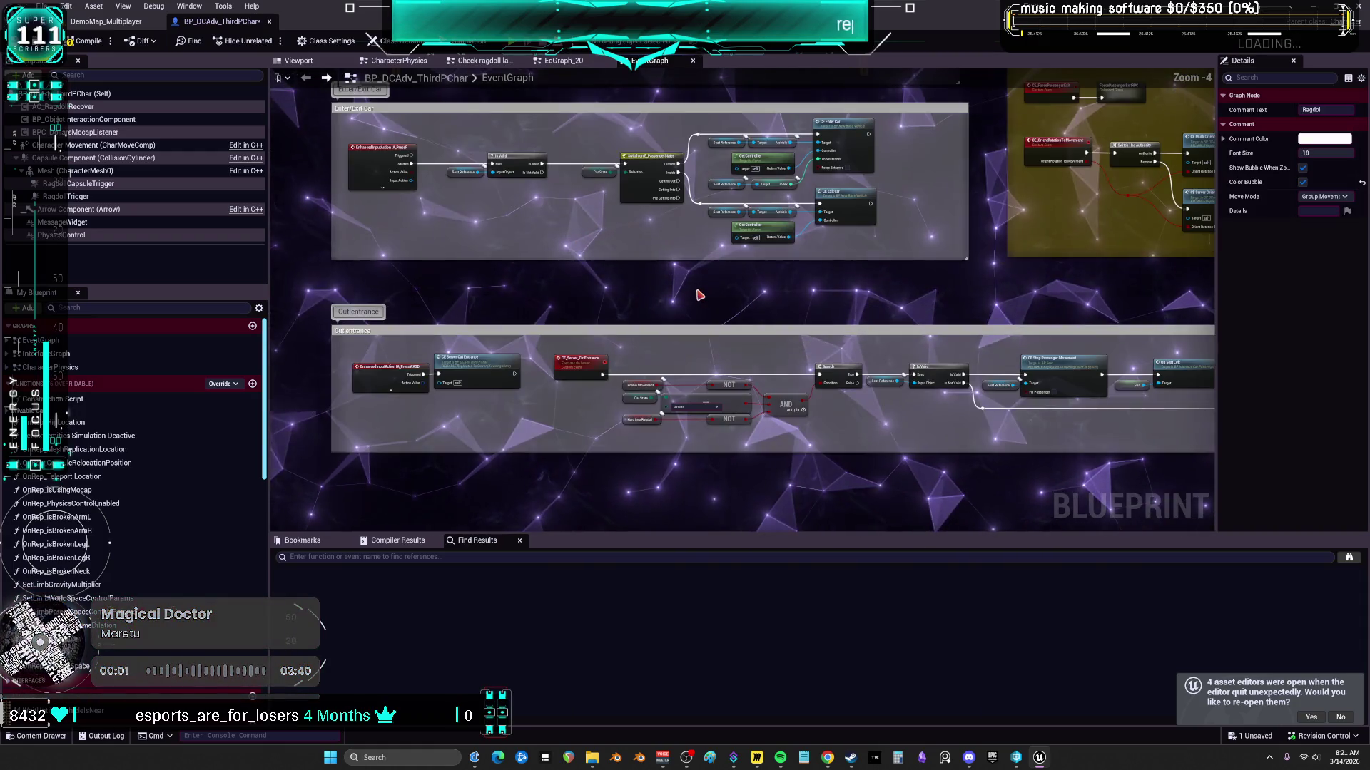
{"action": "mouse_move", "coordinate": [699, 294]}
{"action": "left_mouse_down"}
{"action": "mouse_move", "coordinate": [826, 347]}
{"action": "mouse_move", "coordinate": [982, 322]}
{"action": "mouse_move", "coordinate": [813, 321]}
{"action": "mouse_move", "coordinate": [817, 310]}
{"action": "mouse_move", "coordinate": [995, 314]}
{"action": "mouse_move", "coordinate": [1008, 345]}
{"action": "mouse_move", "coordinate": [834, 281]}
{"action": "mouse_move", "coordinate": [879, 363]}
{"action": "mouse_move", "coordinate": [924, 295]}
{"action": "mouse_move", "coordinate": [1046, 333]}
{"action": "mouse_move", "coordinate": [1076, 311]}
{"action": "mouse_move", "coordinate": [982, 274]}
{"action": "left_mouse_up"}
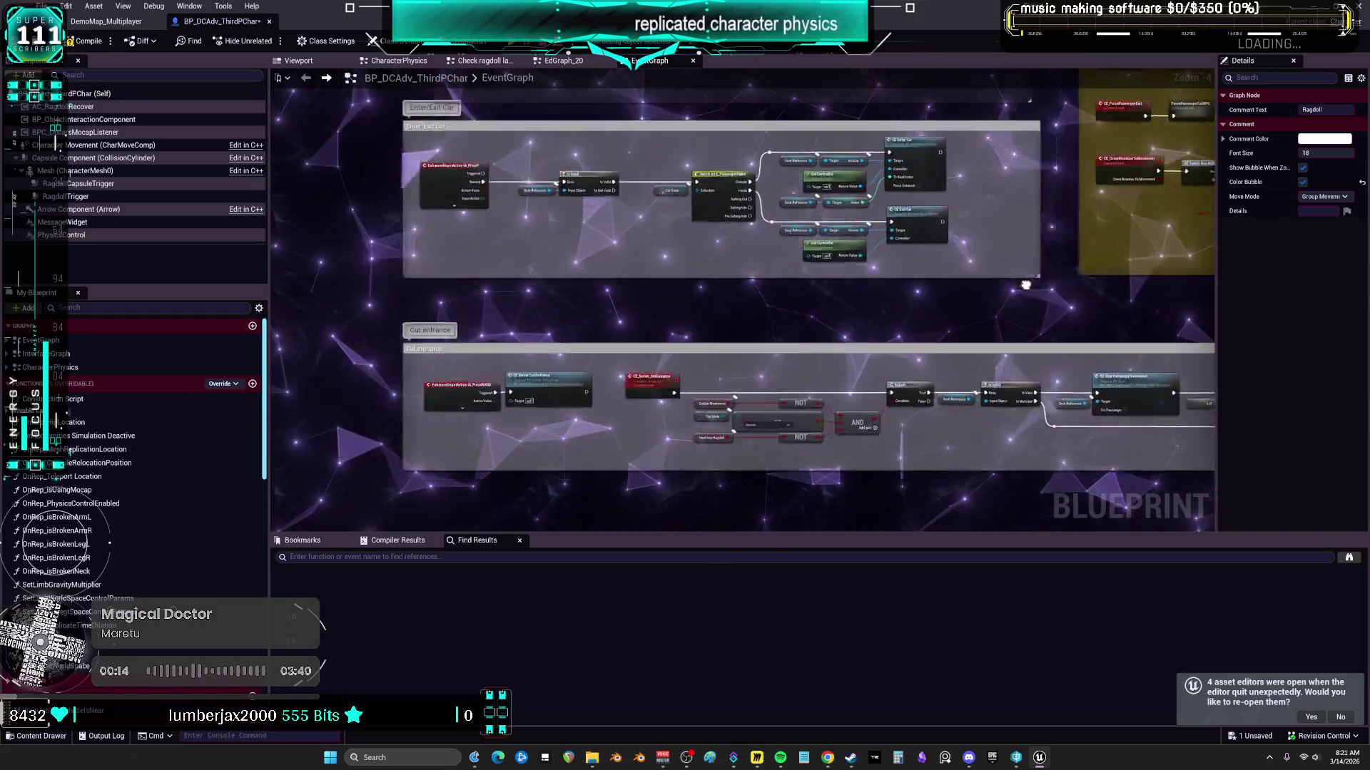
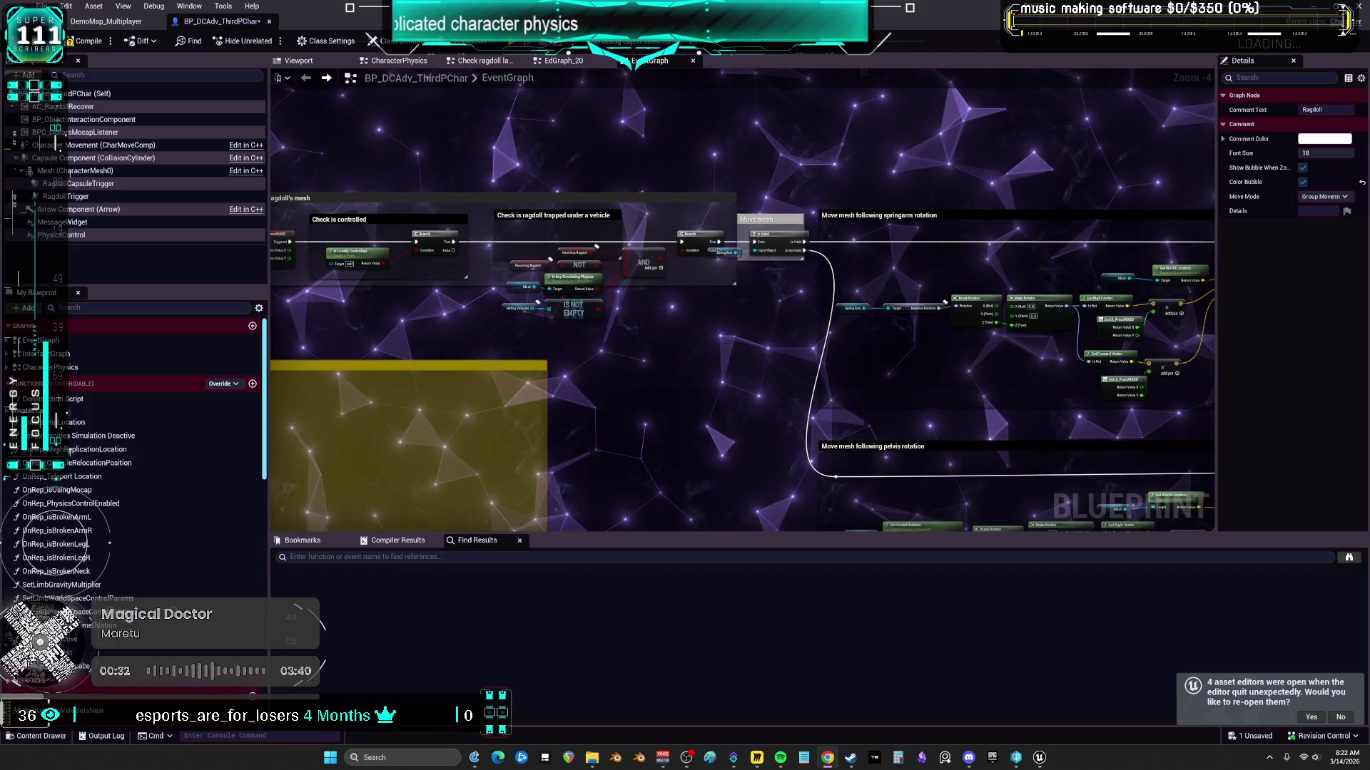
Step: Select the three reroute nodes and move them further right in the event graph
{"action": "scroll", "coordinate": [704, 340], "scroll_direction": "down", "scroll_amount": 4}
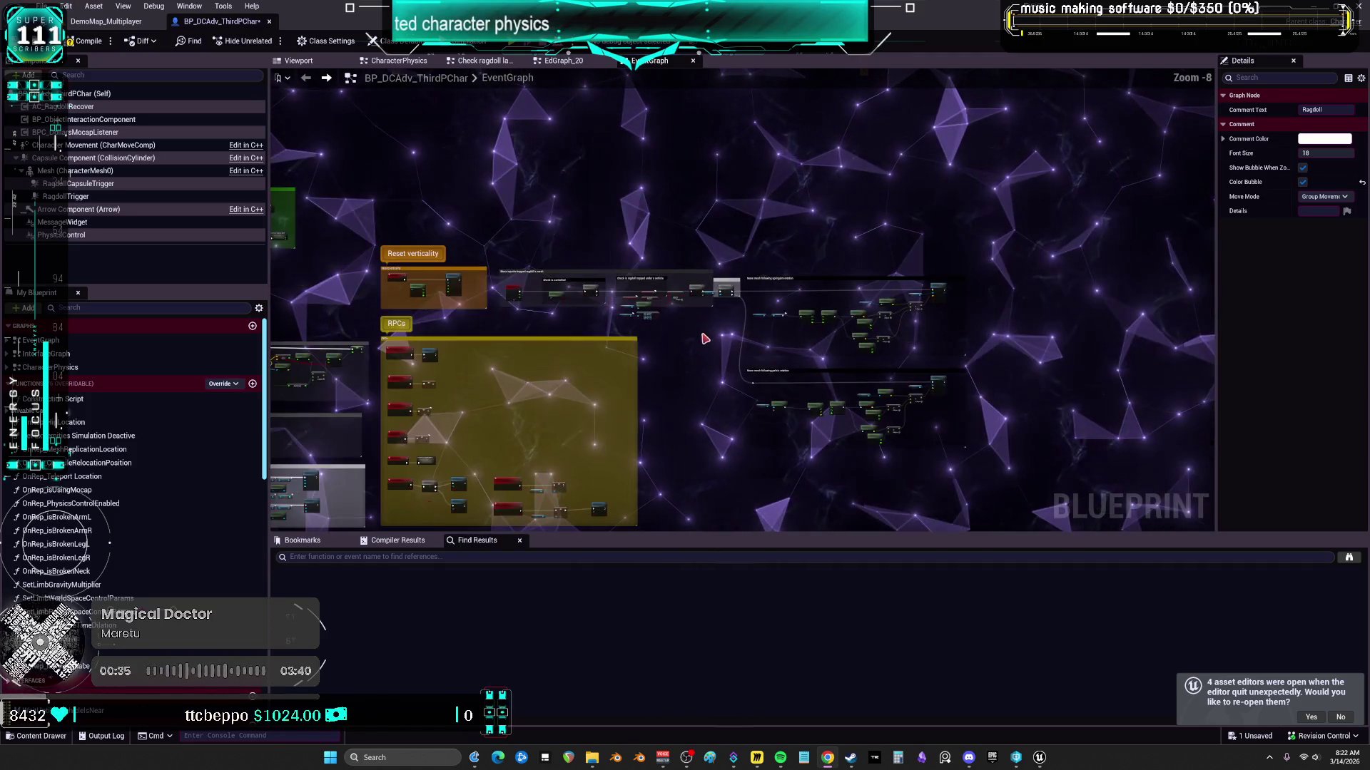
{"action": "scroll", "coordinate": [734, 176], "scroll_direction": "up", "scroll_amount": 3}
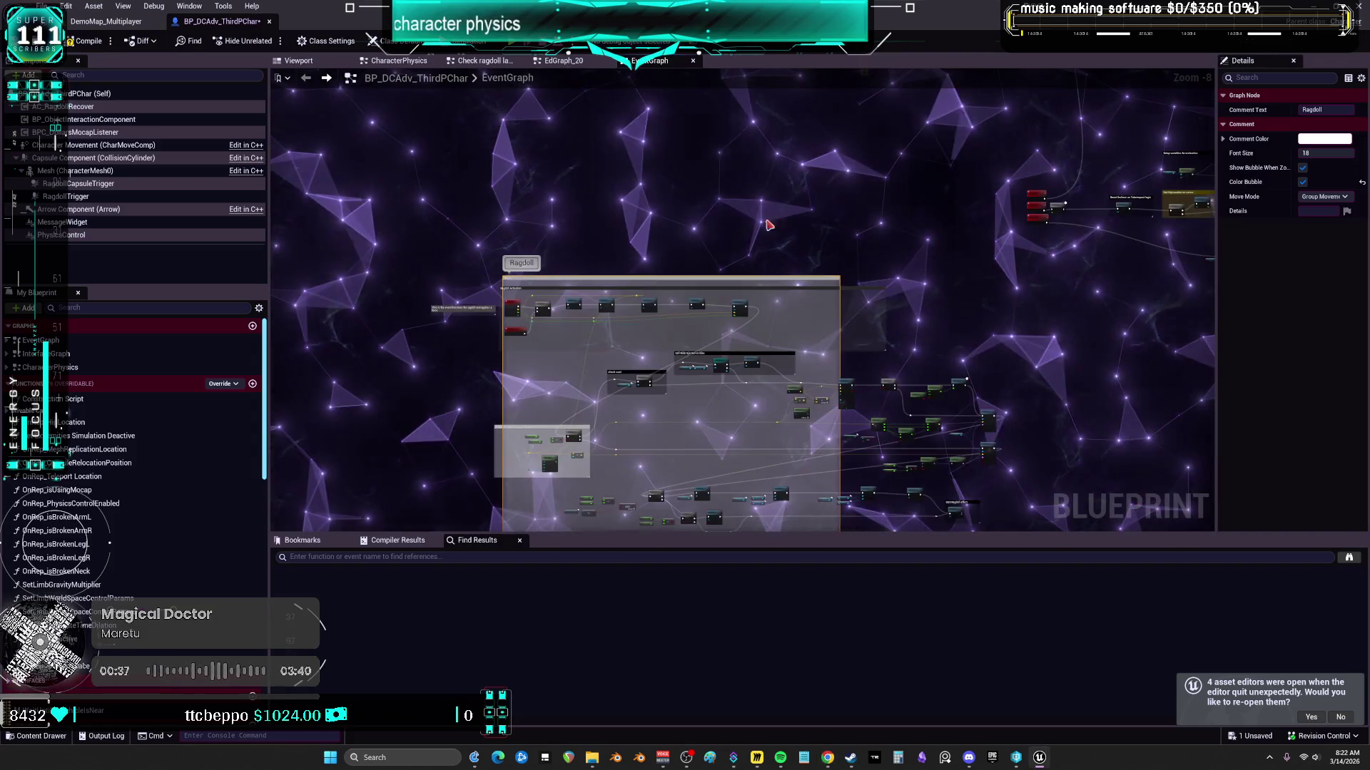
{"action": "left_click_drag", "start_coordinate": [755, 403], "coordinate": [645, 368]}
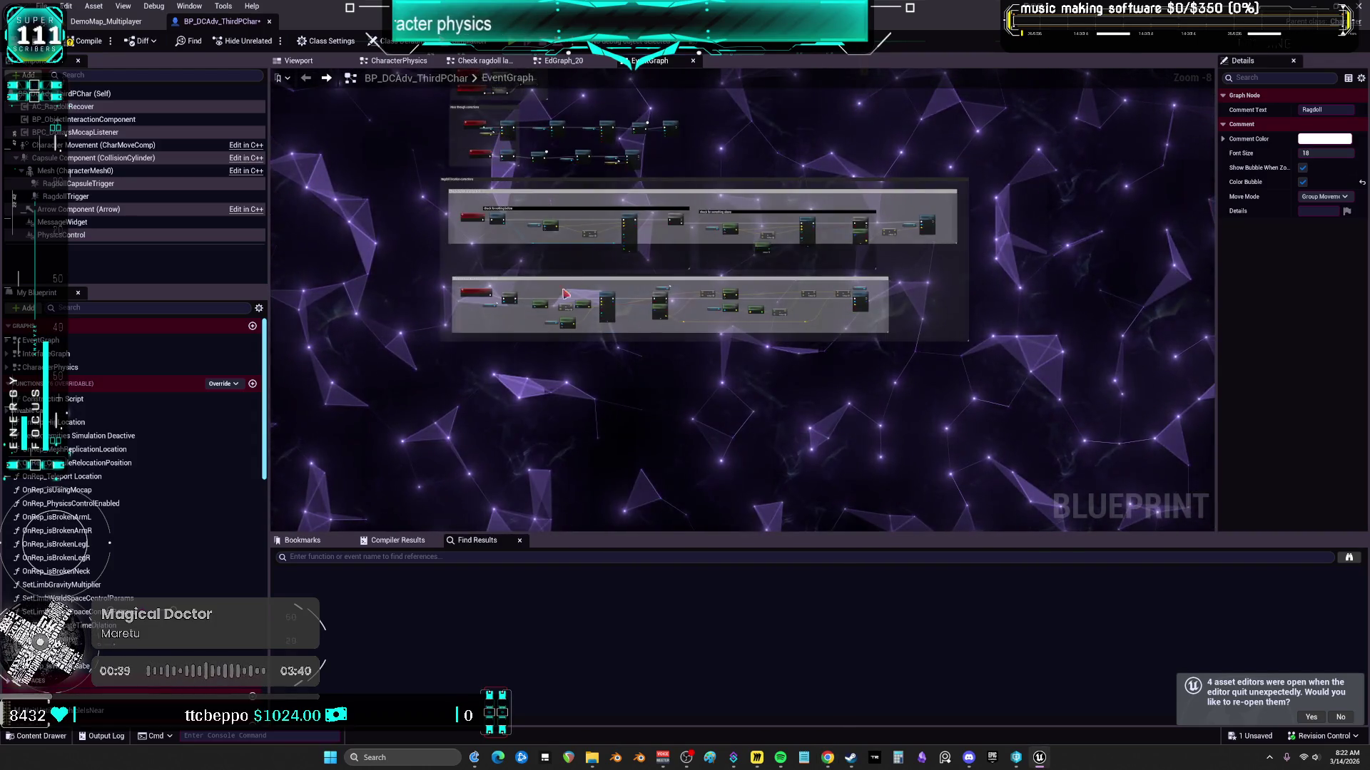
{"action": "scroll", "coordinate": [644, 368], "scroll_direction": "up", "scroll_amount": 8}
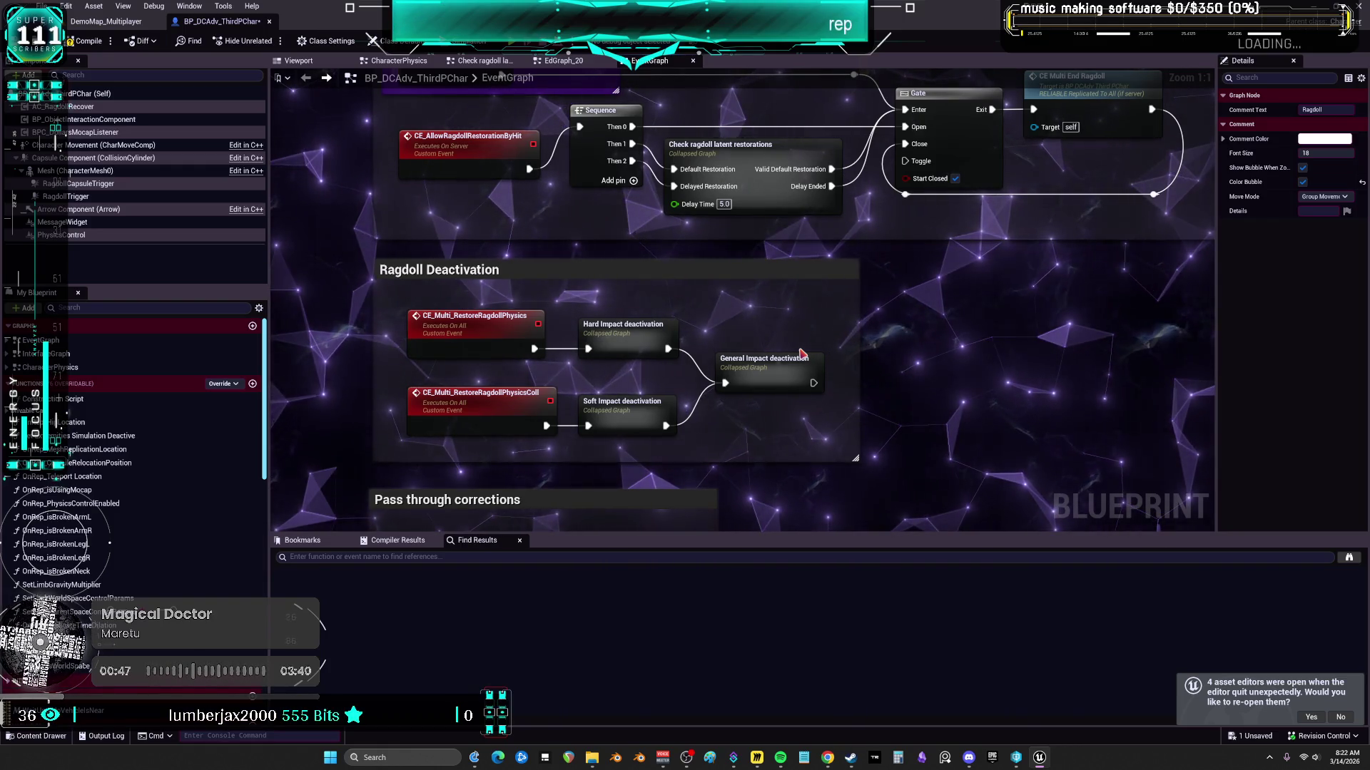
{"action": "scroll", "coordinate": [989, 353], "scroll_direction": "down", "scroll_amount": 3}
{"action": "scroll", "coordinate": [989, 353], "scroll_direction": "down", "scroll_amount": 3}
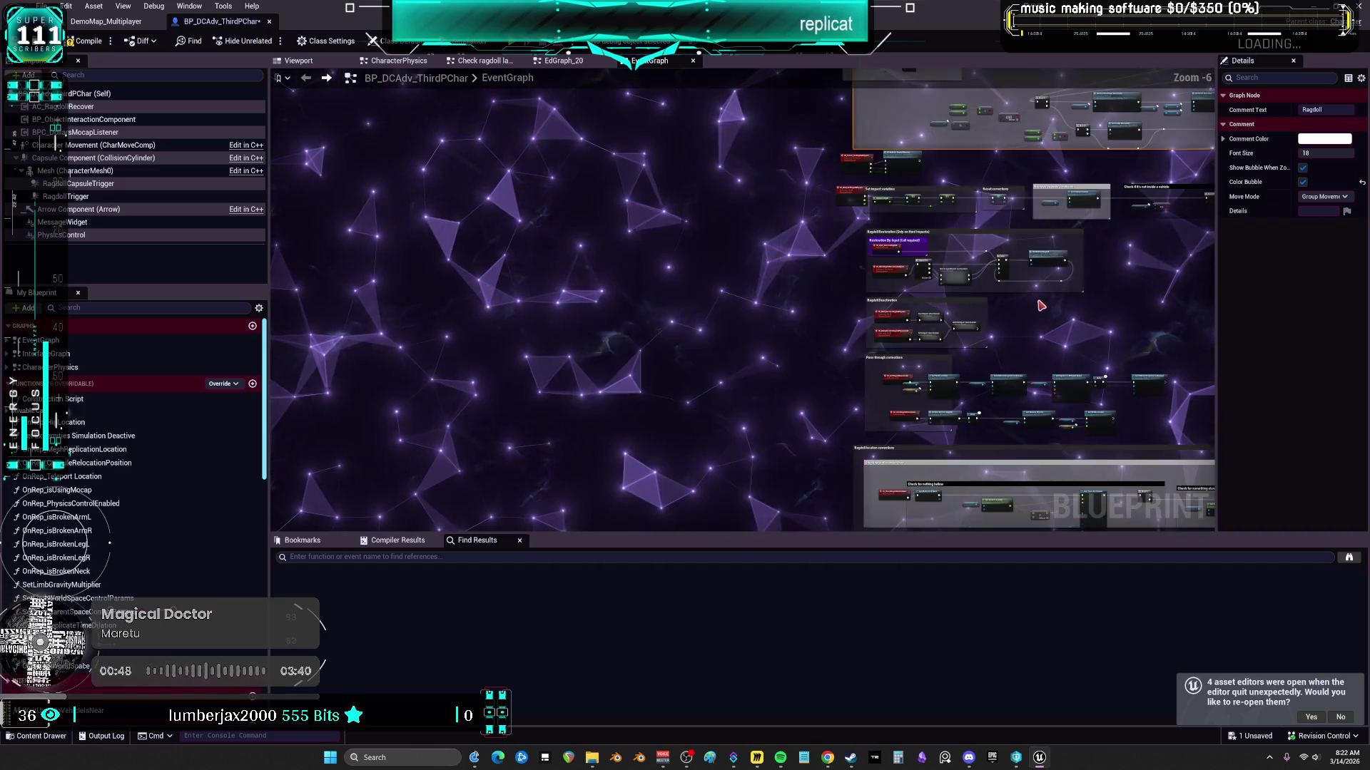
{"action": "scroll", "coordinate": [872, 229], "scroll_direction": "up", "scroll_amount": 2}
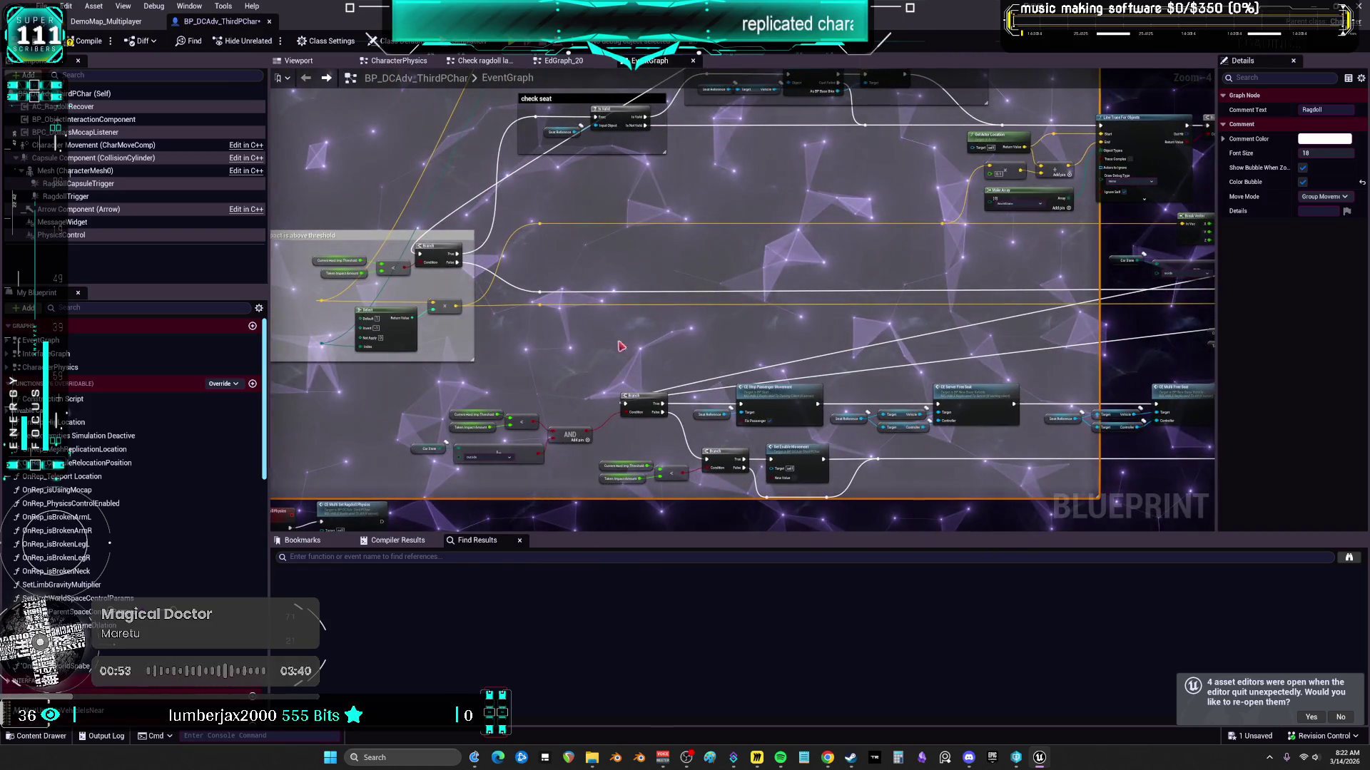
{"action": "mouse_move", "coordinate": [615, 341]}
{"action": "left_mouse_down"}
{"action": "mouse_move", "coordinate": [464, 257]}
{"action": "mouse_move", "coordinate": [485, 217]}
{"action": "left_mouse_up"}
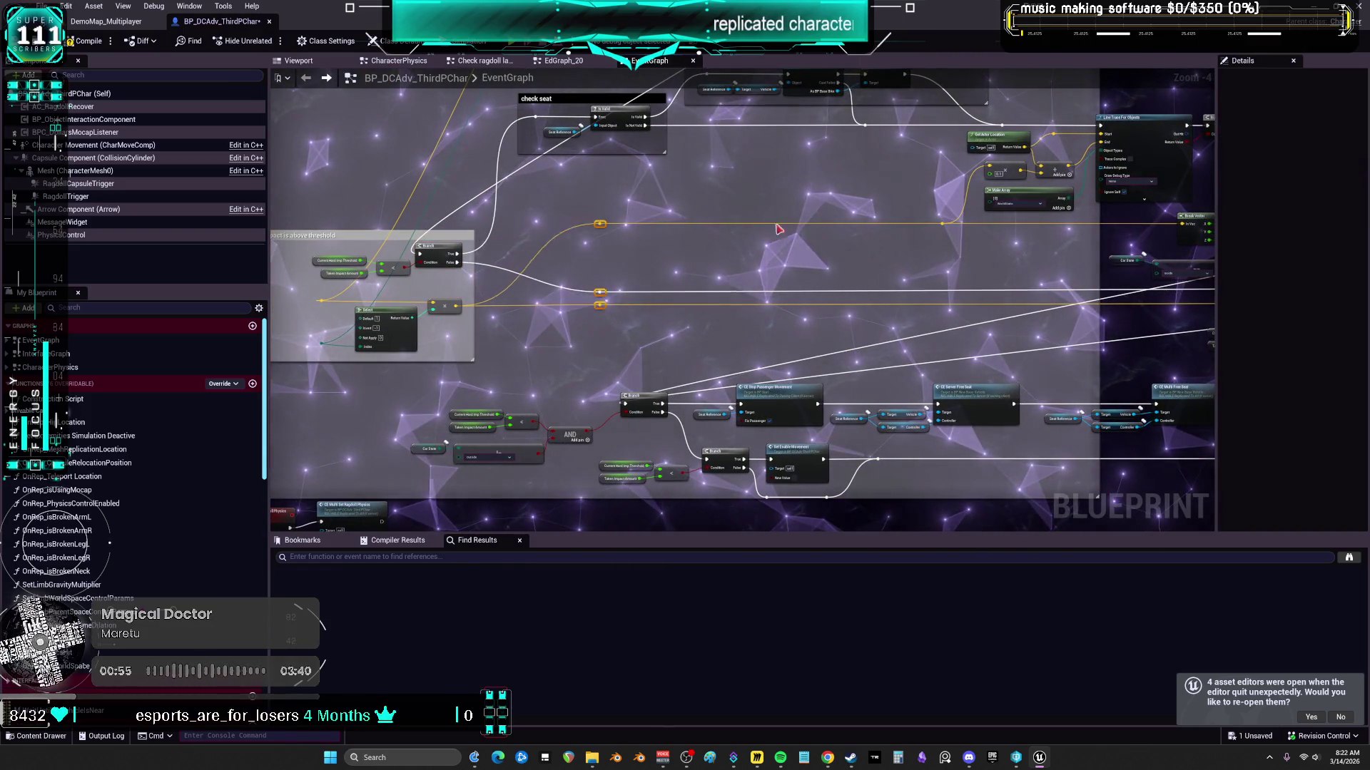
{"action": "left_click_drag", "start_coordinate": [540, 292], "coordinate": [689, 292]}
{"action": "left_click_drag", "start_coordinate": [428, 294], "coordinate": [529, 320]}
{"action": "left_click_drag", "start_coordinate": [731, 301], "coordinate": [514, 292]}
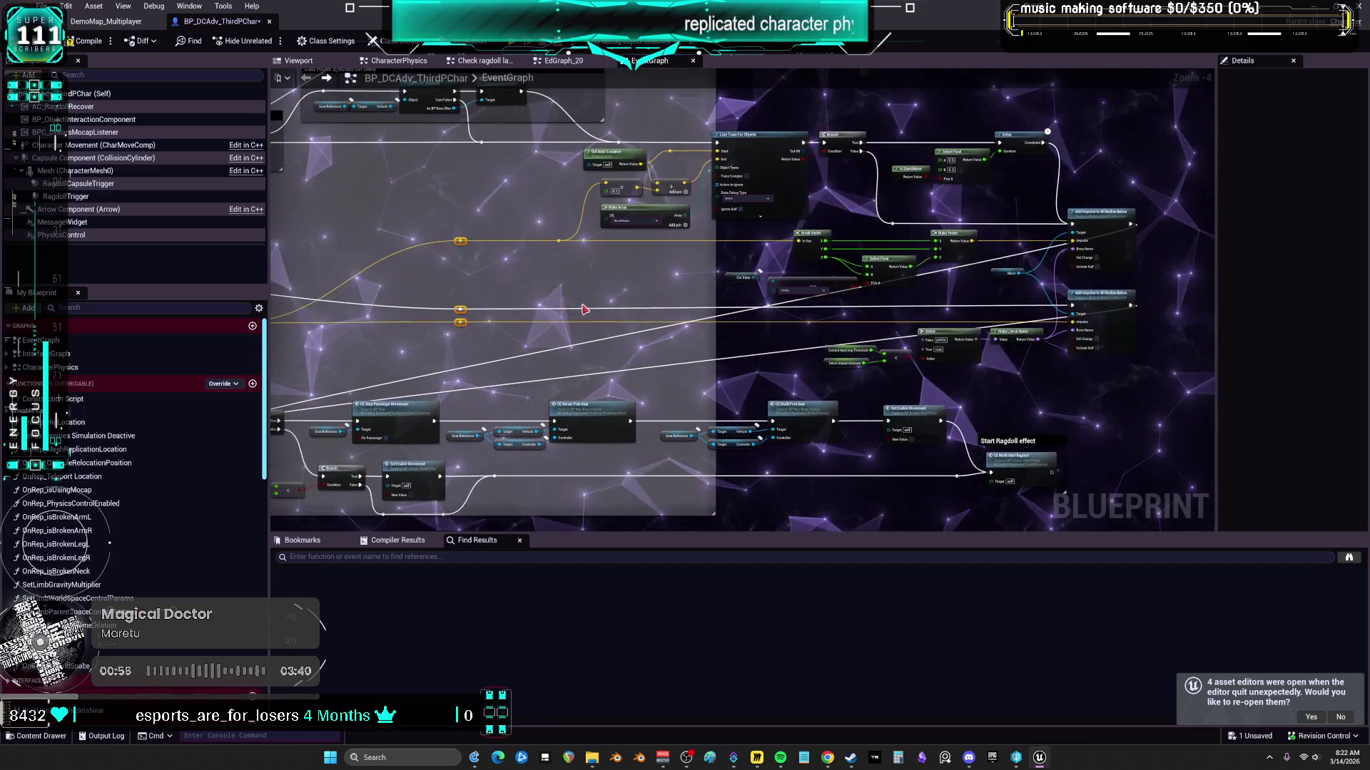
{"action": "left_click_drag", "start_coordinate": [321, 296], "coordinate": [783, 291]}
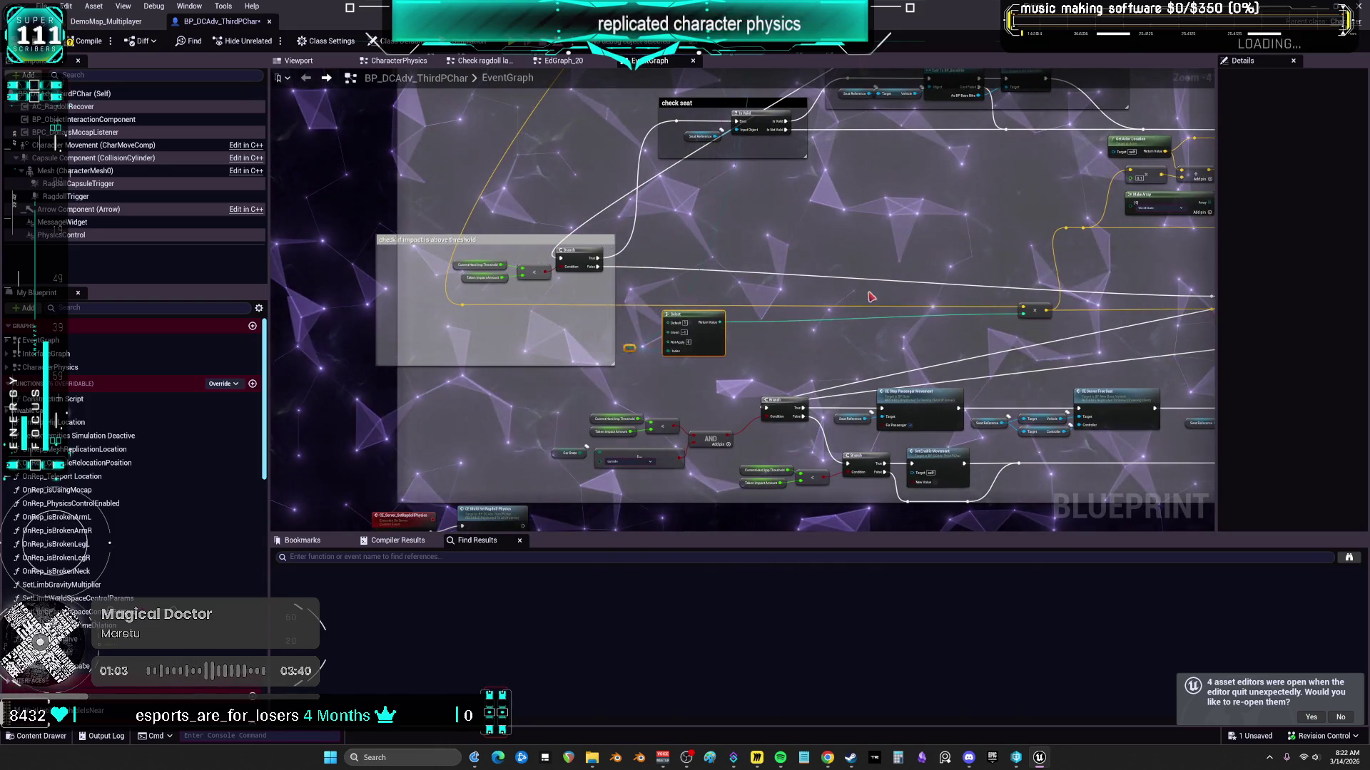
Step: Set the Select node beside the multiply node and tuck the orange reroute into the threshold group
{"action": "left_click_drag", "start_coordinate": [565, 318], "coordinate": [971, 314]}
{"action": "mouse_move", "coordinate": [907, 344]}
{"action": "left_mouse_down"}
{"action": "mouse_move", "coordinate": [709, 284]}
{"action": "mouse_move", "coordinate": [592, 306]}
{"action": "mouse_move", "coordinate": [453, 266]}
{"action": "mouse_move", "coordinate": [463, 306]}
{"action": "left_mouse_up"}
{"action": "left_click_drag", "start_coordinate": [419, 239], "coordinate": [744, 240]}
{"action": "mouse_move", "coordinate": [982, 218]}
{"action": "left_mouse_down"}
{"action": "mouse_move", "coordinate": [967, 259]}
{"action": "mouse_move", "coordinate": [757, 292]}
{"action": "left_mouse_up"}
Step: Lift the 'check if impact is above threshold' group above the check seat section
{"action": "scroll", "coordinate": [676, 276], "scroll_direction": "up", "scroll_amount": 2}
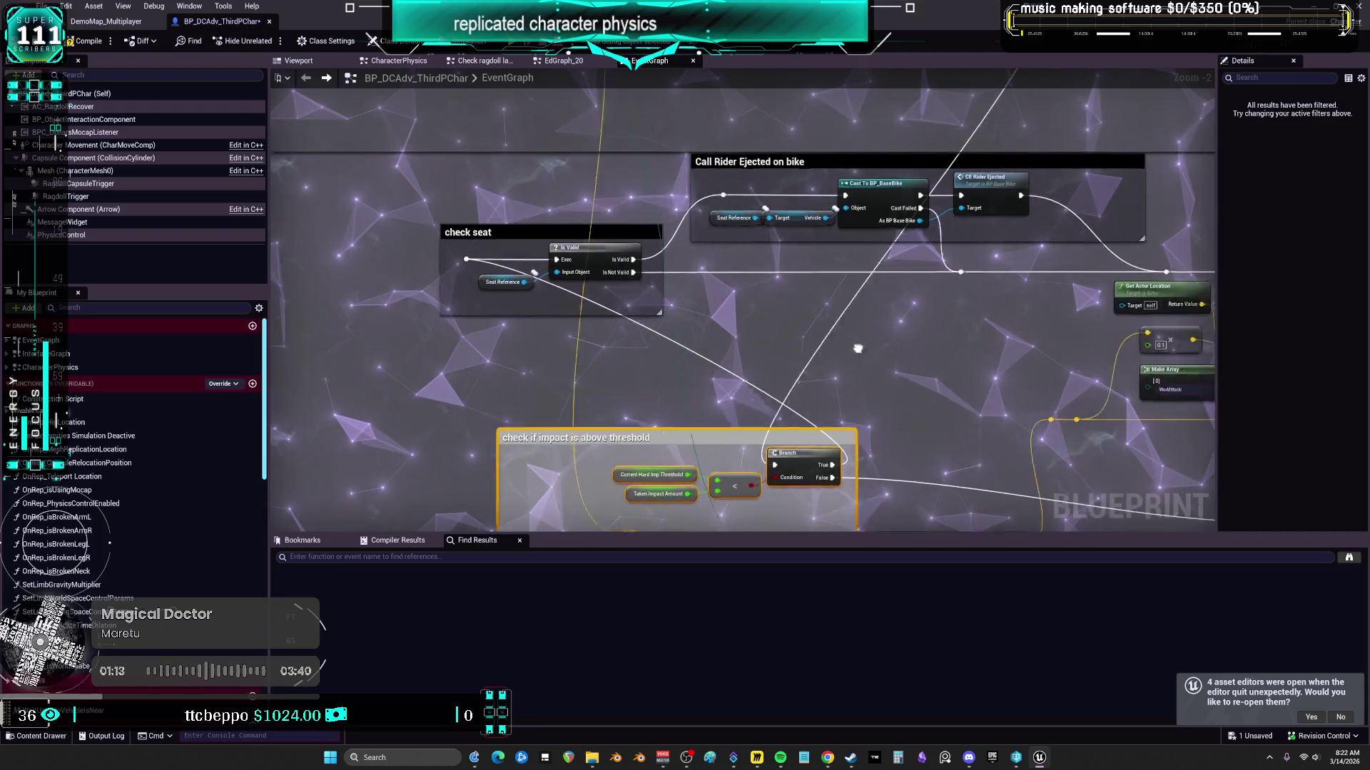
{"action": "scroll", "coordinate": [696, 382], "scroll_direction": "down", "scroll_amount": 2}
{"action": "mouse_move", "coordinate": [697, 382]}
{"action": "left_mouse_down"}
{"action": "mouse_move", "coordinate": [762, 355]}
{"action": "mouse_move", "coordinate": [888, 171]}
{"action": "left_mouse_up"}
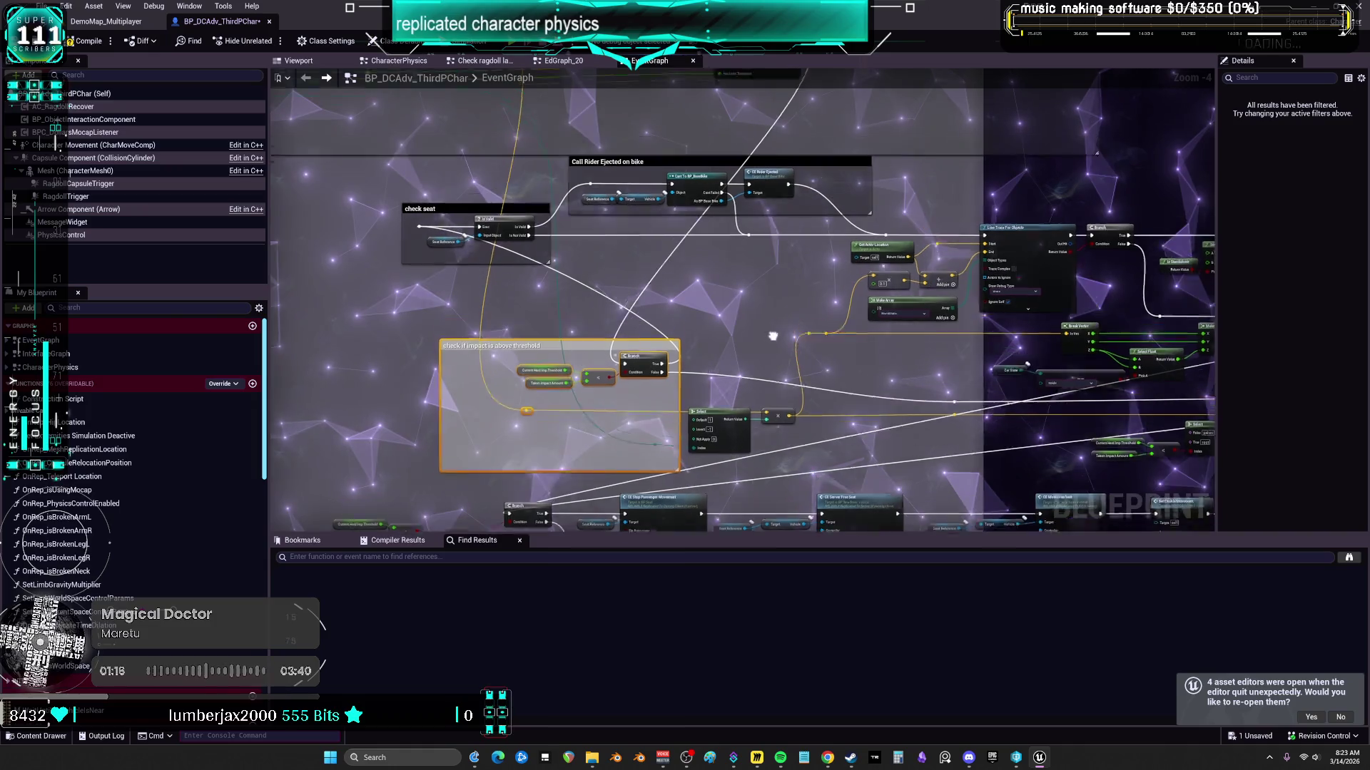
{"action": "mouse_move", "coordinate": [856, 449]}
{"action": "left_mouse_down"}
{"action": "mouse_move", "coordinate": [607, 391]}
{"action": "mouse_move", "coordinate": [611, 323]}
{"action": "mouse_move", "coordinate": [585, 216]}
{"action": "mouse_move", "coordinate": [577, 320]}
{"action": "left_mouse_up"}
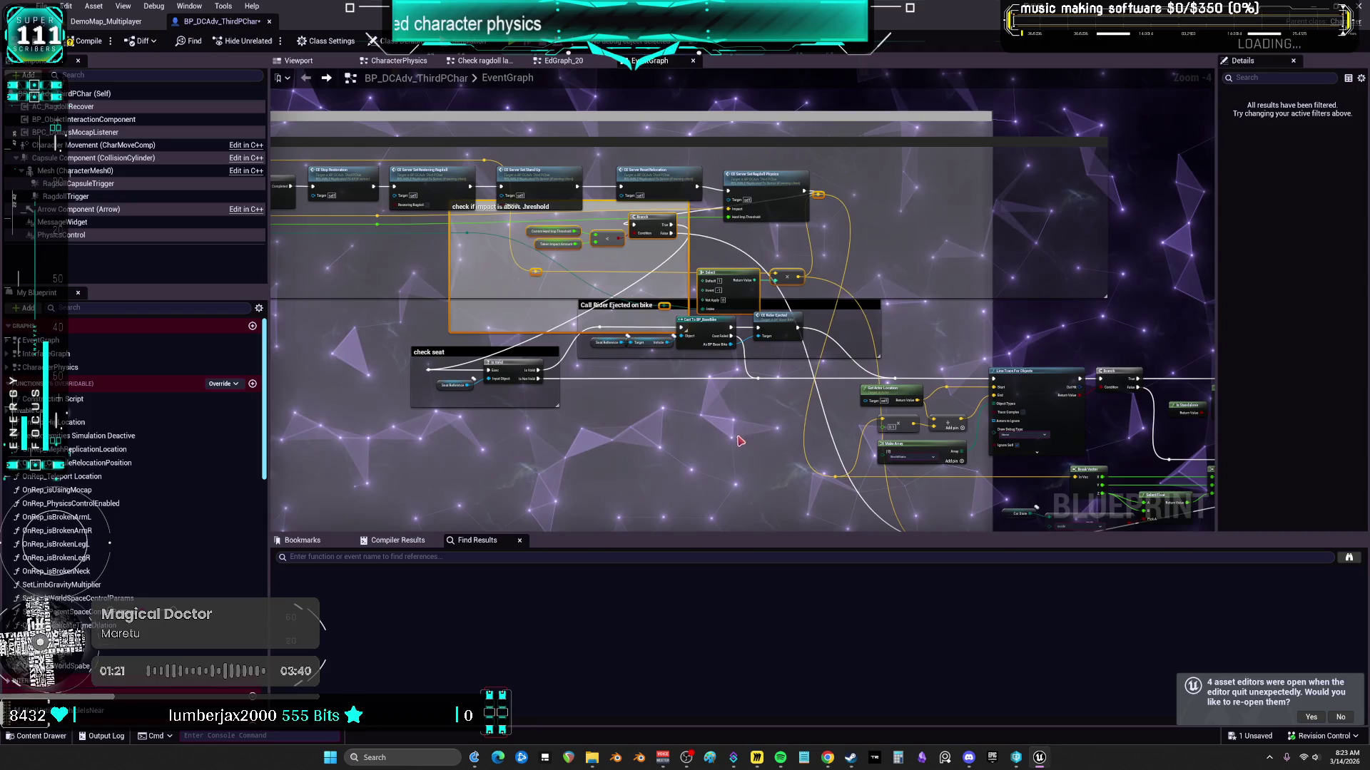
{"action": "left_click_drag", "start_coordinate": [859, 261], "coordinate": [823, 333]}
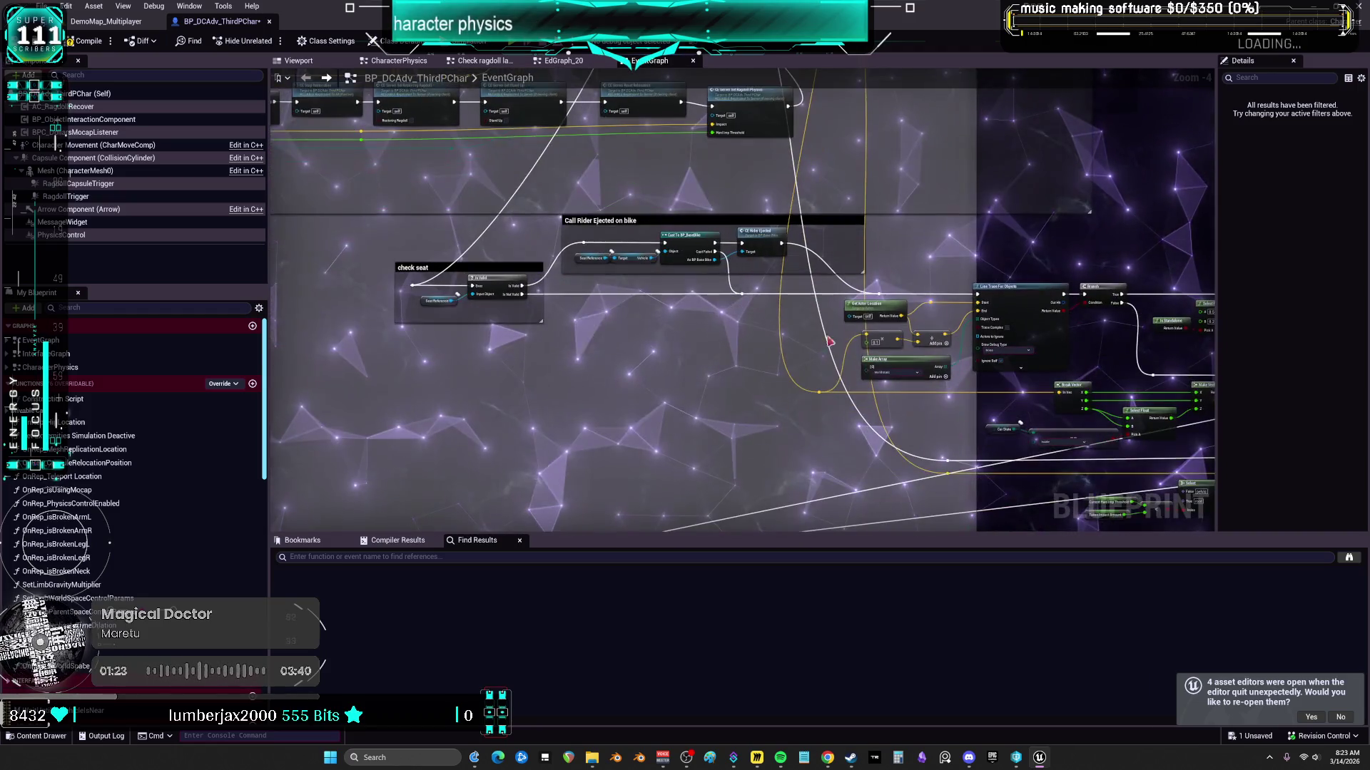
{"action": "left_click", "coordinate": [460, 247]}
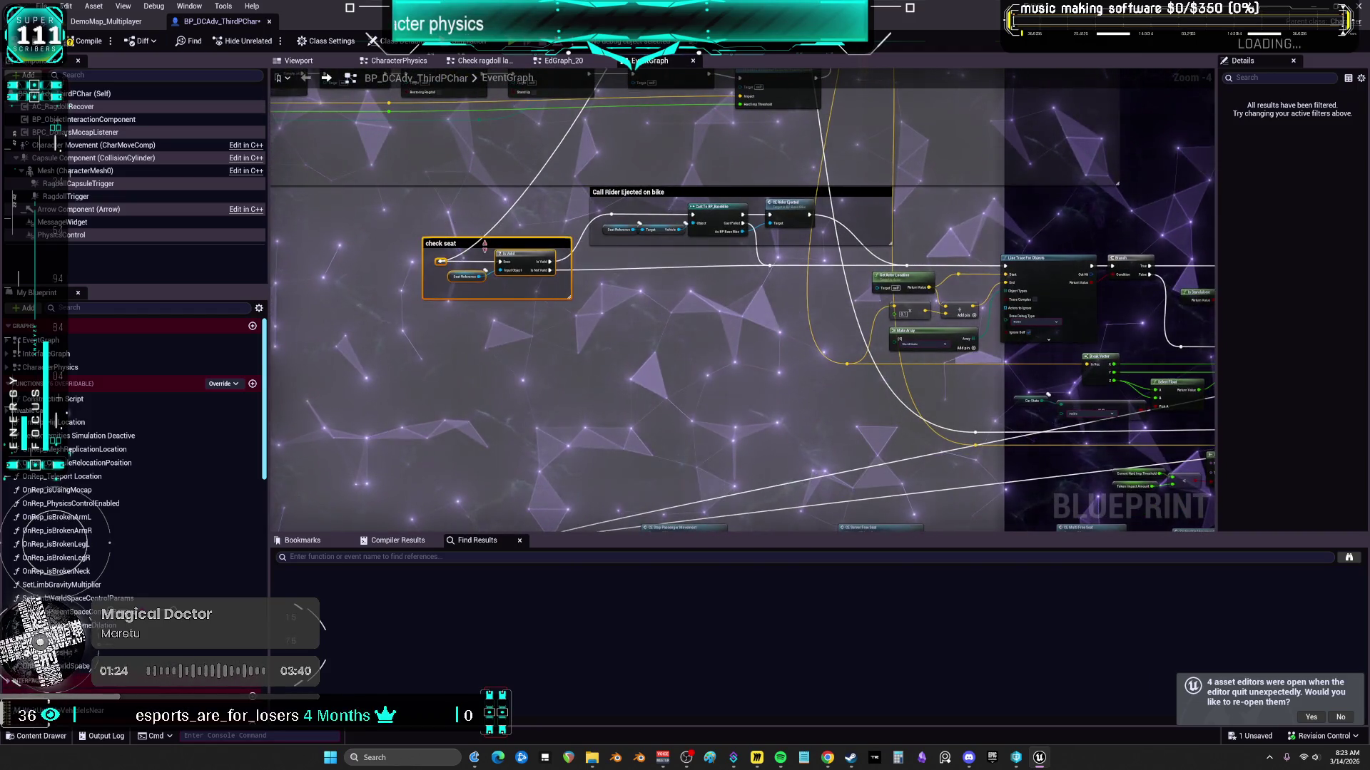
Step: Move the Cast To BP_BaseBike and Rider Ejected nodes down beside the check seat group
{"action": "mouse_move", "coordinate": [917, 251]}
{"action": "left_mouse_down"}
{"action": "mouse_move", "coordinate": [659, 206]}
{"action": "mouse_move", "coordinate": [647, 229]}
{"action": "left_mouse_up"}
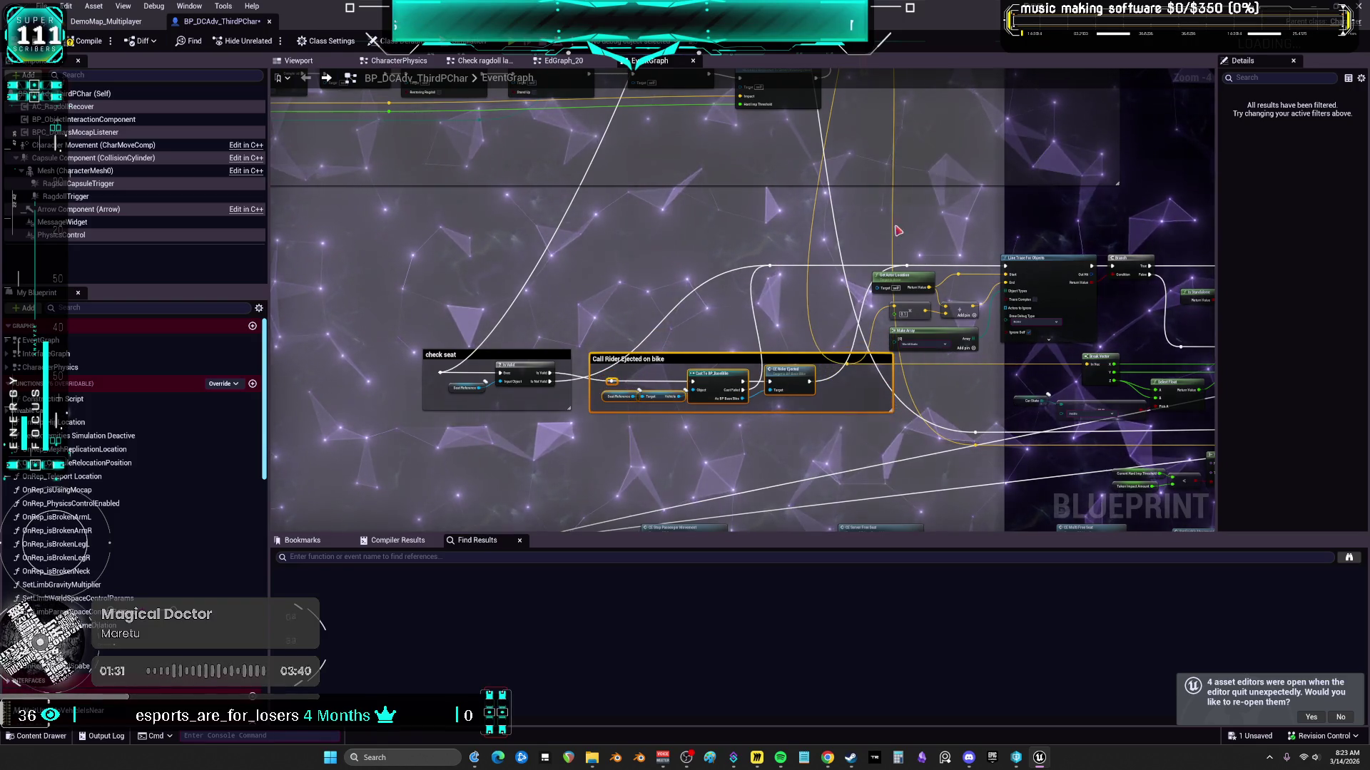
{"action": "scroll", "coordinate": [892, 271], "scroll_direction": "down", "scroll_amount": 2}
{"action": "left_click_drag", "start_coordinate": [929, 175], "coordinate": [659, 286]}
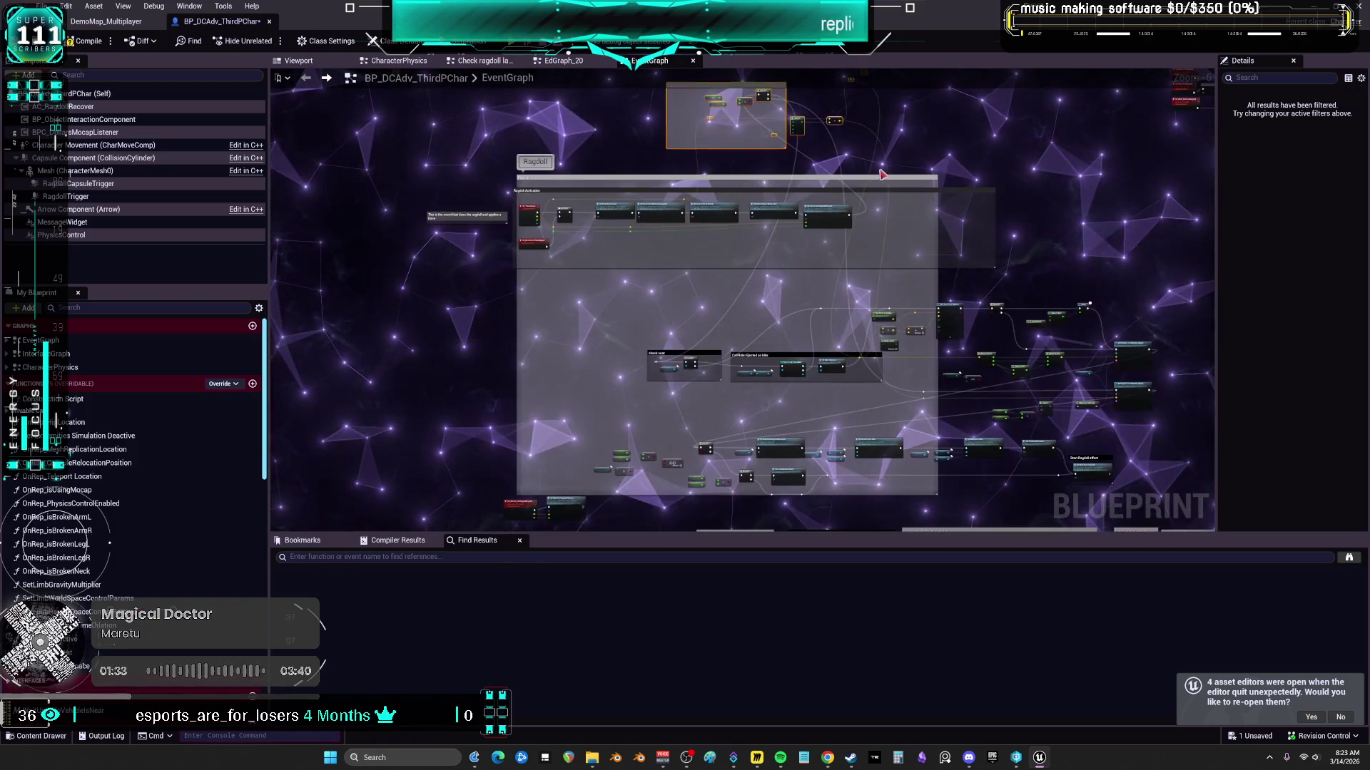
{"action": "scroll", "coordinate": [891, 275], "scroll_direction": "up", "scroll_amount": 3}
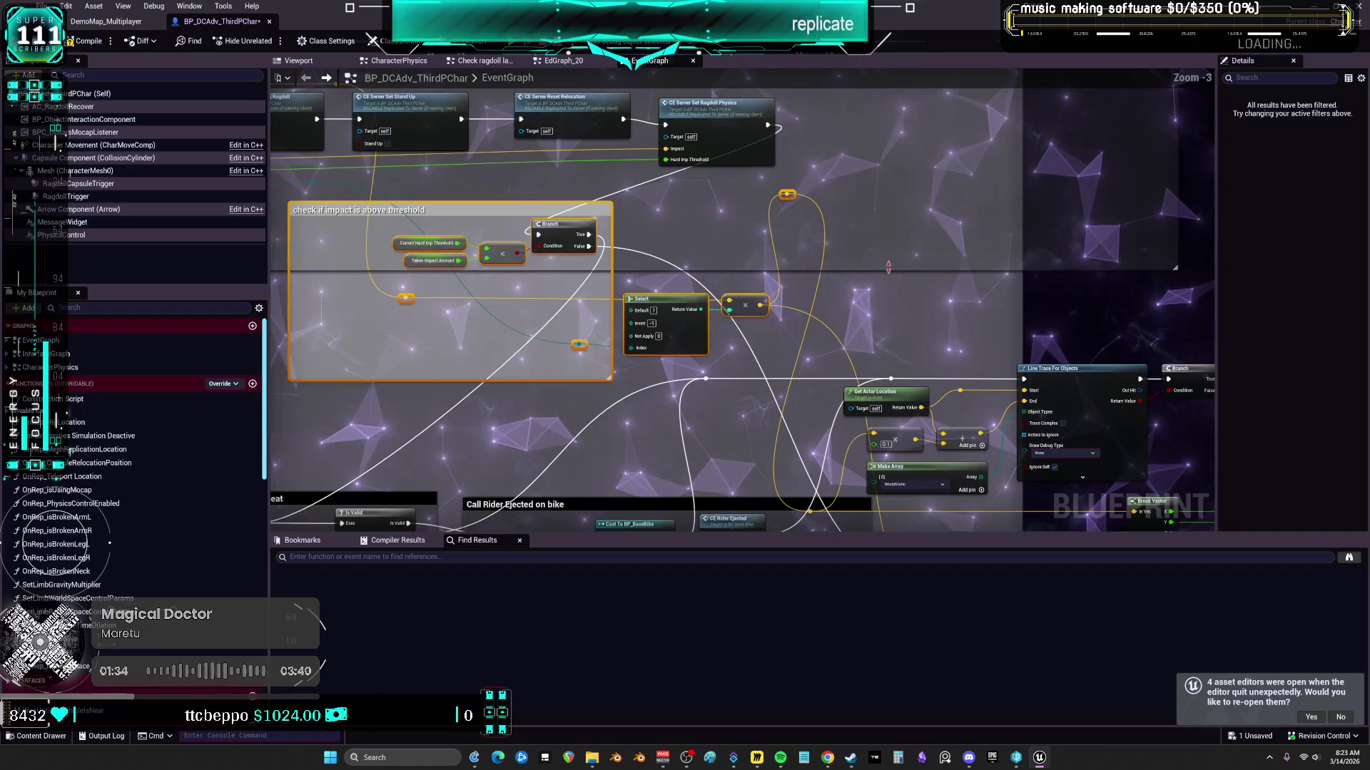
{"action": "left_click", "coordinate": [865, 226]}
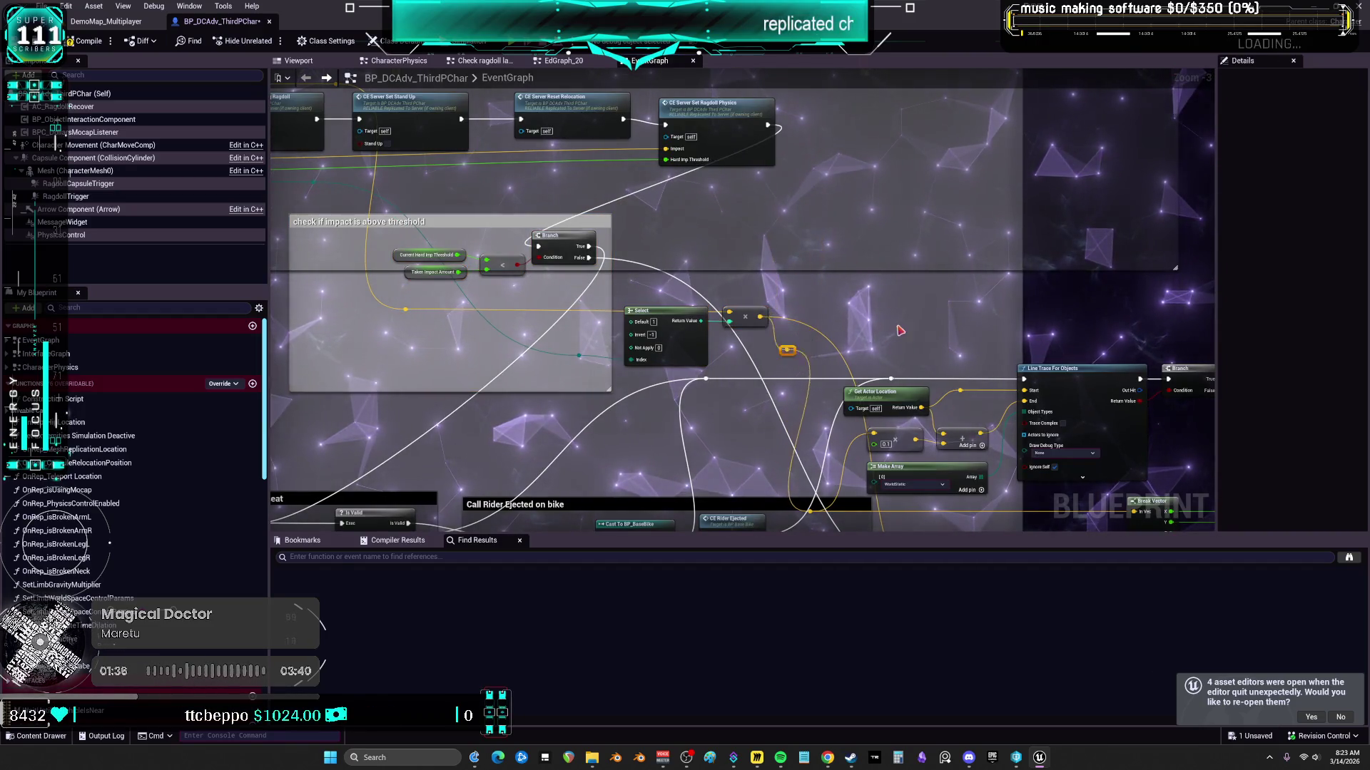
Step: Pan around the check seat and rider-ejected groups to review their wiring
{"action": "left_click_drag", "start_coordinate": [900, 330], "coordinate": [901, 216]}
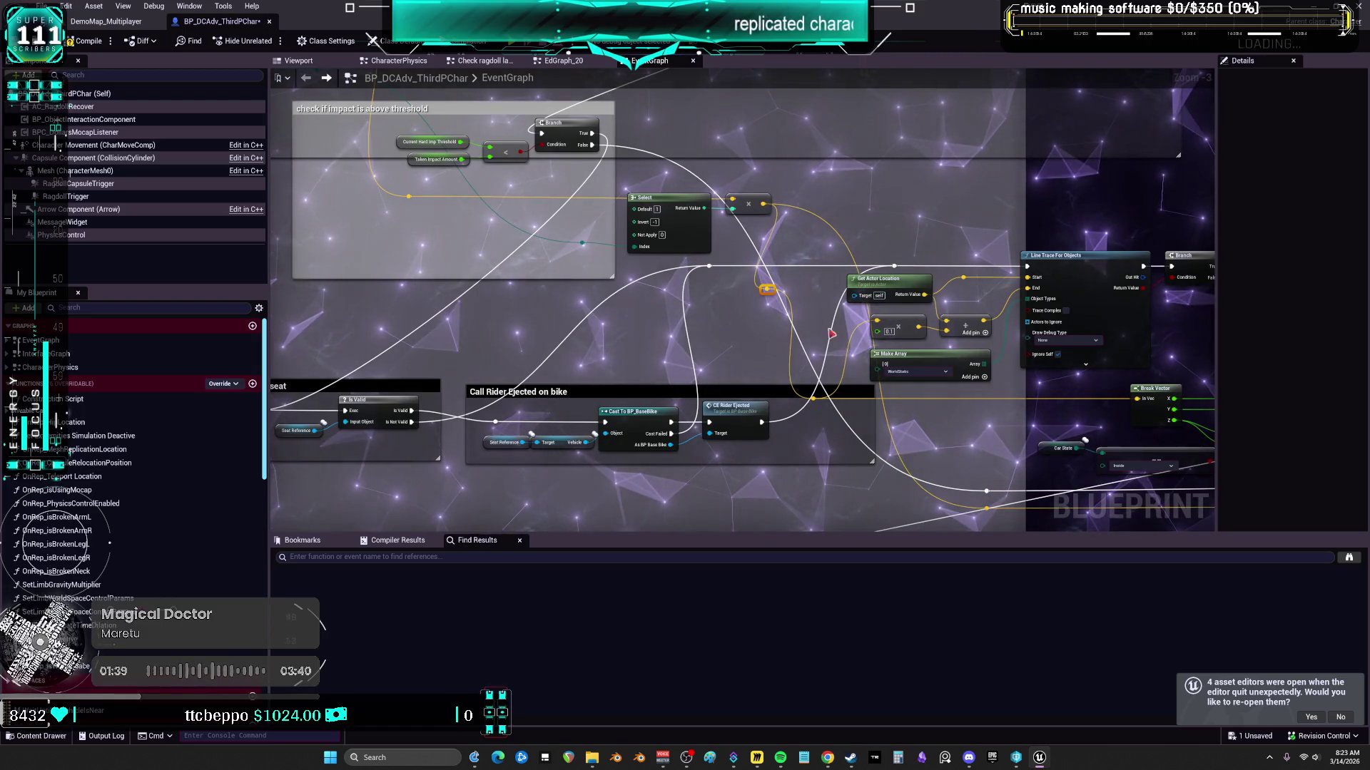
{"action": "left_click_drag", "start_coordinate": [742, 299], "coordinate": [882, 298]}
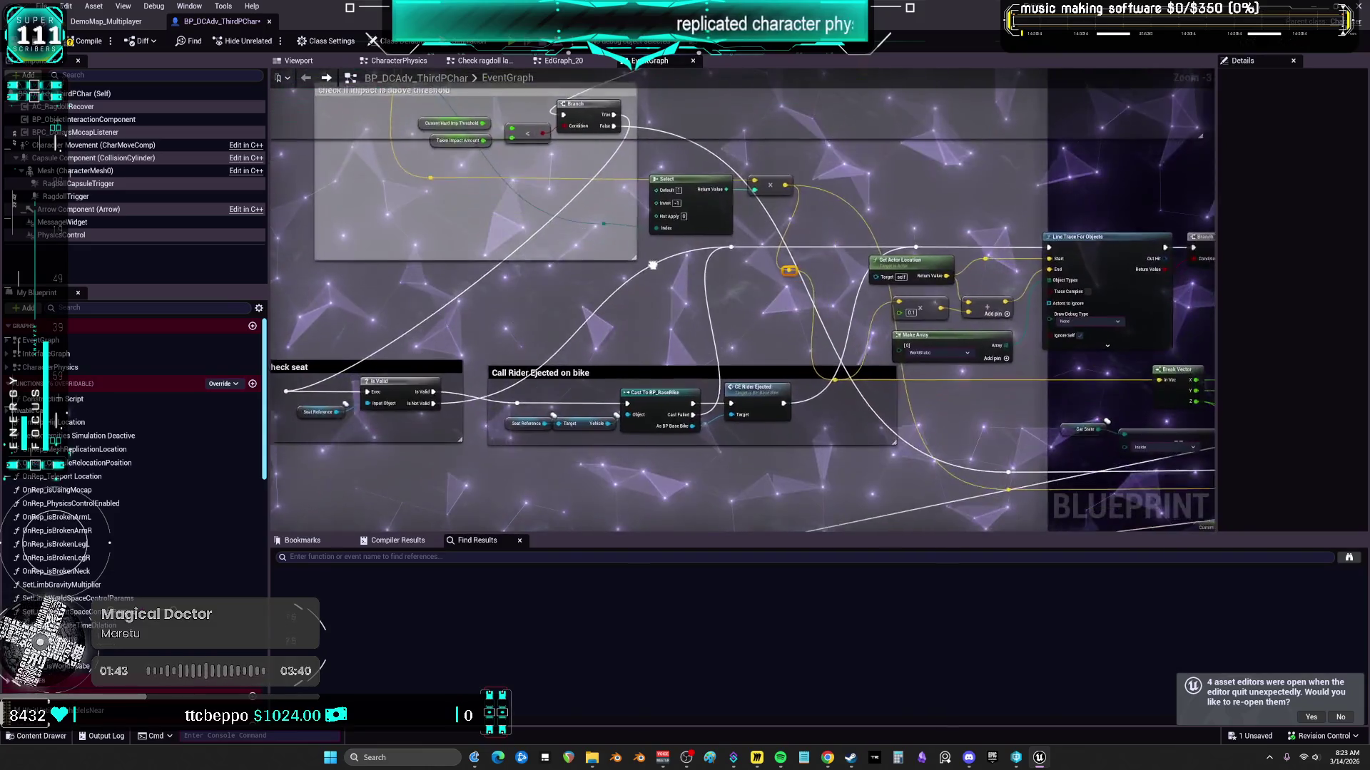
{"action": "mouse_move", "coordinate": [914, 274]}
{"action": "left_mouse_down"}
{"action": "mouse_move", "coordinate": [671, 265]}
{"action": "mouse_move", "coordinate": [576, 217]}
{"action": "left_mouse_up"}
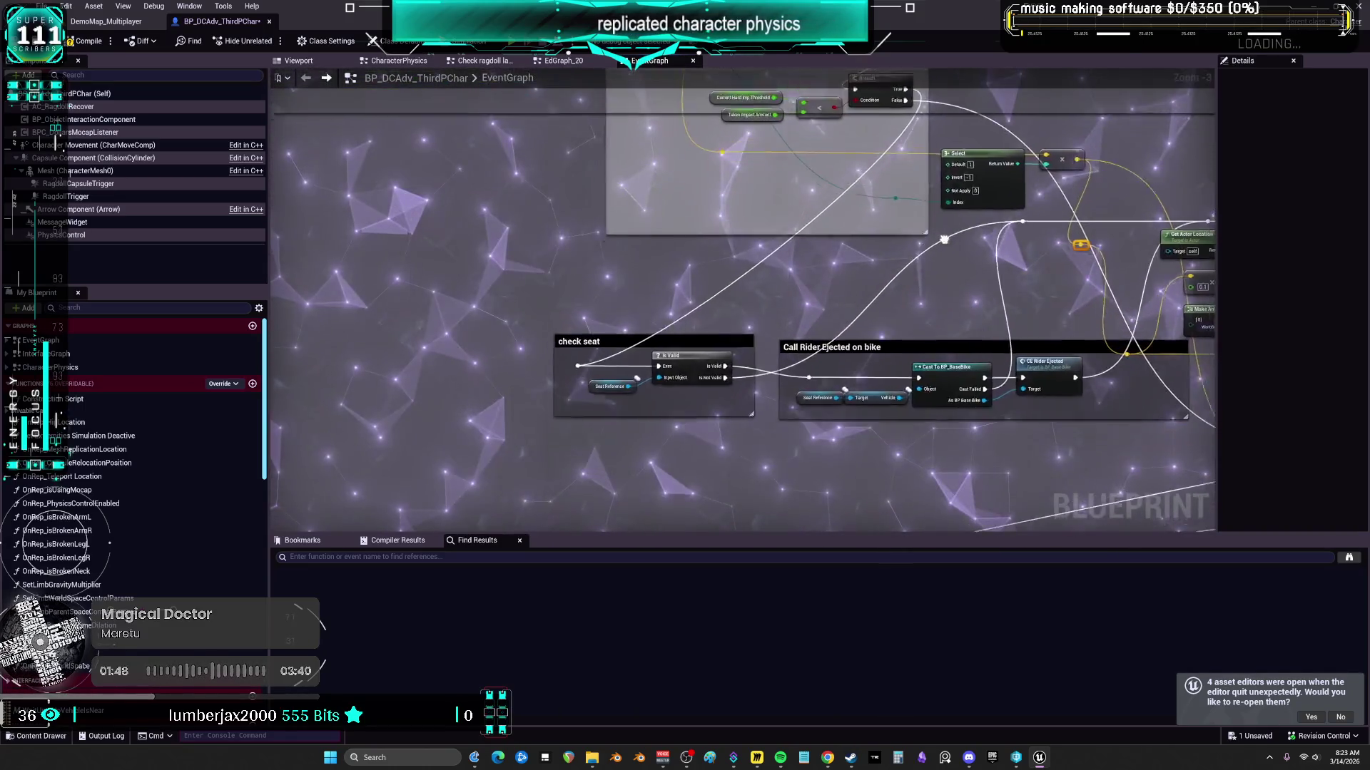
{"action": "mouse_move", "coordinate": [944, 239]}
{"action": "left_mouse_down"}
{"action": "mouse_move", "coordinate": [692, 271]}
{"action": "mouse_move", "coordinate": [879, 128]}
{"action": "left_mouse_up"}
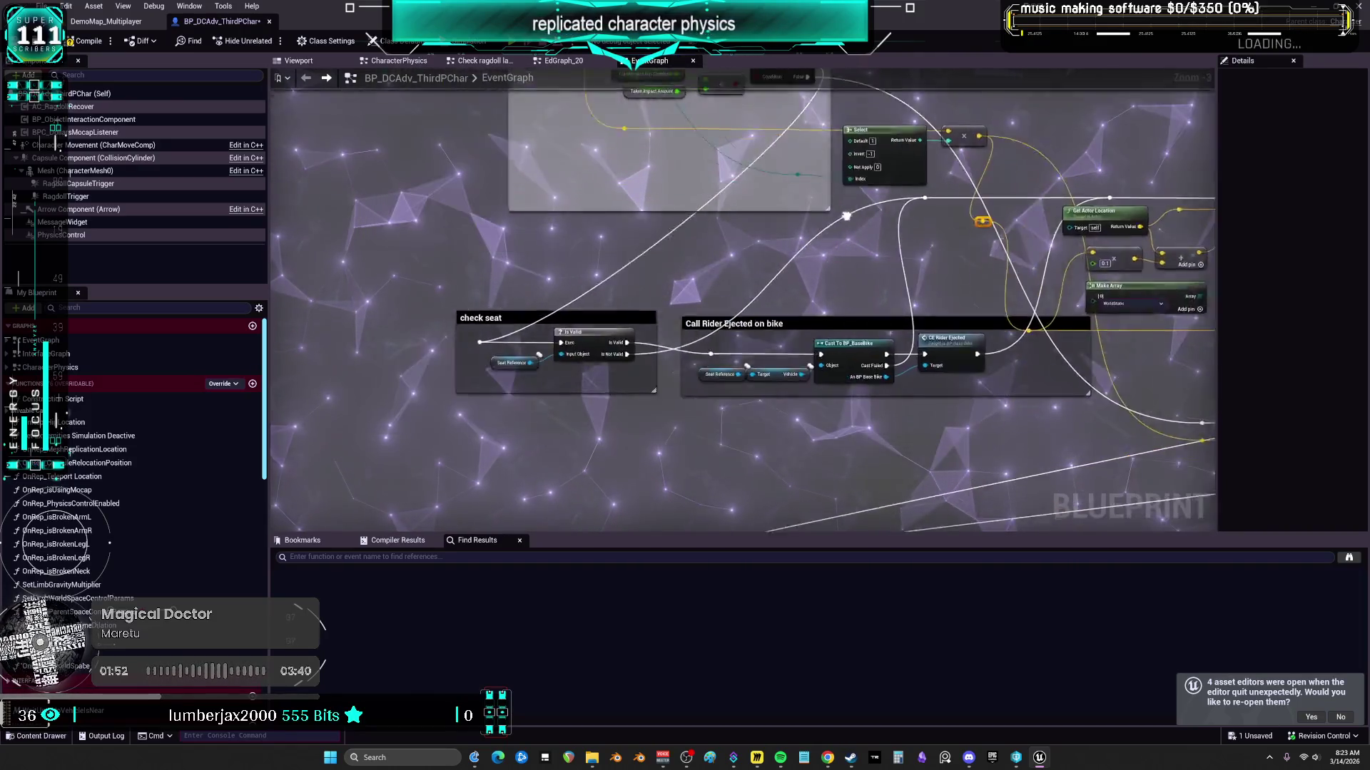
{"action": "mouse_move", "coordinate": [883, 276]}
{"action": "left_mouse_down"}
{"action": "mouse_move", "coordinate": [667, 244]}
{"action": "mouse_move", "coordinate": [701, 345]}
{"action": "mouse_move", "coordinate": [786, 233]}
{"action": "left_mouse_up"}
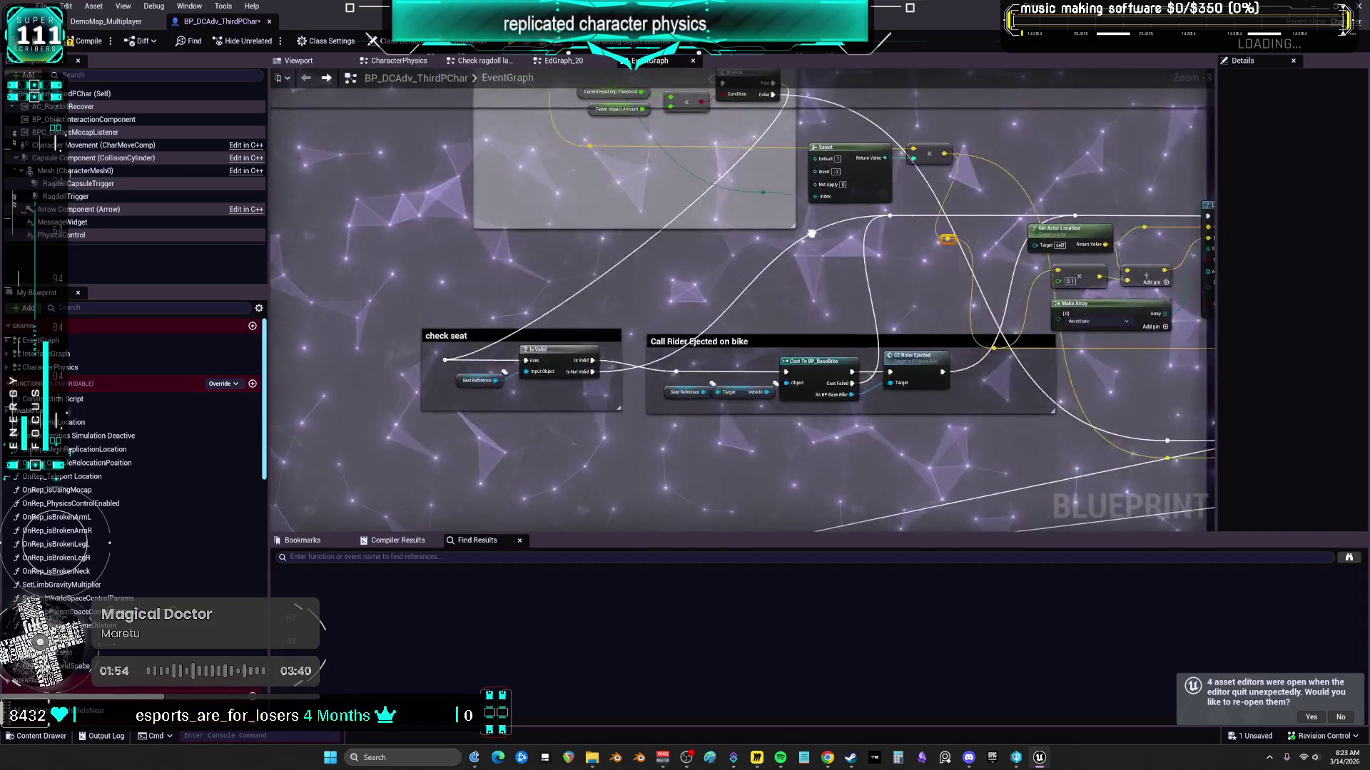
{"action": "left_click_drag", "start_coordinate": [883, 276], "coordinate": [927, 298]}
{"action": "mouse_move", "coordinate": [621, 326]}
{"action": "left_mouse_down"}
{"action": "mouse_move", "coordinate": [678, 189]}
{"action": "mouse_move", "coordinate": [766, 187]}
{"action": "left_mouse_up"}
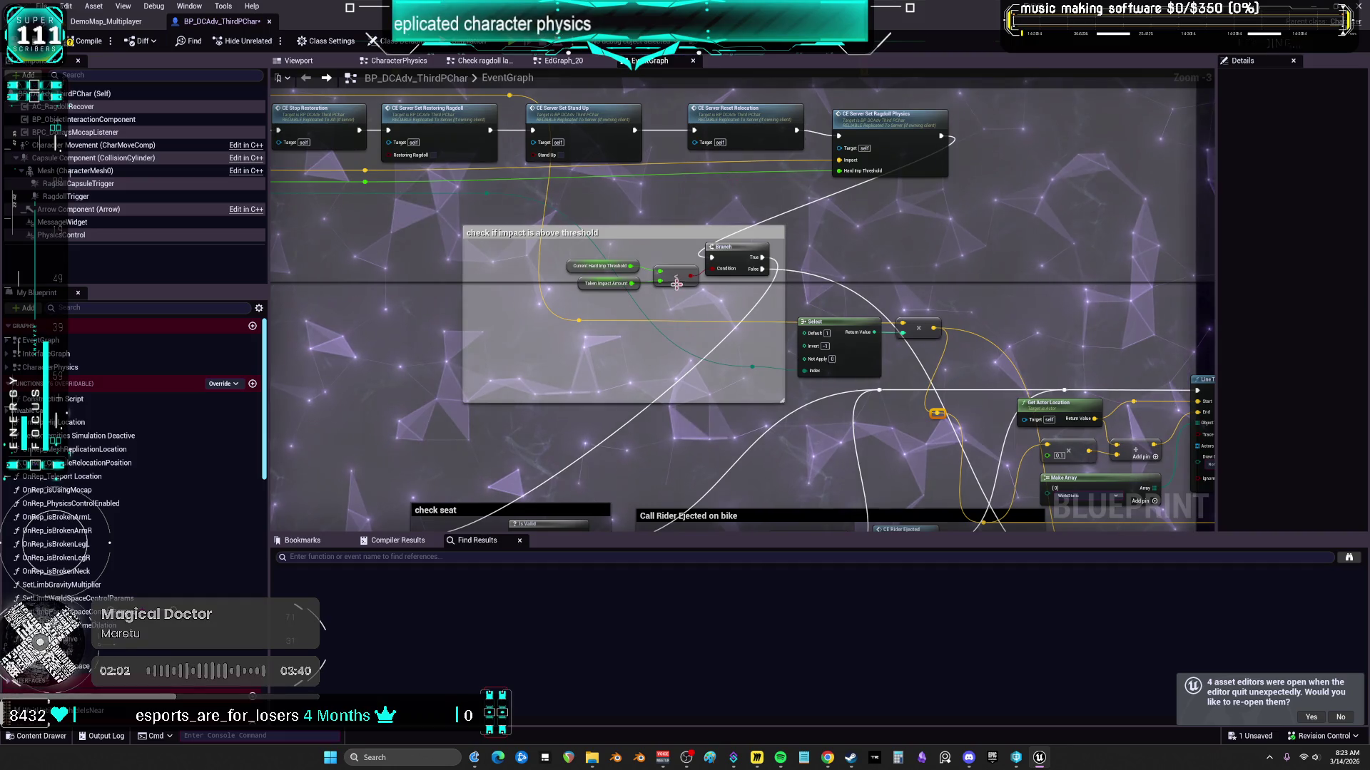
{"action": "scroll", "coordinate": [730, 206], "scroll_direction": "down", "scroll_amount": 1}
{"action": "left_click_drag", "start_coordinate": [730, 207], "coordinate": [941, 265]}
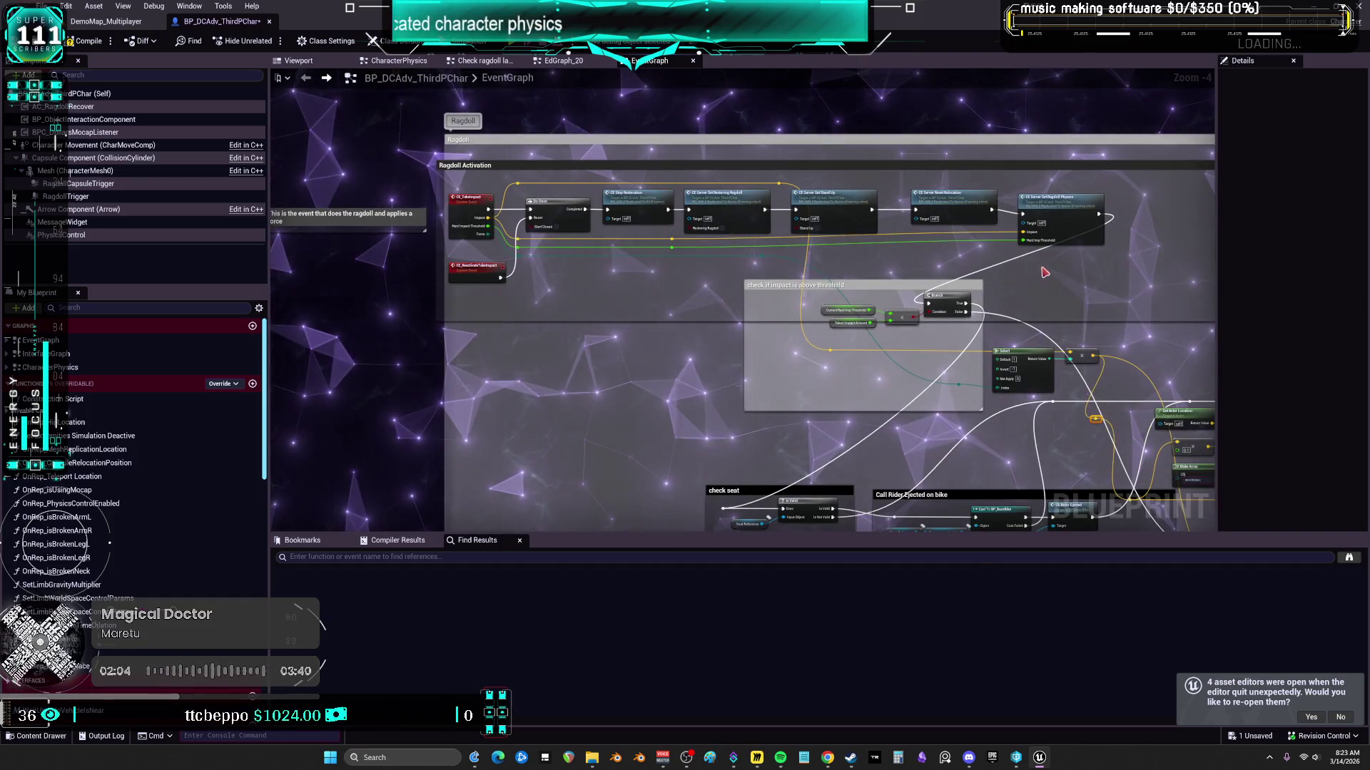
{"action": "left_click_drag", "start_coordinate": [1028, 282], "coordinate": [848, 262]}
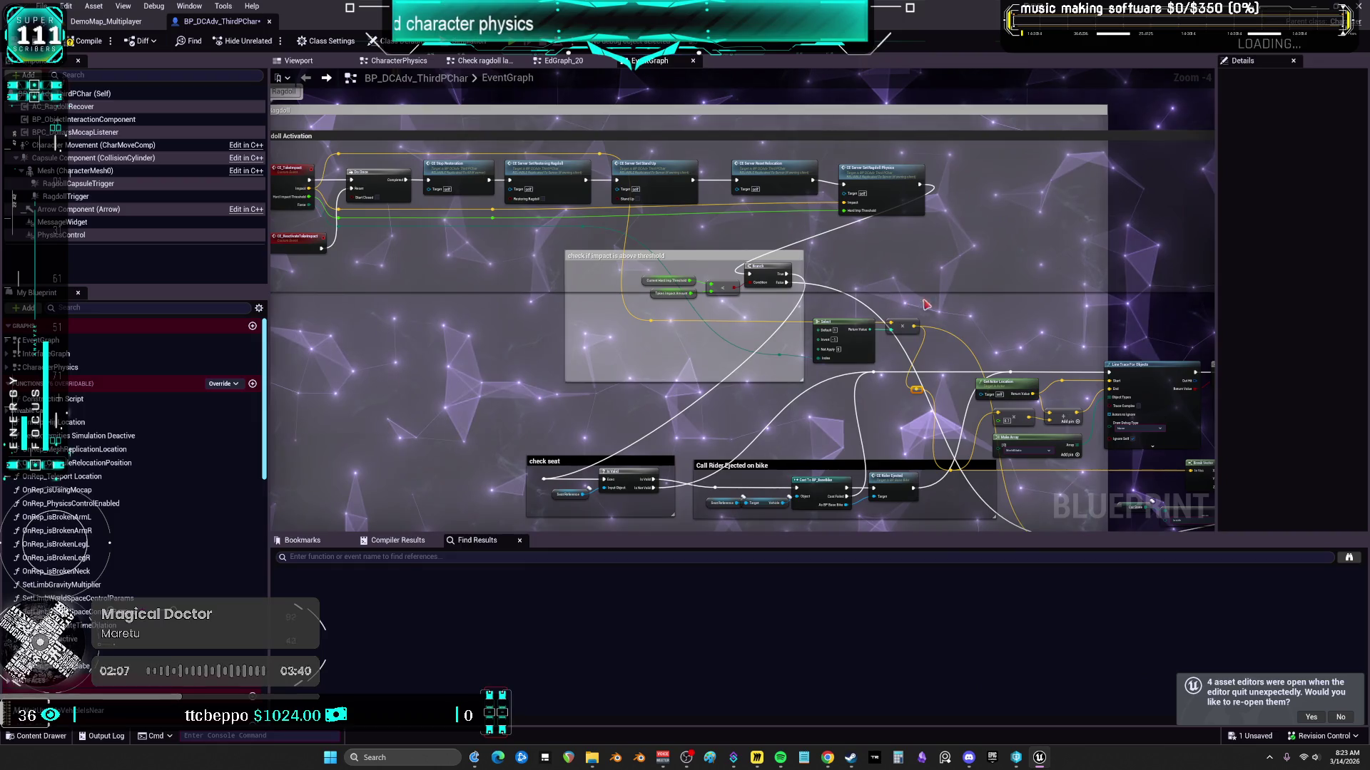
{"action": "scroll", "coordinate": [921, 305], "scroll_direction": "down", "scroll_amount": 1}
{"action": "left_click_drag", "start_coordinate": [921, 306], "coordinate": [1074, 198]}
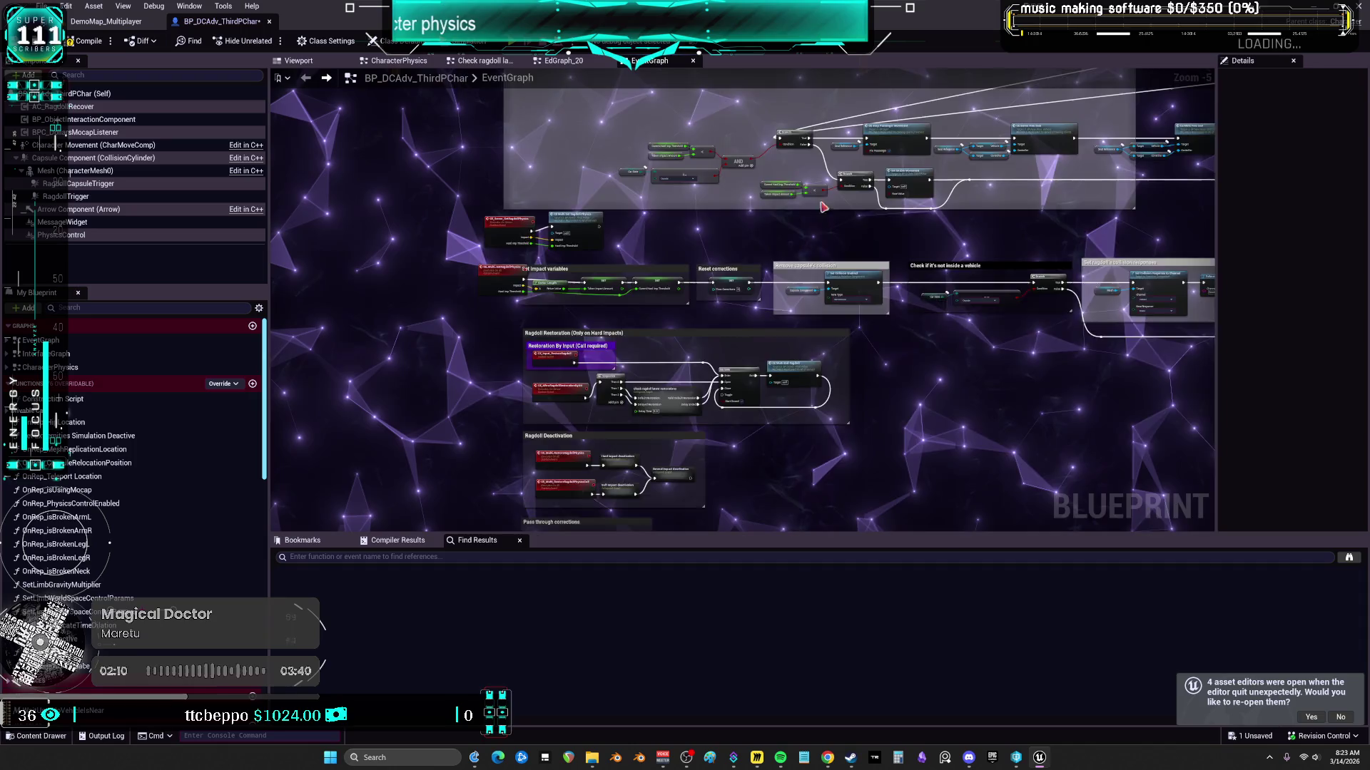
{"action": "scroll", "coordinate": [812, 232], "scroll_direction": "down", "scroll_amount": 5}
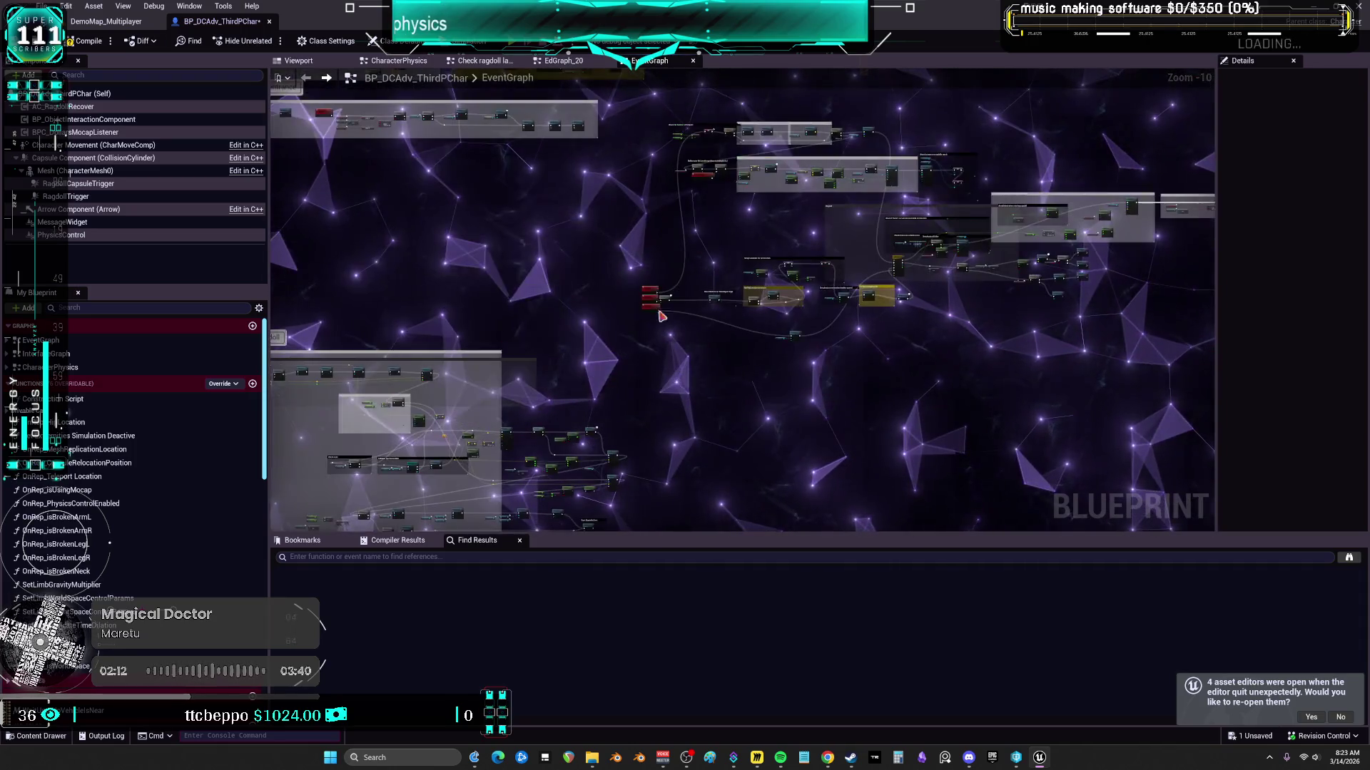
{"action": "mouse_move", "coordinate": [651, 248]}
{"action": "left_mouse_down"}
{"action": "mouse_move", "coordinate": [755, 254]}
{"action": "mouse_move", "coordinate": [792, 301]}
{"action": "left_mouse_up"}
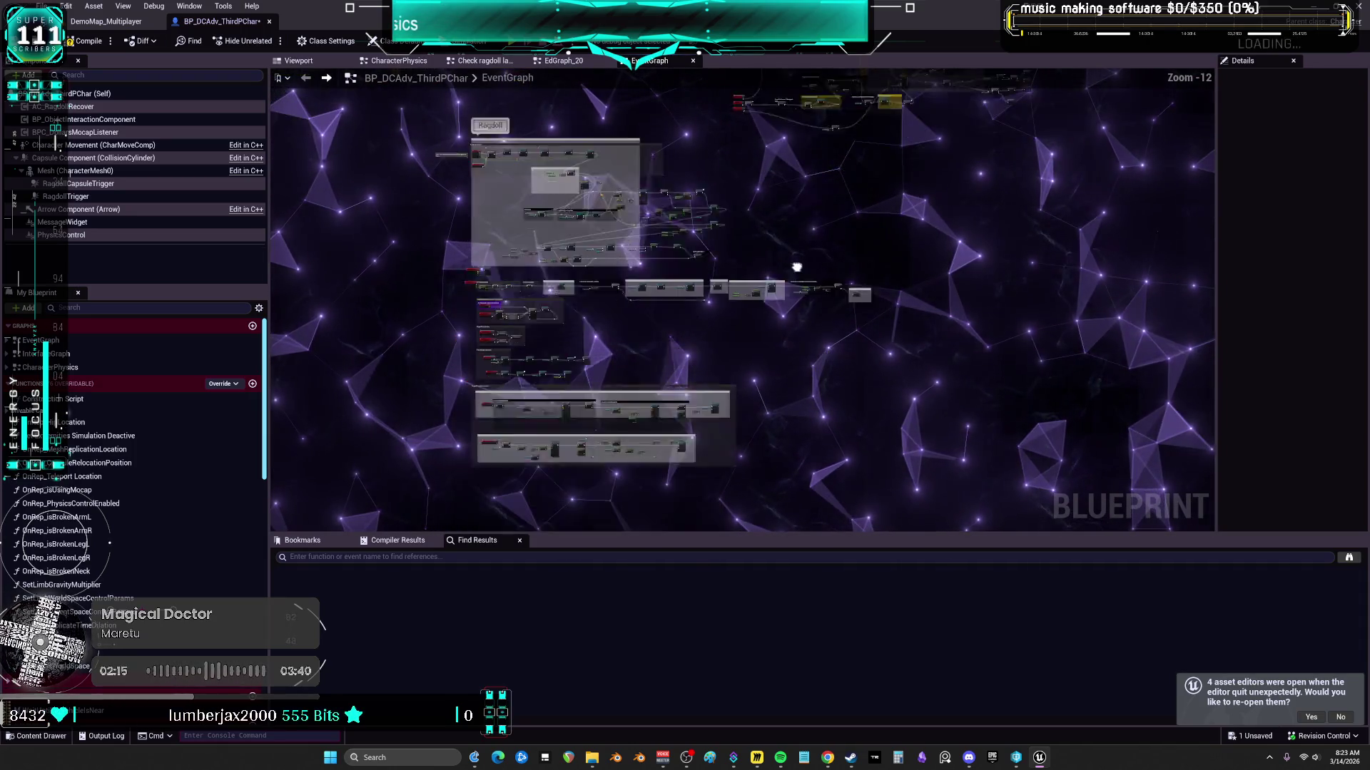
{"action": "mouse_move", "coordinate": [948, 457]}
{"action": "left_mouse_down"}
{"action": "mouse_move", "coordinate": [488, 149]}
{"action": "mouse_move", "coordinate": [480, 178]}
{"action": "left_mouse_up"}
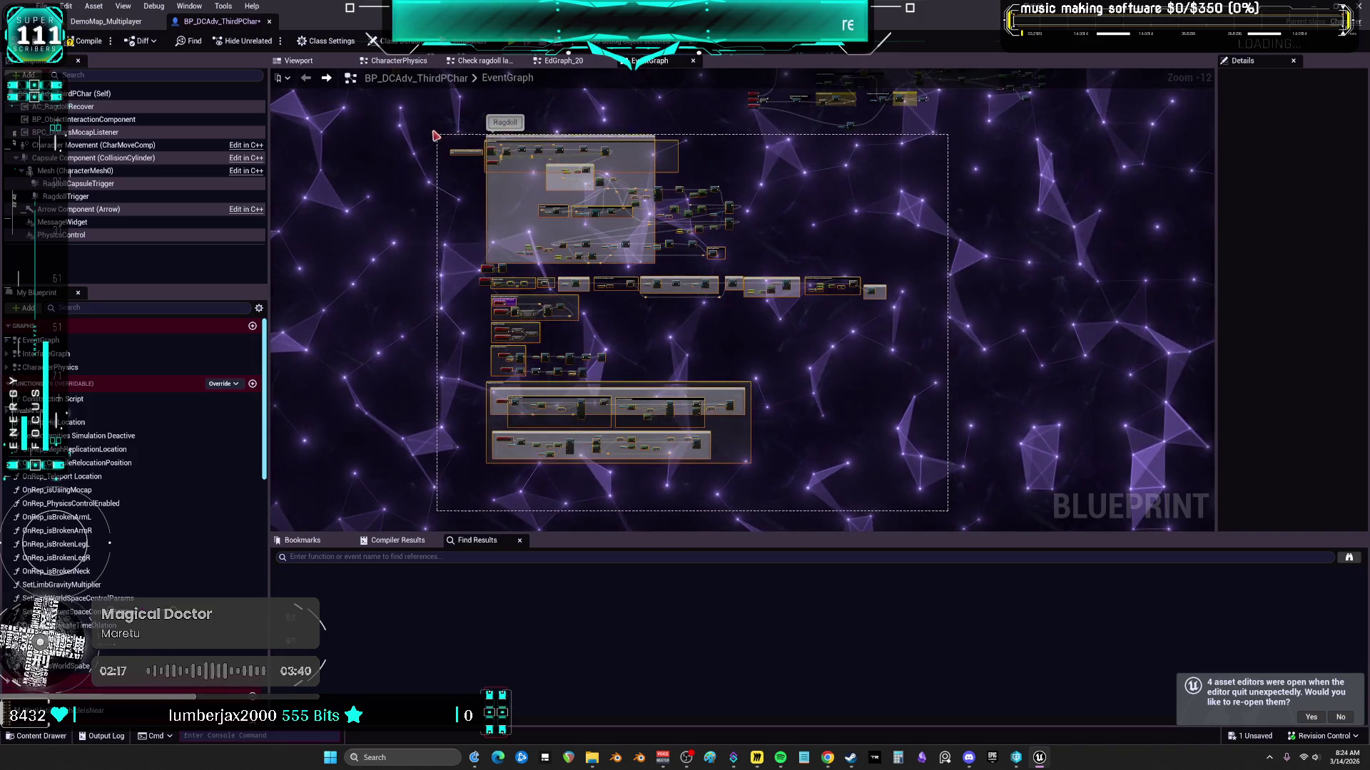
Step: Reposition the node cluster in the middle of the graph
{"action": "left_click_drag", "start_coordinate": [434, 134], "coordinate": [436, 137]}
{"action": "left_click_drag", "start_coordinate": [766, 169], "coordinate": [652, 442]}
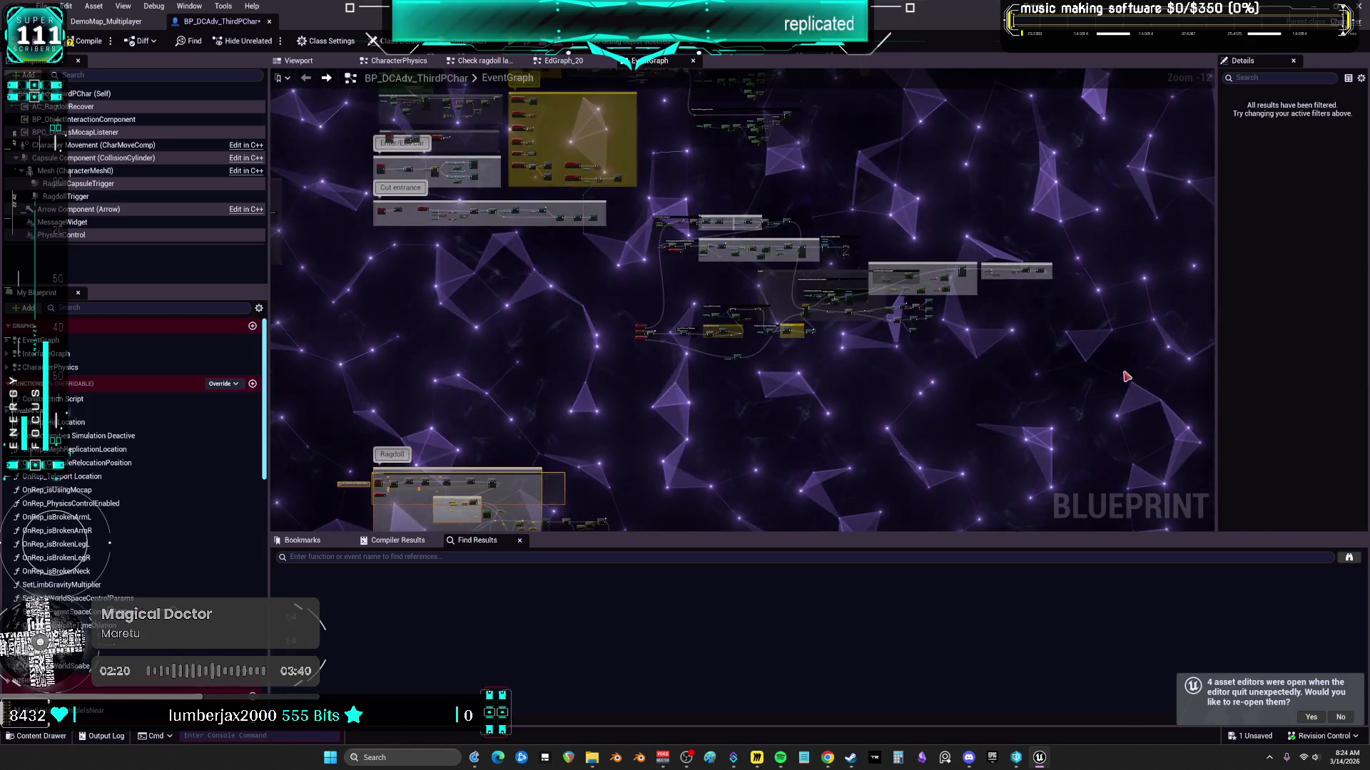
{"action": "left_click_drag", "start_coordinate": [634, 208], "coordinate": [636, 209]}
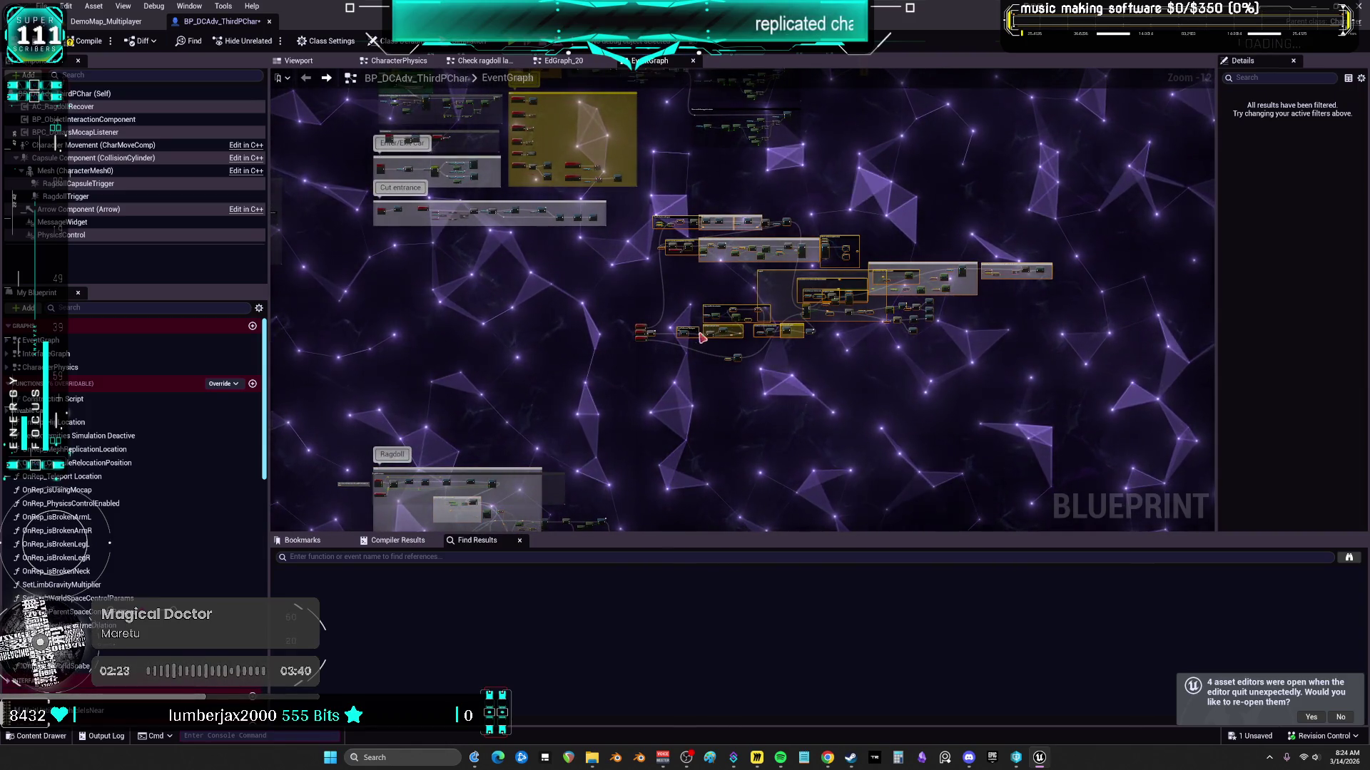
{"action": "mouse_move", "coordinate": [684, 334]}
{"action": "left_mouse_down"}
{"action": "mouse_move", "coordinate": [542, 399]}
{"action": "mouse_move", "coordinate": [817, 230]}
{"action": "mouse_move", "coordinate": [765, 264]}
{"action": "mouse_move", "coordinate": [884, 285]}
{"action": "left_mouse_up"}
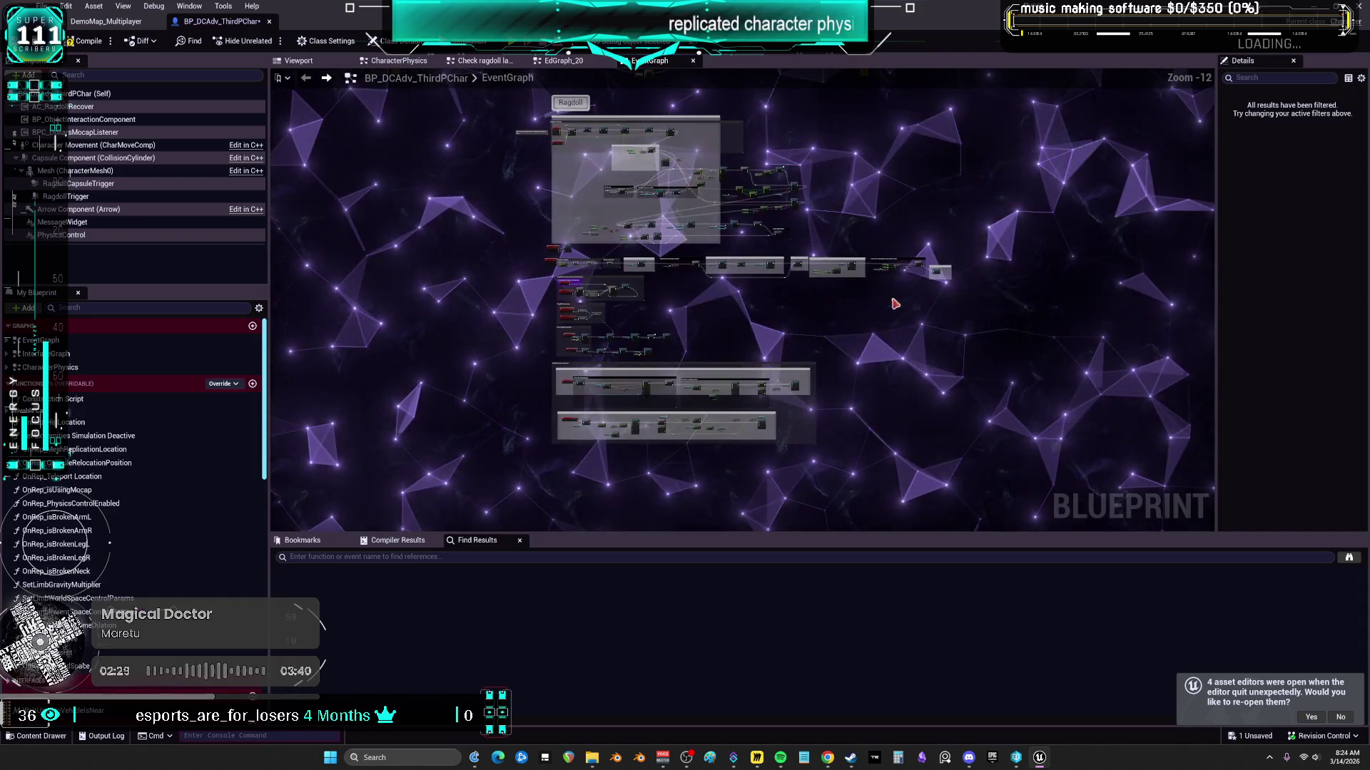
Step: Move the node groups and the Ragdoll comment lower in the event graph
{"action": "mouse_move", "coordinate": [1053, 494]}
{"action": "left_mouse_down"}
{"action": "mouse_move", "coordinate": [713, 157]}
{"action": "mouse_move", "coordinate": [528, 114]}
{"action": "mouse_move", "coordinate": [497, 205]}
{"action": "left_mouse_up"}
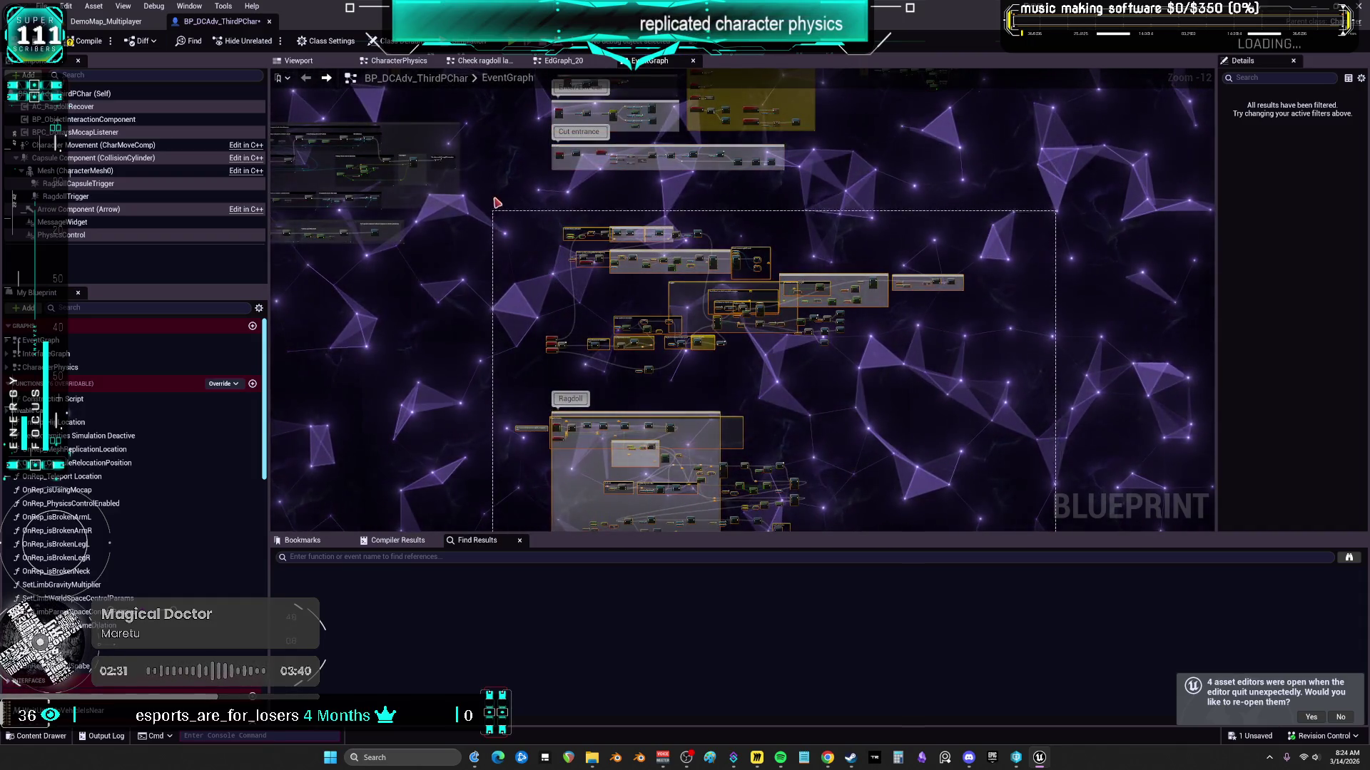
{"action": "left_click_drag", "start_coordinate": [722, 256], "coordinate": [722, 343]}
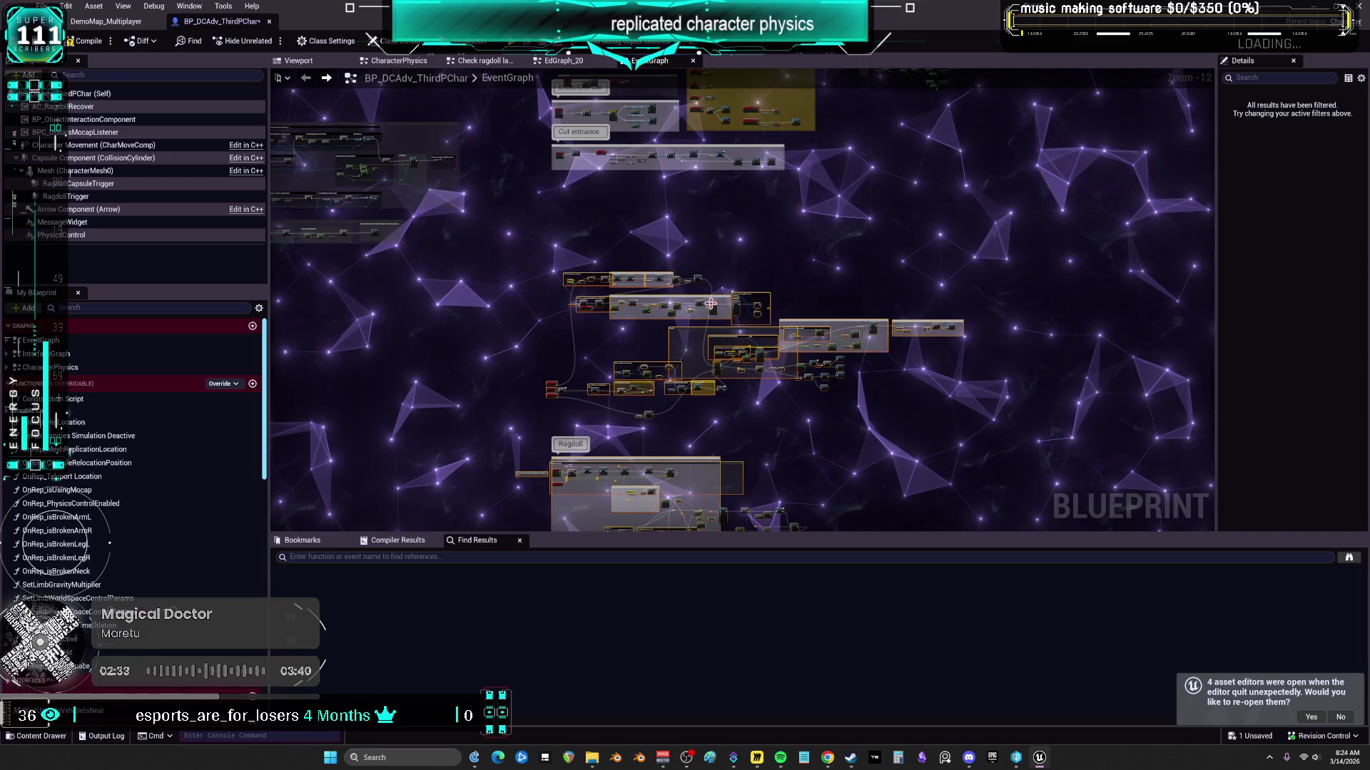
{"action": "left_click_drag", "start_coordinate": [686, 260], "coordinate": [773, 292]}
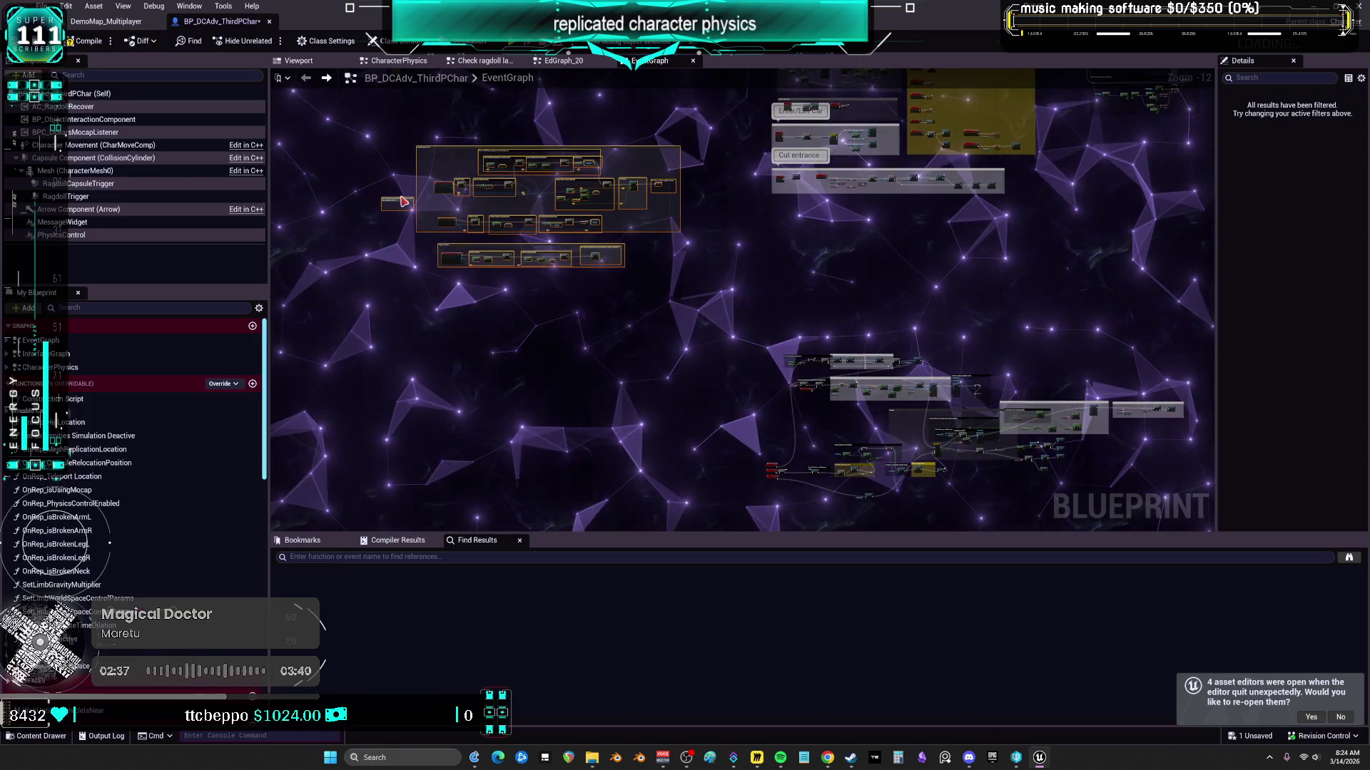
{"action": "left_click_drag", "start_coordinate": [479, 190], "coordinate": [526, 209]}
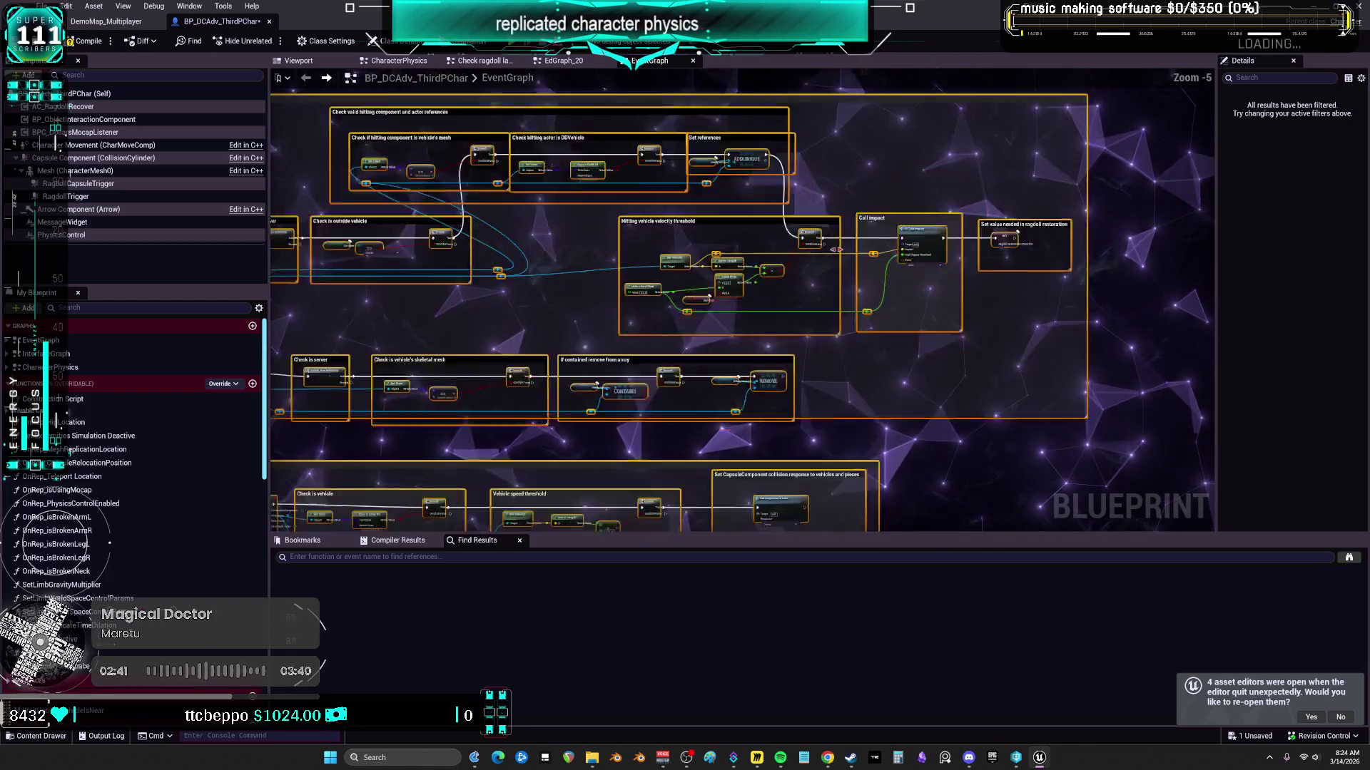
{"action": "mouse_move", "coordinate": [781, 259]}
{"action": "left_mouse_down"}
{"action": "mouse_move", "coordinate": [871, 305]}
{"action": "mouse_move", "coordinate": [896, 290]}
{"action": "mouse_move", "coordinate": [841, 297]}
{"action": "mouse_move", "coordinate": [871, 314]}
{"action": "mouse_move", "coordinate": [896, 305]}
{"action": "mouse_move", "coordinate": [868, 275]}
{"action": "left_mouse_up"}
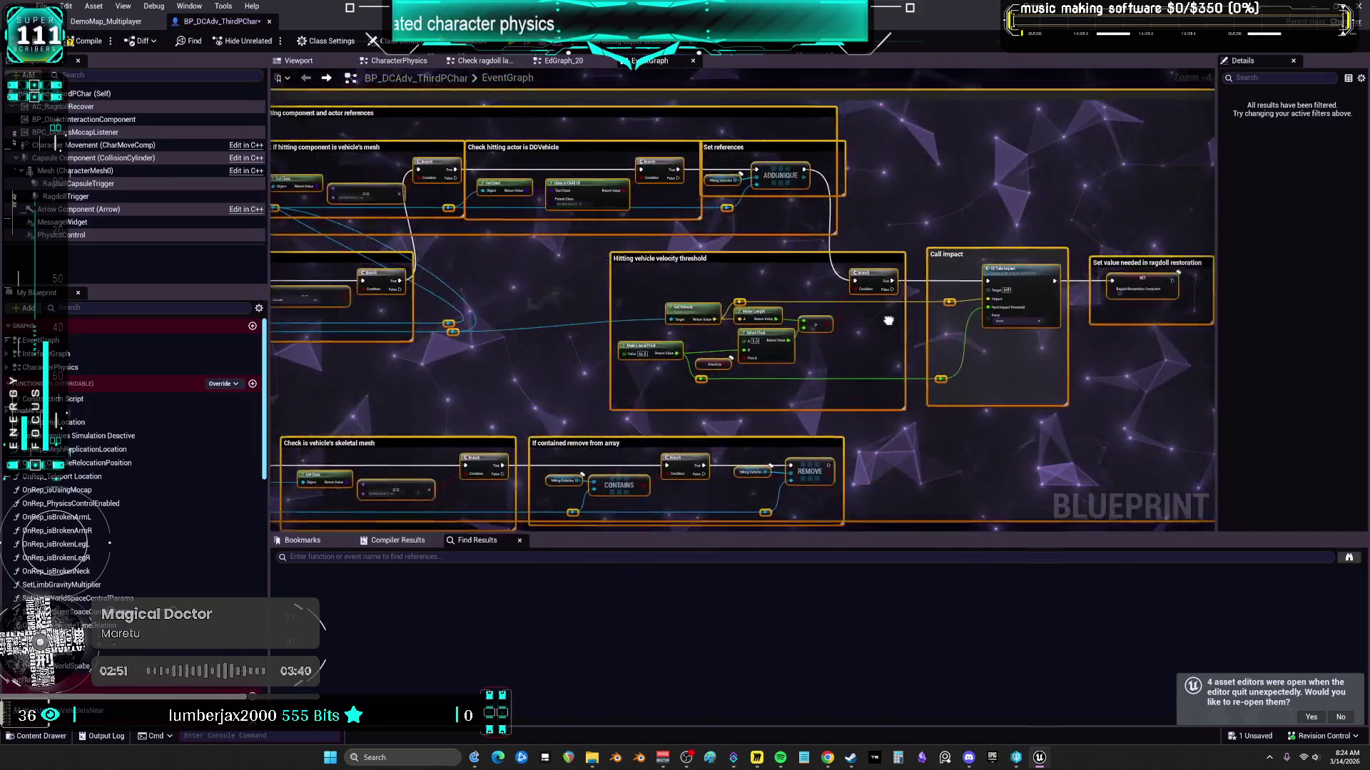
{"action": "left_click_drag", "start_coordinate": [808, 286], "coordinate": [885, 323]}
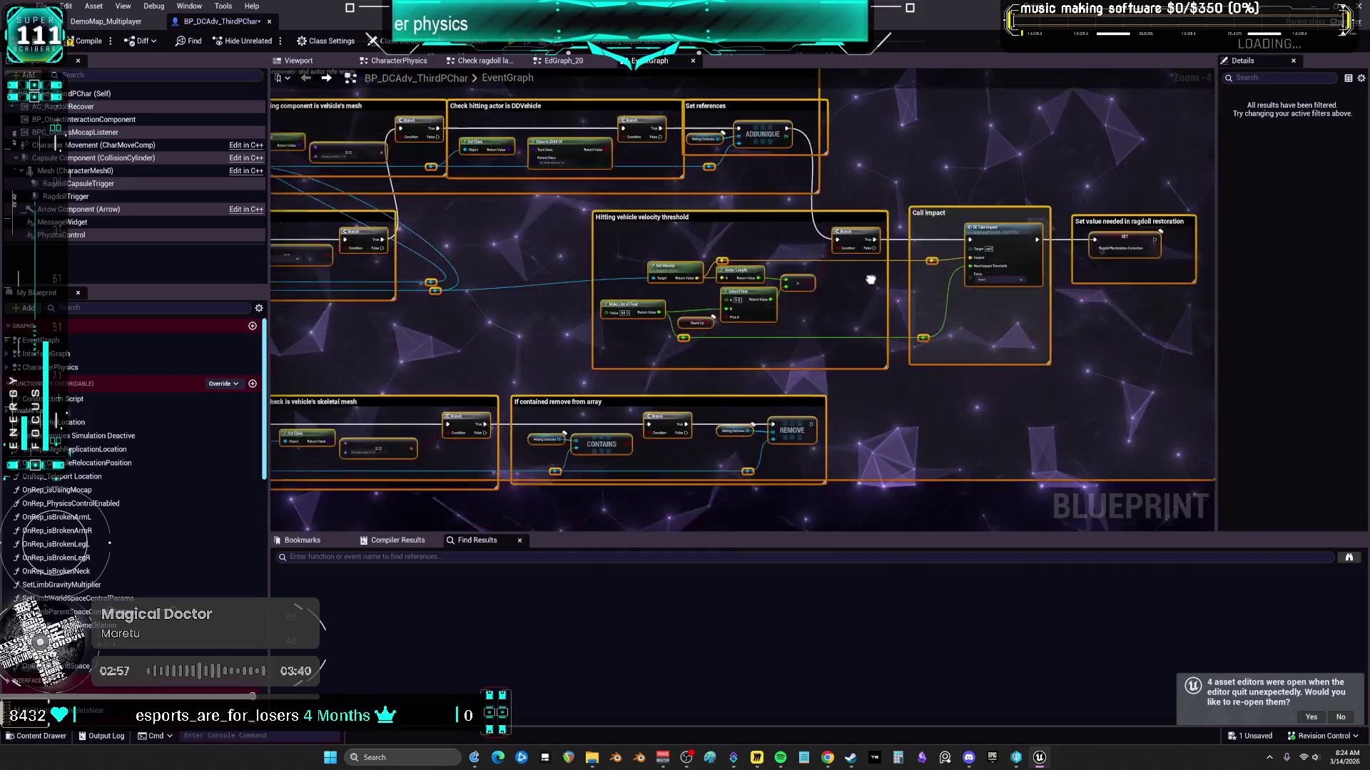
{"action": "mouse_move", "coordinate": [902, 320]}
{"action": "left_mouse_down"}
{"action": "mouse_move", "coordinate": [809, 299]}
{"action": "mouse_move", "coordinate": [896, 294]}
{"action": "mouse_move", "coordinate": [828, 263]}
{"action": "mouse_move", "coordinate": [908, 263]}
{"action": "mouse_move", "coordinate": [918, 309]}
{"action": "mouse_move", "coordinate": [835, 273]}
{"action": "mouse_move", "coordinate": [936, 299]}
{"action": "left_mouse_up"}
{"action": "scroll", "coordinate": [926, 312], "scroll_direction": "up", "scroll_amount": 4}
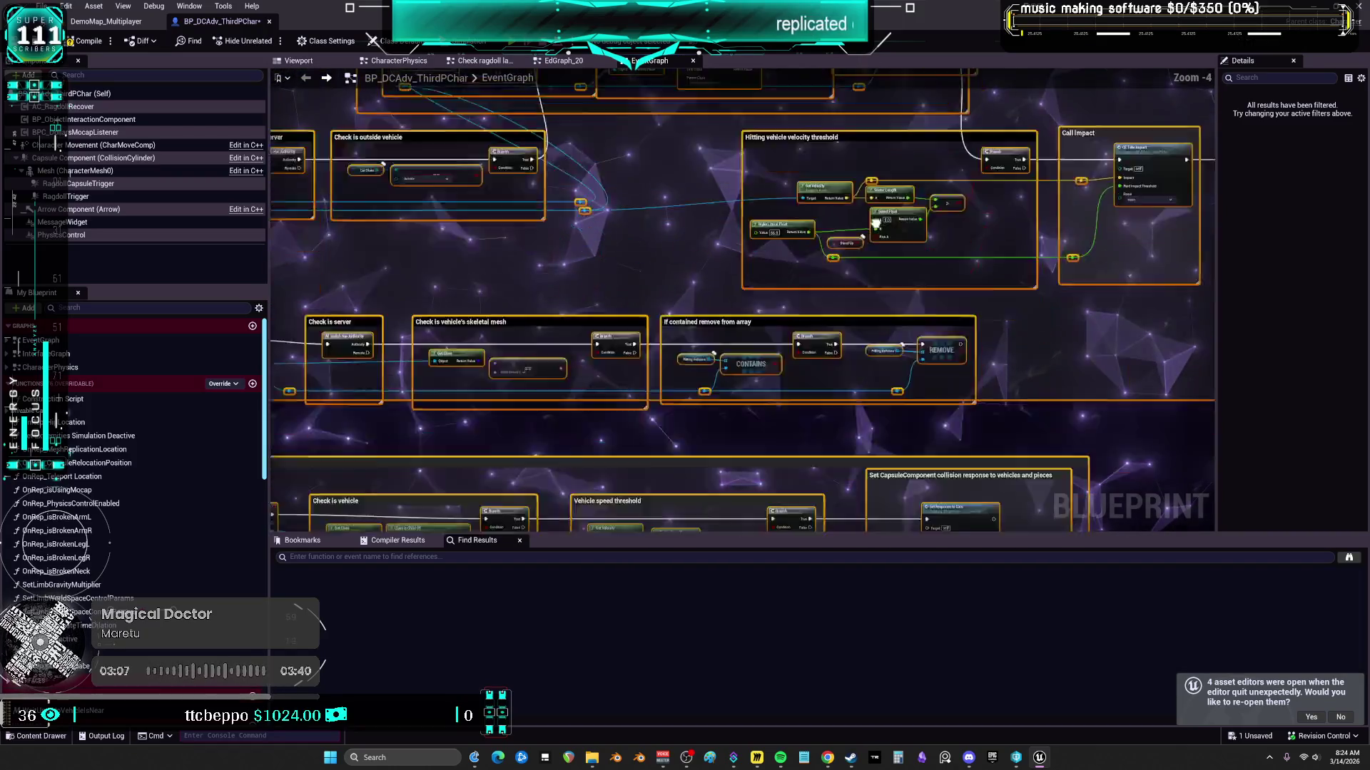
{"action": "scroll", "coordinate": [741, 300], "scroll_direction": "up", "scroll_amount": 3}
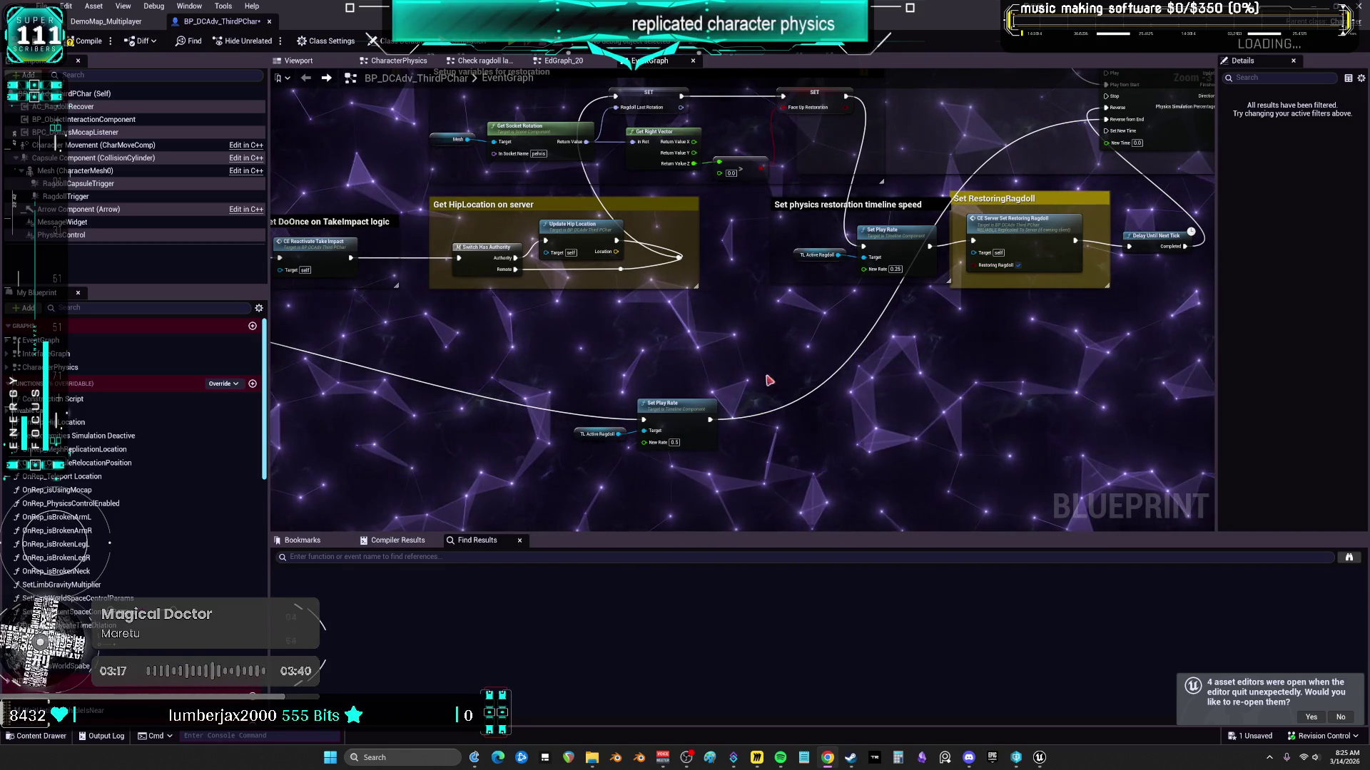
{"action": "left_click_drag", "start_coordinate": [761, 281], "coordinate": [770, 319]}
{"action": "scroll", "coordinate": [785, 331], "scroll_direction": "down", "scroll_amount": 7}
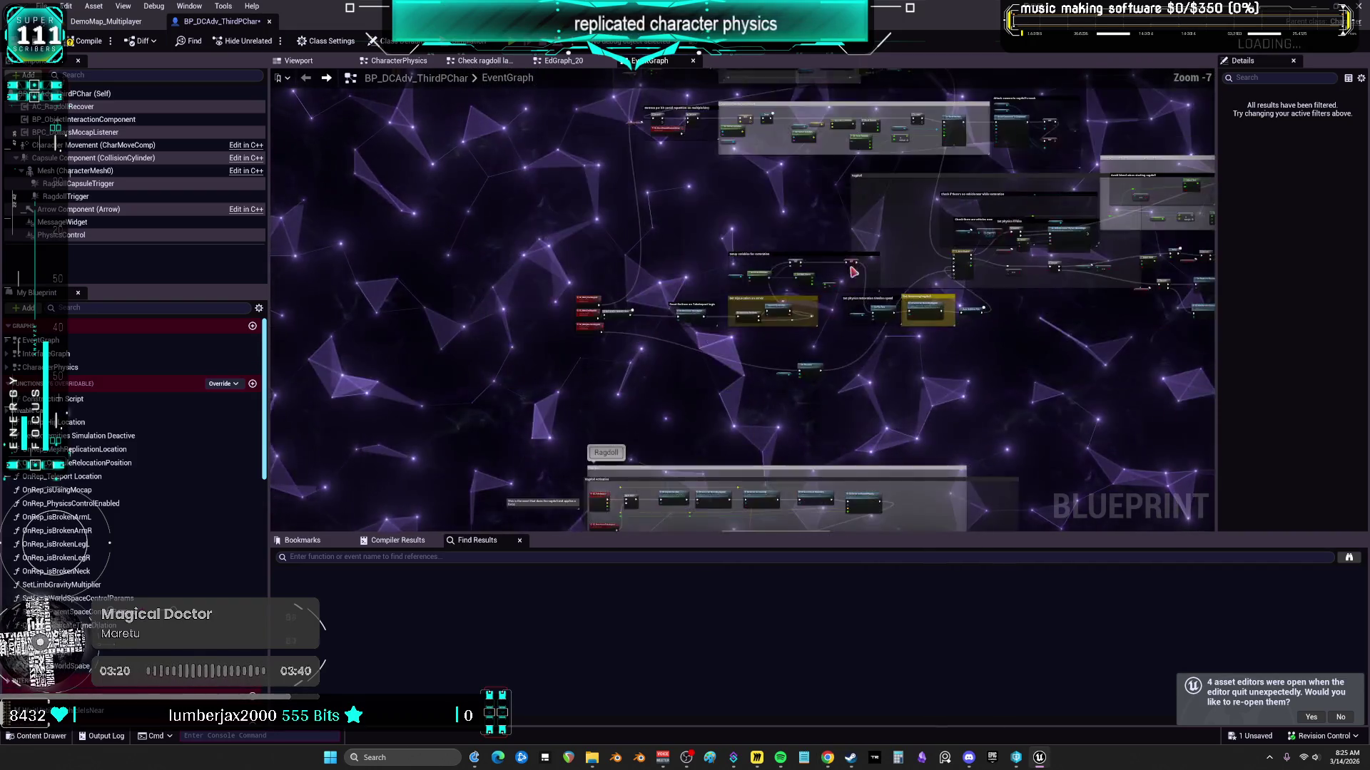
{"action": "scroll", "coordinate": [800, 345], "scroll_direction": "down", "scroll_amount": 1}
{"action": "left_click_drag", "start_coordinate": [801, 346], "coordinate": [709, 587]}
{"action": "scroll", "coordinate": [836, 314], "scroll_direction": "up", "scroll_amount": 4}
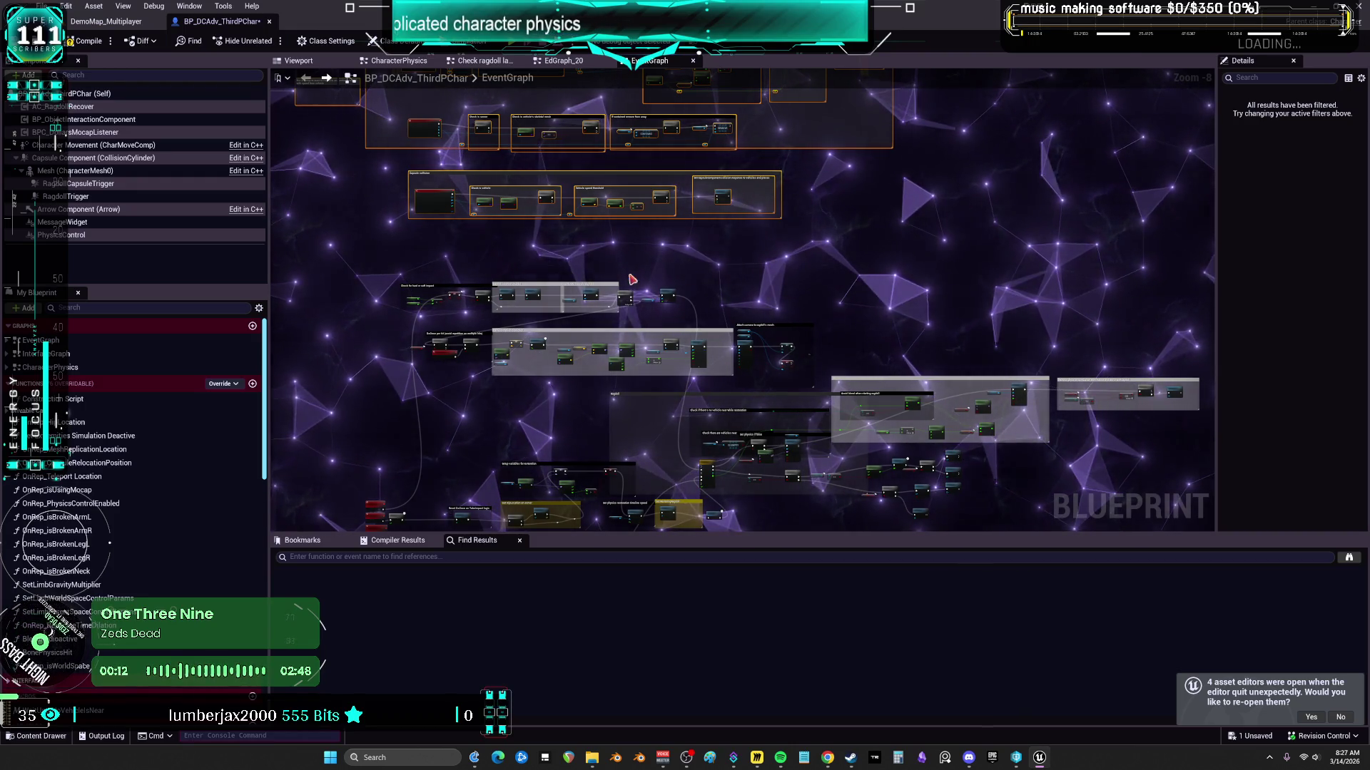
Step: Pan past Begin Play, EventTick and the Enter/Exit Car nodes to the Cut entrance comment
{"action": "scroll", "coordinate": [663, 242], "scroll_direction": "down", "scroll_amount": 3}
{"action": "left_click_drag", "start_coordinate": [677, 279], "coordinate": [777, 564]}
{"action": "left_click_drag", "start_coordinate": [676, 279], "coordinate": [601, 368]}
{"action": "scroll", "coordinate": [675, 279], "scroll_direction": "up", "scroll_amount": 7}
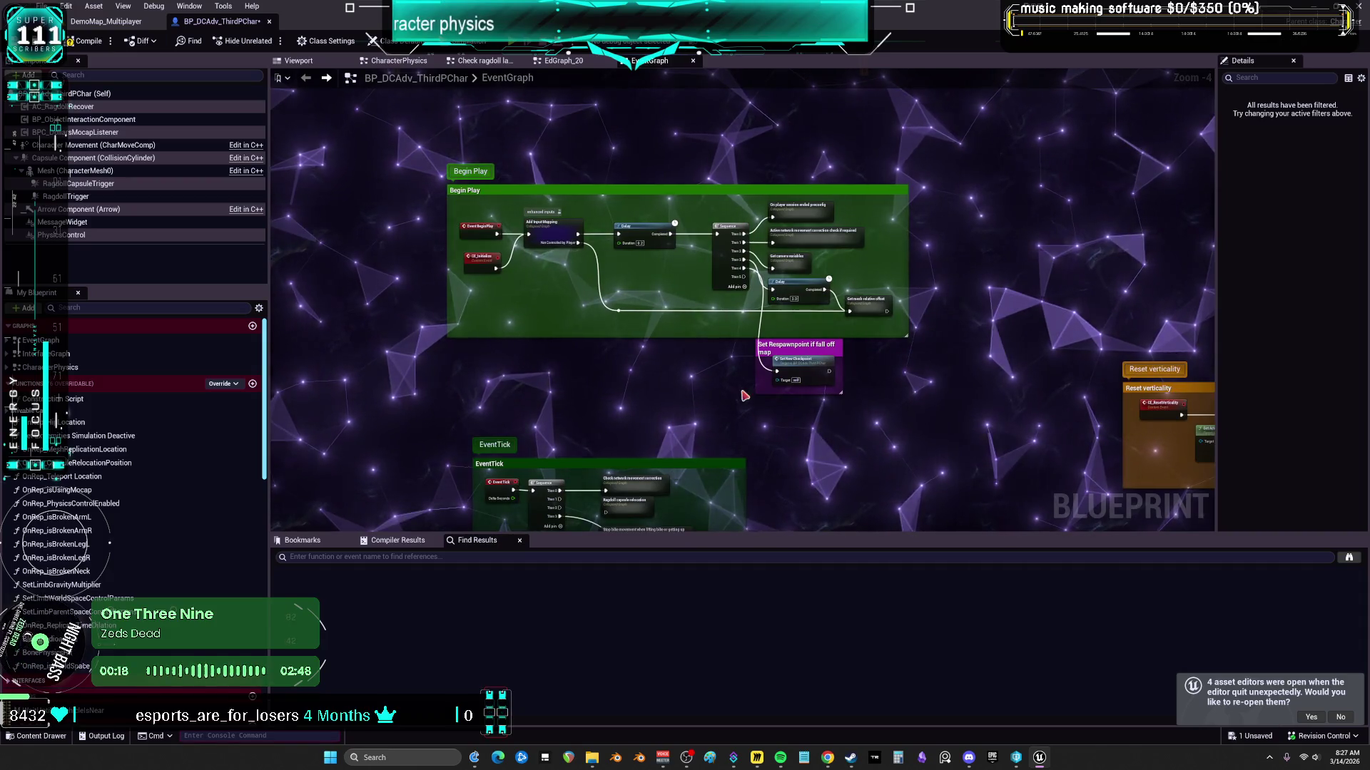
{"action": "left_click_drag", "start_coordinate": [738, 388], "coordinate": [770, 188]}
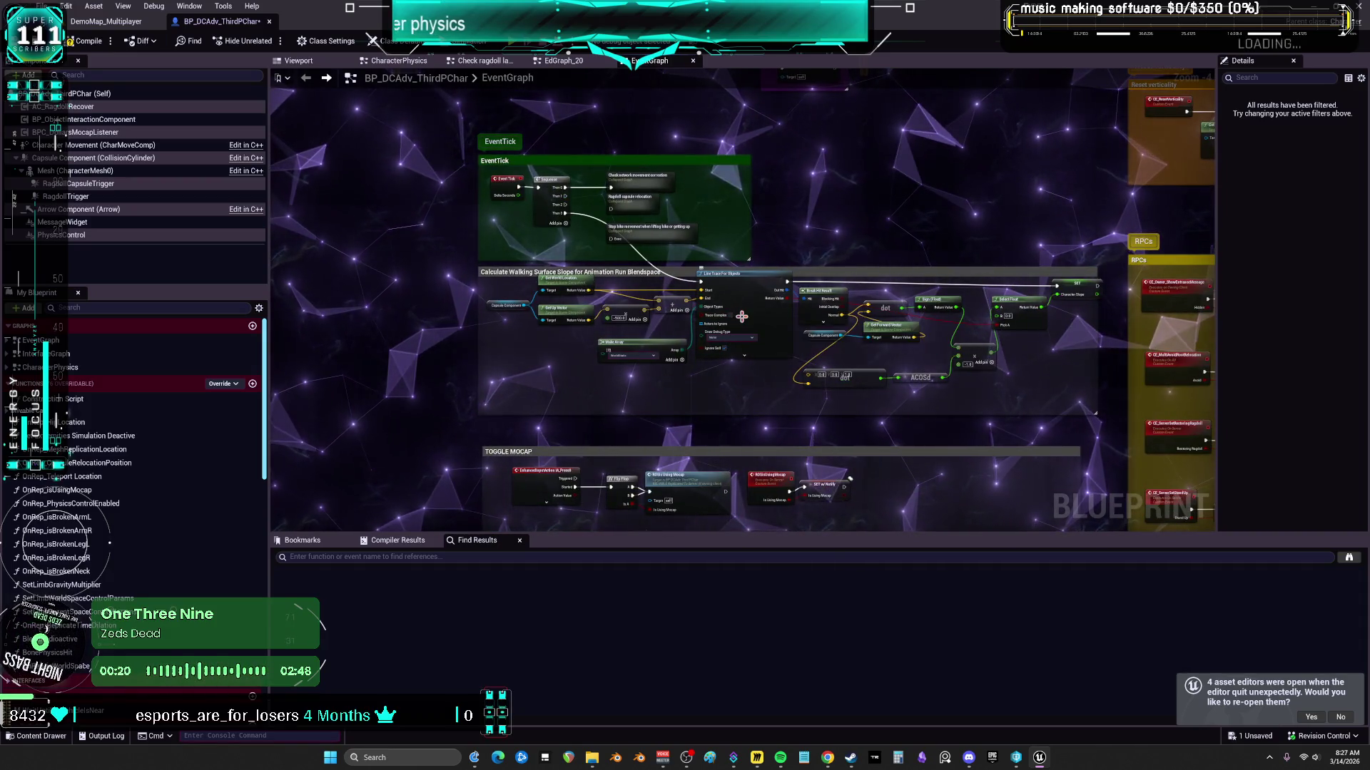
{"action": "scroll", "coordinate": [803, 465], "scroll_direction": "up", "scroll_amount": 4}
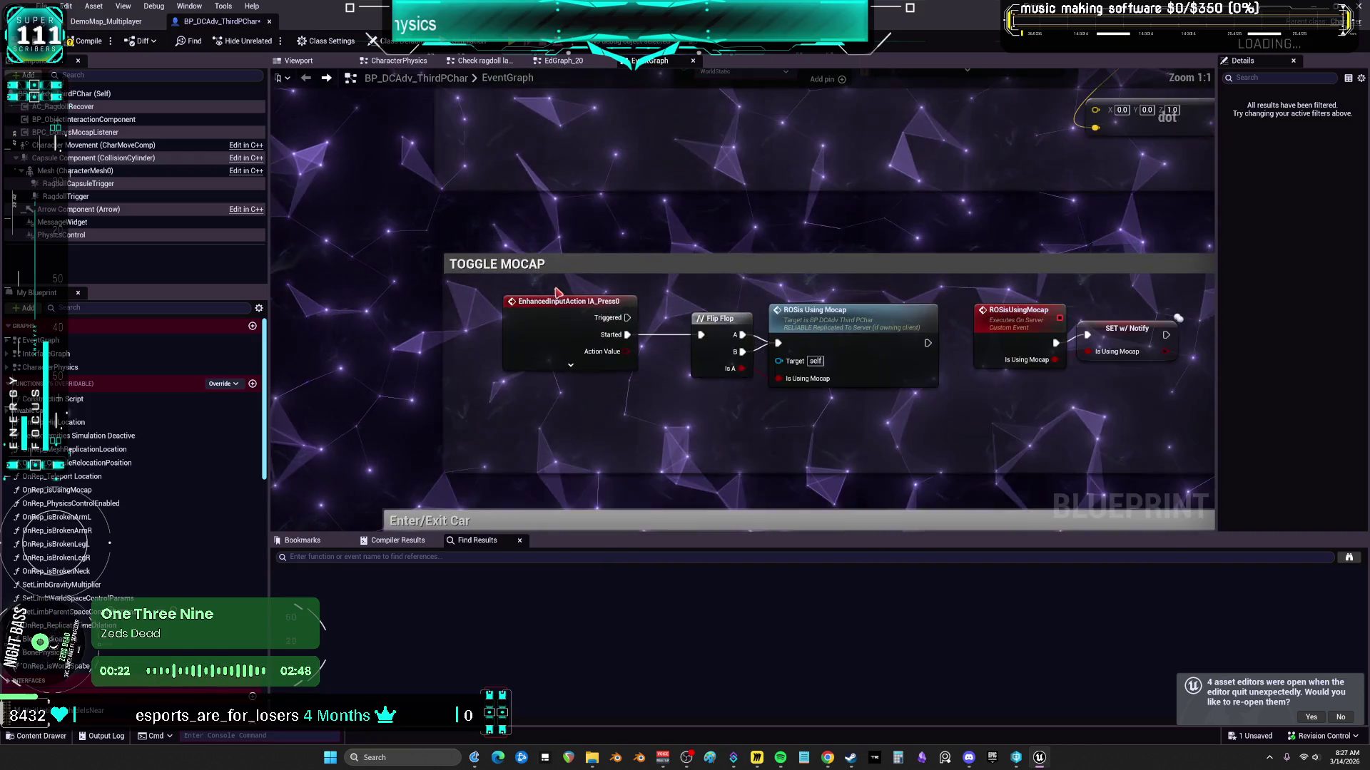
{"action": "scroll", "coordinate": [854, 411], "scroll_direction": "down", "scroll_amount": 1}
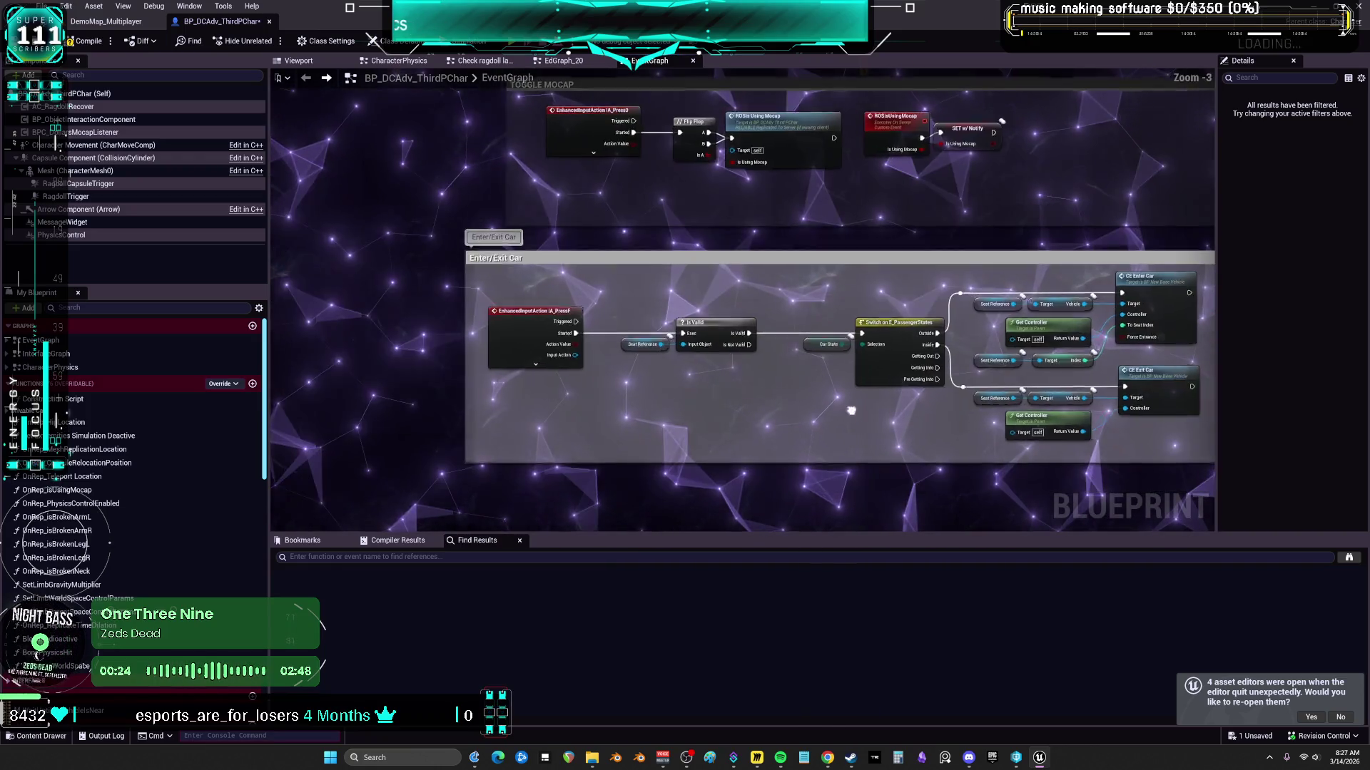
{"action": "left_click_drag", "start_coordinate": [1077, 364], "coordinate": [702, 328]}
{"action": "scroll", "coordinate": [703, 329], "scroll_direction": "up", "scroll_amount": 1}
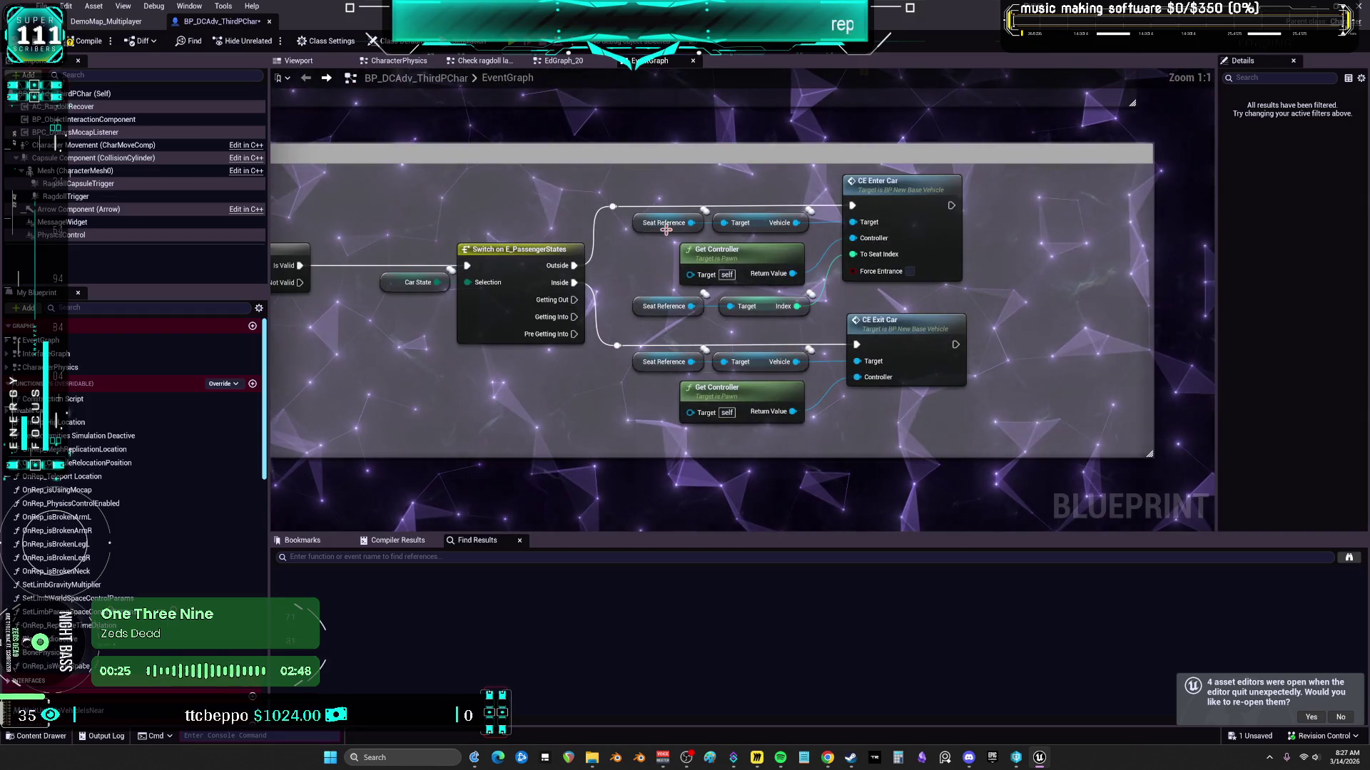
{"action": "scroll", "coordinate": [774, 393], "scroll_direction": "down", "scroll_amount": 1}
{"action": "scroll", "coordinate": [799, 464], "scroll_direction": "up", "scroll_amount": 1}
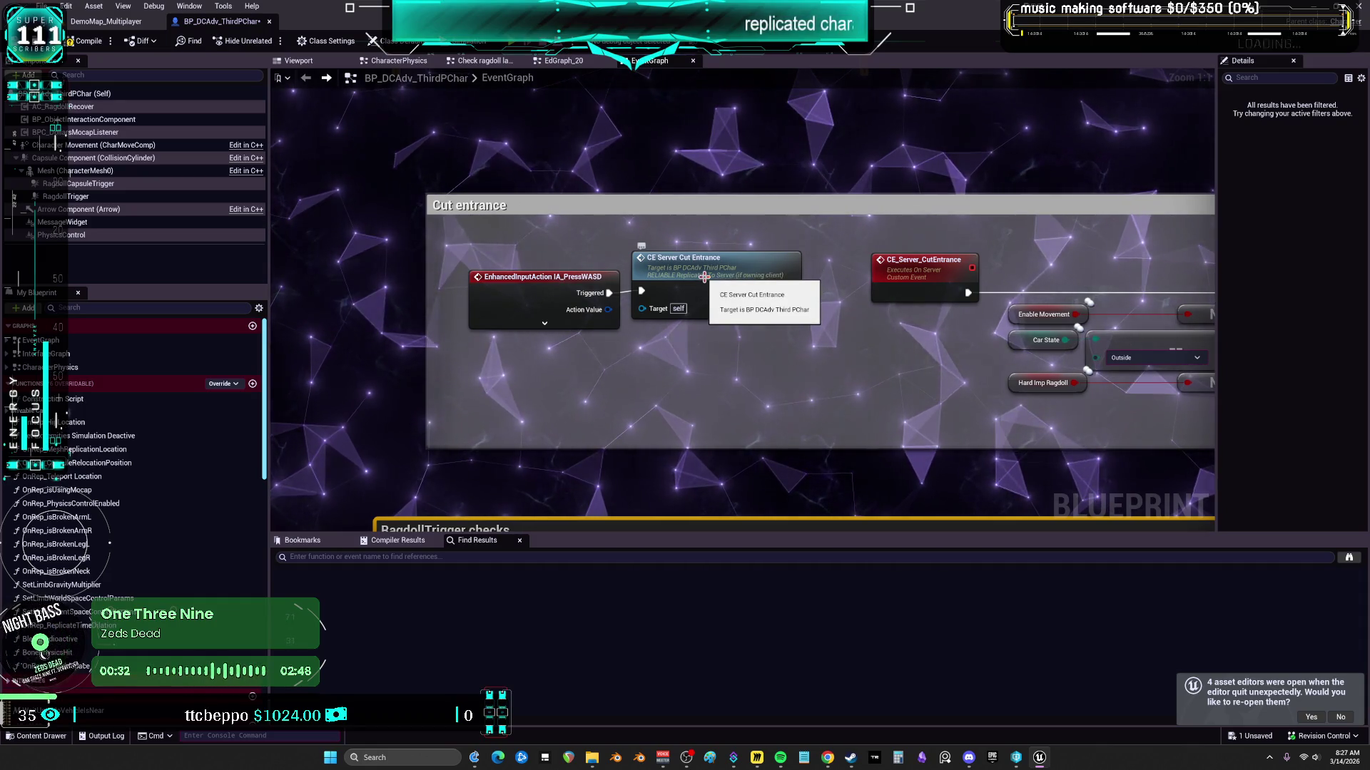
Step: Jump to the CE_Server_CutEntrance event and follow its chain to Set Running Entrance Exit
{"action": "double_click", "coordinate": [705, 277]}
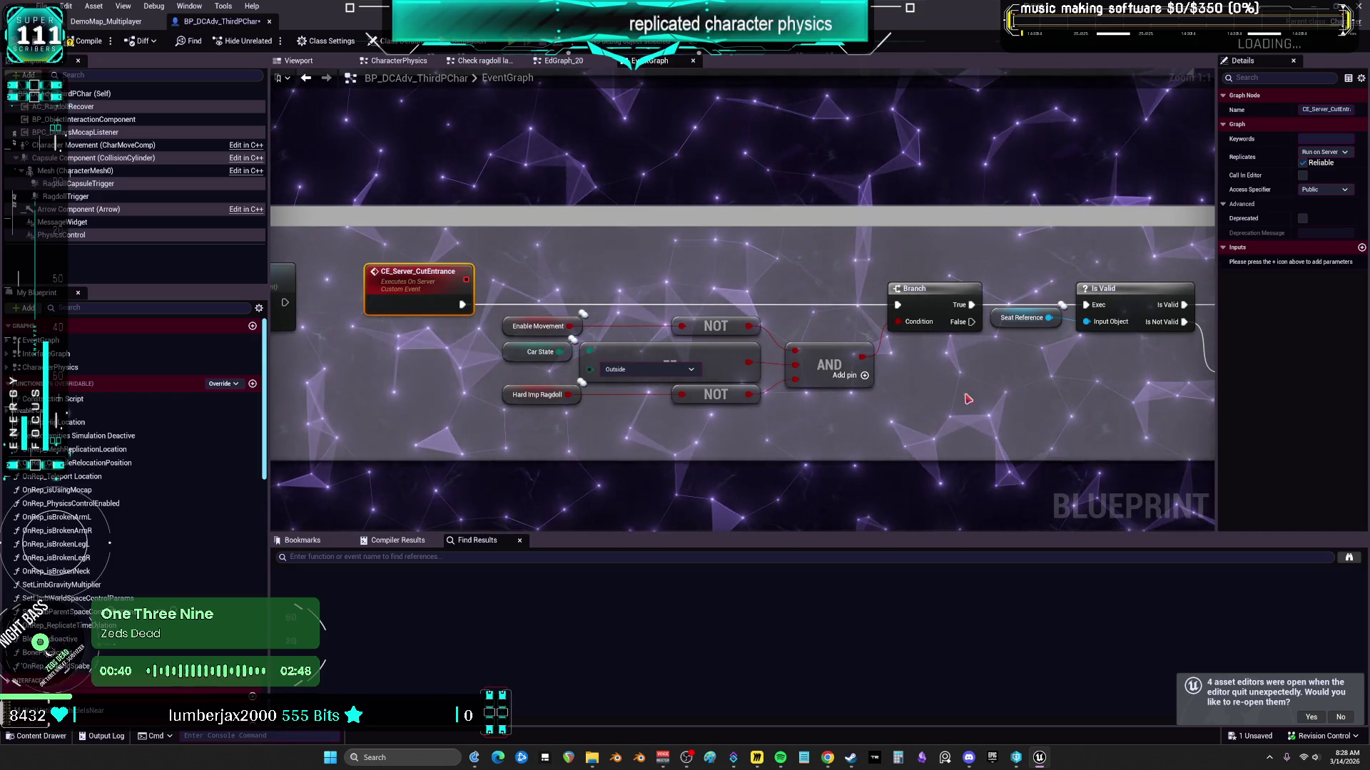
{"action": "mouse_move", "coordinate": [970, 400]}
{"action": "left_mouse_down"}
{"action": "mouse_move", "coordinate": [832, 398]}
{"action": "mouse_move", "coordinate": [1034, 381]}
{"action": "mouse_move", "coordinate": [446, 390]}
{"action": "left_mouse_up"}
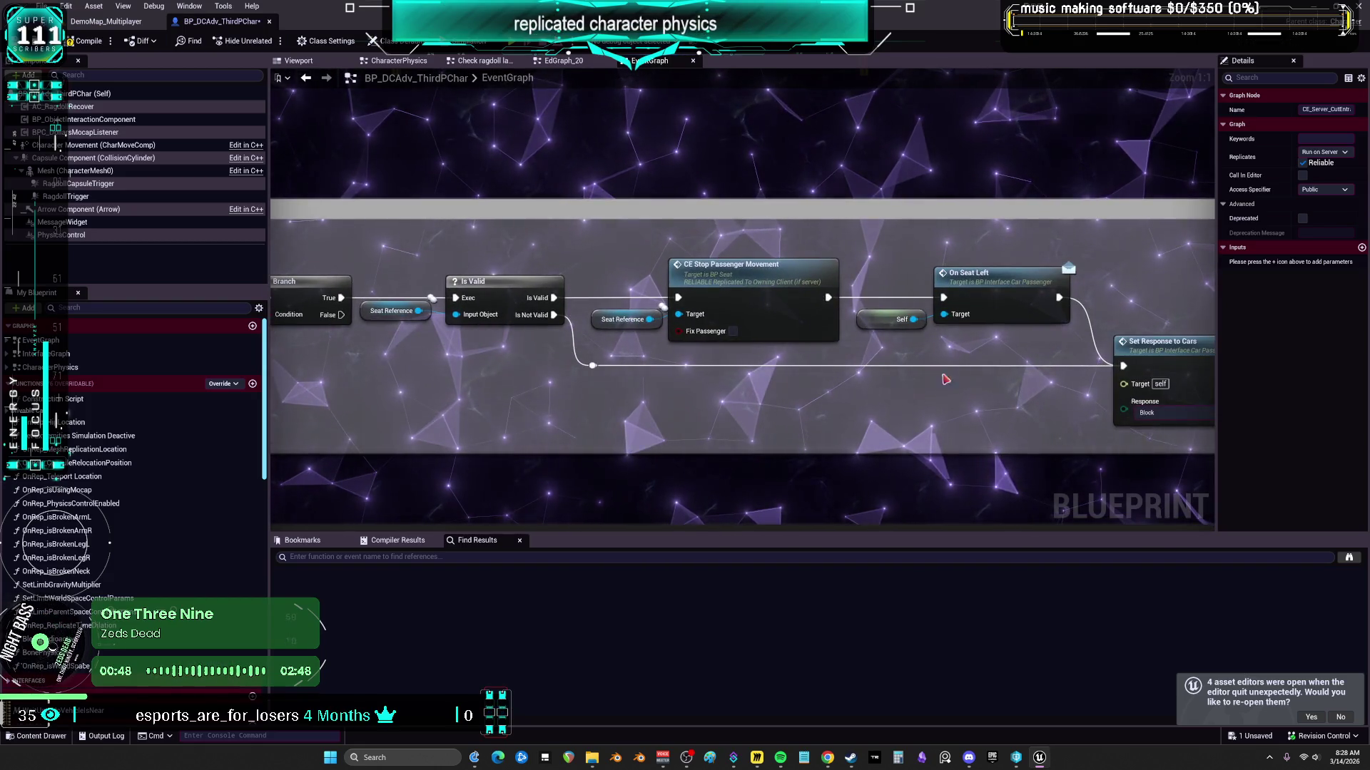
{"action": "left_click_drag", "start_coordinate": [942, 376], "coordinate": [596, 331]}
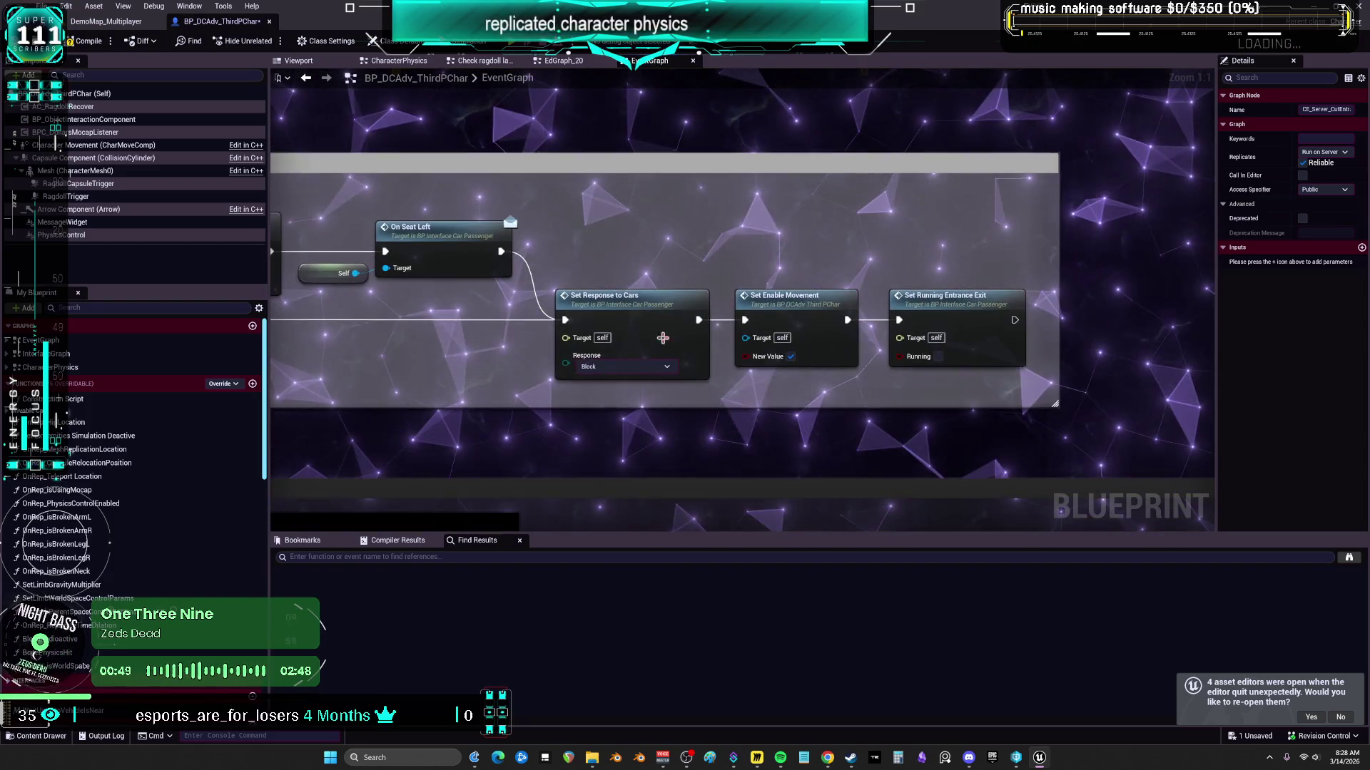
{"action": "scroll", "coordinate": [1161, 259], "scroll_direction": "down", "scroll_amount": 4}
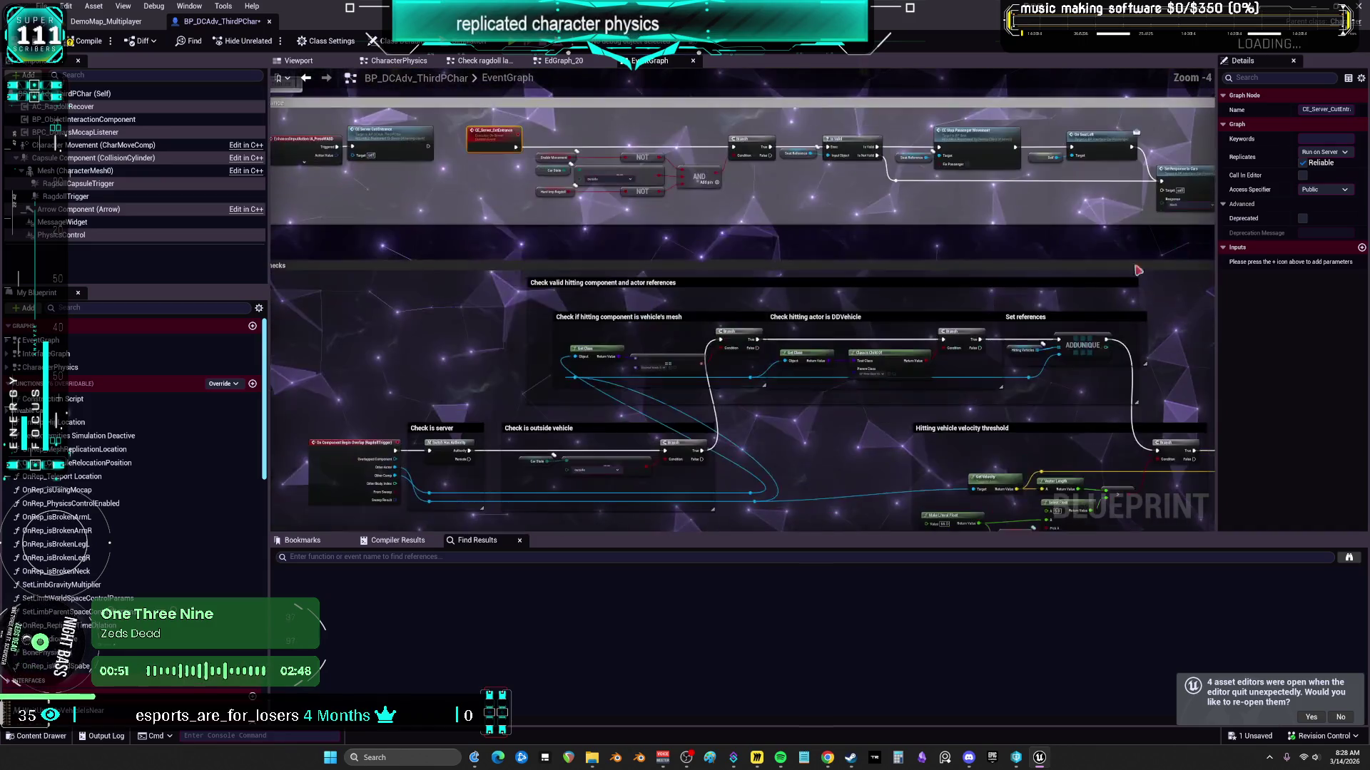
{"action": "mouse_move", "coordinate": [749, 285]}
{"action": "left_mouse_down"}
{"action": "mouse_move", "coordinate": [801, 276]}
{"action": "mouse_move", "coordinate": [785, 285]}
{"action": "mouse_move", "coordinate": [792, 261]}
{"action": "left_mouse_up"}
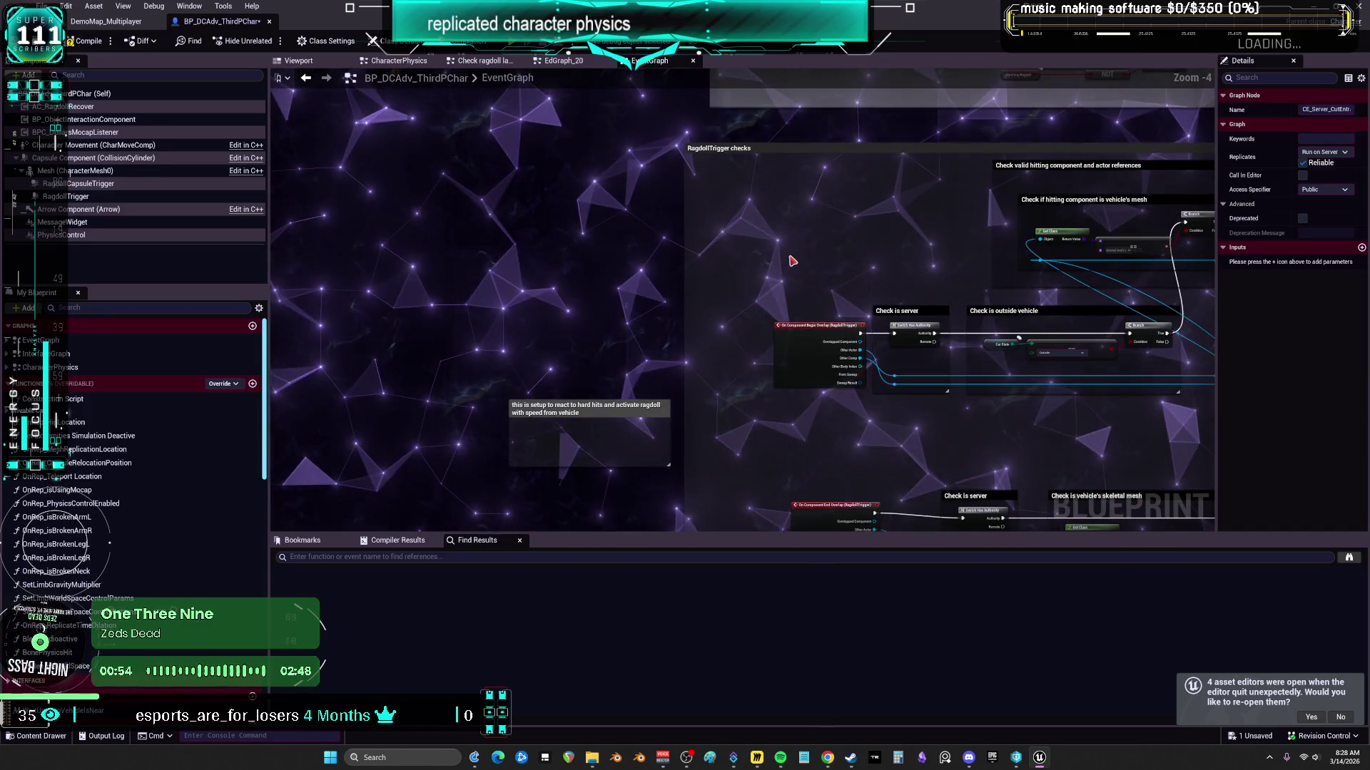
{"action": "scroll", "coordinate": [792, 261], "scroll_direction": "up", "scroll_amount": 3}
{"action": "mouse_move", "coordinate": [956, 229]}
{"action": "left_mouse_down"}
{"action": "mouse_move", "coordinate": [716, 269]}
{"action": "mouse_move", "coordinate": [860, 130]}
{"action": "left_mouse_up"}
{"action": "scroll", "coordinate": [715, 270], "scroll_direction": "up", "scroll_amount": 1}
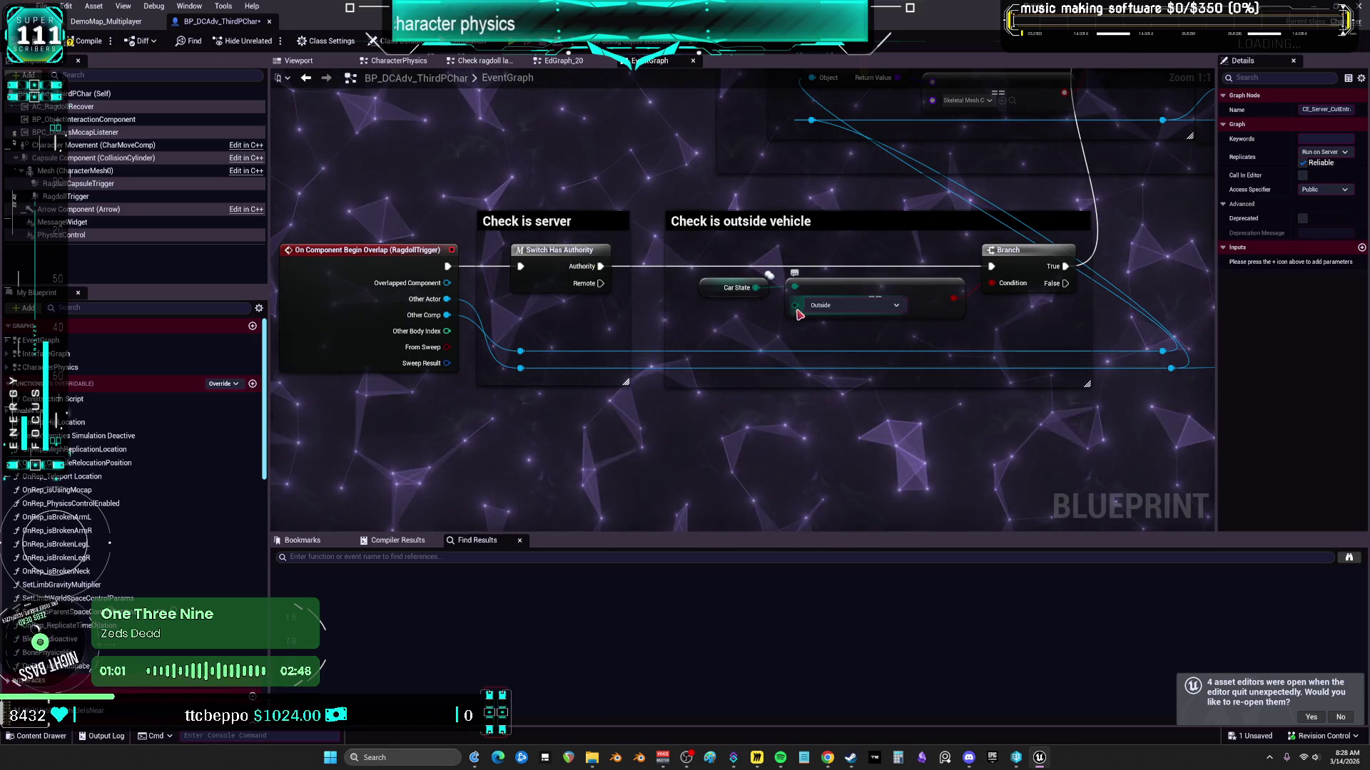
Step: Shift the Car State, Outside comparison and Branch nodes left to tidy the row
{"action": "left_click_drag", "start_coordinate": [738, 287], "coordinate": [705, 288]}
{"action": "left_click_drag", "start_coordinate": [885, 287], "coordinate": [850, 287]}
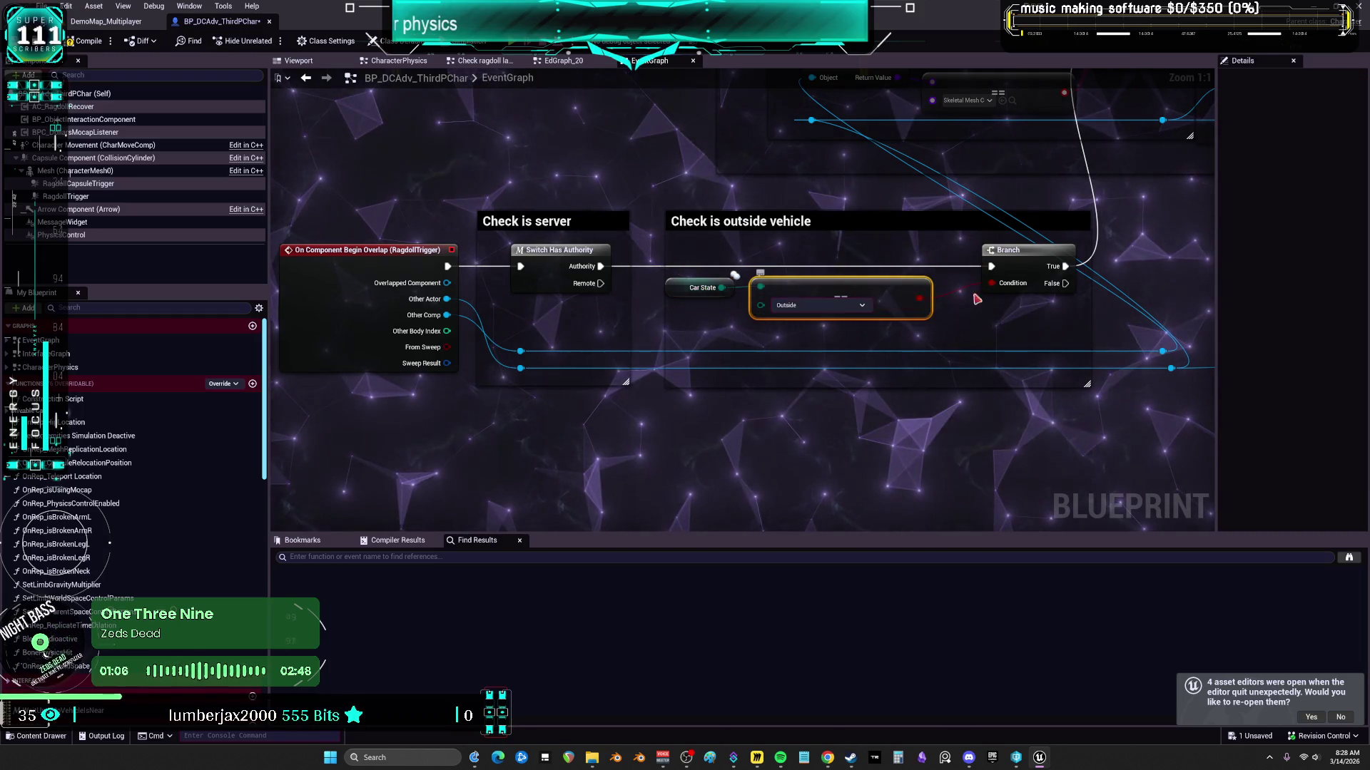
{"action": "left_click_drag", "start_coordinate": [1013, 250], "coordinate": [986, 251]}
{"action": "mouse_move", "coordinate": [1099, 196]}
{"action": "left_mouse_down"}
{"action": "mouse_move", "coordinate": [921, 372]}
{"action": "mouse_move", "coordinate": [818, 390]}
{"action": "left_mouse_up"}
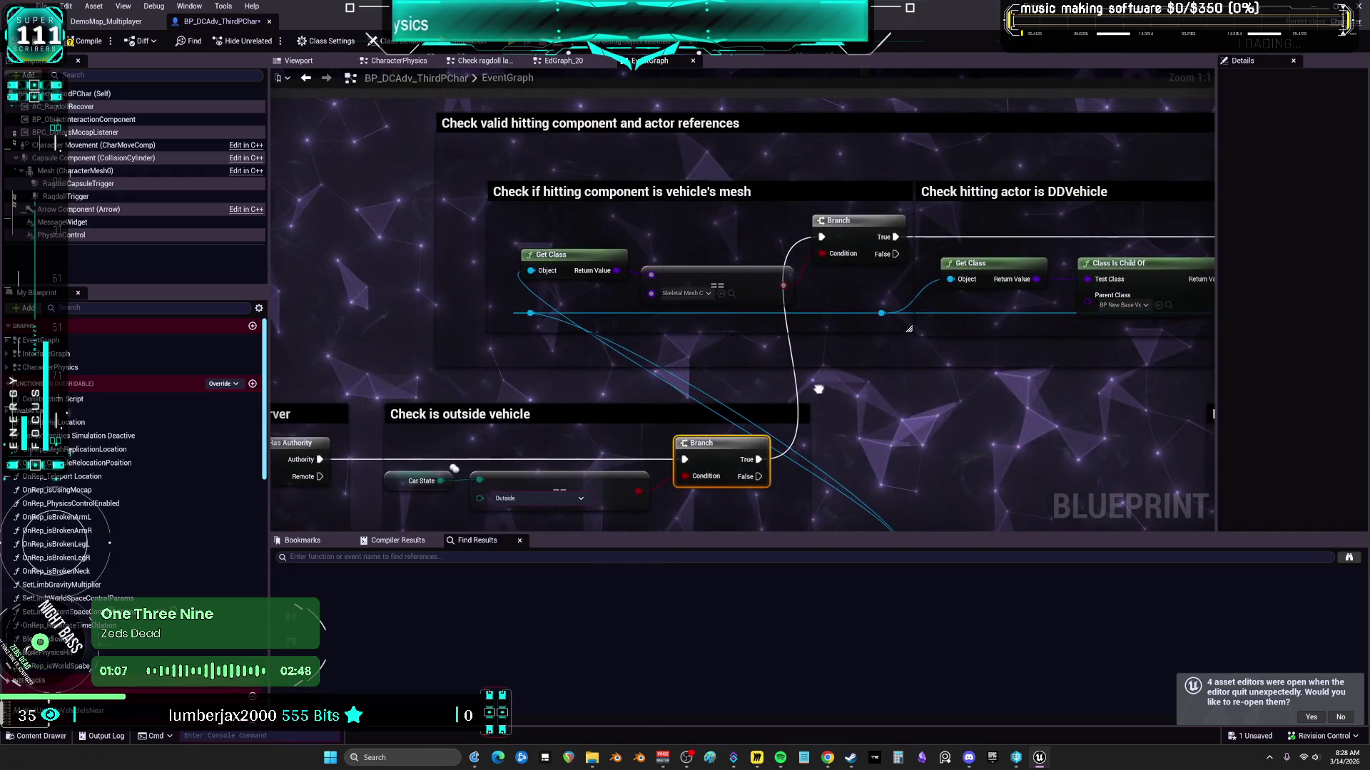
Step: Delete the redundant reroute point and route the lower wire through the upper reroute
{"action": "left_click", "coordinate": [539, 314]}
{"action": "mouse_move", "coordinate": [539, 314]}
{"action": "left_mouse_down"}
{"action": "mouse_move", "coordinate": [789, 309]}
{"action": "mouse_move", "coordinate": [789, 189]}
{"action": "mouse_move", "coordinate": [798, 306]}
{"action": "mouse_move", "coordinate": [892, 309]}
{"action": "left_mouse_up"}
{"action": "mouse_move", "coordinate": [858, 203]}
{"action": "left_mouse_down"}
{"action": "mouse_move", "coordinate": [823, 185]}
{"action": "mouse_move", "coordinate": [908, 179]}
{"action": "left_mouse_up"}
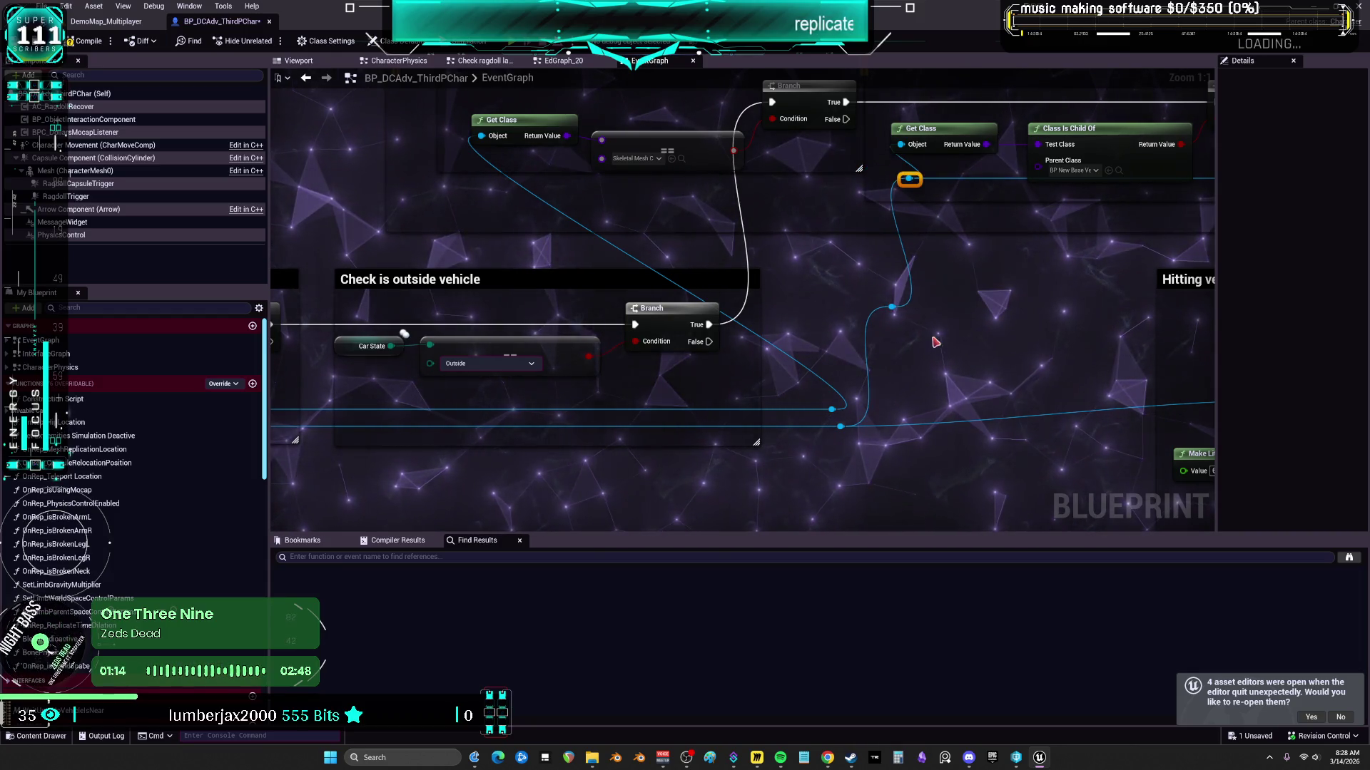
{"action": "left_click", "coordinate": [892, 307]}
{"action": "key", "text": "Delete"}
{"action": "mouse_move", "coordinate": [840, 426]}
{"action": "left_mouse_down"}
{"action": "mouse_move", "coordinate": [914, 223]}
{"action": "mouse_move", "coordinate": [909, 179]}
{"action": "left_mouse_up"}
{"action": "mouse_move", "coordinate": [834, 260]}
{"action": "left_mouse_down"}
{"action": "mouse_move", "coordinate": [830, 296]}
{"action": "mouse_move", "coordinate": [717, 318]}
{"action": "left_mouse_up"}
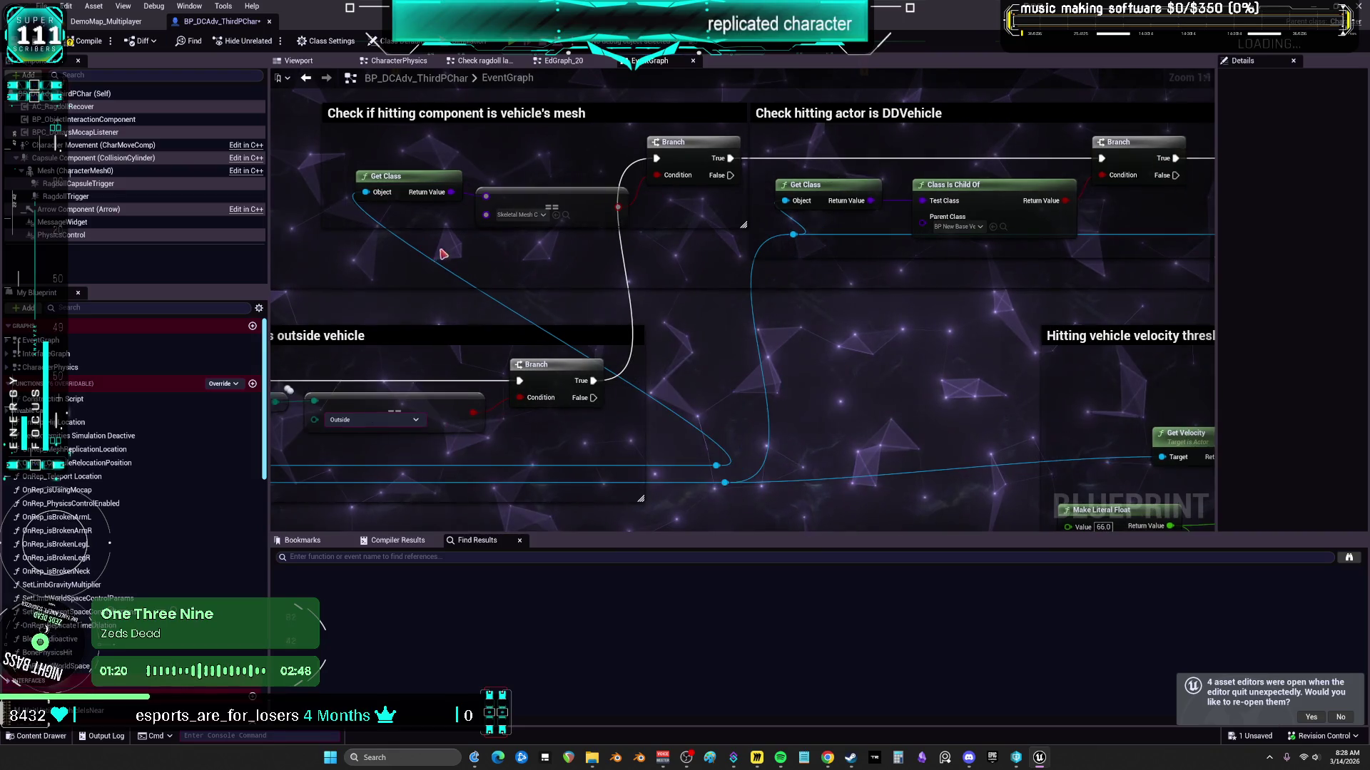
Step: Place Get Class beside the Skeletal Mesh comparison and straighten its wire
{"action": "mouse_move", "coordinate": [425, 174]}
{"action": "left_mouse_down"}
{"action": "mouse_move", "coordinate": [529, 251]}
{"action": "mouse_move", "coordinate": [547, 234]}
{"action": "mouse_move", "coordinate": [674, 215]}
{"action": "left_mouse_up"}
{"action": "left_click", "coordinate": [562, 203], "text": "ctrl"}
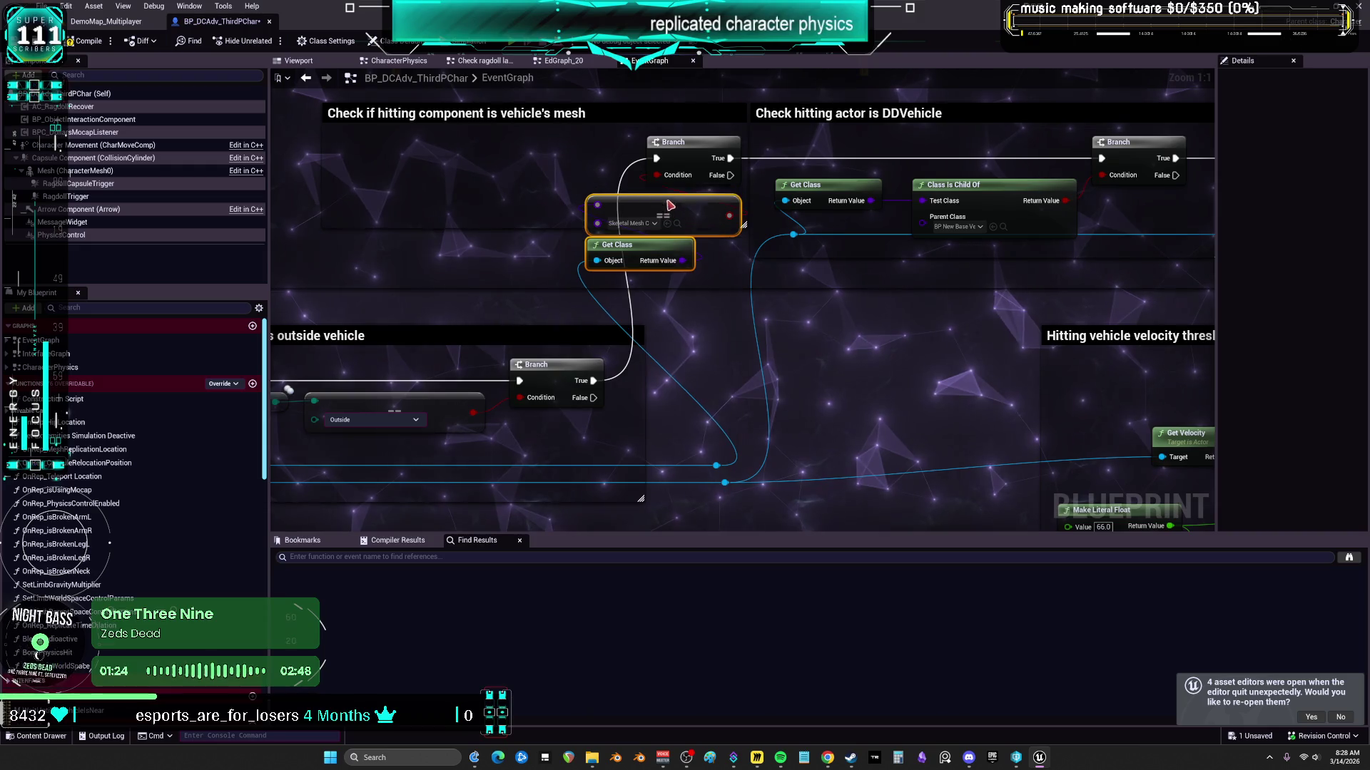
{"action": "mouse_move", "coordinate": [698, 289]}
{"action": "left_mouse_down"}
{"action": "mouse_move", "coordinate": [753, 323]}
{"action": "mouse_move", "coordinate": [803, 284]}
{"action": "left_mouse_up"}
{"action": "left_click", "coordinate": [820, 460]}
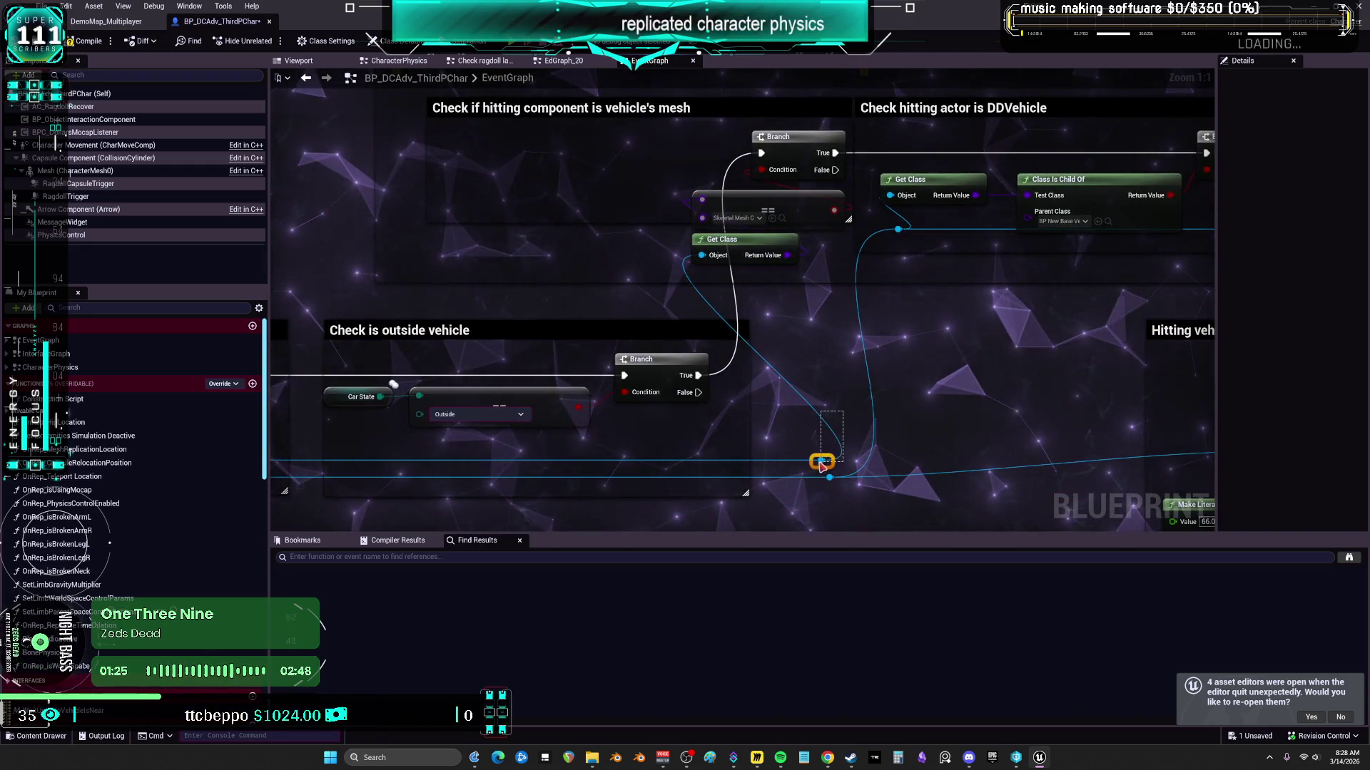
{"action": "left_click_drag", "start_coordinate": [820, 461], "coordinate": [676, 461]}
Step: Pan along the event graph to the overlap events, then switch to the Viewport
{"action": "scroll", "coordinate": [817, 367], "scroll_direction": "down", "scroll_amount": 2}
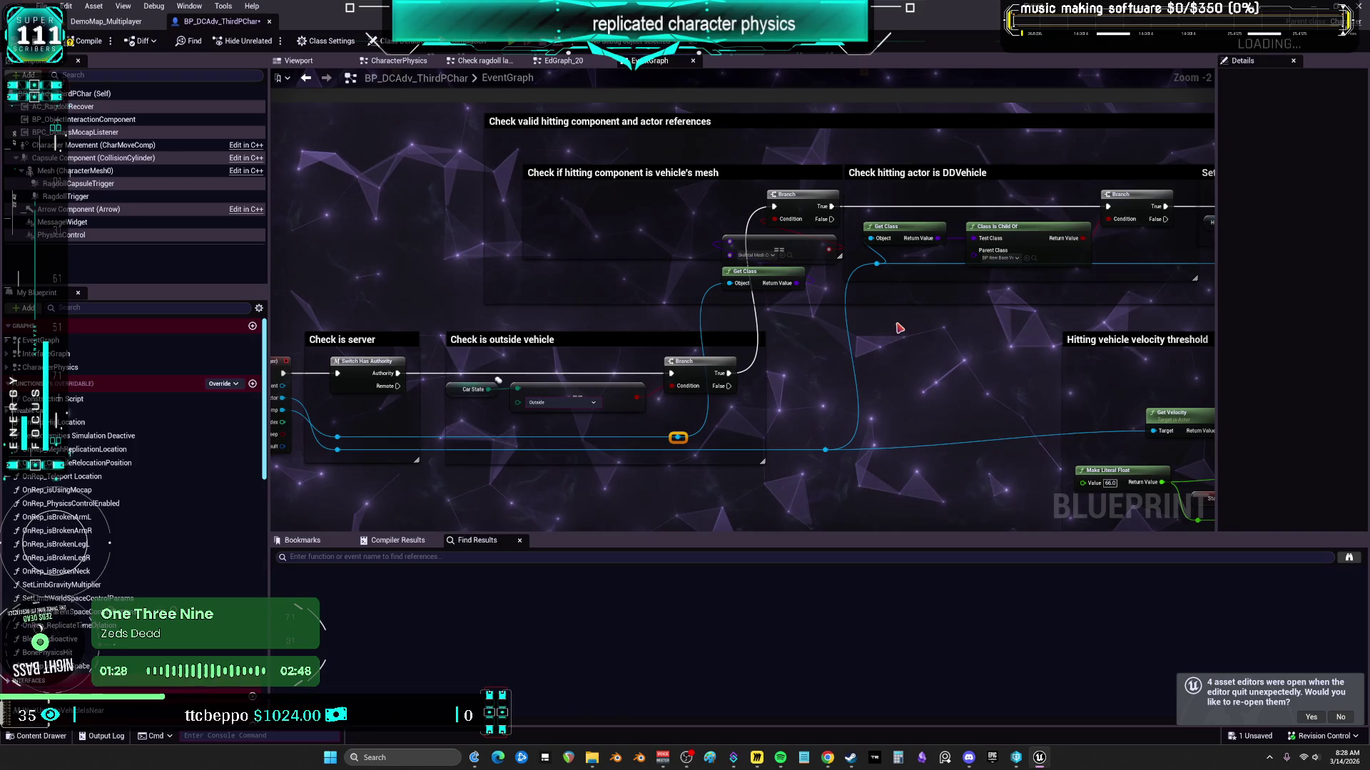
{"action": "mouse_move", "coordinate": [898, 328]}
{"action": "left_mouse_down"}
{"action": "mouse_move", "coordinate": [758, 304]}
{"action": "mouse_move", "coordinate": [643, 309]}
{"action": "left_mouse_up"}
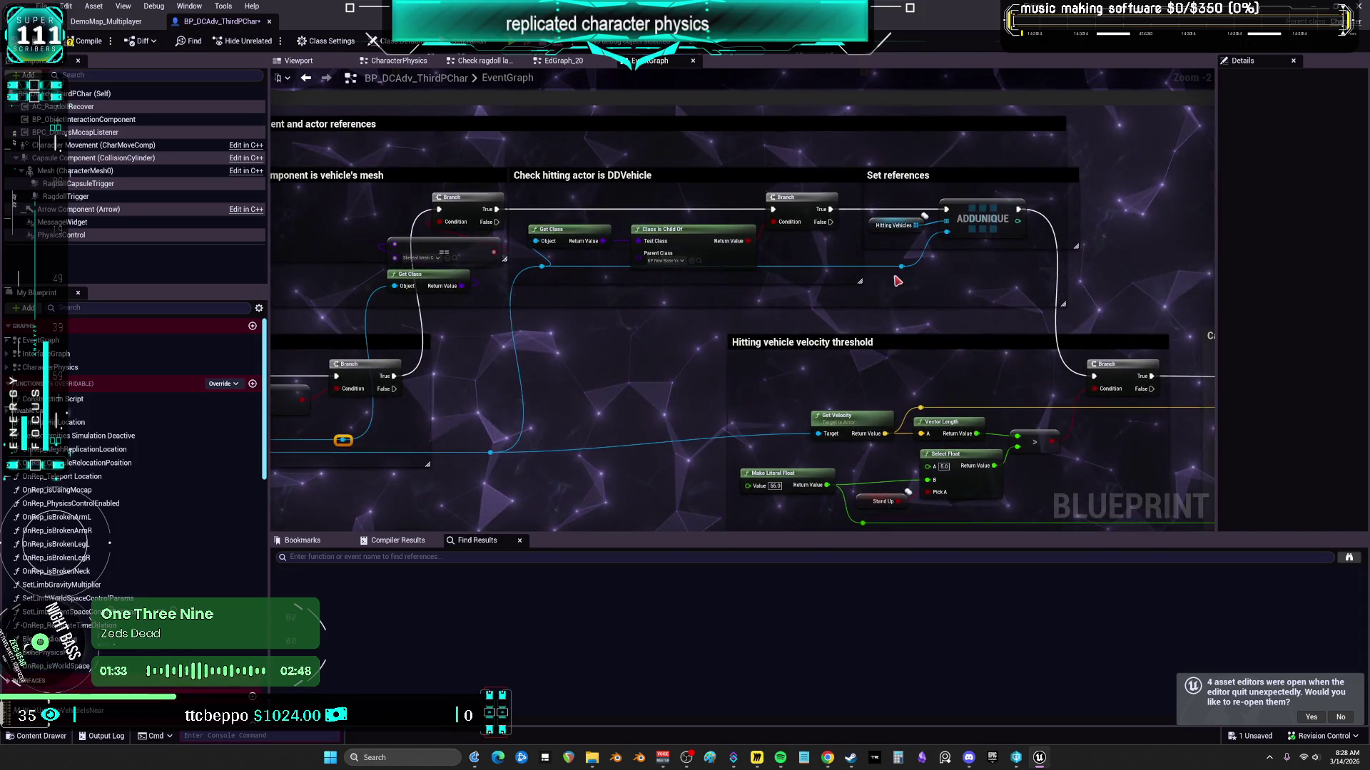
{"action": "mouse_move", "coordinate": [1029, 293]}
{"action": "left_mouse_down"}
{"action": "mouse_move", "coordinate": [957, 272]}
{"action": "mouse_move", "coordinate": [959, 128]}
{"action": "mouse_move", "coordinate": [1362, 135]}
{"action": "left_mouse_up"}
{"action": "left_click_drag", "start_coordinate": [1027, 169], "coordinate": [994, 163]}
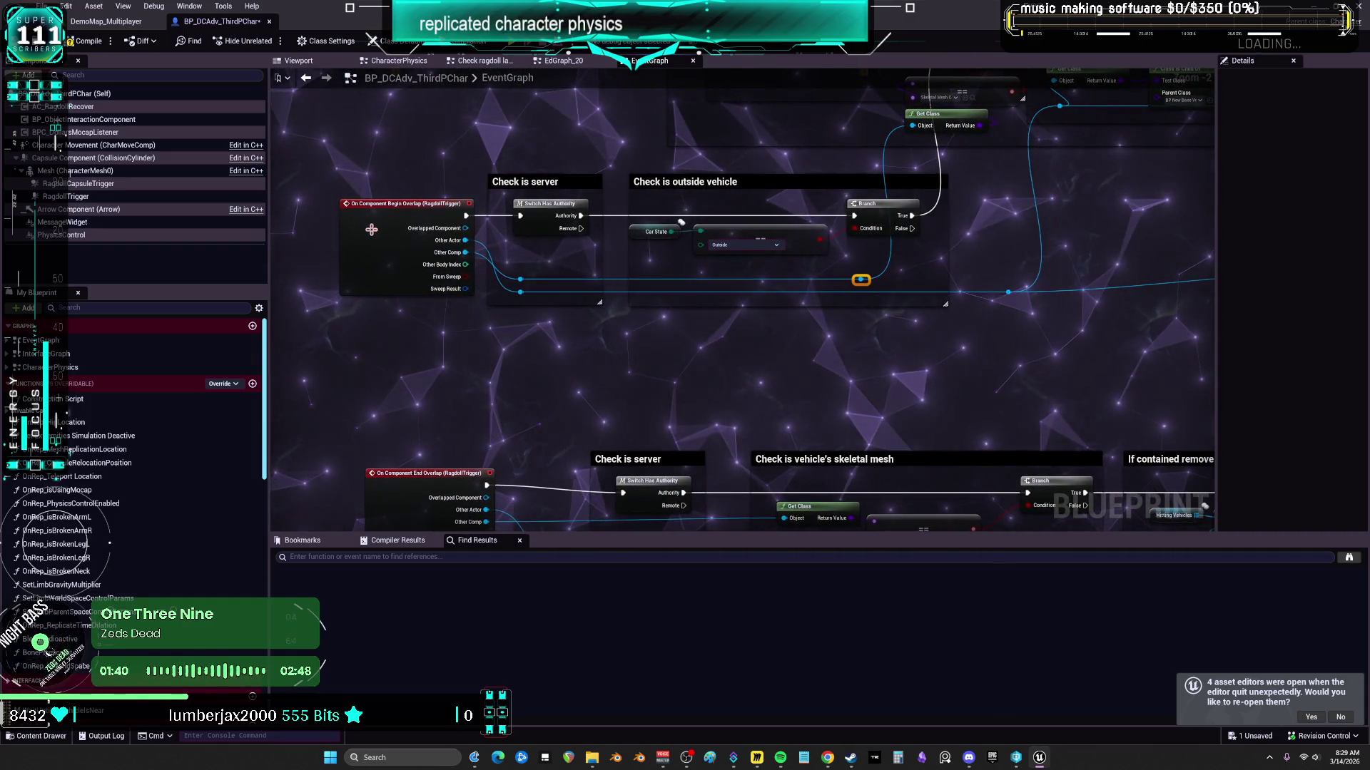
{"action": "left_click", "coordinate": [299, 61]}
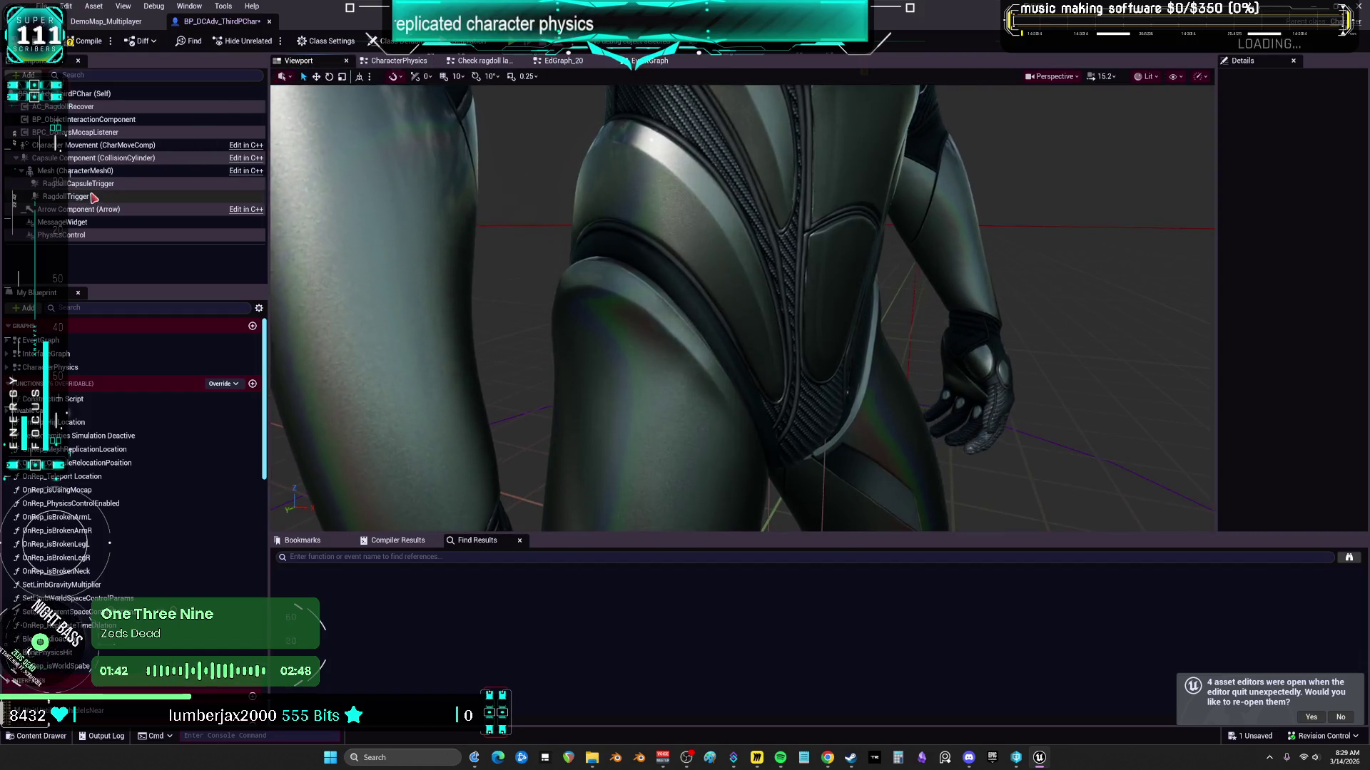
Step: Set the RagdollTrigger component's Projectile collision response to Block
{"action": "double_click", "coordinate": [65, 197]}
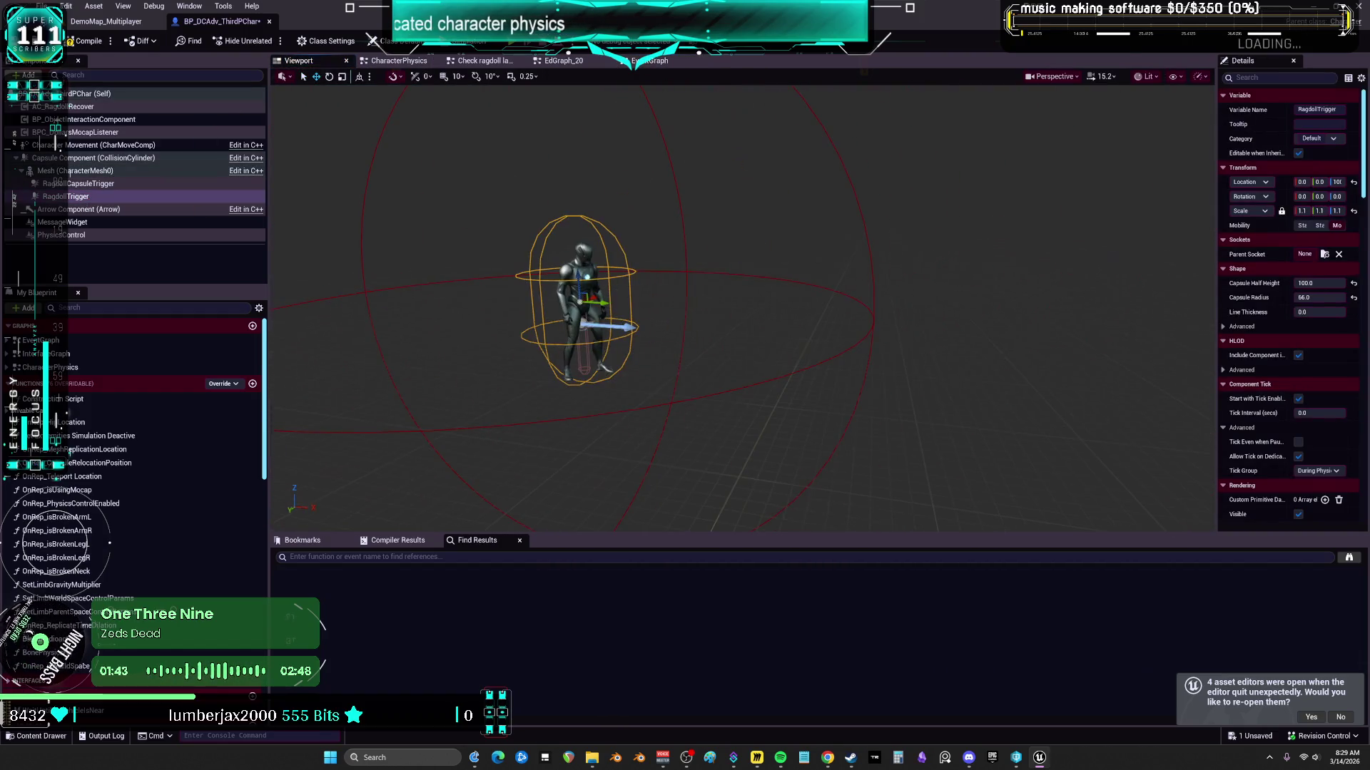
{"action": "scroll", "coordinate": [1261, 269], "scroll_direction": "down", "scroll_amount": 15}
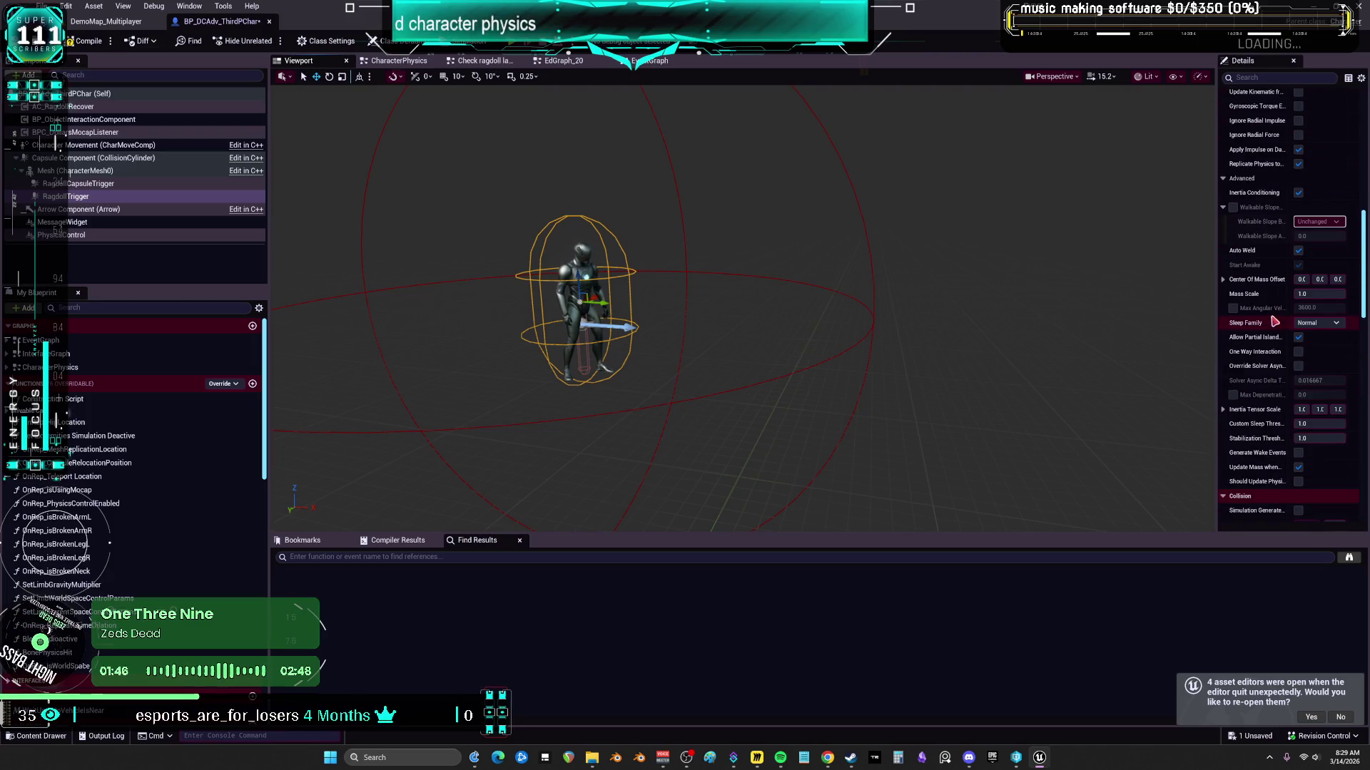
{"action": "left_click_drag", "start_coordinate": [1220, 345], "coordinate": [984, 345]}
{"action": "scroll", "coordinate": [1099, 346], "scroll_direction": "down", "scroll_amount": 5}
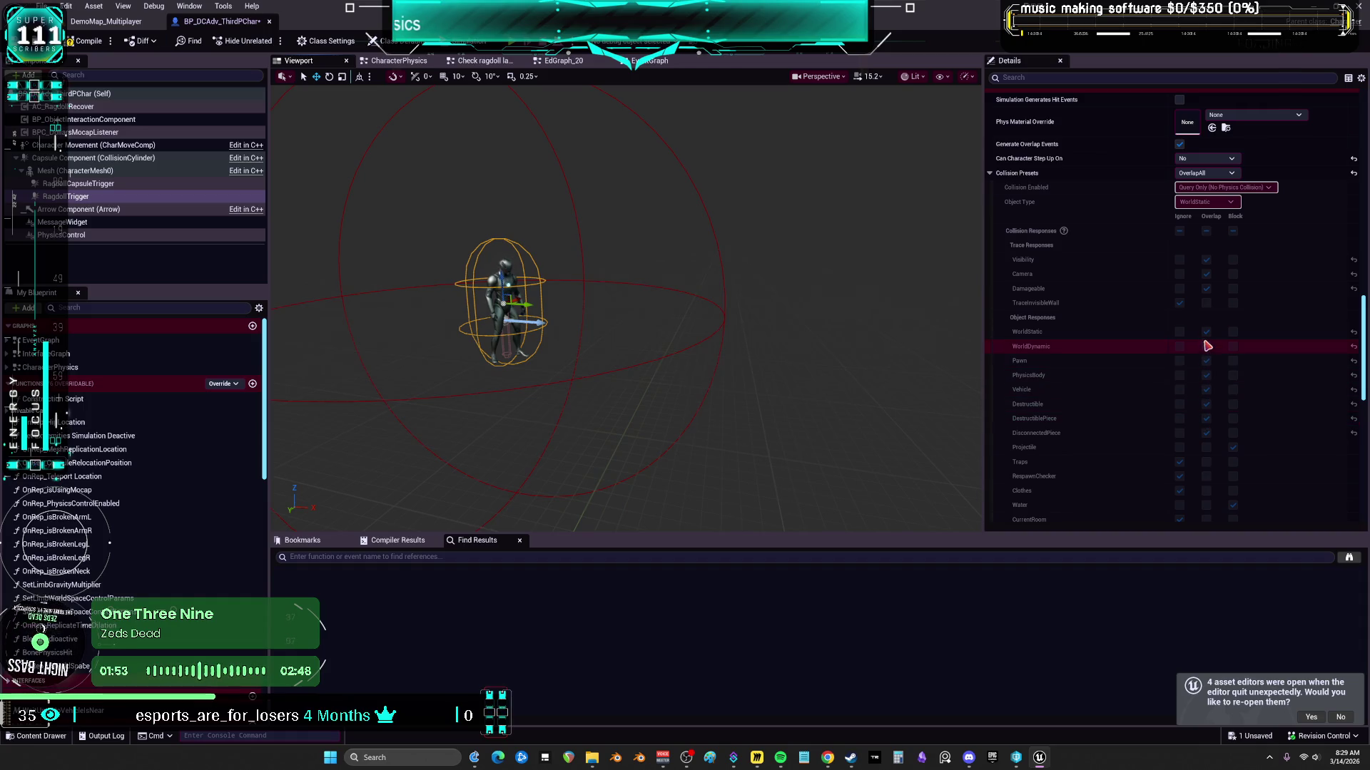
{"action": "scroll", "coordinate": [1205, 347], "scroll_direction": "down", "scroll_amount": 1}
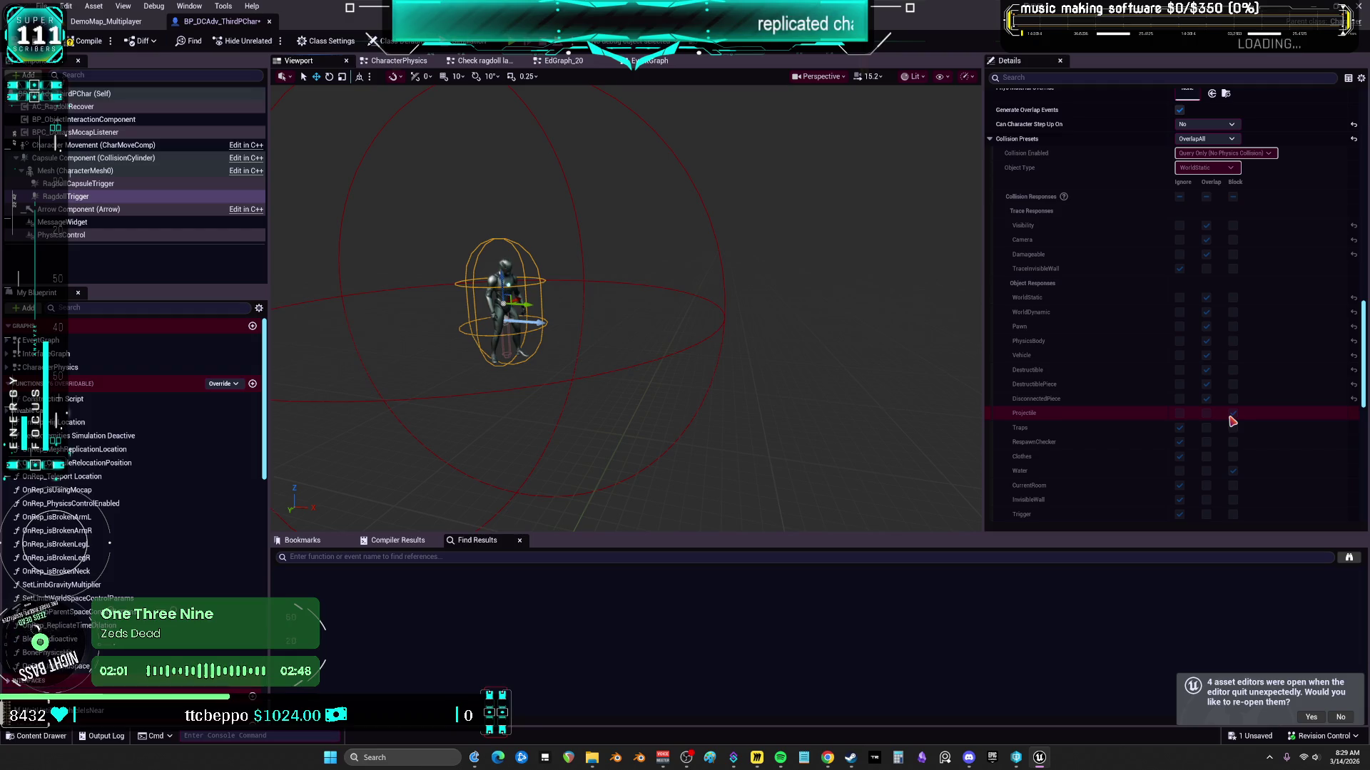
{"action": "left_click", "coordinate": [1232, 414]}
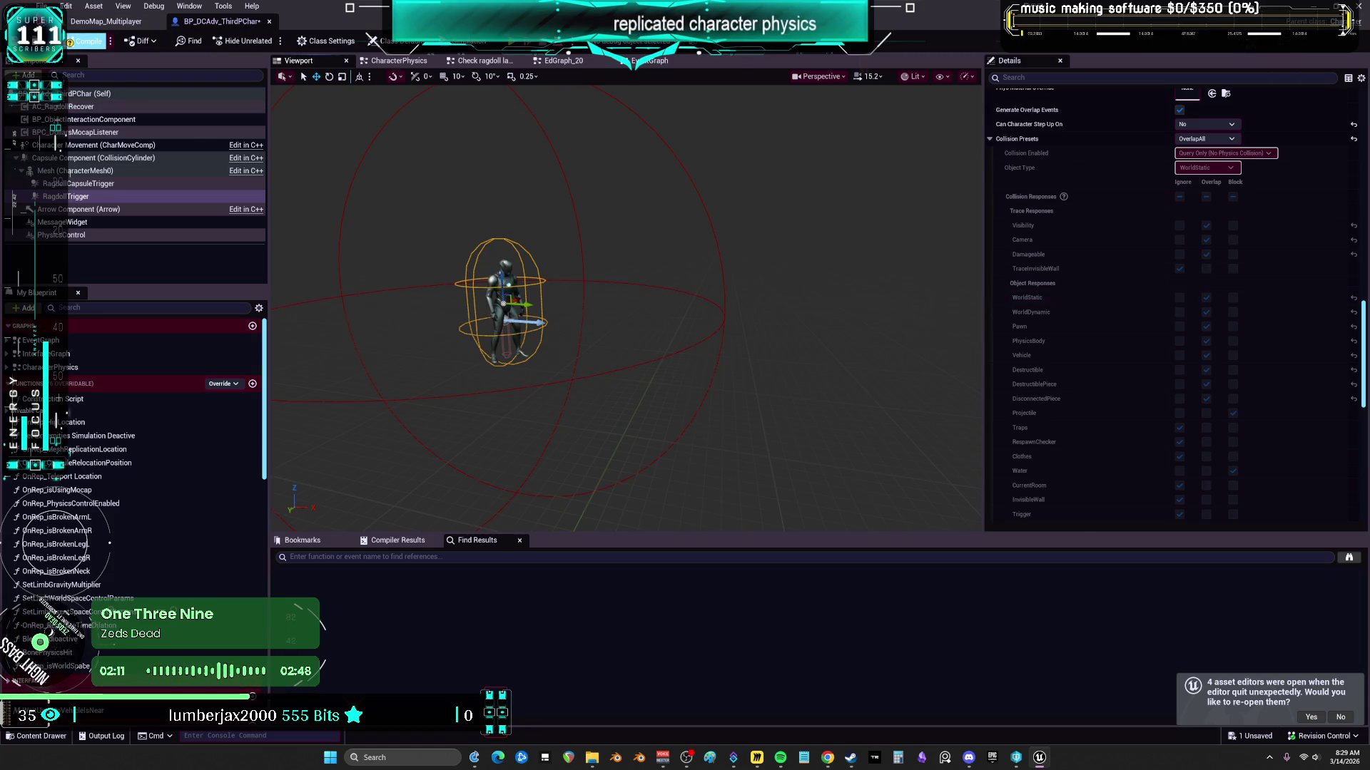
Step: Save the blueprint and go to the Engine - Collision project settings
{"action": "left_click", "coordinate": [43, 6]}
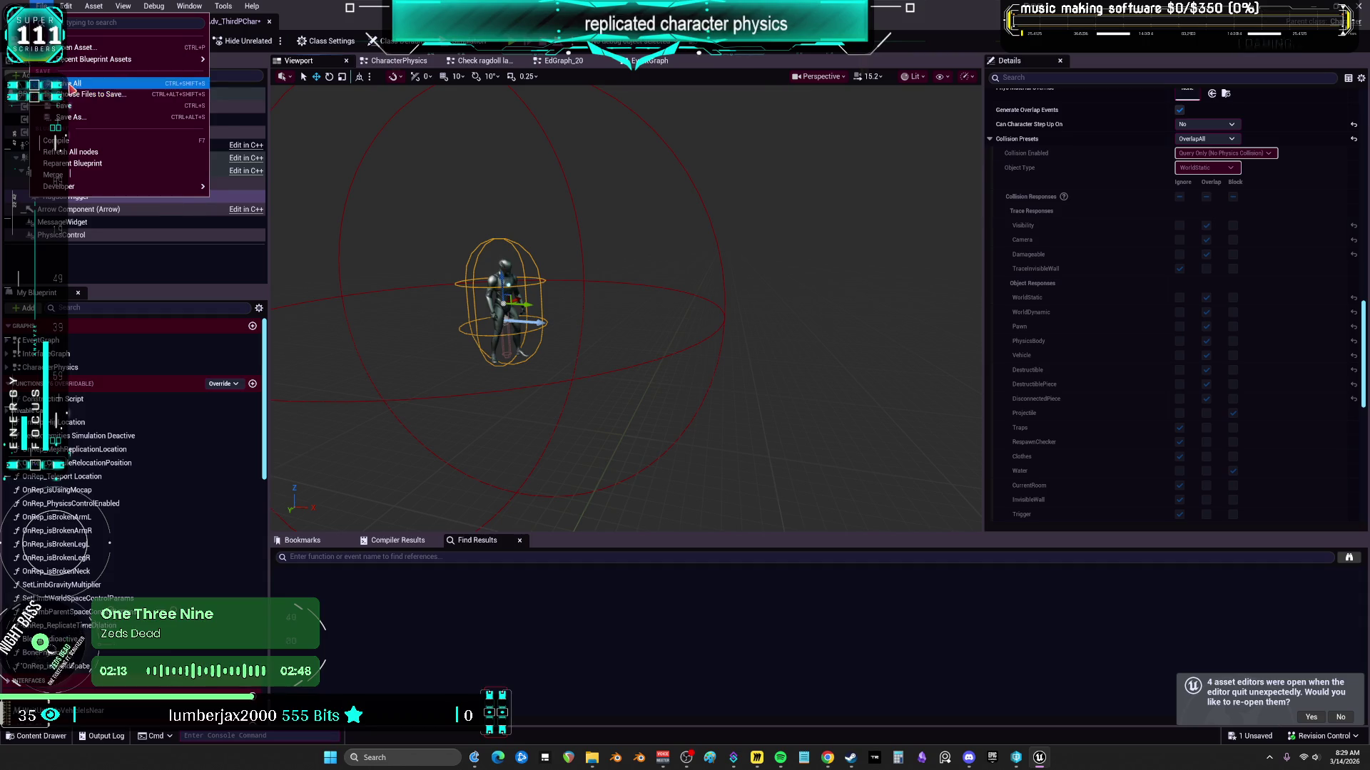
{"action": "left_click", "coordinate": [100, 92]}
{"action": "left_click", "coordinate": [67, 6]}
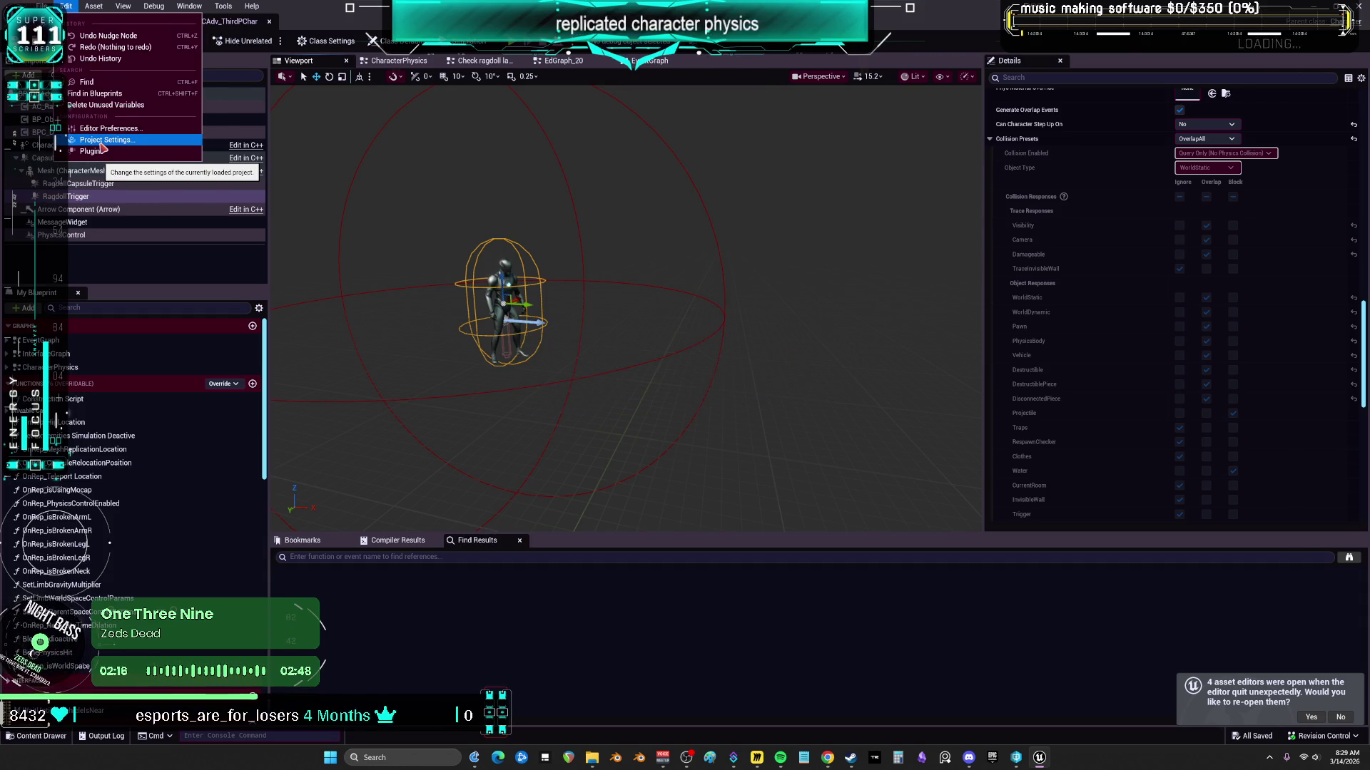
{"action": "left_click", "coordinate": [102, 140]}
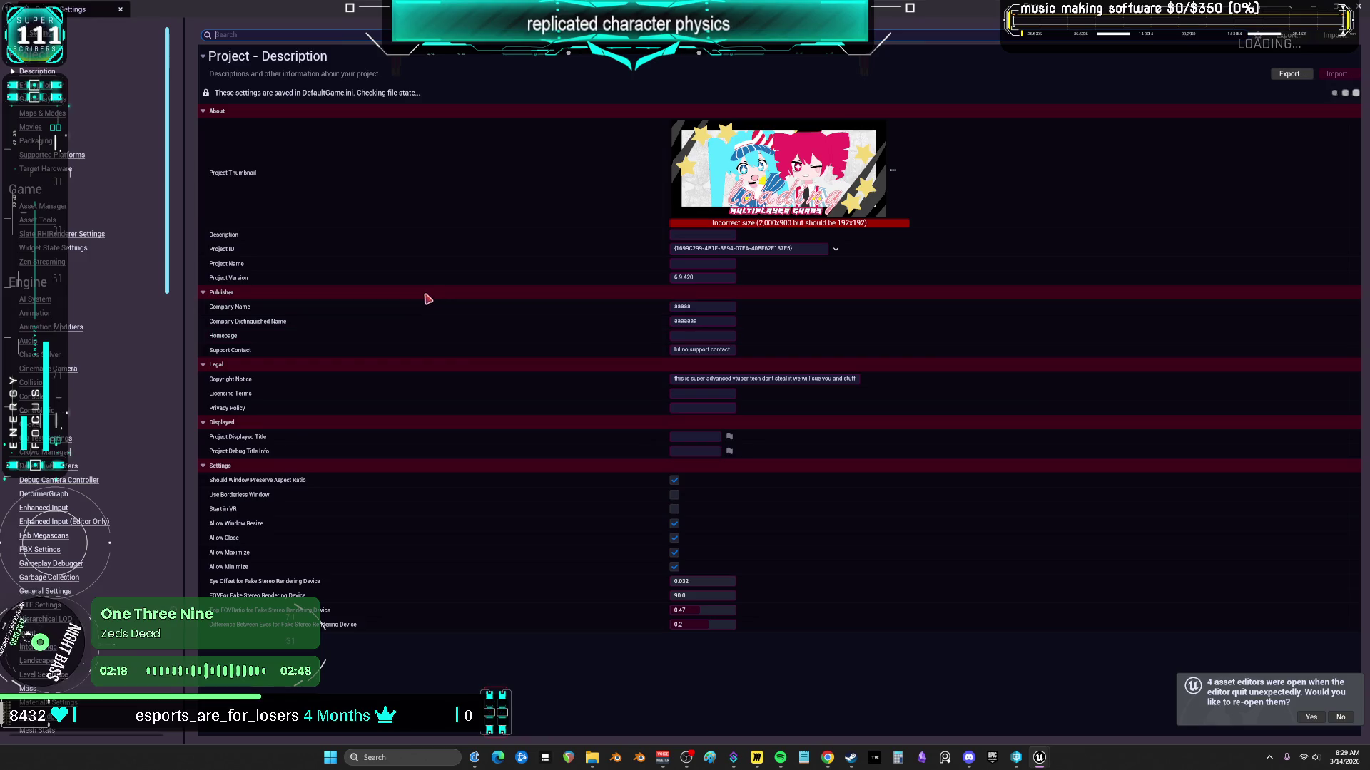
{"action": "left_click", "coordinate": [32, 382]}
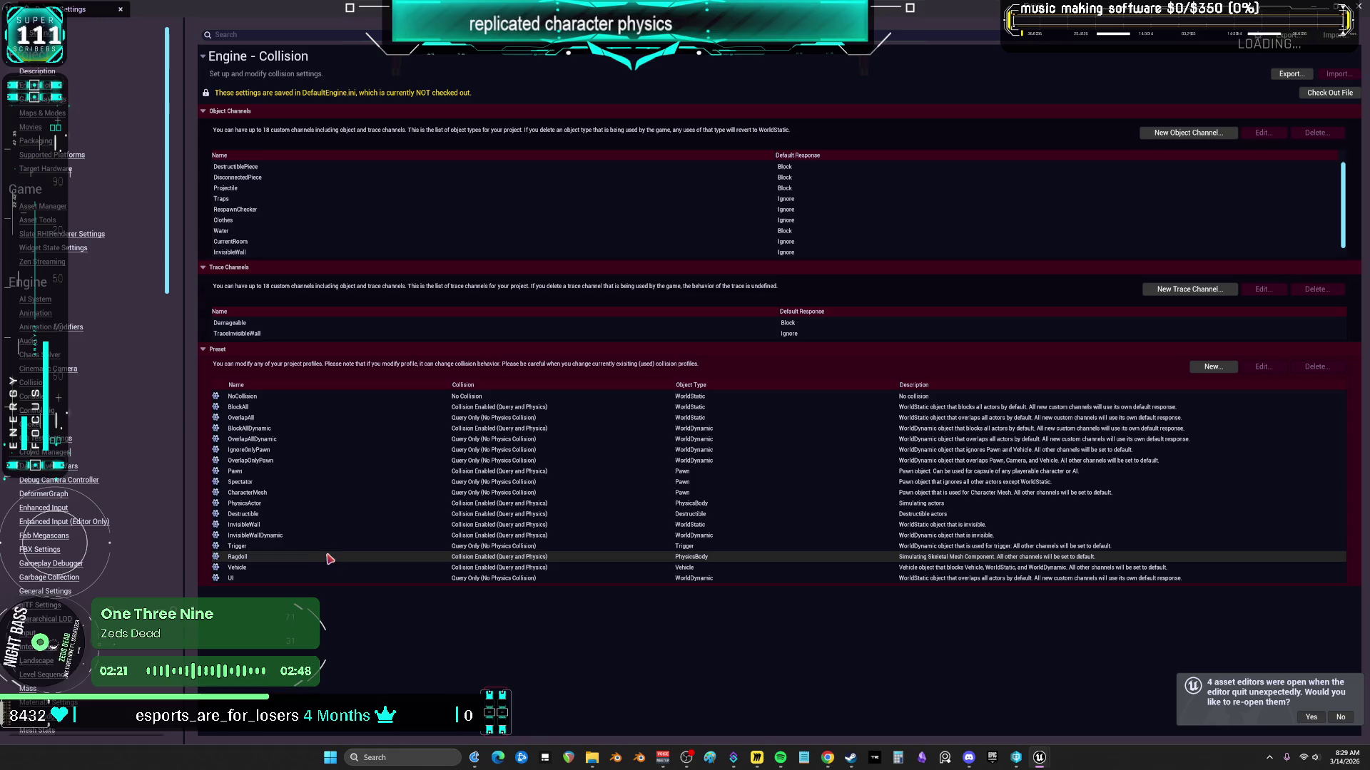
Step: Set the OverlapAll preset's Projectile and Water responses to Ignore
{"action": "double_click", "coordinate": [309, 418]}
{"action": "left_click_drag", "start_coordinate": [760, 367], "coordinate": [760, 422]}
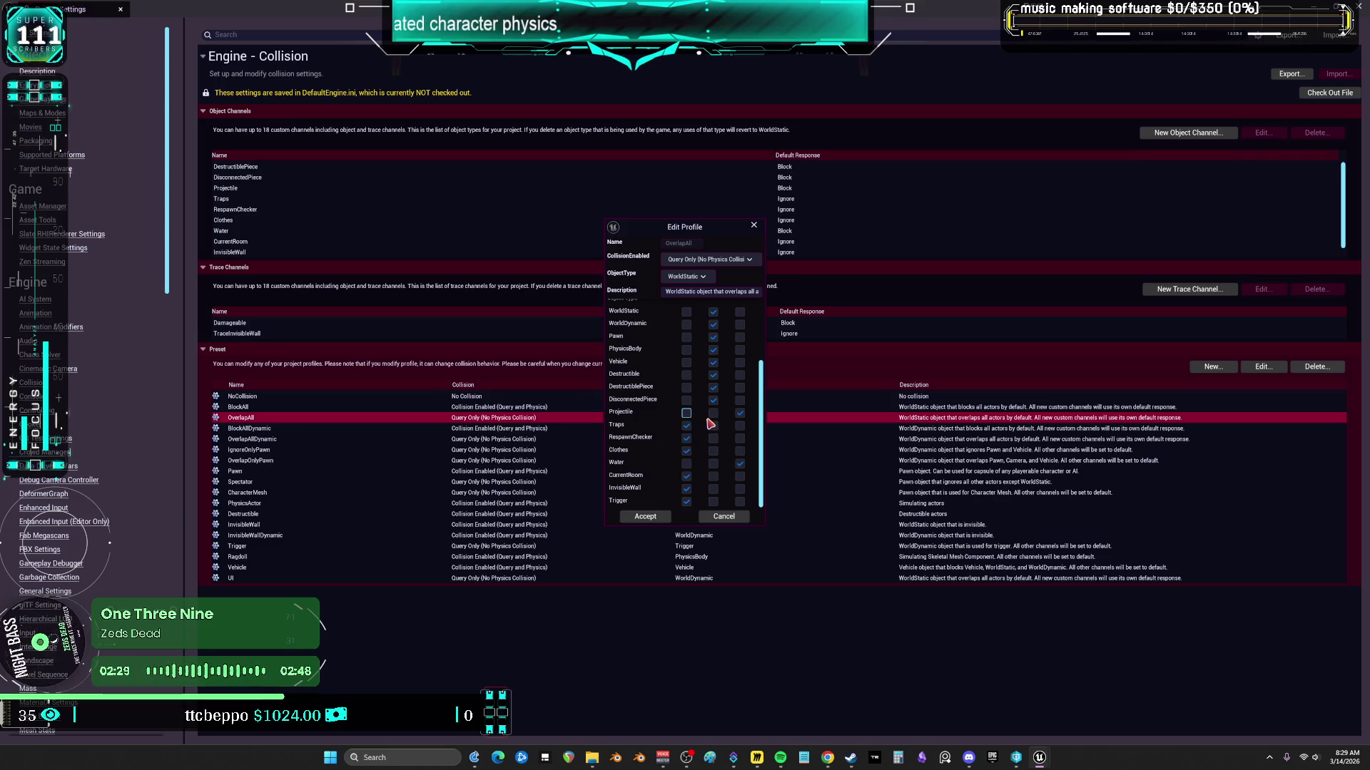
{"action": "left_click", "coordinate": [686, 413]}
{"action": "left_click", "coordinate": [687, 464]}
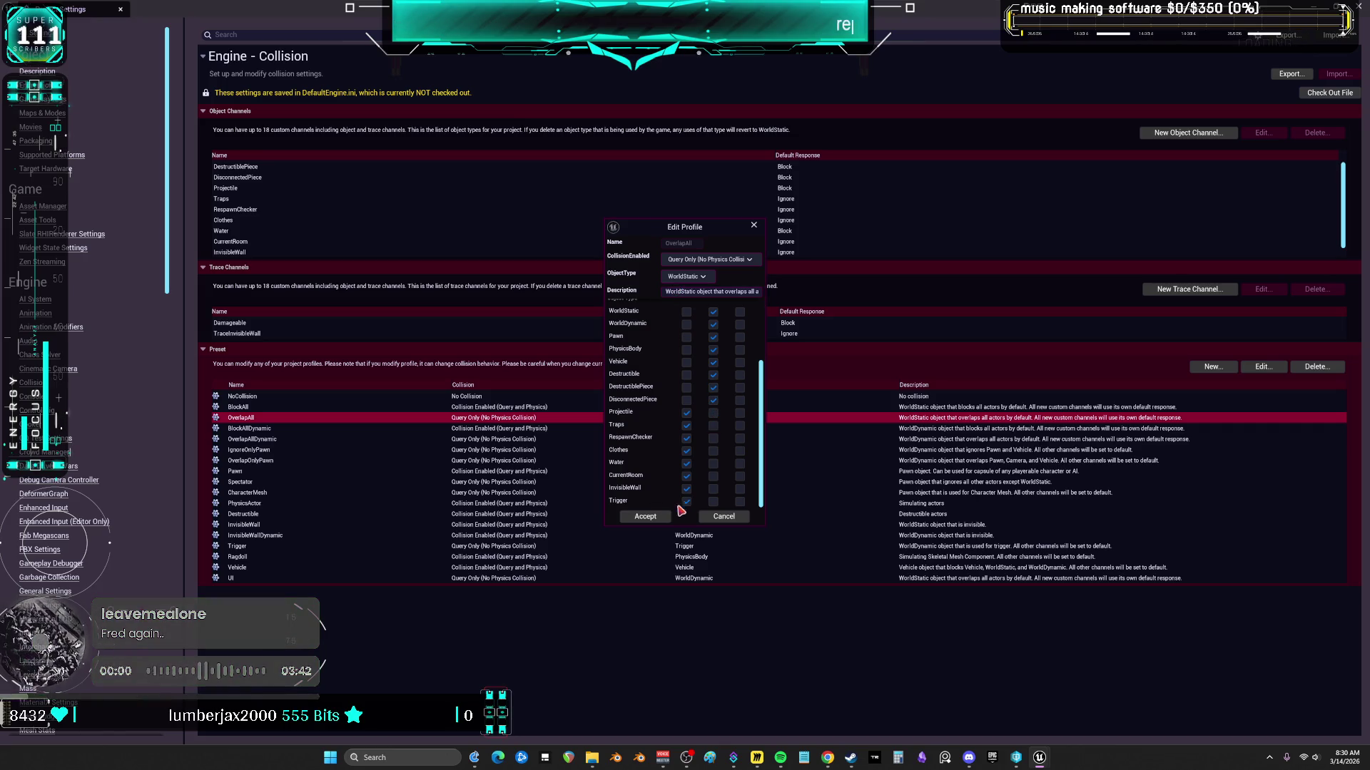
{"action": "left_click", "coordinate": [645, 517]}
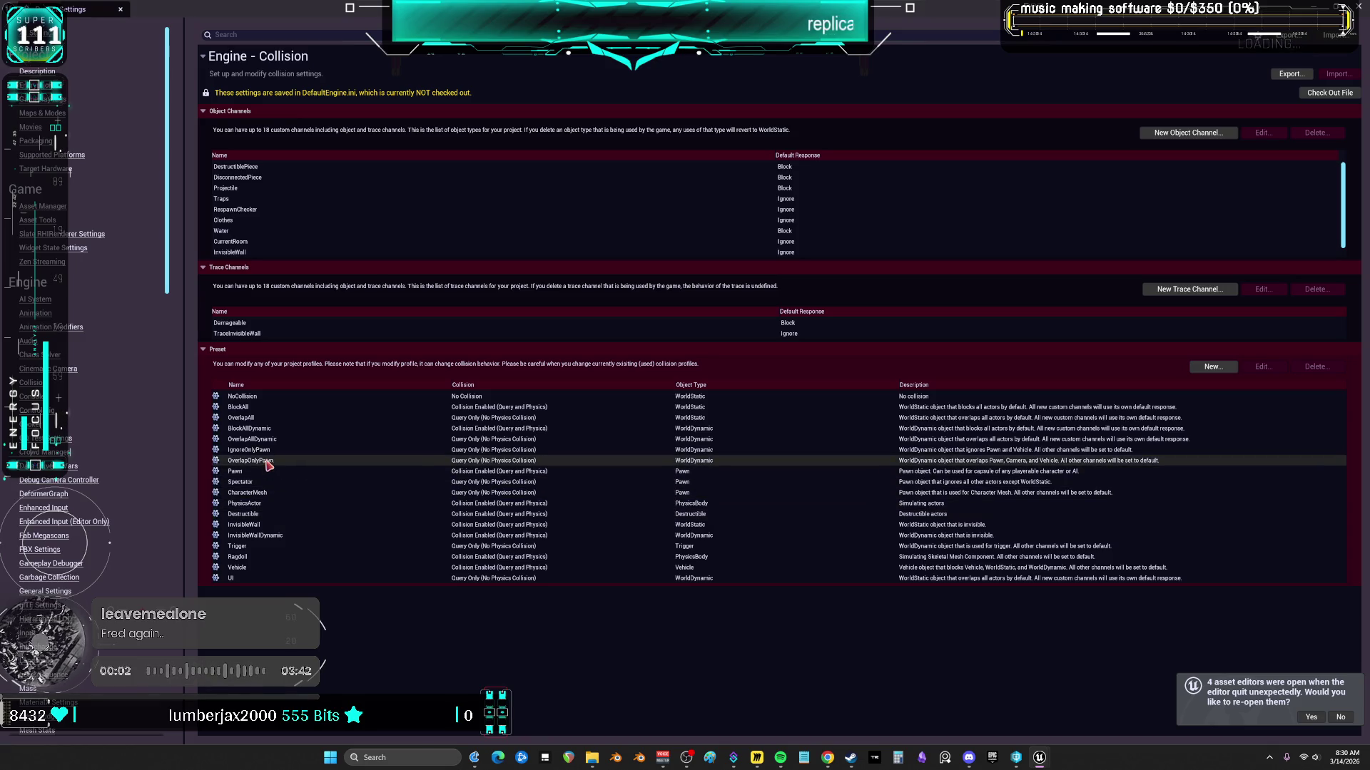
Step: Inspect the BlockAllDynamic preset and close it without changes
{"action": "double_click", "coordinate": [269, 431]}
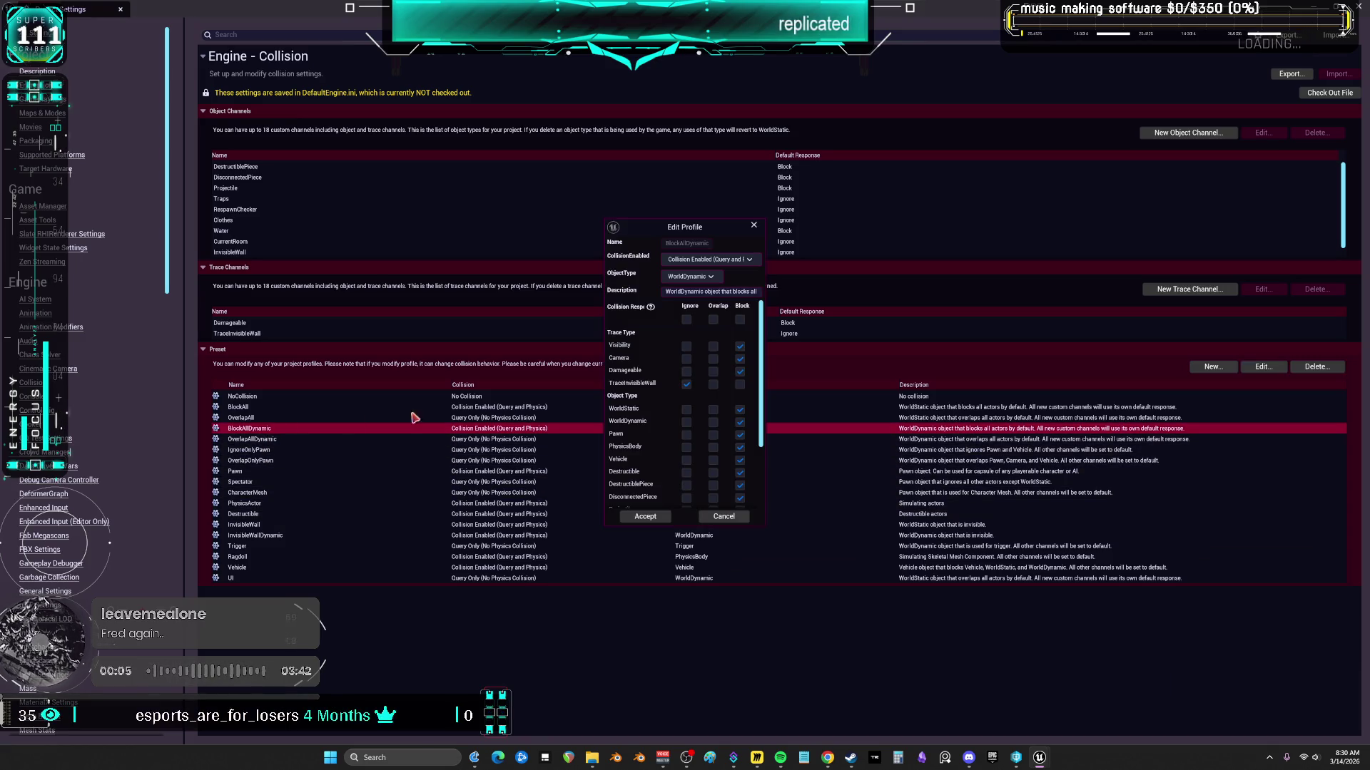
{"action": "scroll", "coordinate": [702, 426], "scroll_direction": "down", "scroll_amount": 2}
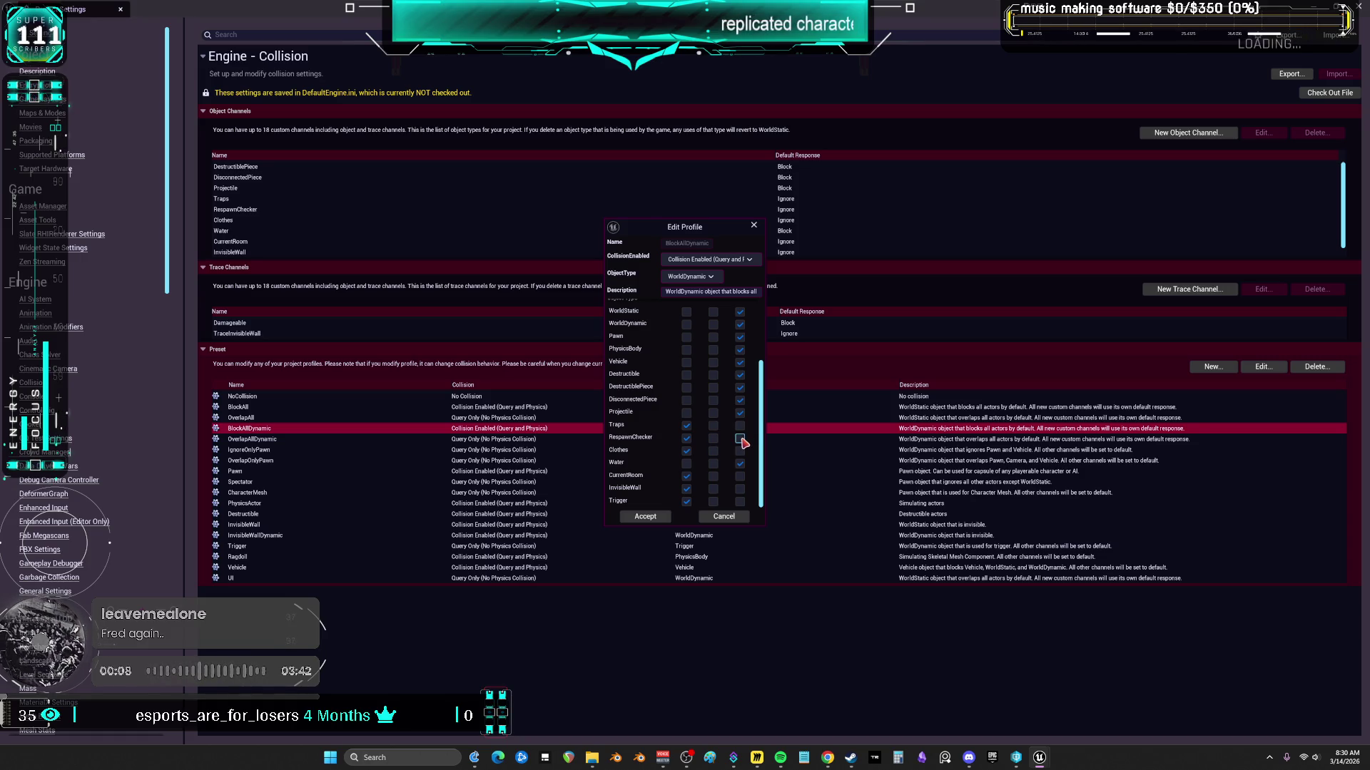
{"action": "left_click", "coordinate": [722, 515]}
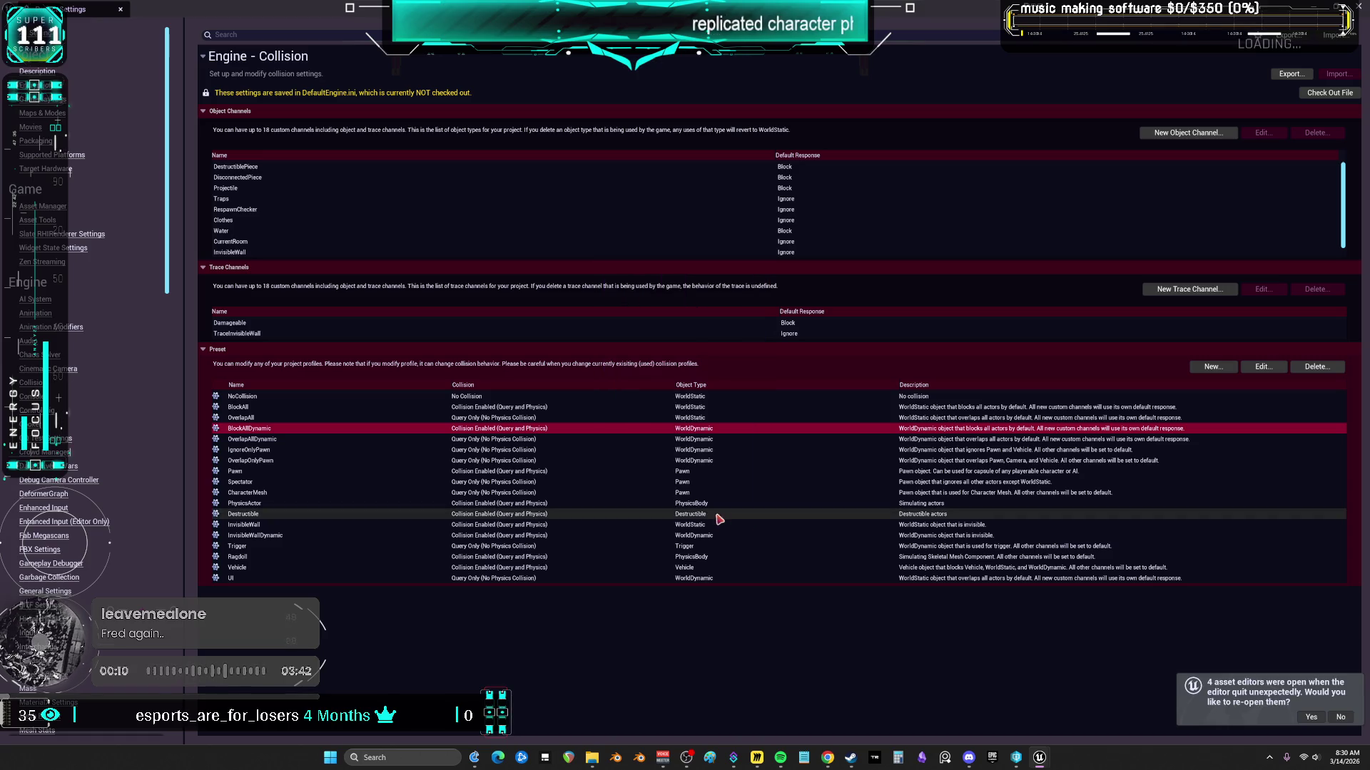
Step: Make the Pawn preset overlap Traps, RespawnChecker and Water, also adjusting Trigger
{"action": "left_click", "coordinate": [269, 474]}
{"action": "double_click", "coordinate": [269, 474]}
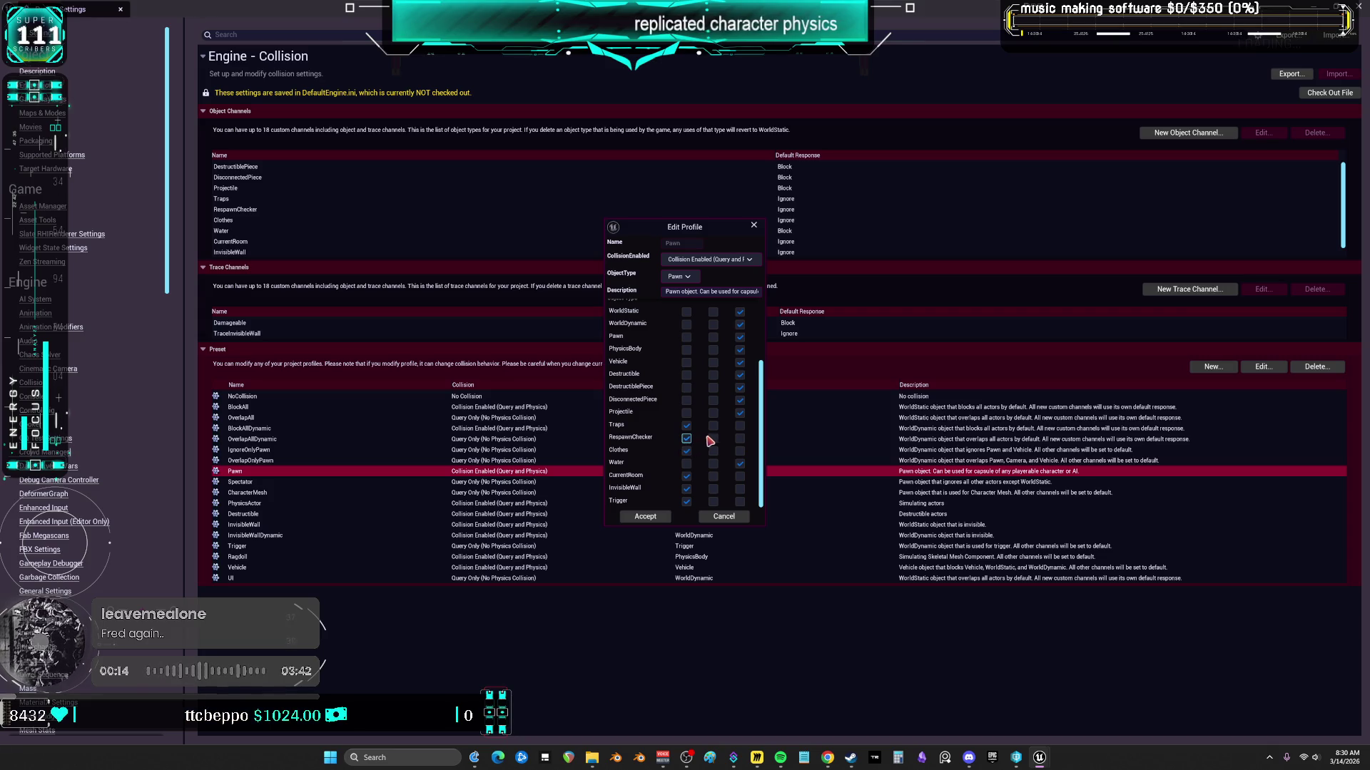
{"action": "left_click", "coordinate": [712, 425]}
{"action": "left_click", "coordinate": [712, 438]}
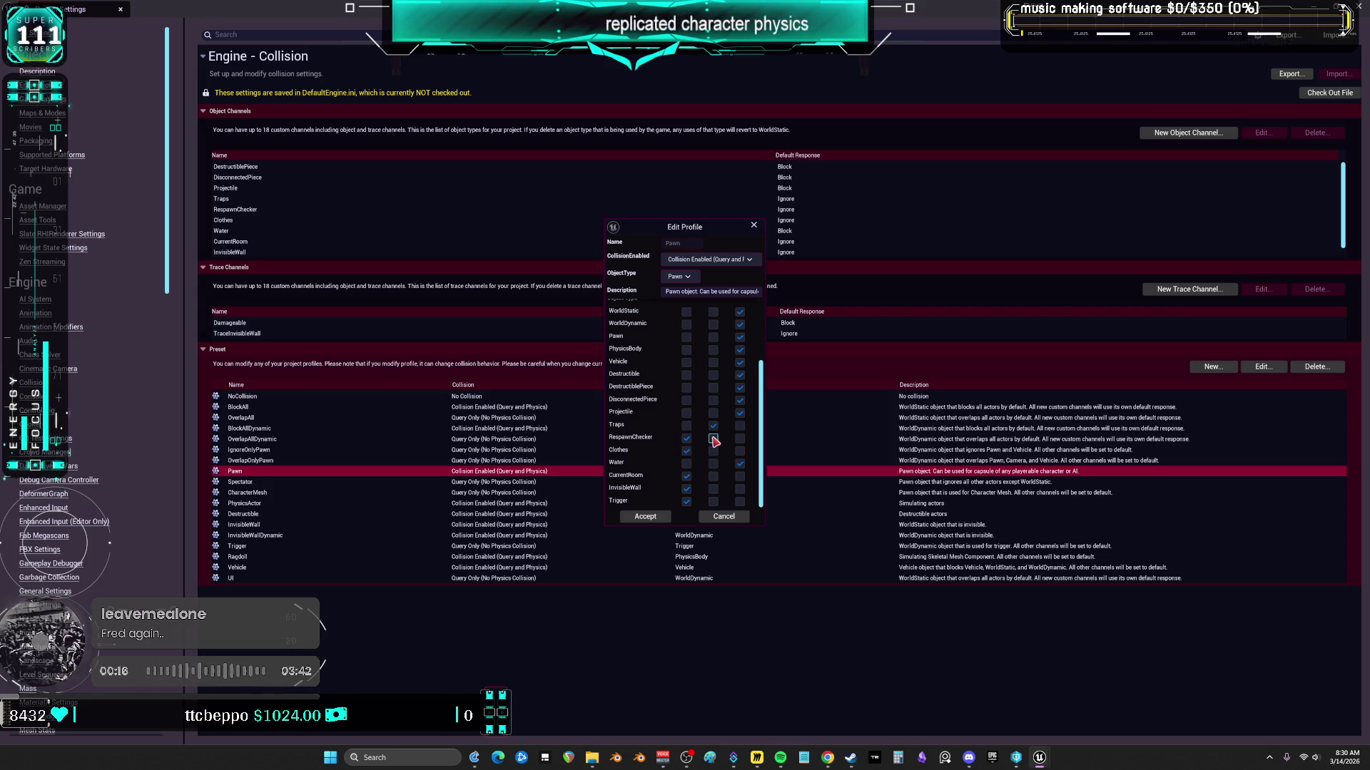
{"action": "left_click", "coordinate": [713, 463]}
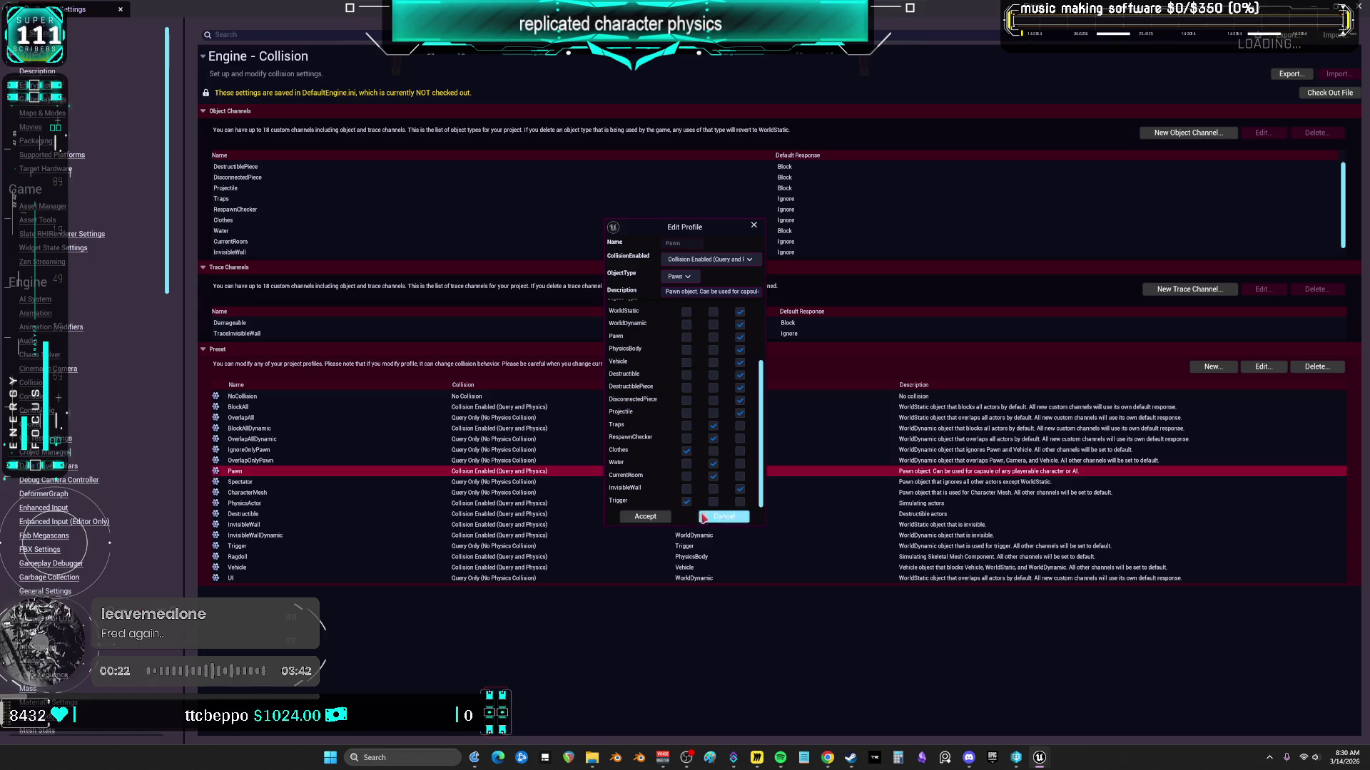
{"action": "left_click", "coordinate": [712, 502]}
{"action": "left_click", "coordinate": [650, 516]}
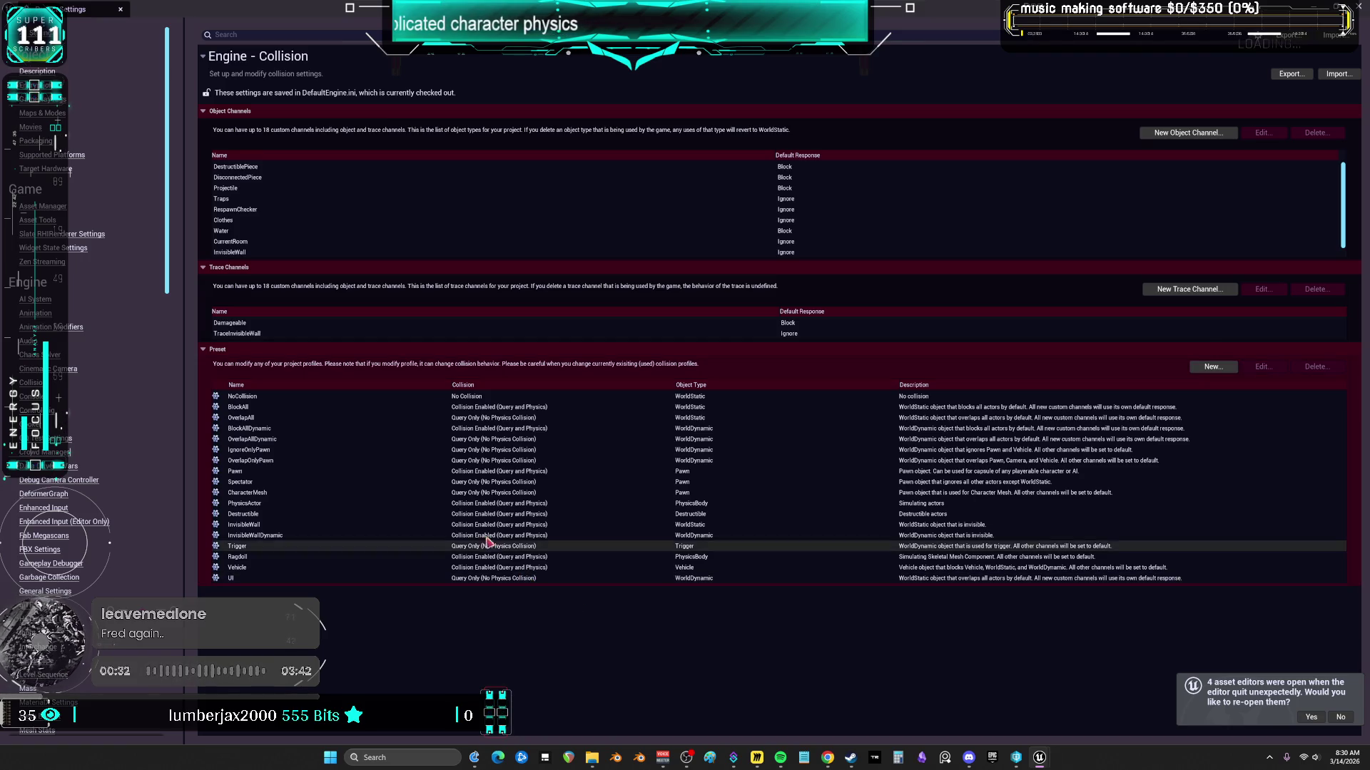
Step: Inspect the PhysicsActor and InvisibleWall presets without changing them
{"action": "double_click", "coordinate": [499, 503]}
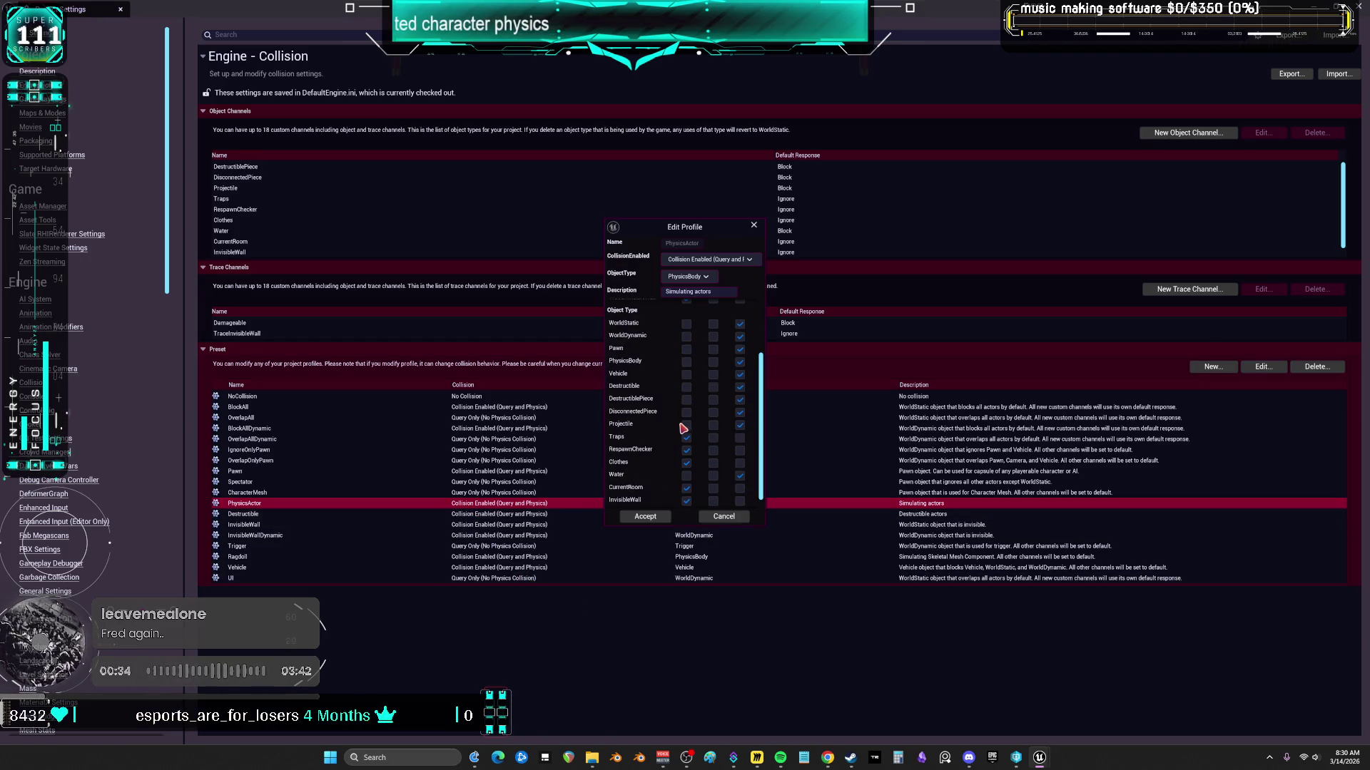
{"action": "scroll", "coordinate": [741, 465], "scroll_direction": "down", "scroll_amount": 1}
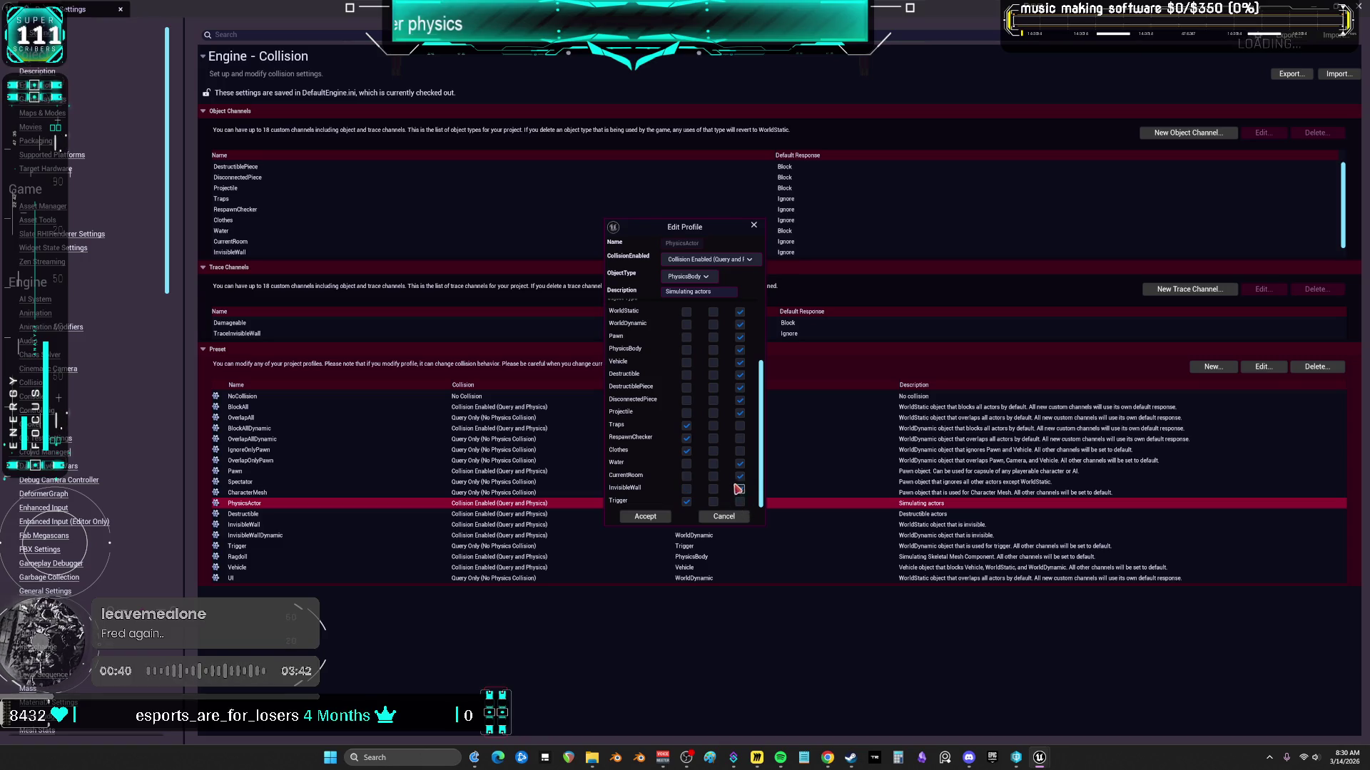
{"action": "left_click", "coordinate": [649, 517]}
{"action": "double_click", "coordinate": [325, 524]}
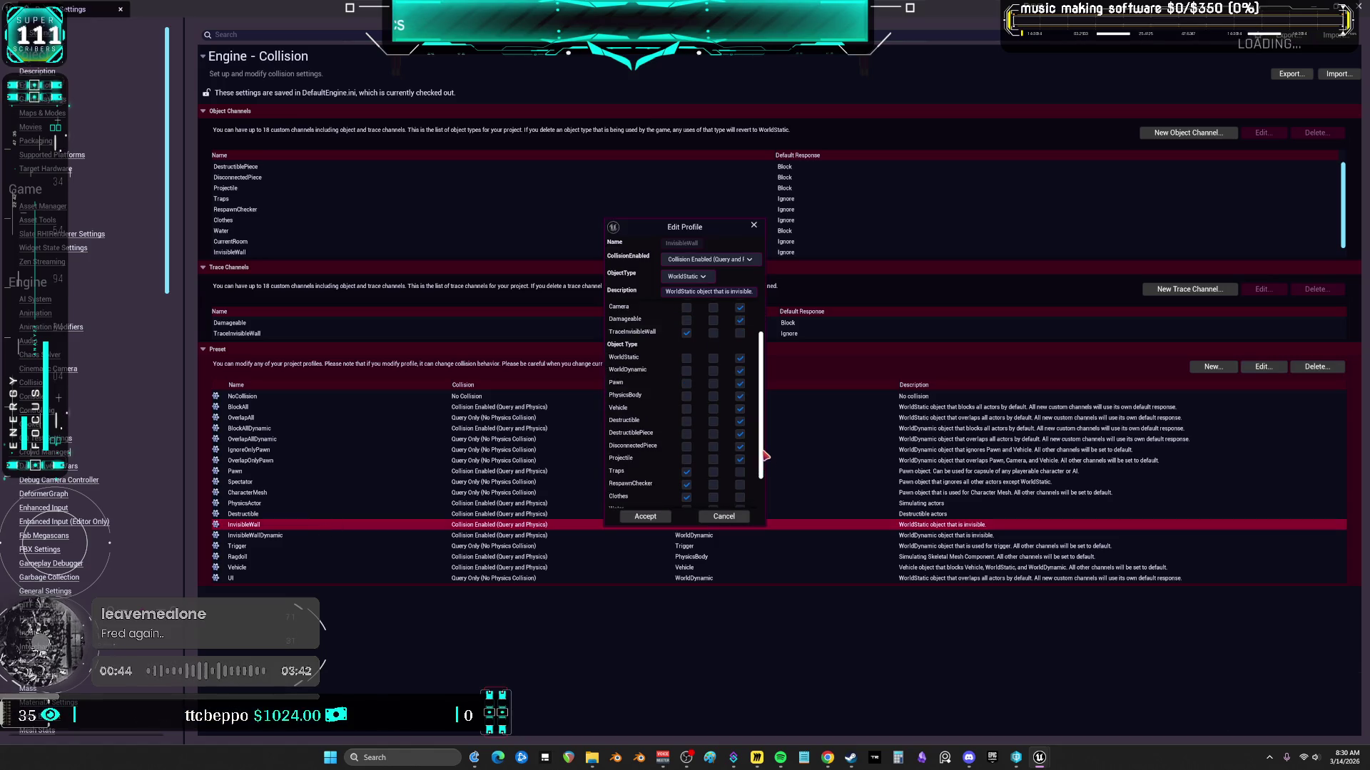
{"action": "left_click", "coordinate": [645, 516]}
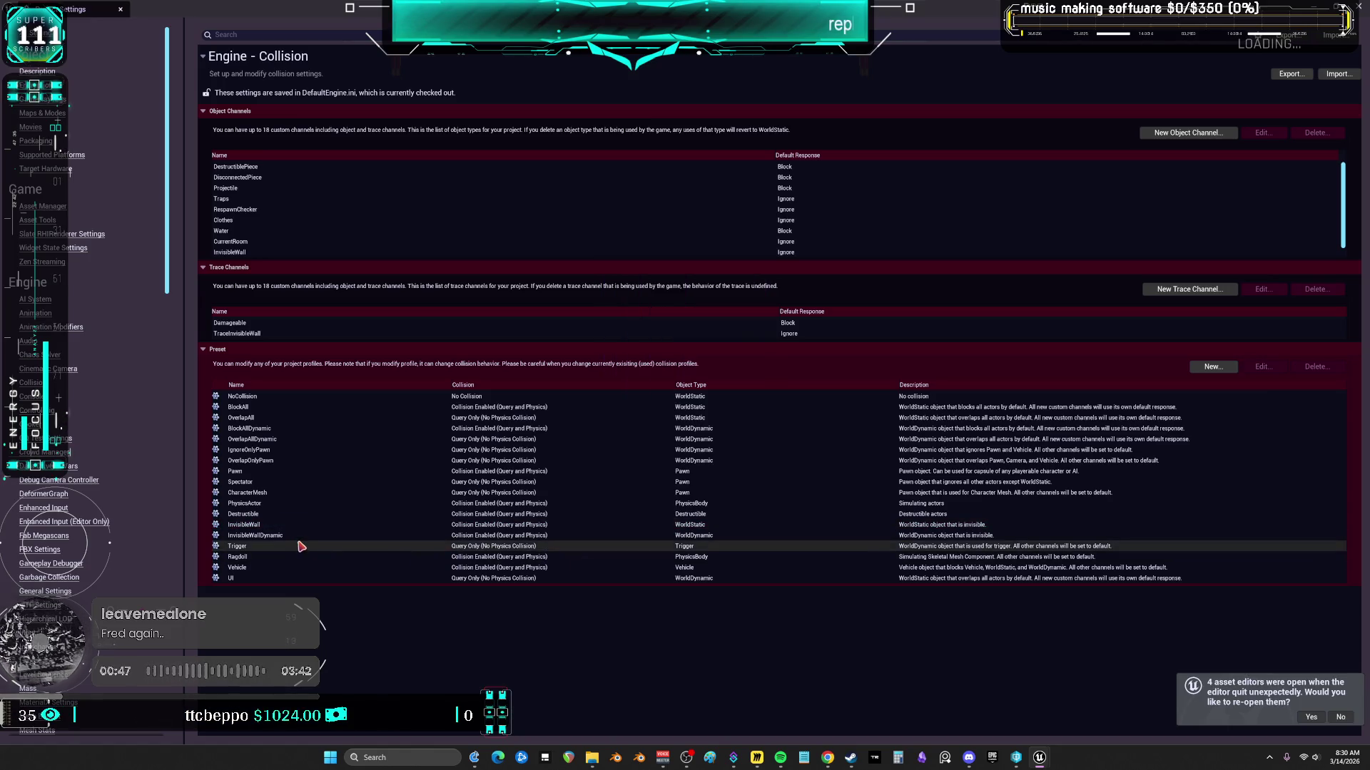
Step: Make OverlapAll overlap Projectile and Traps, then open the BlockAllDynamic preset
{"action": "double_click", "coordinate": [301, 419]}
{"action": "scroll", "coordinate": [638, 370], "scroll_direction": "down", "scroll_amount": 1}
{"action": "left_click", "coordinate": [712, 413]}
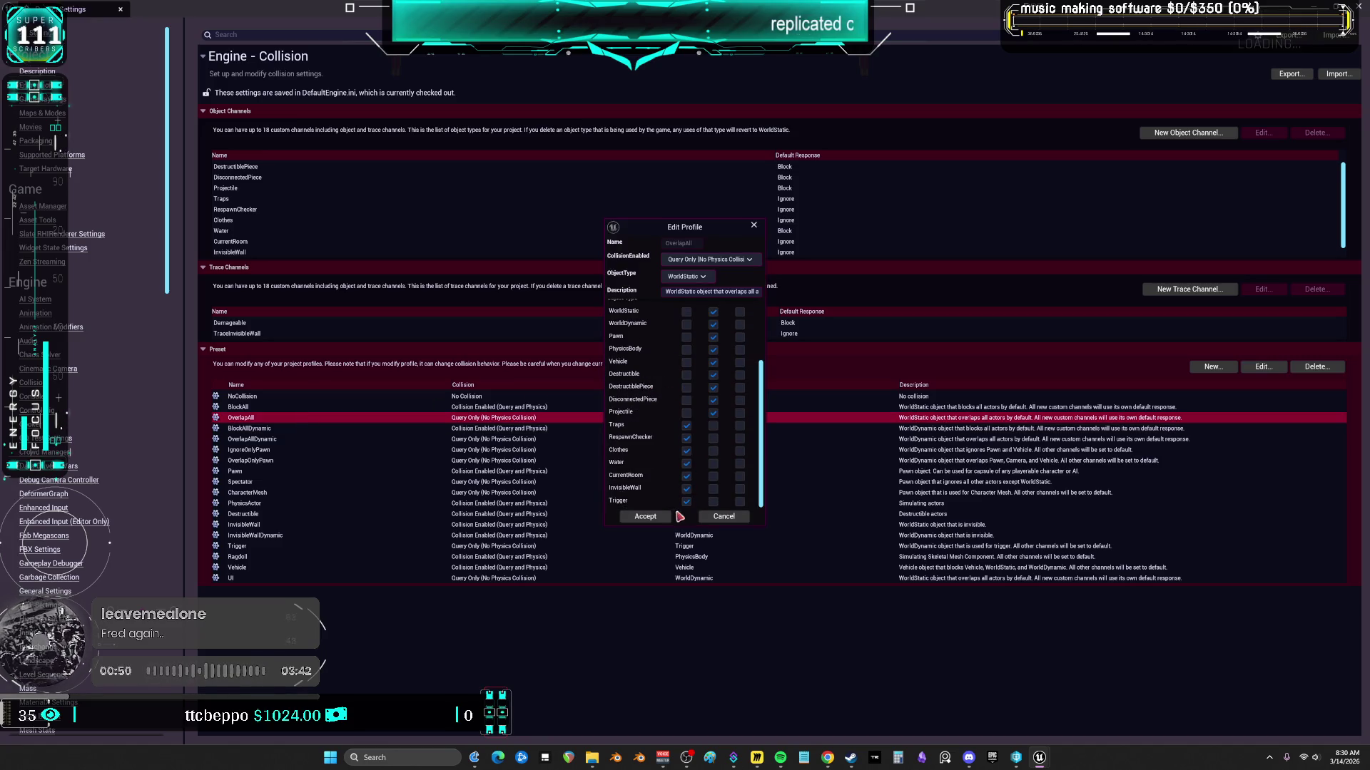
{"action": "left_click", "coordinate": [713, 426]}
{"action": "left_click", "coordinate": [656, 516]}
{"action": "double_click", "coordinate": [526, 429]}
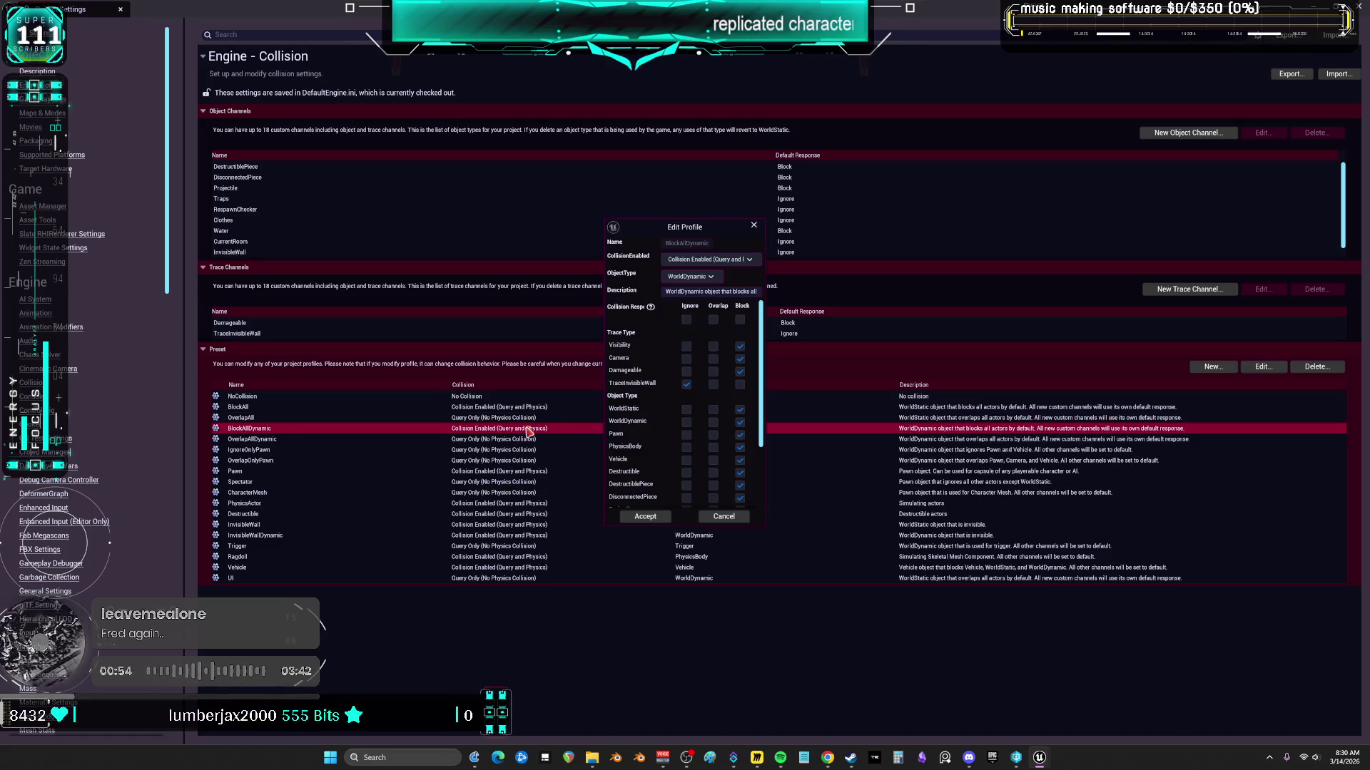